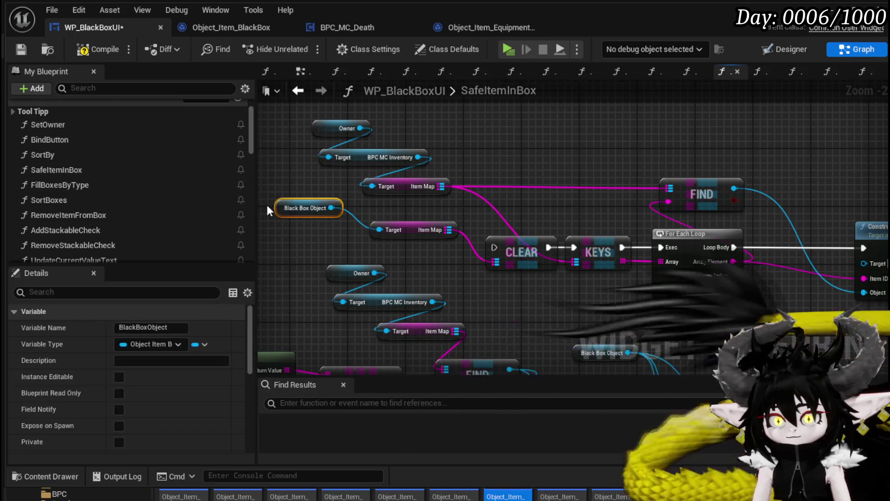
- Collapse SafeItemInBox's Clear, Keys and For Each Loop nodes into a new function named RefreshBlackBoxObjects
{"action": "left_click_drag", "start_coordinate": [296, 211], "coordinate": [370, 211]}
{"action": "scroll", "coordinate": [370, 206], "scroll_direction": "down", "scroll_amount": 2}
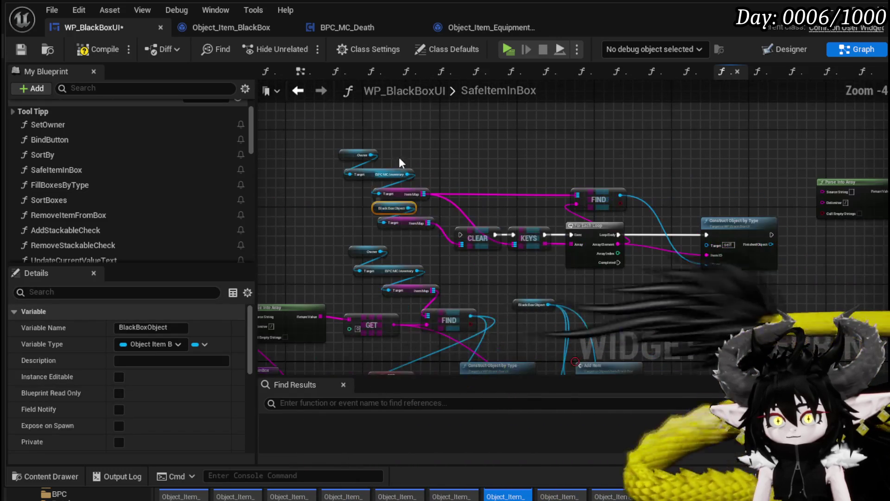
{"action": "mouse_move", "coordinate": [350, 116]}
{"action": "left_mouse_down"}
{"action": "mouse_move", "coordinate": [440, 201]}
{"action": "mouse_move", "coordinate": [468, 246]}
{"action": "mouse_move", "coordinate": [500, 262]}
{"action": "mouse_move", "coordinate": [746, 165]}
{"action": "left_mouse_up"}
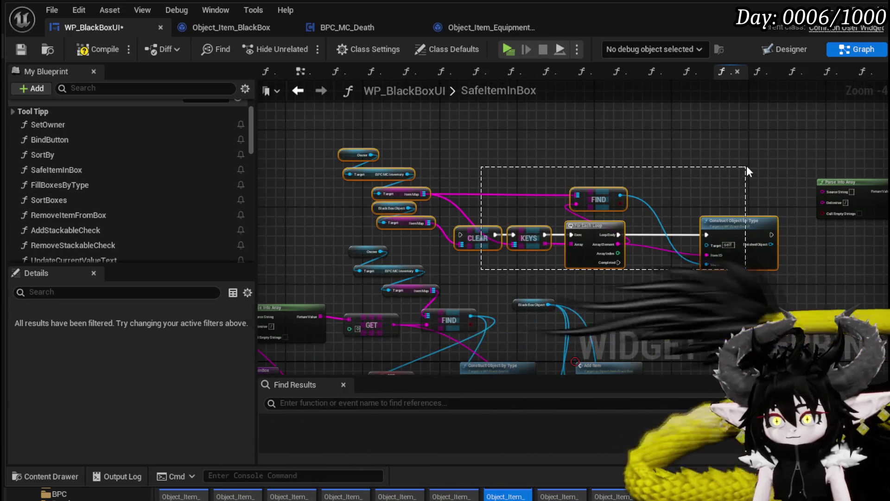
{"action": "right_click", "coordinate": [739, 232]}
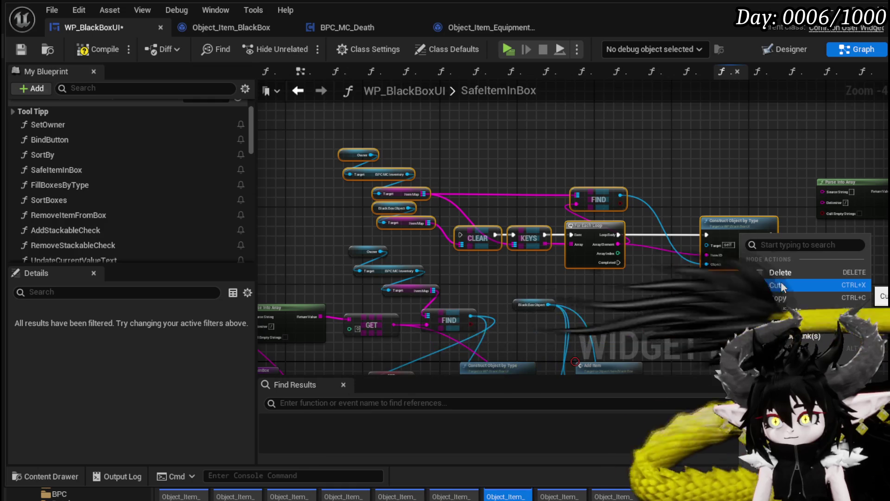
{"action": "left_click", "coordinate": [778, 297]}
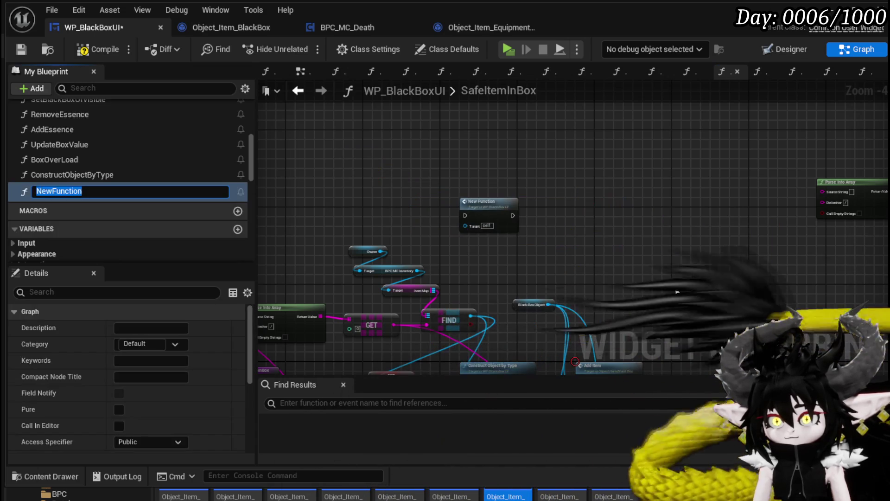
{"action": "type", "text": "Refres"}
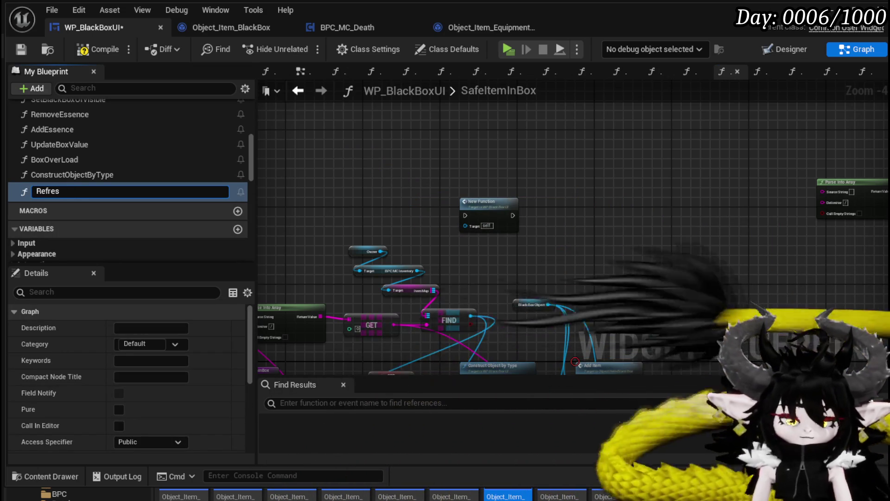
{"action": "type", "text": "hBlackBoxOb"}
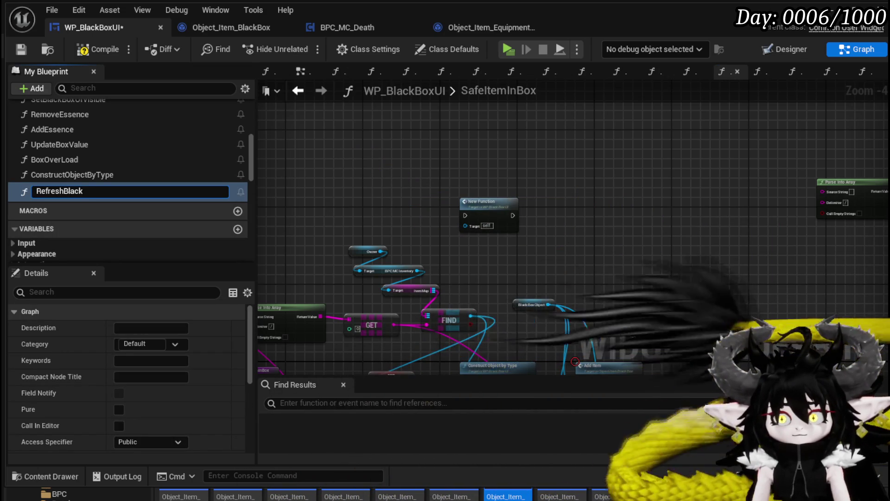
{"action": "type", "text": "jects"}
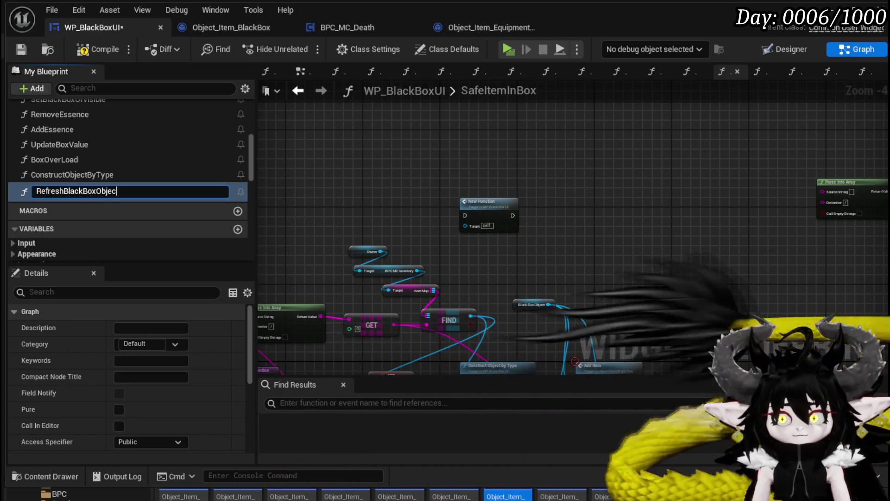
{"action": "key", "text": "Return"}
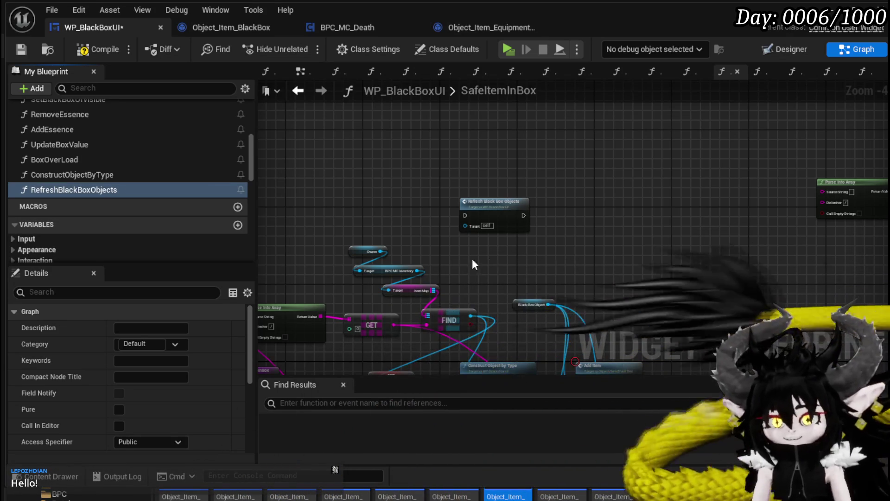
- Compile WP_BlackBoxUI and select the nodes from Stack Until Cap through Update Current Value Text
{"action": "left_click", "coordinate": [99, 49]}
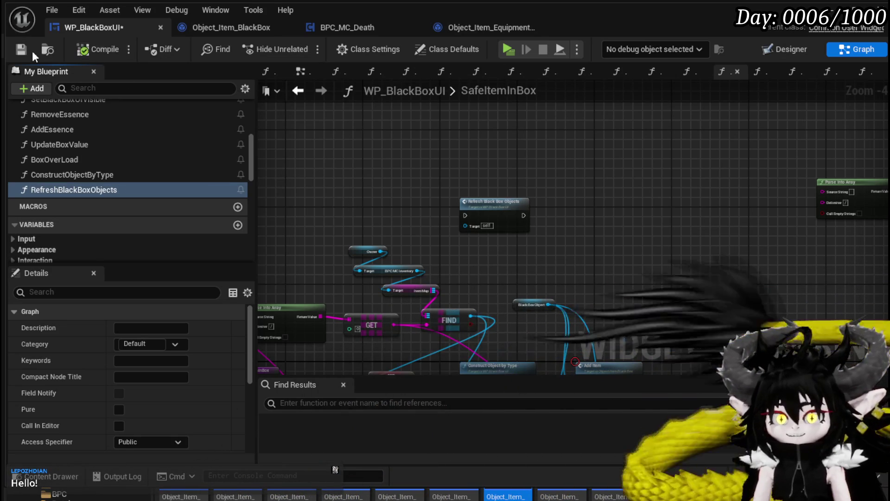
{"action": "scroll", "coordinate": [564, 182], "scroll_direction": "up", "scroll_amount": 2}
{"action": "mouse_move", "coordinate": [622, 196]}
{"action": "left_mouse_down"}
{"action": "mouse_move", "coordinate": [417, 226]}
{"action": "mouse_move", "coordinate": [363, 222]}
{"action": "mouse_move", "coordinate": [507, 307]}
{"action": "mouse_move", "coordinate": [713, 319]}
{"action": "mouse_move", "coordinate": [569, 169]}
{"action": "left_mouse_up"}
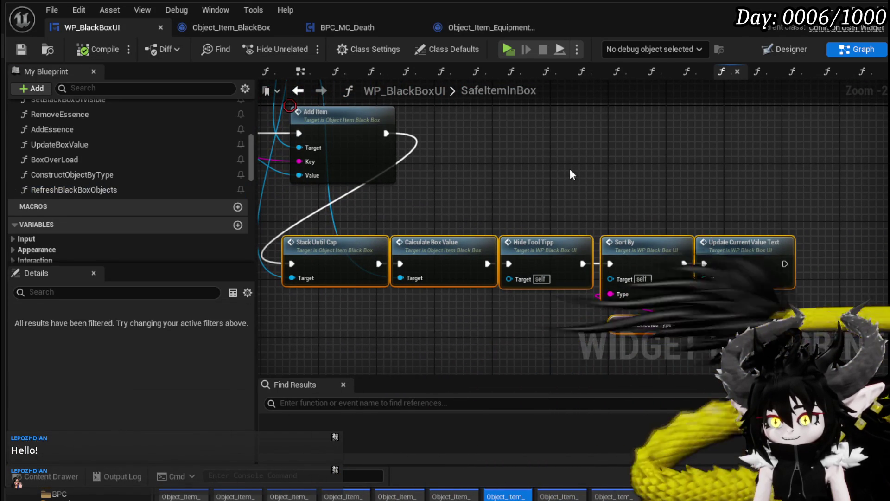
{"action": "scroll", "coordinate": [570, 169], "scroll_direction": "down", "scroll_amount": 2}
{"action": "mouse_move", "coordinate": [608, 252]}
{"action": "left_mouse_down"}
{"action": "mouse_move", "coordinate": [582, 267]}
{"action": "mouse_move", "coordinate": [409, 138]}
{"action": "left_mouse_up"}
{"action": "scroll", "coordinate": [616, 254], "scroll_direction": "up", "scroll_amount": 3}
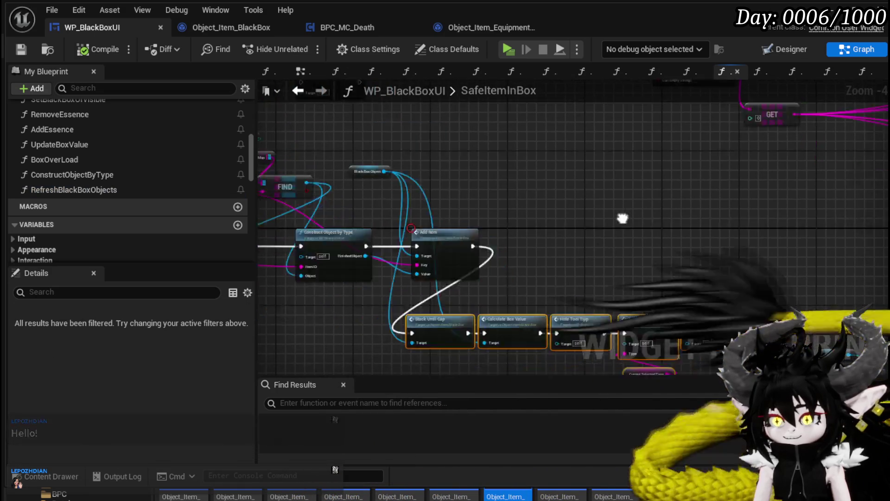
{"action": "scroll", "coordinate": [616, 255], "scroll_direction": "down", "scroll_amount": 3}
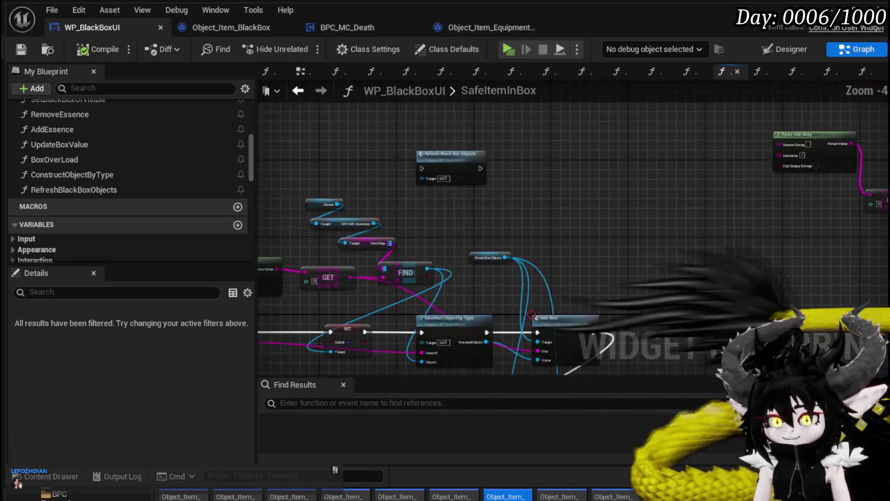
- In RefreshBlackBoxObjects, paste the five nodes after the loop's Completed pin, then compile and save
{"action": "double_click", "coordinate": [530, 257]}
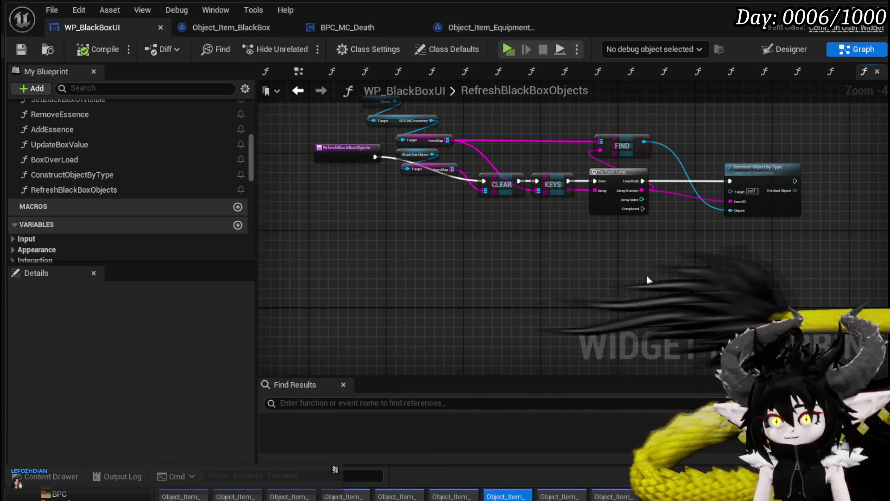
{"action": "scroll", "coordinate": [553, 230], "scroll_direction": "up", "scroll_amount": 3}
{"action": "key", "text": "ctrl+v"}
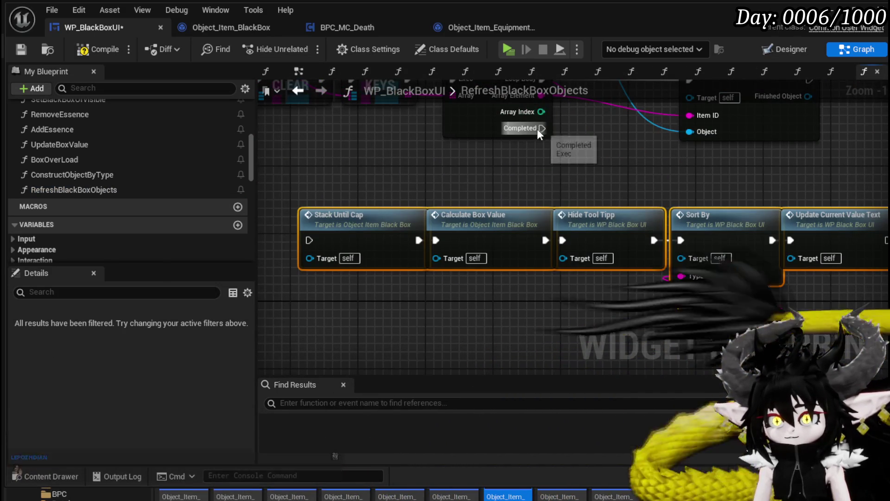
{"action": "left_click_drag", "start_coordinate": [540, 128], "coordinate": [309, 239]}
{"action": "scroll", "coordinate": [505, 233], "scroll_direction": "down", "scroll_amount": 3}
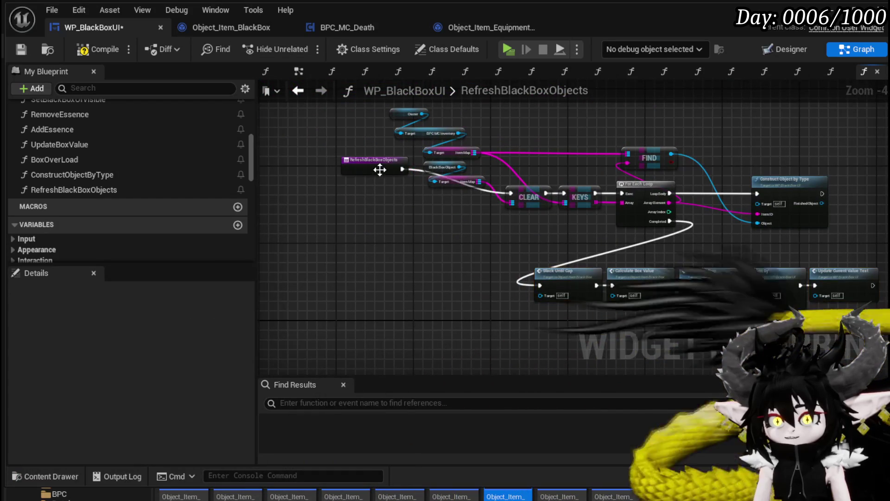
{"action": "left_click_drag", "start_coordinate": [377, 164], "coordinate": [381, 189]}
{"action": "left_click", "coordinate": [479, 247]}
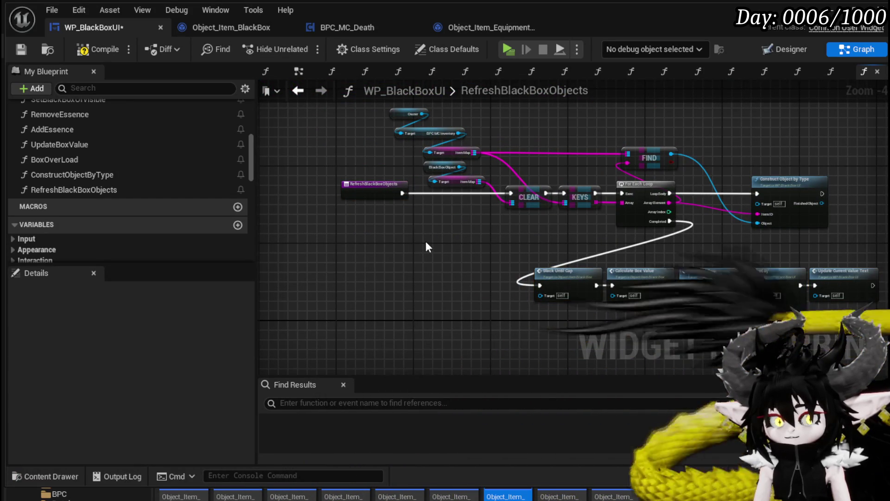
{"action": "left_click", "coordinate": [95, 51]}
{"action": "left_click", "coordinate": [27, 46]}
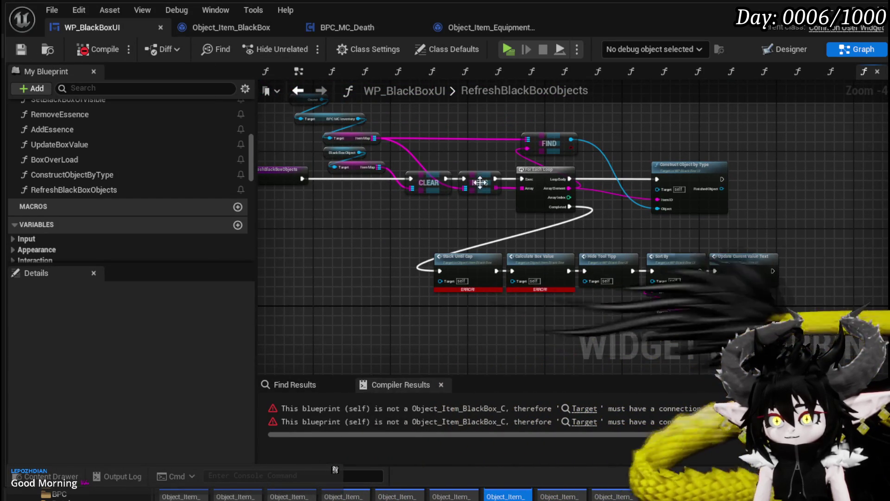
- Add a BlackBoxObject getter to the RefreshBlackBoxObjects graph
{"action": "scroll", "coordinate": [98, 172], "scroll_direction": "down", "scroll_amount": 5}
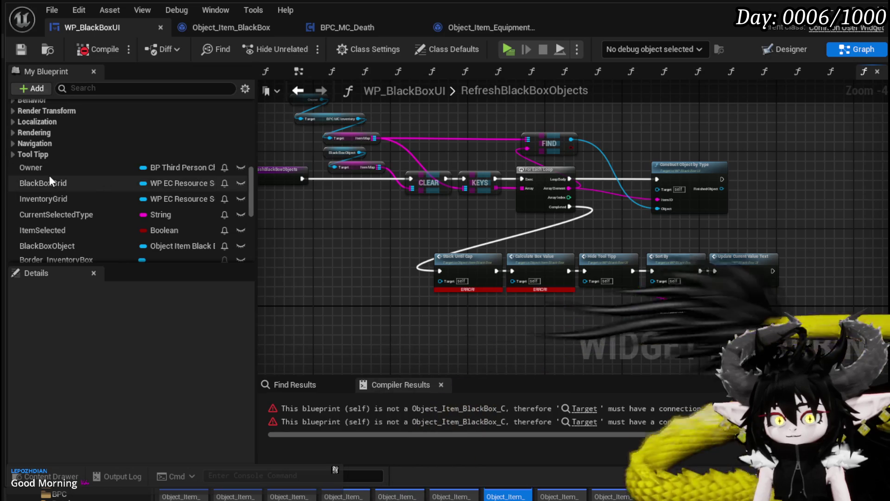
{"action": "scroll", "coordinate": [70, 178], "scroll_direction": "down", "scroll_amount": 2}
{"action": "left_click", "coordinate": [108, 208]}
{"action": "left_click_drag", "start_coordinate": [116, 207], "coordinate": [399, 234]}
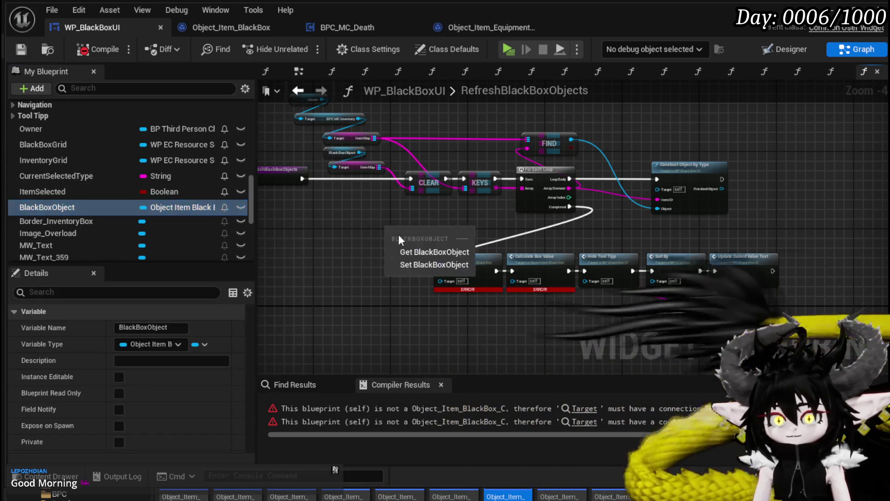
{"action": "left_click", "coordinate": [403, 250]}
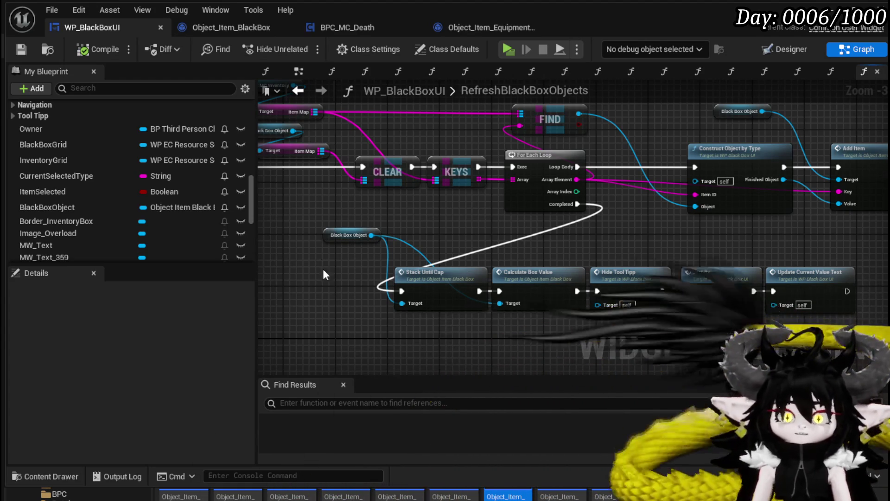
- Review the My Blueprint function list, then minimize the Blueprint editor to reveal L_DungeonCreationTest
{"action": "scroll", "coordinate": [109, 173], "scroll_direction": "up", "scroll_amount": 15}
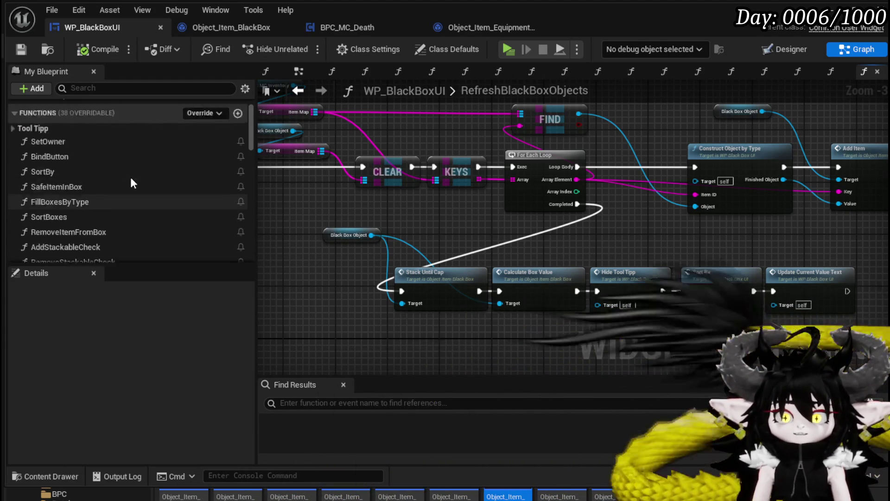
{"action": "scroll", "coordinate": [130, 177], "scroll_direction": "down", "scroll_amount": 5}
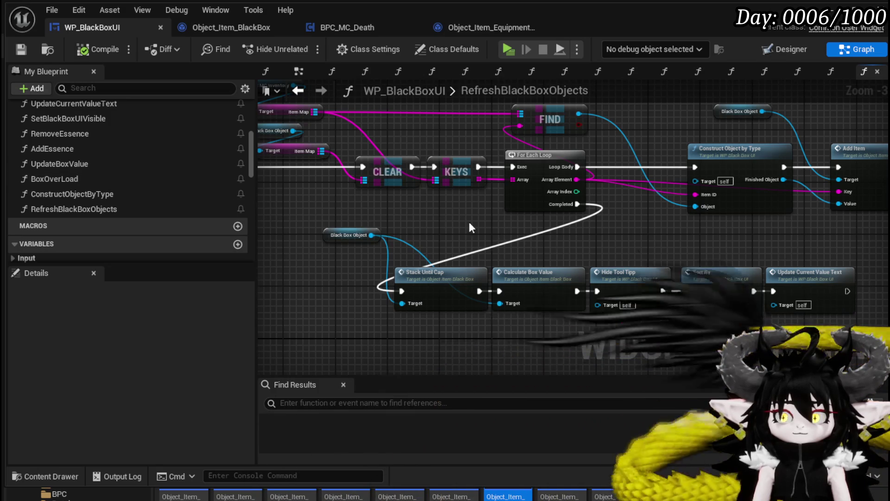
{"action": "scroll", "coordinate": [469, 221], "scroll_direction": "down", "scroll_amount": 4}
{"action": "scroll", "coordinate": [479, 239], "scroll_direction": "up", "scroll_amount": 4}
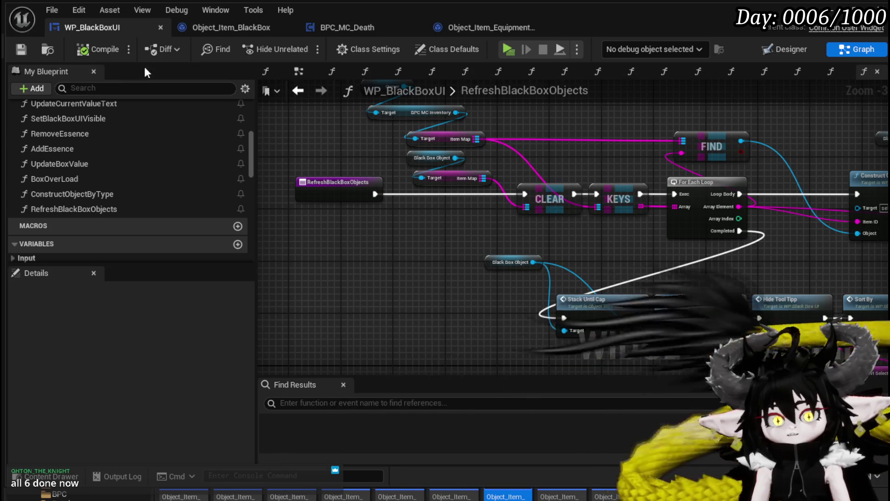
{"action": "left_click", "coordinate": [837, 14]}
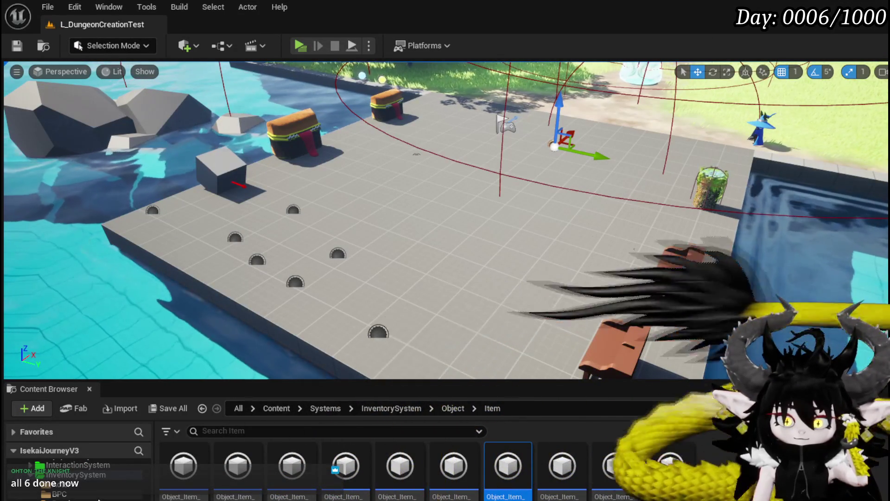
- Open the W_Exploration_HUD widget blueprint from Systems > CampingSystem > UI
{"action": "scroll", "coordinate": [99, 496], "scroll_direction": "down", "scroll_amount": 3}
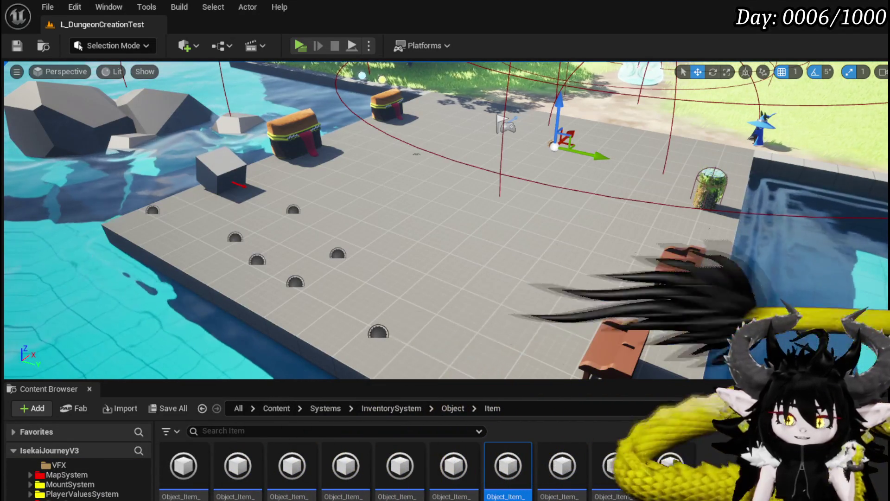
{"action": "scroll", "coordinate": [79, 477], "scroll_direction": "down", "scroll_amount": 2}
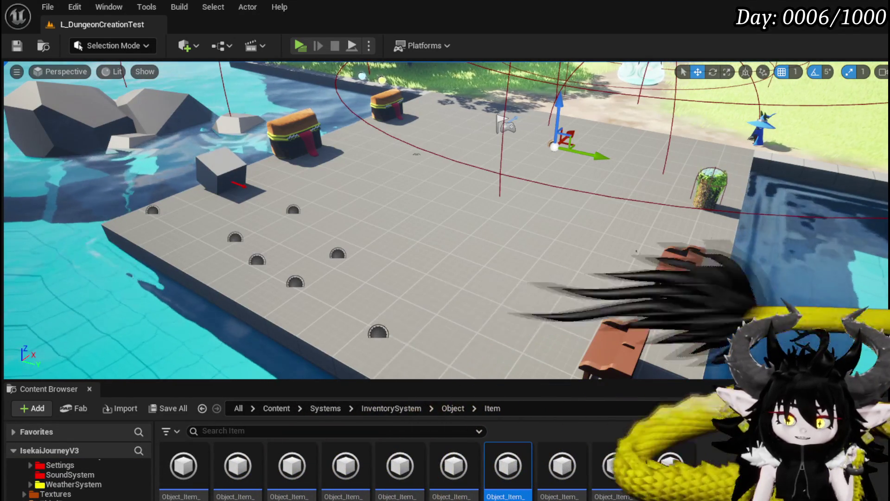
{"action": "scroll", "coordinate": [78, 478], "scroll_direction": "up", "scroll_amount": 4}
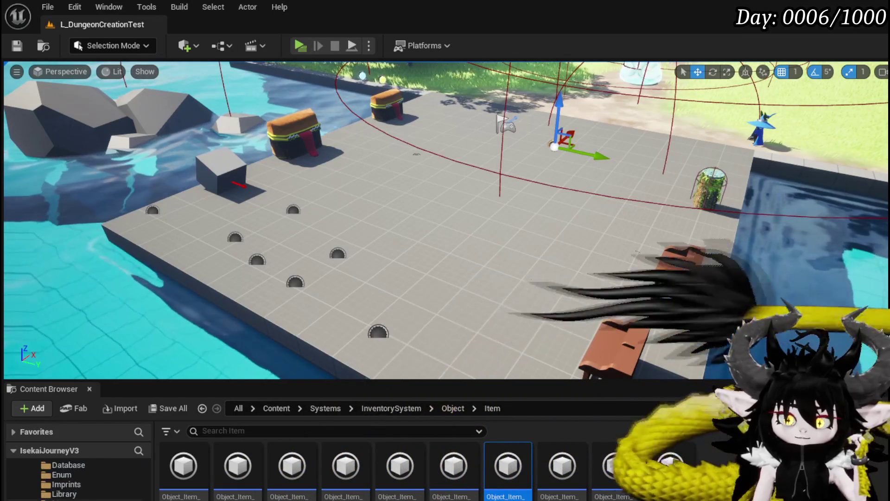
{"action": "scroll", "coordinate": [83, 487], "scroll_direction": "up", "scroll_amount": 4}
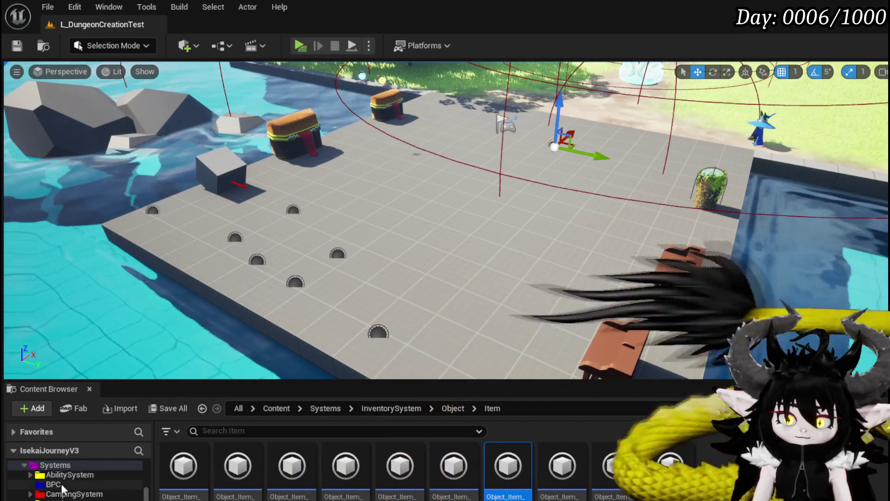
{"action": "left_click", "coordinate": [38, 494]}
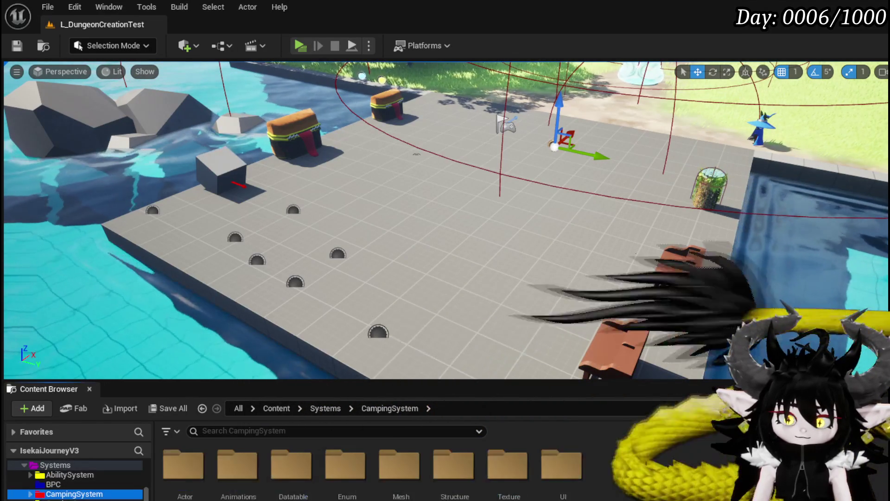
{"action": "double_click", "coordinate": [562, 466]}
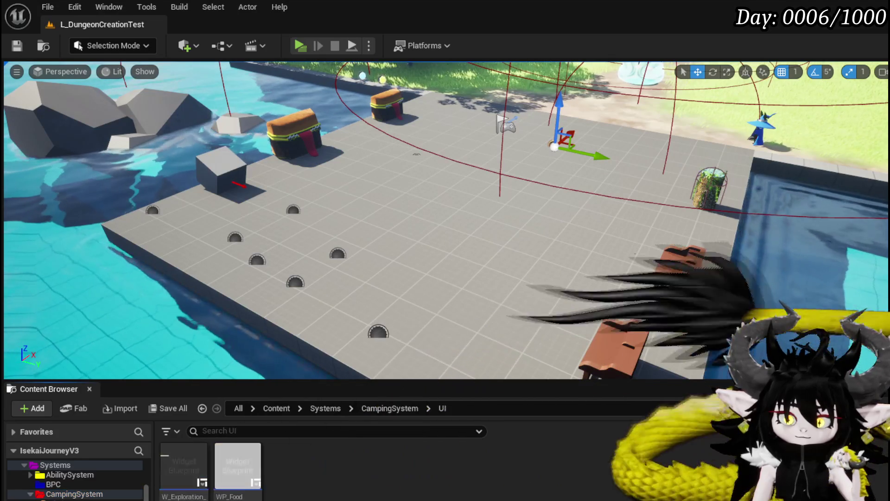
{"action": "double_click", "coordinate": [178, 467]}
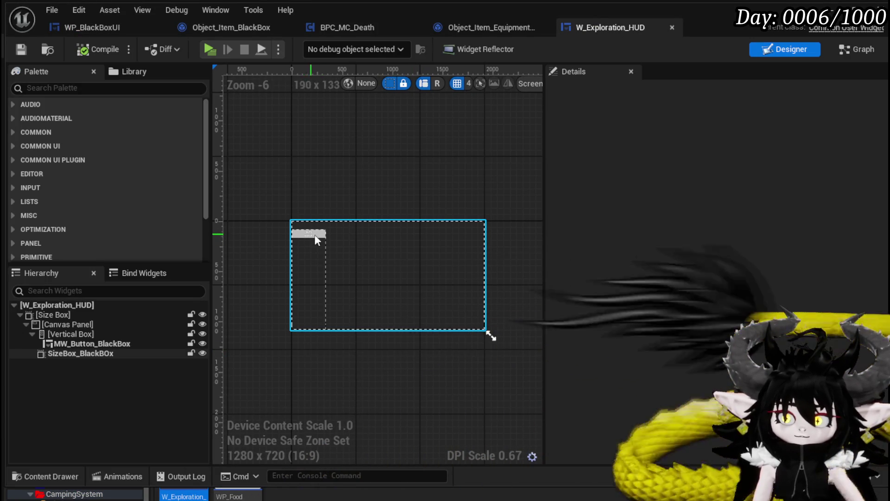
- In W_Exploration_HUD's event graph, move the visibility nodes up and to the left
{"action": "double_click", "coordinate": [383, 224]}
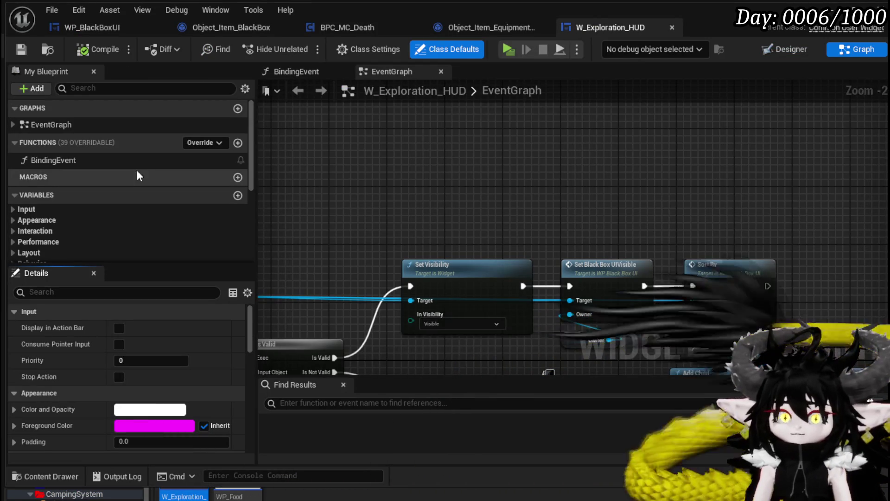
{"action": "mouse_move", "coordinate": [408, 180]}
{"action": "left_mouse_down"}
{"action": "mouse_move", "coordinate": [424, 117]}
{"action": "mouse_move", "coordinate": [306, 108]}
{"action": "mouse_move", "coordinate": [312, 123]}
{"action": "left_mouse_up"}
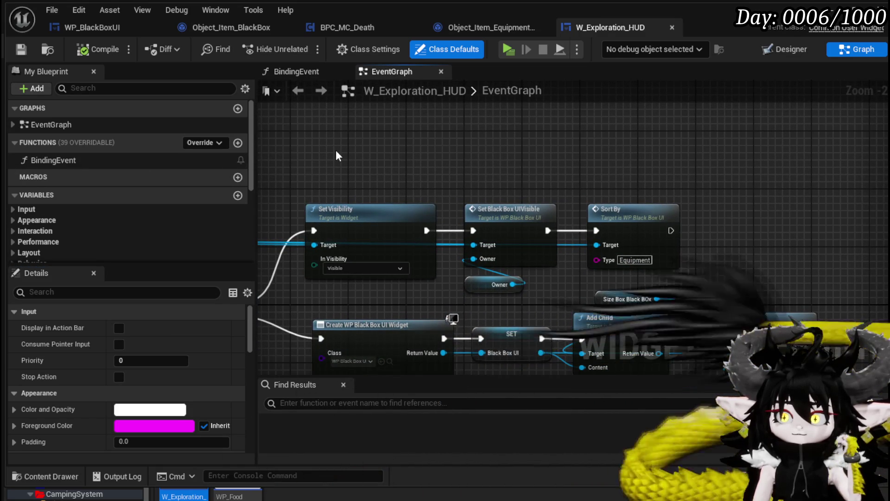
{"action": "left_click_drag", "start_coordinate": [363, 177], "coordinate": [500, 285]}
{"action": "left_click_drag", "start_coordinate": [505, 230], "coordinate": [469, 158]}
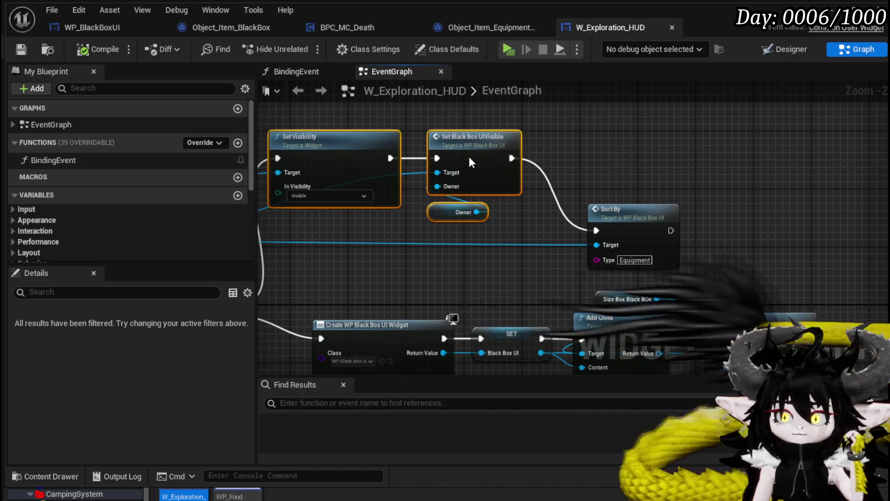
{"action": "scroll", "coordinate": [557, 189], "scroll_direction": "up", "scroll_amount": 1}
{"action": "left_click", "coordinate": [596, 194]}
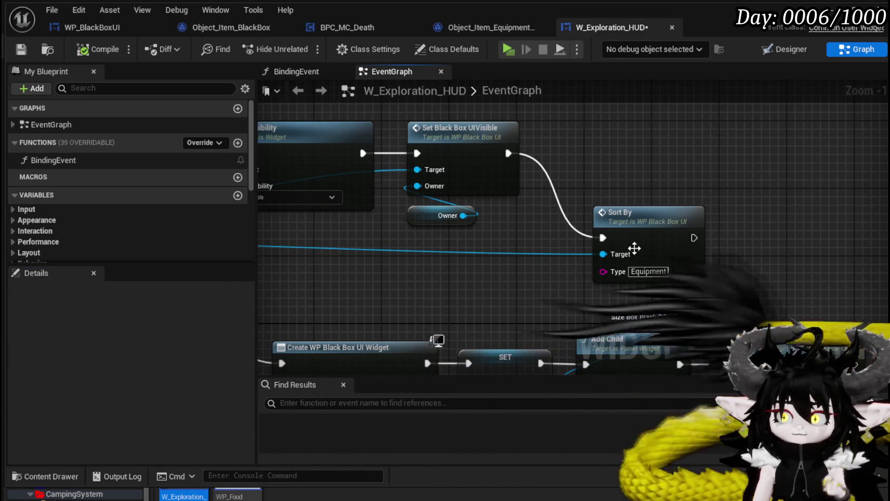
- Add a Black Box Object getter from Sort By's Target and place it above the chain
{"action": "left_click_drag", "start_coordinate": [608, 254], "coordinate": [640, 162]}
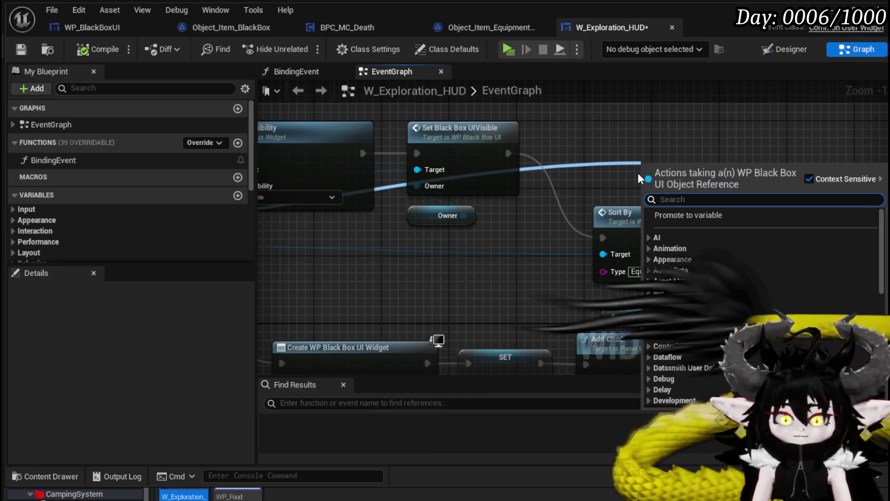
{"action": "type", "text": "Black"}
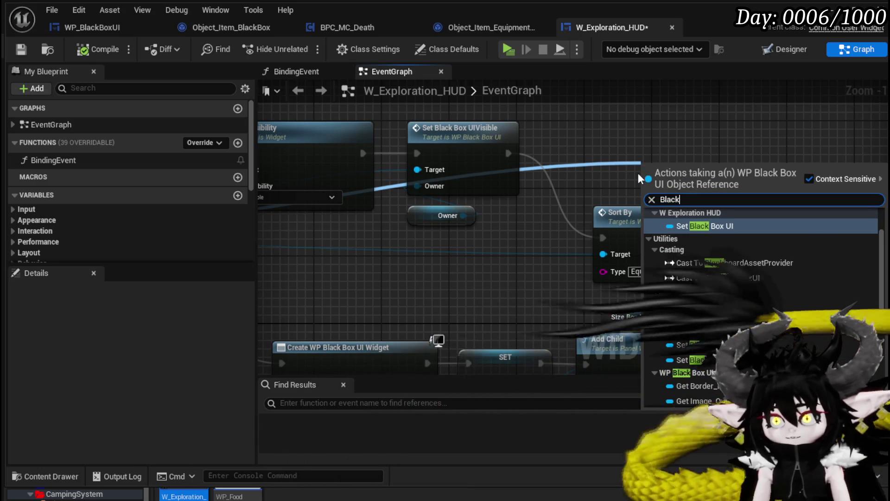
{"action": "type", "text": " bo"}
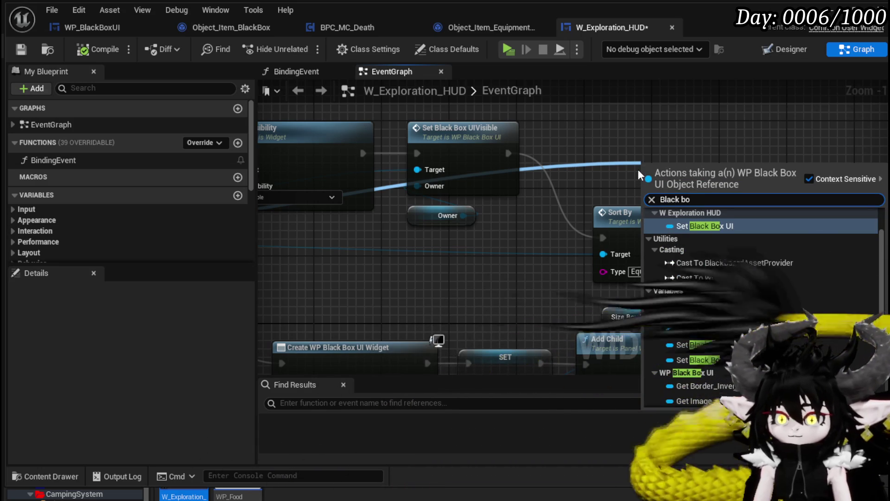
{"action": "scroll", "coordinate": [801, 271], "scroll_direction": "down", "scroll_amount": 2}
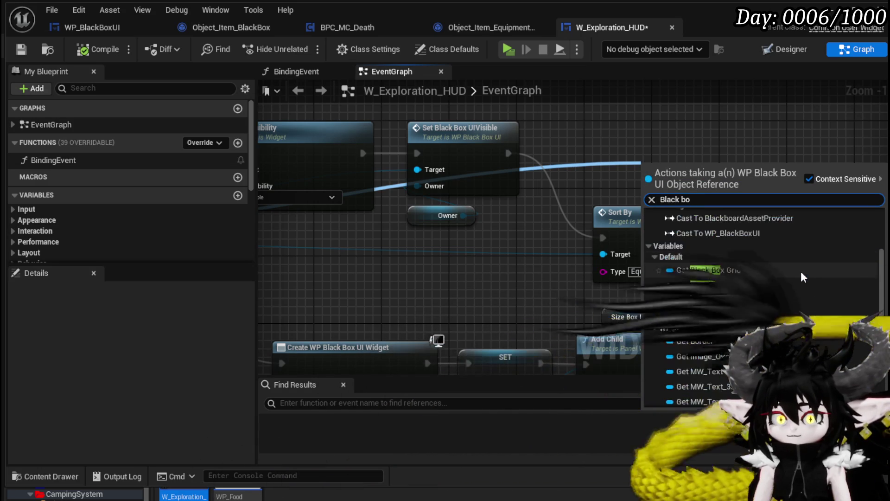
{"action": "left_click", "coordinate": [744, 285]}
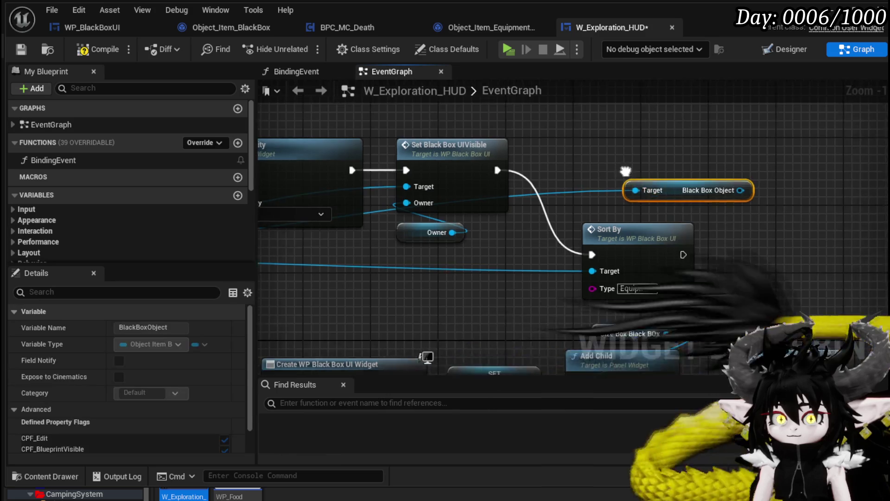
{"action": "mouse_move", "coordinate": [656, 254]}
{"action": "left_mouse_down"}
{"action": "mouse_move", "coordinate": [452, 174]}
{"action": "mouse_move", "coordinate": [411, 178]}
{"action": "left_mouse_up"}
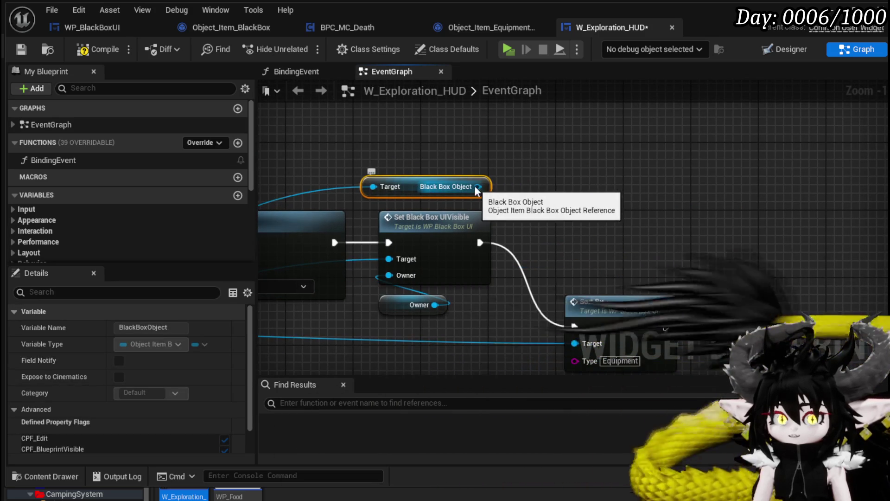
- Search Black Box Object's actions for 'Refr' without adding a node, then view Object_Item_BlackBox's AddItem graph
{"action": "left_click_drag", "start_coordinate": [477, 186], "coordinate": [565, 188]}
{"action": "type", "text": "Refr"}
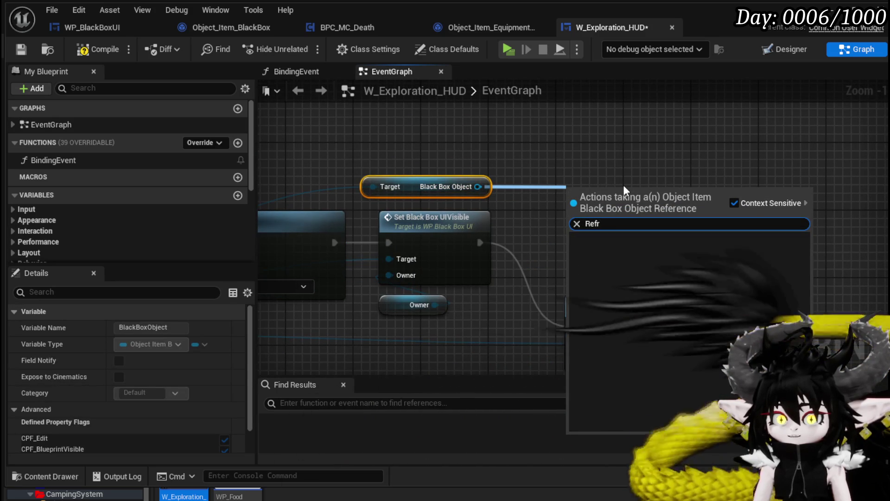
{"action": "key", "text": "BackSpace"}
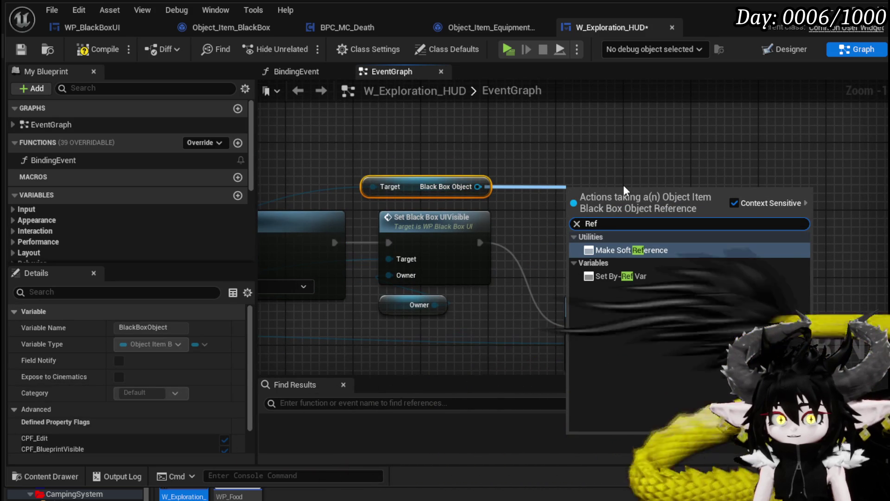
{"action": "key", "text": "BackSpace"}
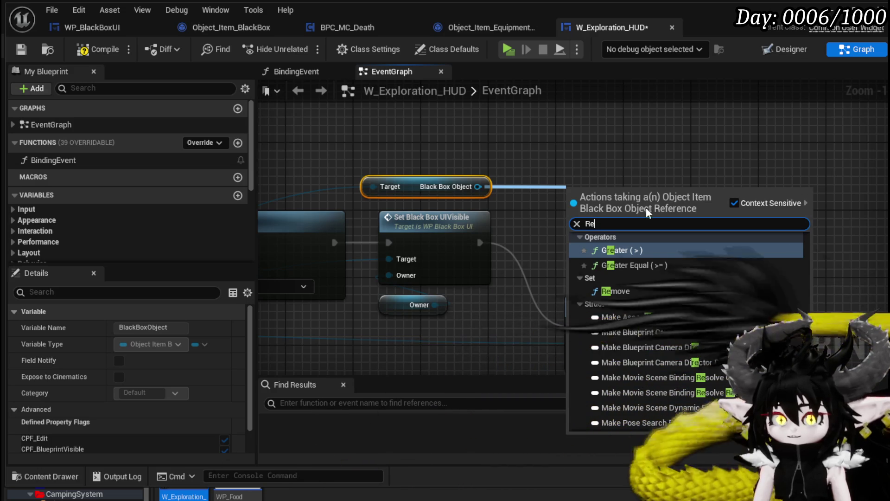
{"action": "scroll", "coordinate": [683, 258], "scroll_direction": "down", "scroll_amount": 2}
{"action": "scroll", "coordinate": [680, 247], "scroll_direction": "down", "scroll_amount": 5}
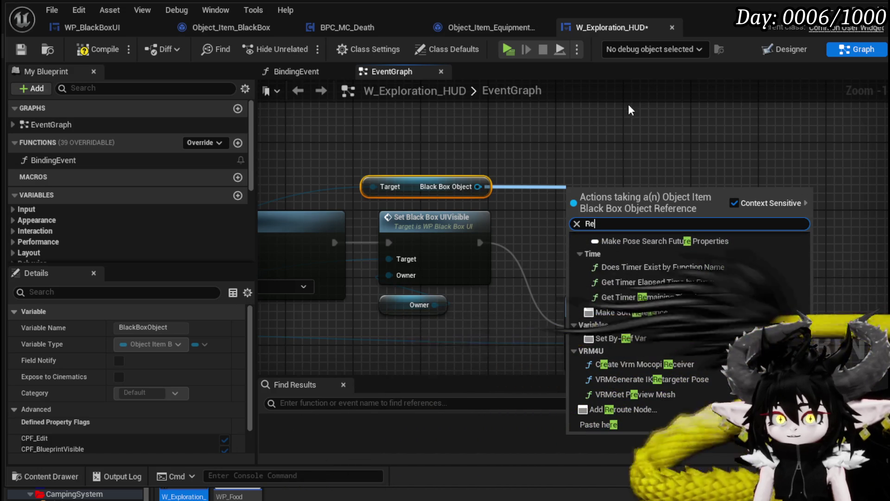
{"action": "key", "text": "Escape"}
{"action": "left_click", "coordinate": [229, 31]}
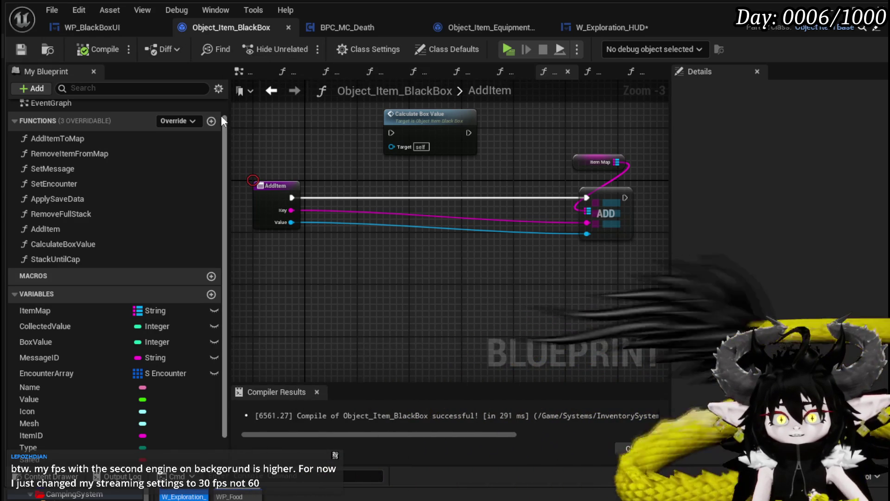
- Save WP_BlackBoxUI, then save all modified assets, including W_Exploration_HUD
{"action": "left_click", "coordinate": [81, 24]}
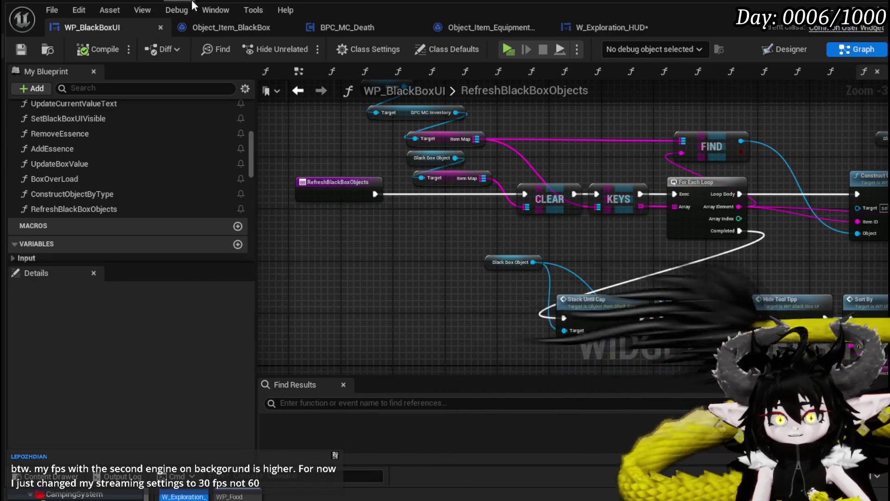
{"action": "left_click", "coordinate": [223, 28]}
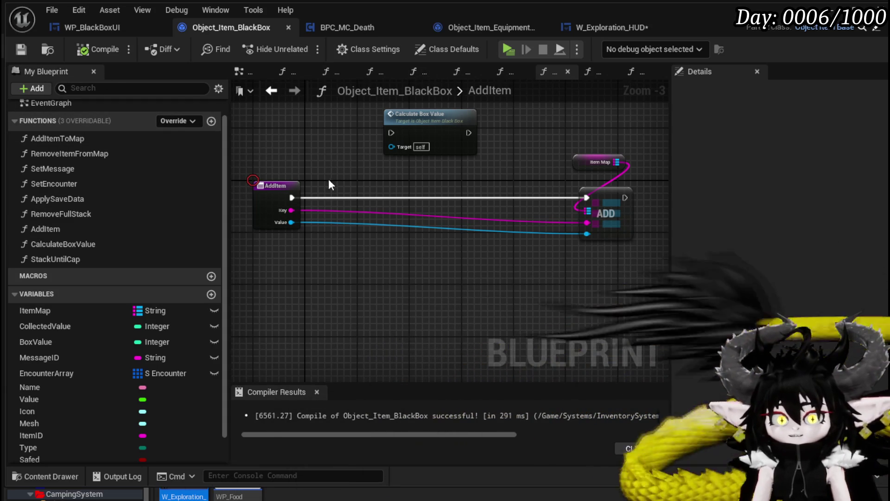
{"action": "left_click", "coordinate": [112, 23]}
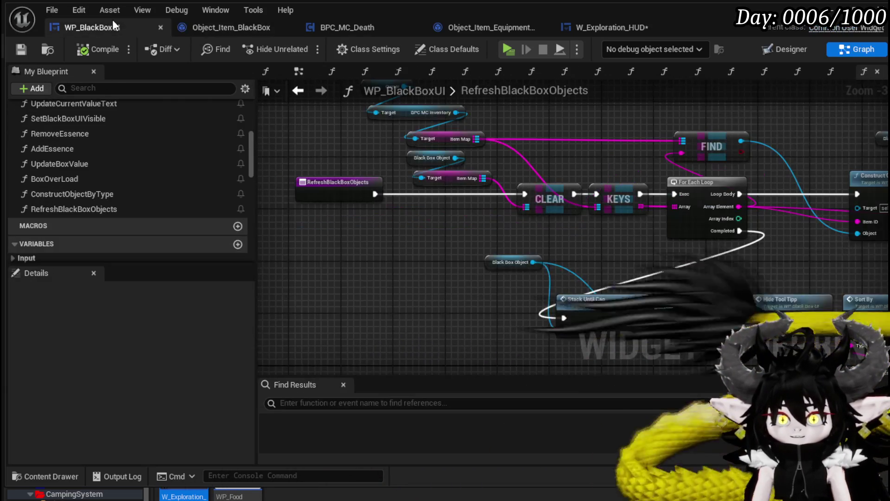
{"action": "mouse_move", "coordinate": [445, 254]}
{"action": "left_mouse_down"}
{"action": "mouse_move", "coordinate": [312, 334]}
{"action": "mouse_move", "coordinate": [418, 280]}
{"action": "mouse_move", "coordinate": [463, 279]}
{"action": "mouse_move", "coordinate": [280, 242]}
{"action": "mouse_move", "coordinate": [411, 142]}
{"action": "left_mouse_up"}
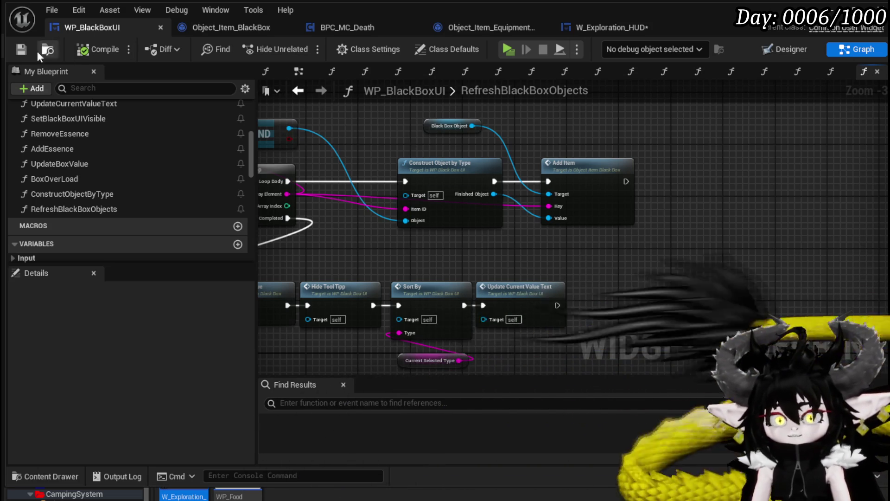
{"action": "key", "text": "ctrl+s"}
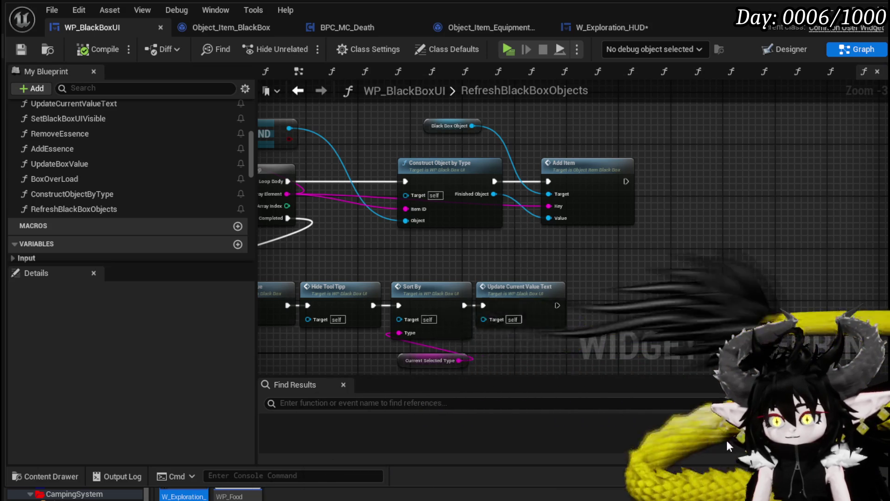
{"action": "key", "text": "ctrl+shift+s"}
{"action": "key", "text": "Return"}
- Shift RefreshBlackBoxObjects' bottom row of post-loop nodes to the right and save WP_BlackBoxUI
{"action": "left_click_drag", "start_coordinate": [624, 321], "coordinate": [815, 305]}
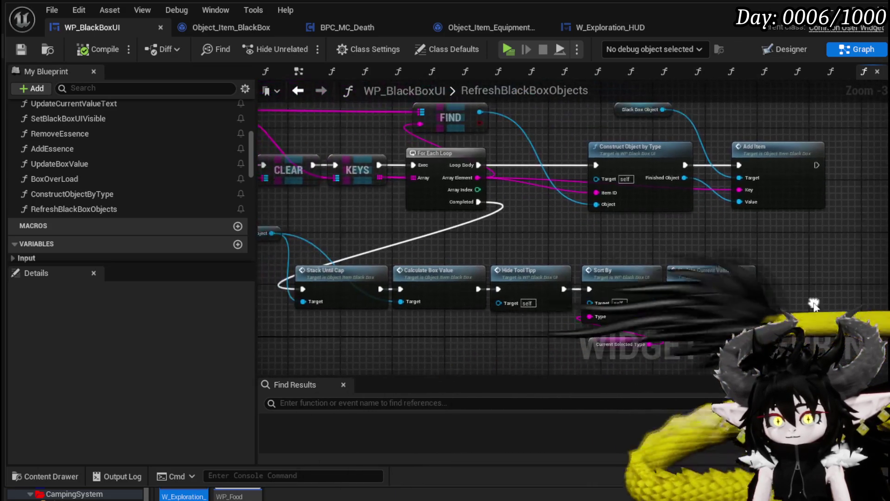
{"action": "left_click_drag", "start_coordinate": [338, 309], "coordinate": [784, 225]}
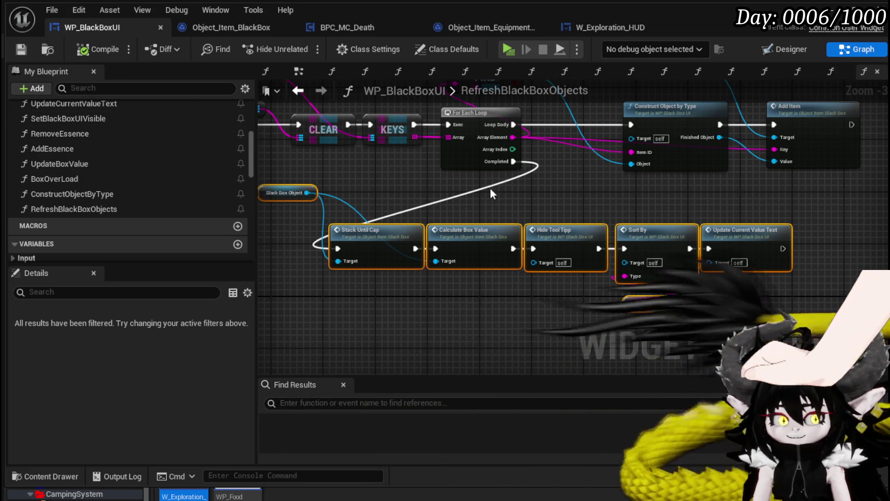
{"action": "left_click", "coordinate": [454, 284]}
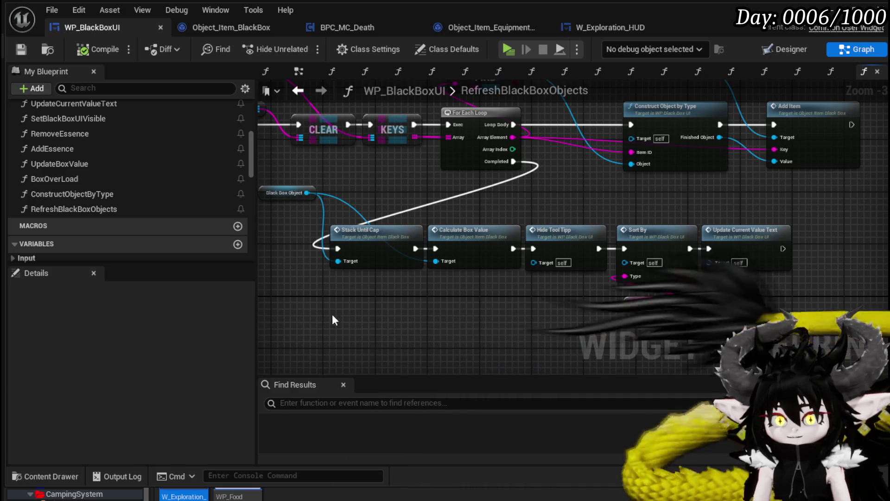
{"action": "left_click_drag", "start_coordinate": [332, 313], "coordinate": [744, 218]}
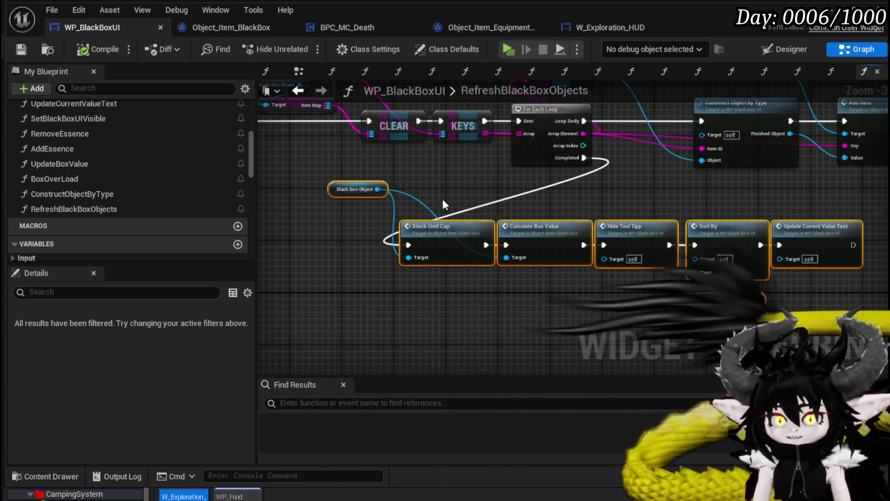
{"action": "left_click_drag", "start_coordinate": [452, 226], "coordinate": [516, 227]}
{"action": "left_click", "coordinate": [602, 205]}
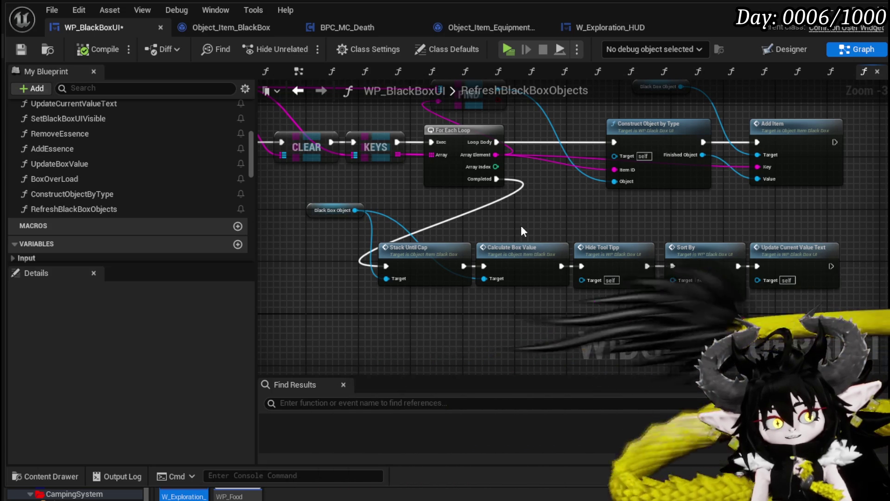
{"action": "mouse_move", "coordinate": [521, 225]}
{"action": "left_mouse_down"}
{"action": "mouse_move", "coordinate": [505, 230]}
{"action": "mouse_move", "coordinate": [541, 237]}
{"action": "mouse_move", "coordinate": [408, 207]}
{"action": "mouse_move", "coordinate": [376, 249]}
{"action": "left_mouse_up"}
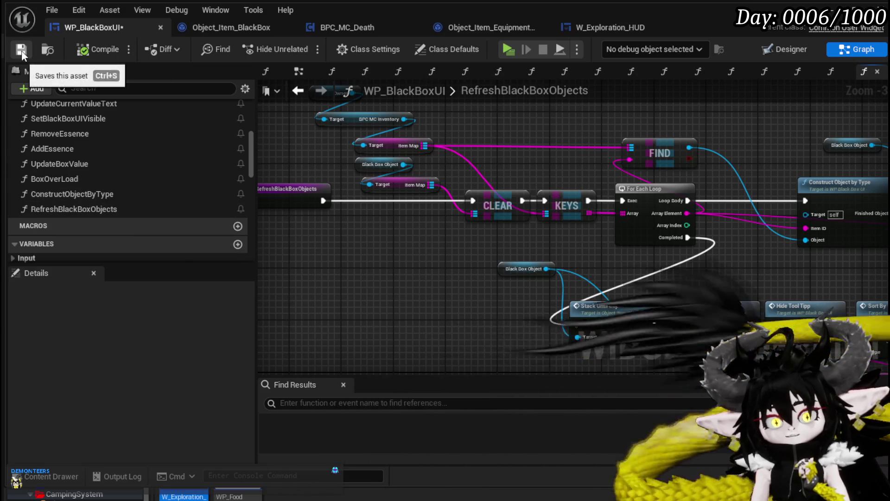
{"action": "left_click", "coordinate": [22, 51]}
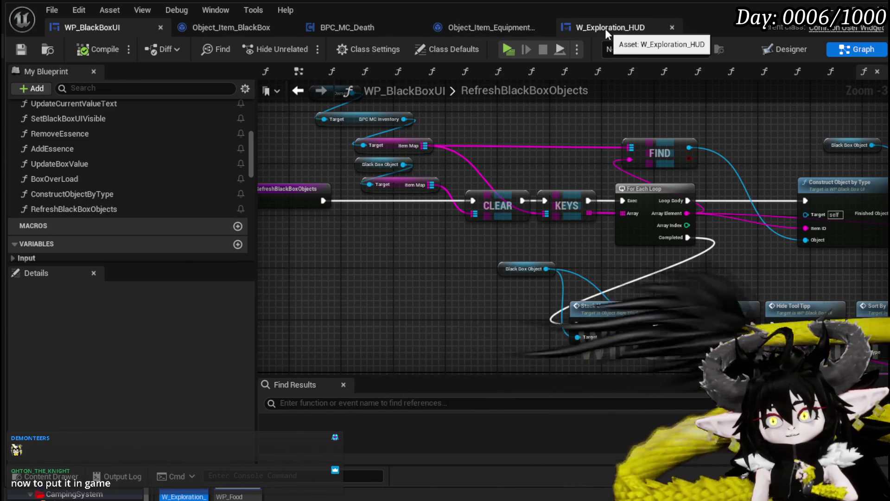
- In W_Exploration_HUD, replace the Black Box Object getter with a Refresh Black Box Objects call after Set Black Box UIVisible
{"action": "left_click", "coordinate": [618, 30]}
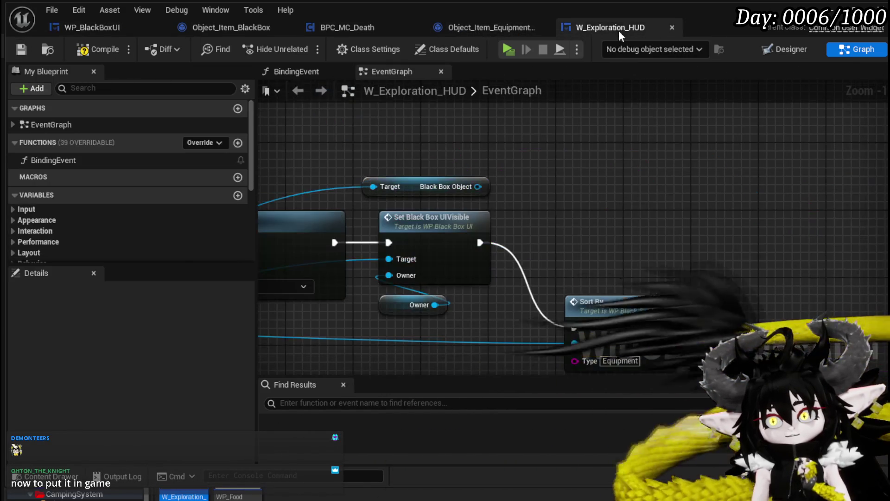
{"action": "left_click_drag", "start_coordinate": [416, 152], "coordinate": [521, 180]}
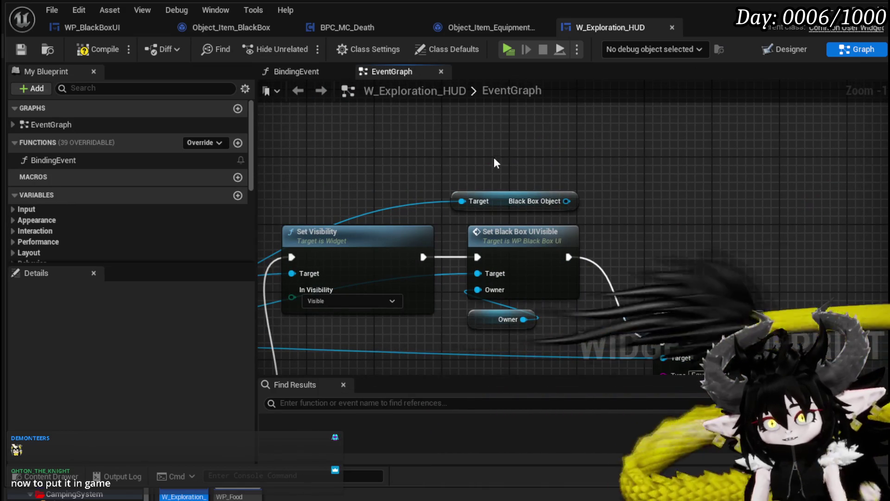
{"action": "left_click", "coordinate": [515, 201]}
{"action": "key", "text": "Delete"}
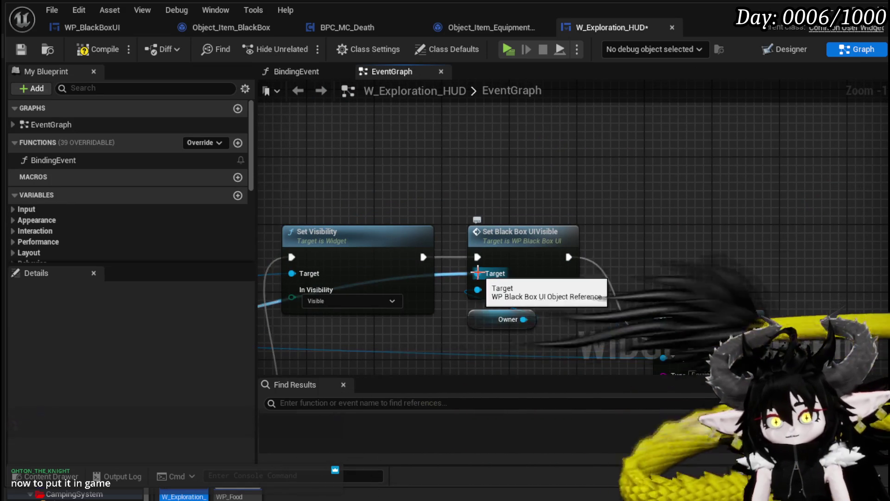
{"action": "left_click_drag", "start_coordinate": [477, 273], "coordinate": [530, 163]}
{"action": "type", "text": "Refr"}
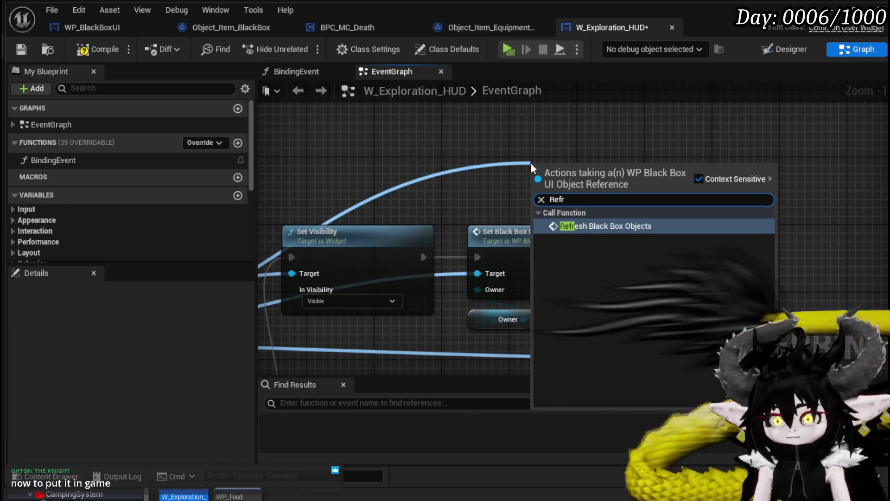
{"action": "left_click", "coordinate": [630, 226]}
{"action": "mouse_move", "coordinate": [439, 163]}
{"action": "left_mouse_down"}
{"action": "mouse_move", "coordinate": [525, 243]}
{"action": "mouse_move", "coordinate": [507, 235]}
{"action": "left_mouse_up"}
{"action": "left_click", "coordinate": [385, 235]}
{"action": "mouse_move", "coordinate": [392, 241]}
{"action": "left_mouse_down"}
{"action": "mouse_move", "coordinate": [426, 254]}
{"action": "mouse_move", "coordinate": [465, 239]}
{"action": "left_mouse_up"}
- Inspect the Refresh Black Box Objects function graph, then start a play session from the level editor
{"action": "double_click", "coordinate": [465, 238]}
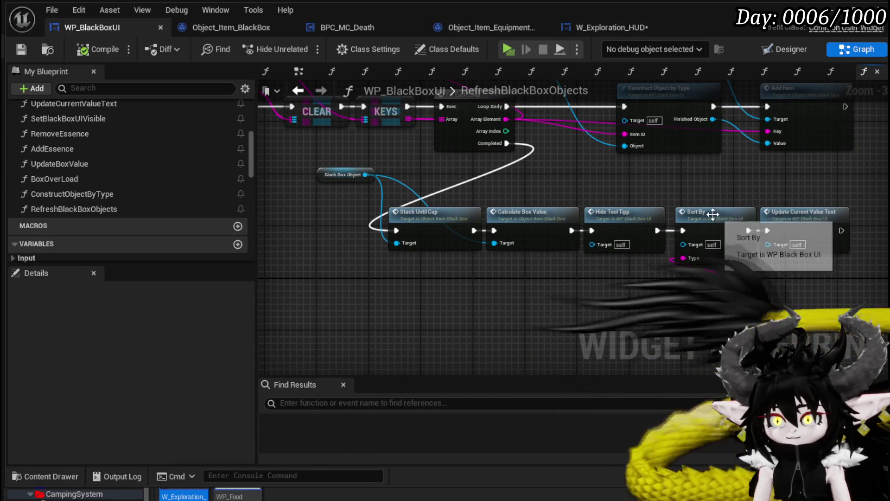
{"action": "mouse_move", "coordinate": [699, 190]}
{"action": "left_mouse_down"}
{"action": "mouse_move", "coordinate": [718, 313]}
{"action": "mouse_move", "coordinate": [701, 195]}
{"action": "left_mouse_up"}
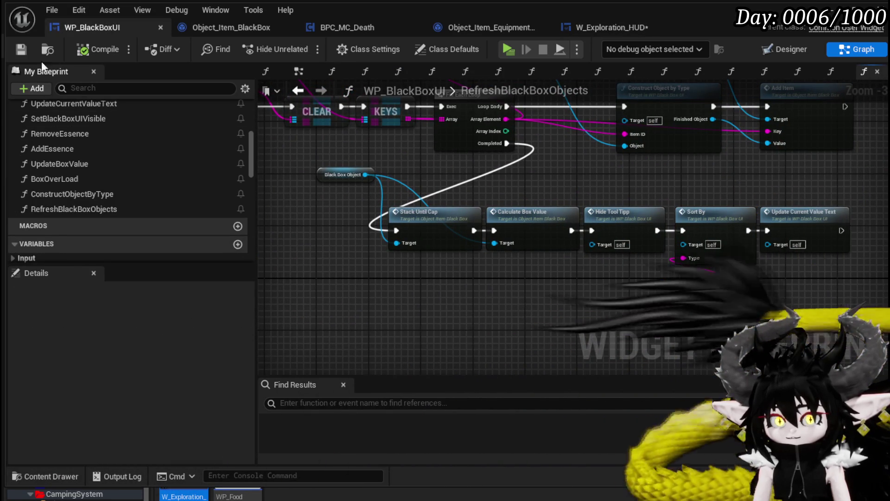
{"action": "left_click", "coordinate": [603, 27]}
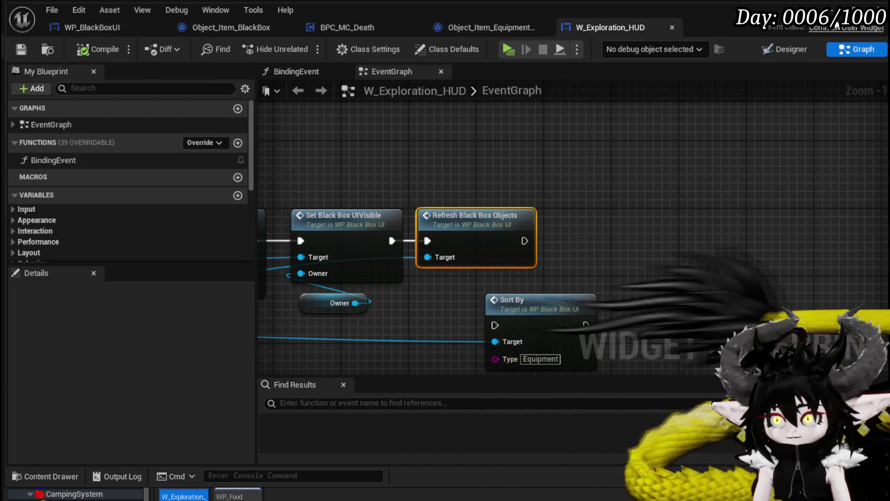
{"action": "key", "text": "alt+Tab"}
{"action": "left_click", "coordinate": [301, 45]}
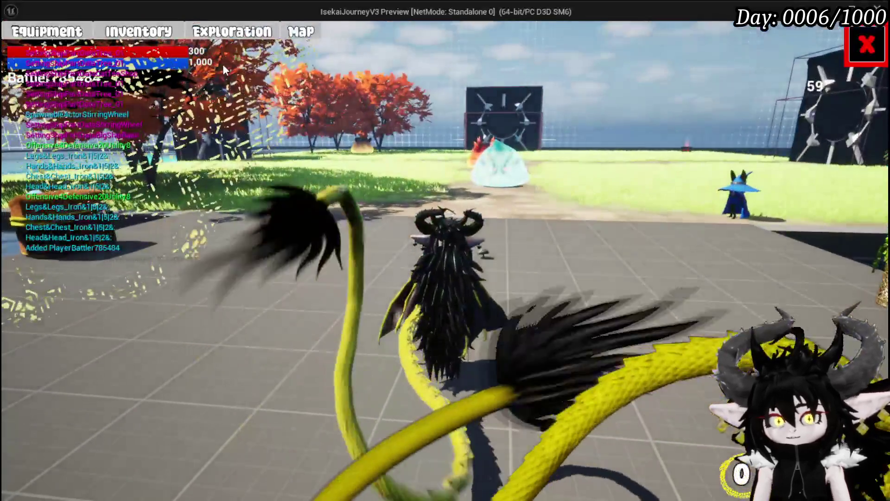
- In the inventory window, disable the ConstructObjectByType breakpoint and resume the game
{"action": "left_click", "coordinate": [232, 31]}
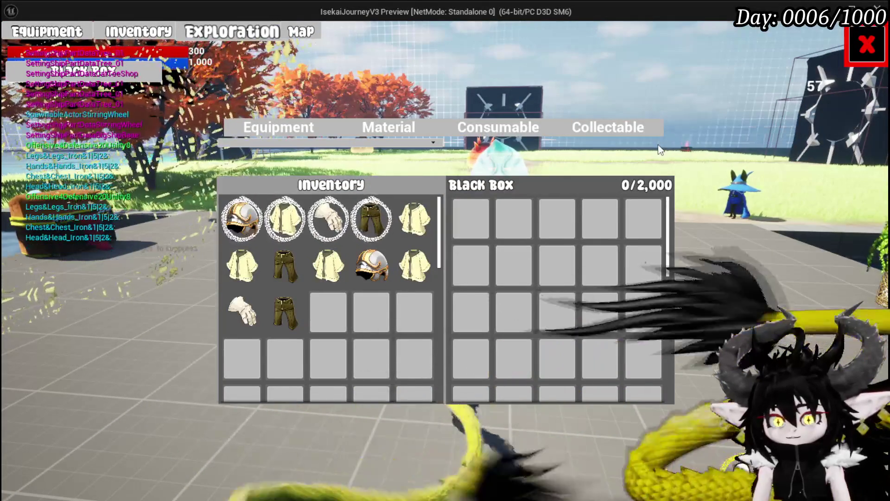
{"action": "mouse_move", "coordinate": [369, 220]}
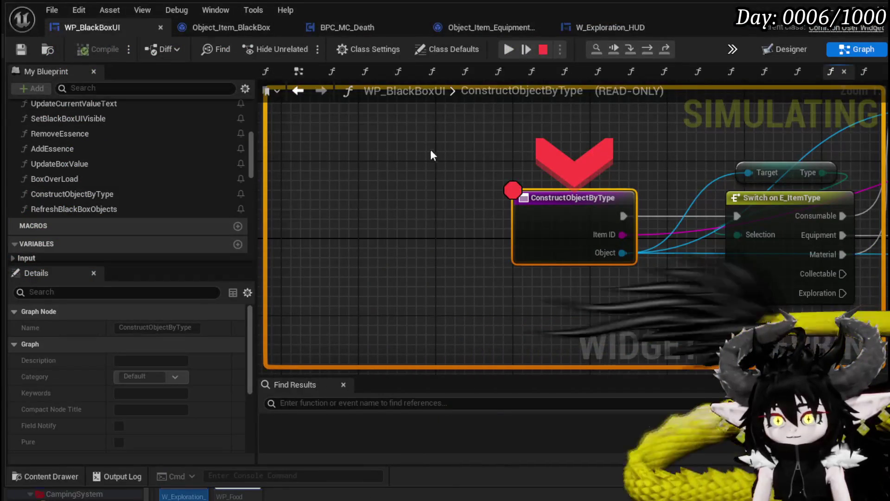
{"action": "right_click", "coordinate": [556, 195]}
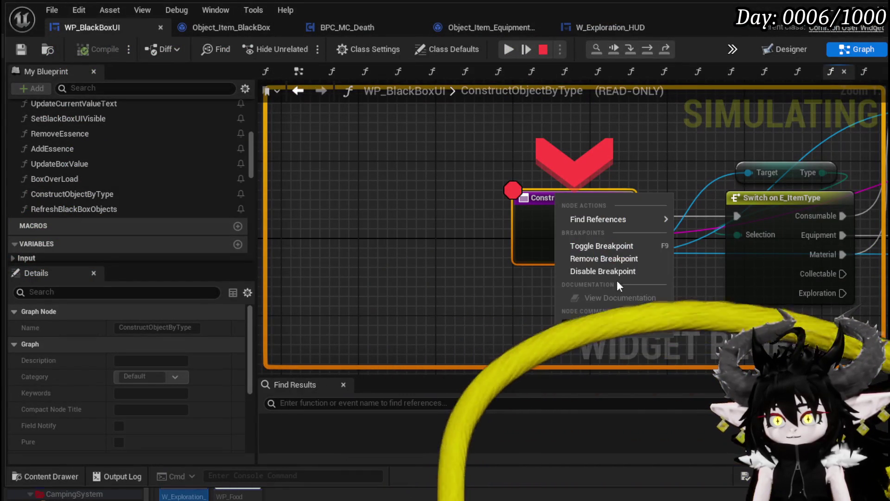
{"action": "left_click", "coordinate": [594, 271]}
{"action": "left_click", "coordinate": [508, 48]}
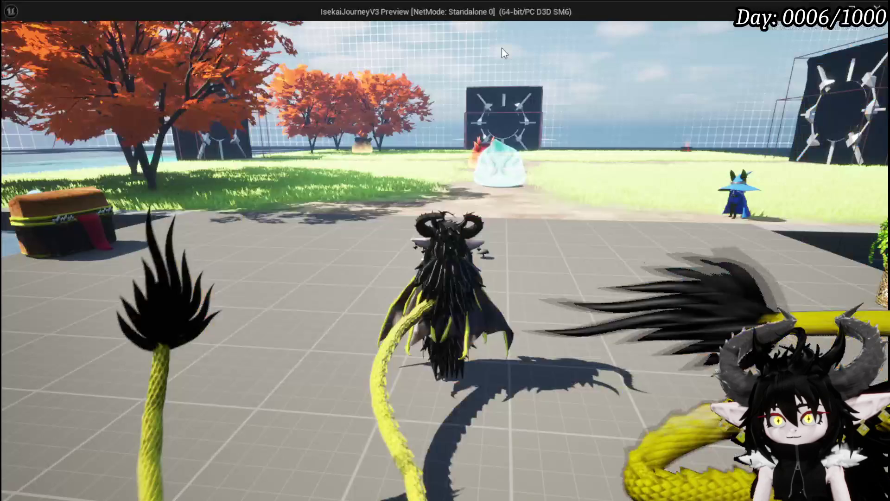
- Store the iron chest, gem, Iron_Ingot and Copper_Ore stacks in the Black Box, reaching 1,087/2,000
{"action": "left_click", "coordinate": [429, 221]}
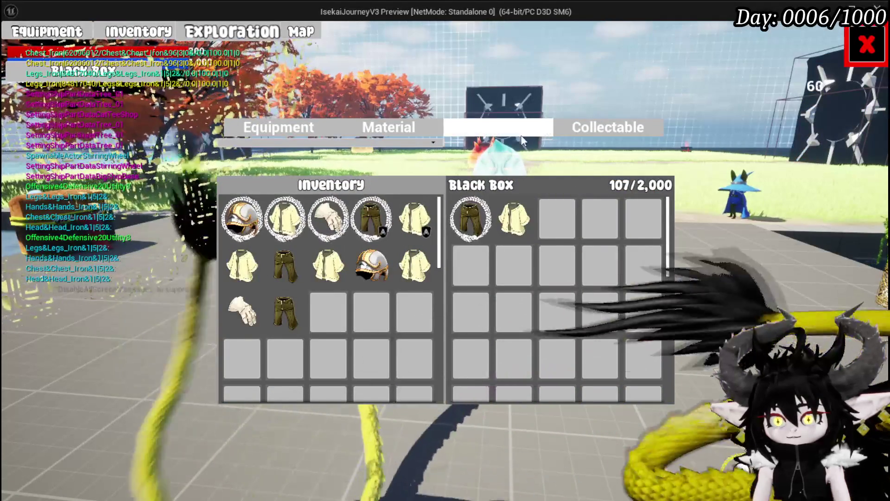
{"action": "left_click", "coordinate": [427, 126]}
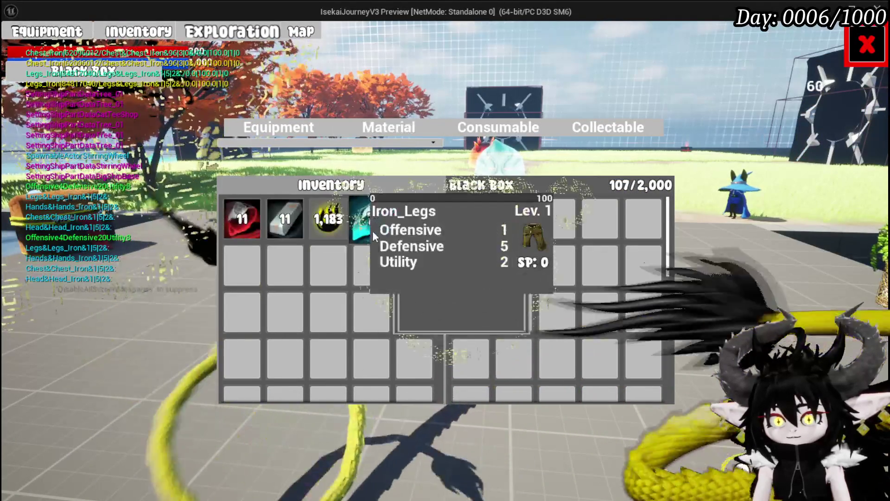
{"action": "left_click", "coordinate": [371, 230]}
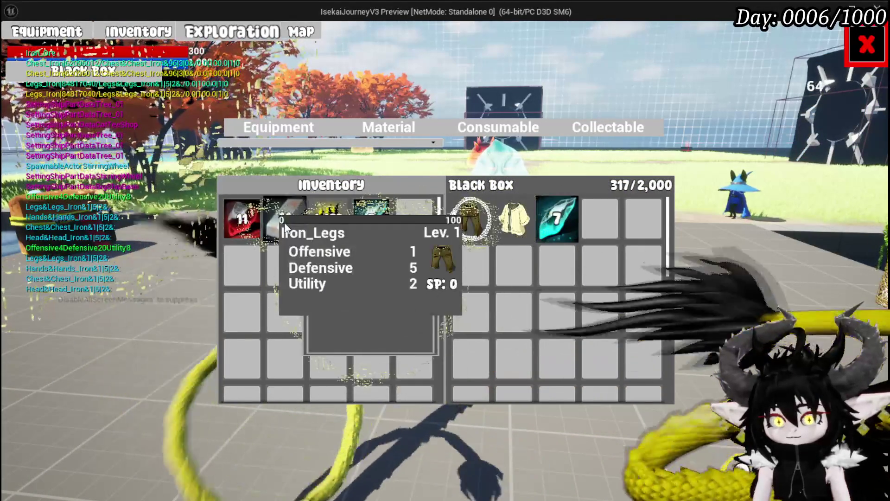
{"action": "left_click", "coordinate": [285, 219]}
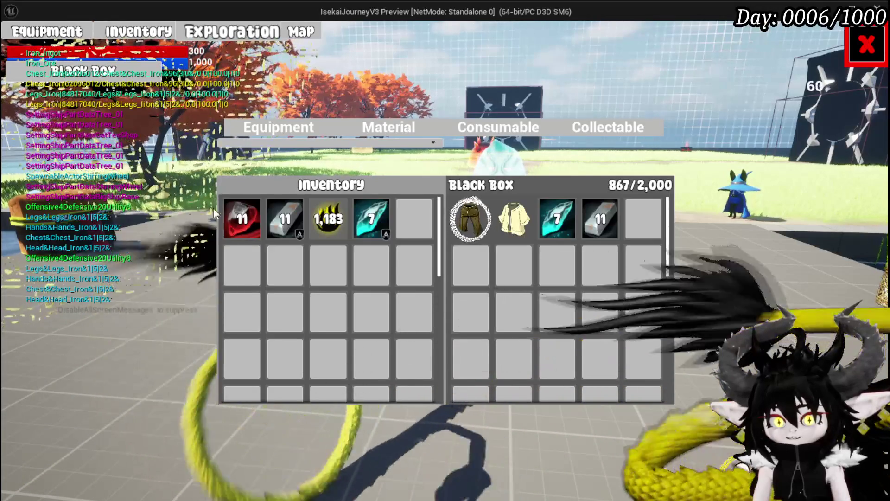
{"action": "left_click", "coordinate": [239, 219]}
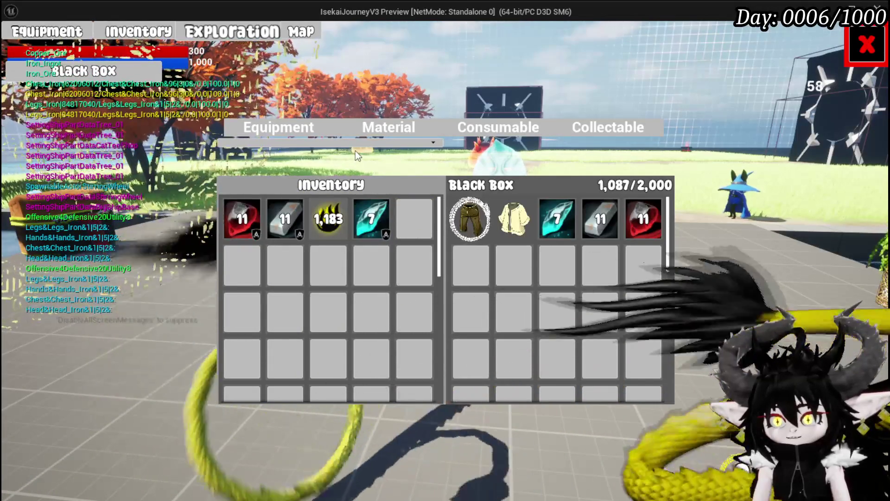
{"action": "mouse_move", "coordinate": [332, 224]}
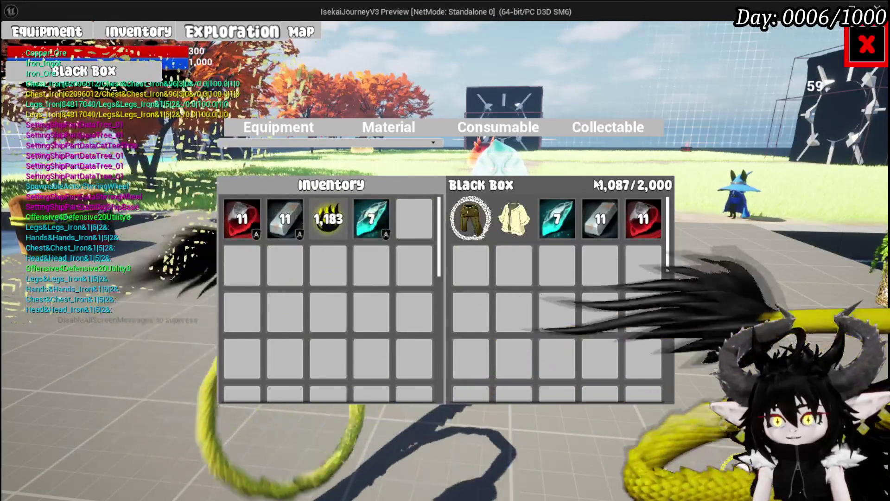
{"action": "mouse_move", "coordinate": [596, 218]}
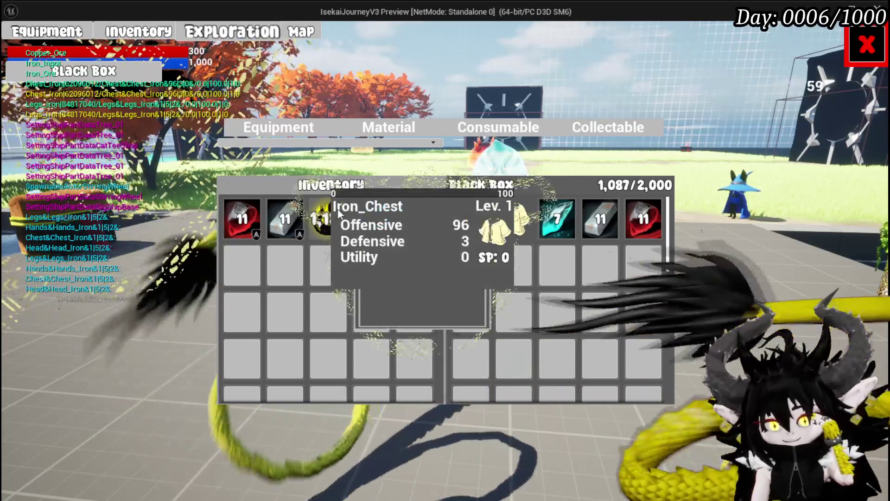
- Store the 1,183 Essence stack in the Black Box, then close and reopen the inventory window
{"action": "left_click", "coordinate": [328, 218]}
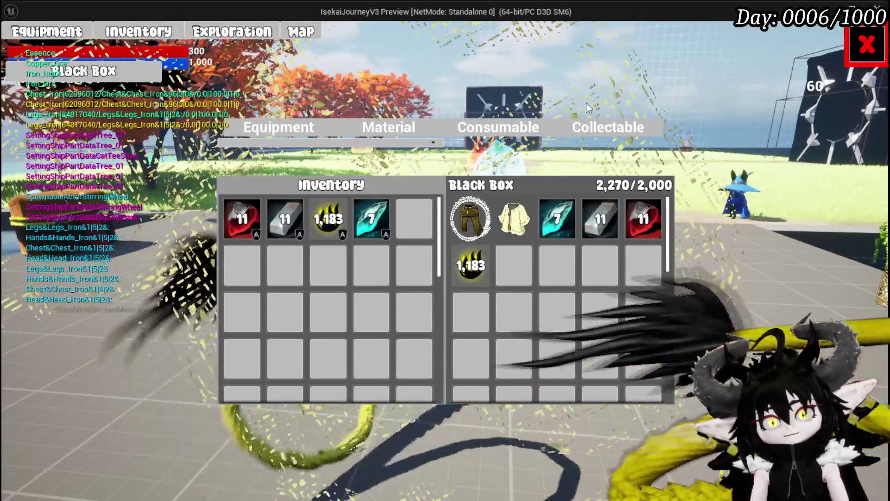
{"action": "left_click", "coordinate": [867, 45]}
{"action": "key", "text": "e"}
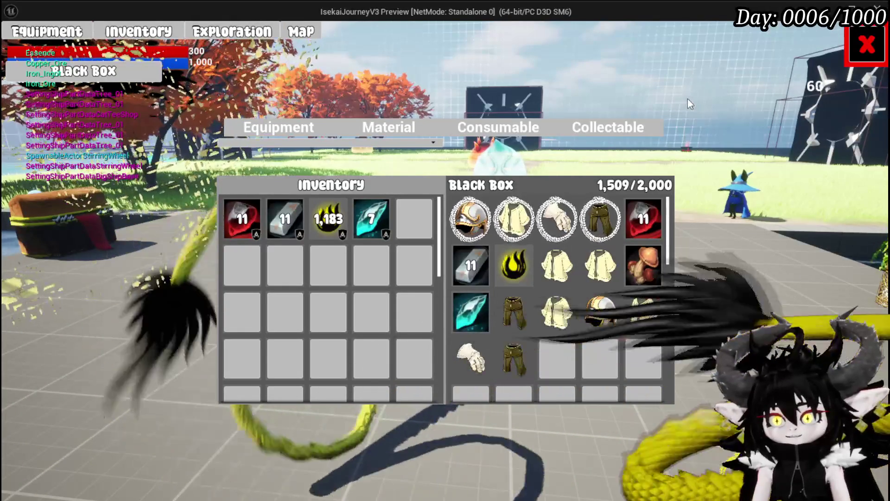
{"action": "mouse_move", "coordinate": [601, 315]}
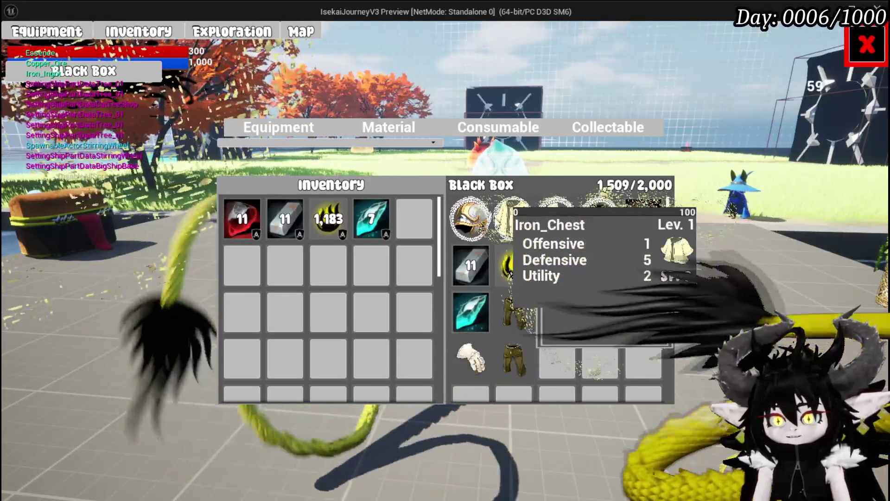
{"action": "mouse_move", "coordinate": [479, 291]}
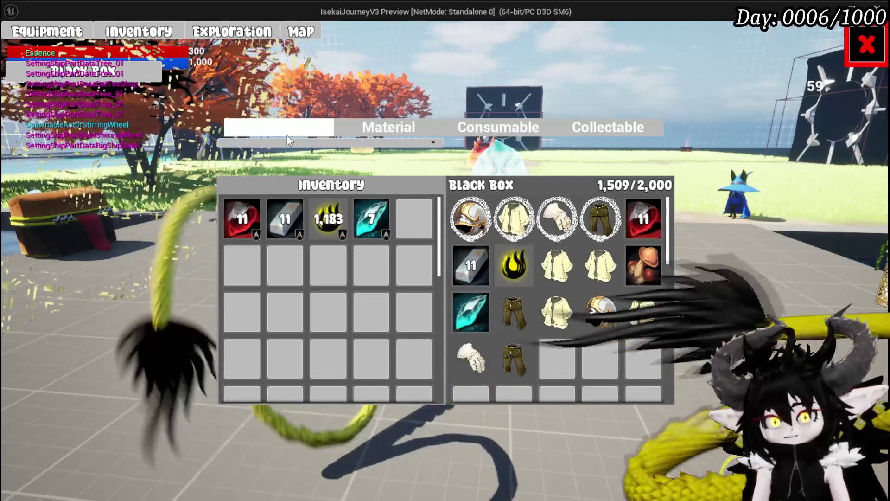
{"action": "left_click", "coordinate": [288, 134]}
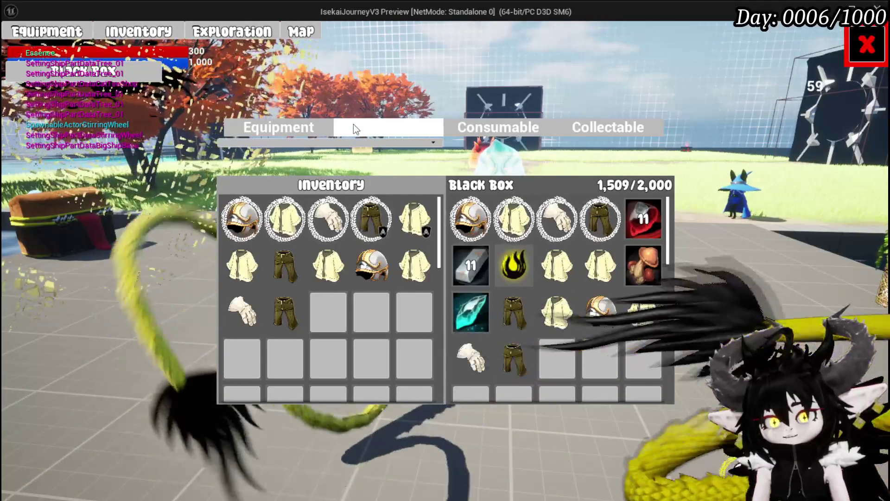
- Take the iron helmet, Iron_Chest and the remaining items back out of the Black Box
{"action": "left_click", "coordinate": [466, 221]}
{"action": "left_click", "coordinate": [474, 222]}
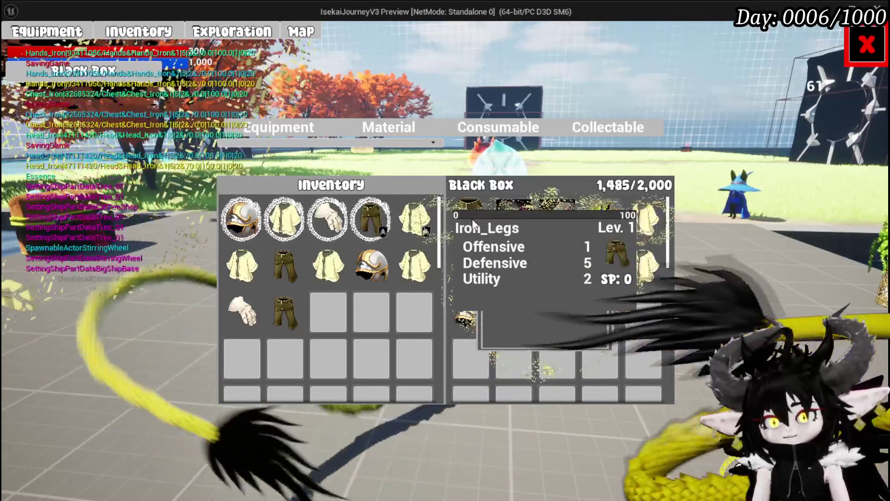
{"action": "left_click", "coordinate": [473, 223]}
{"action": "left_click", "coordinate": [473, 222]}
{"action": "left_click", "coordinate": [473, 224]}
{"action": "left_click", "coordinate": [473, 224]}
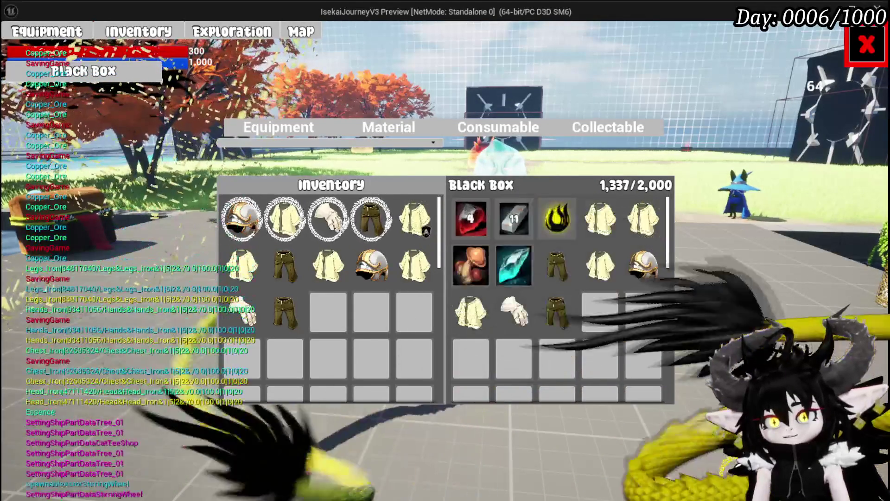
{"action": "left_click", "coordinate": [474, 221]}
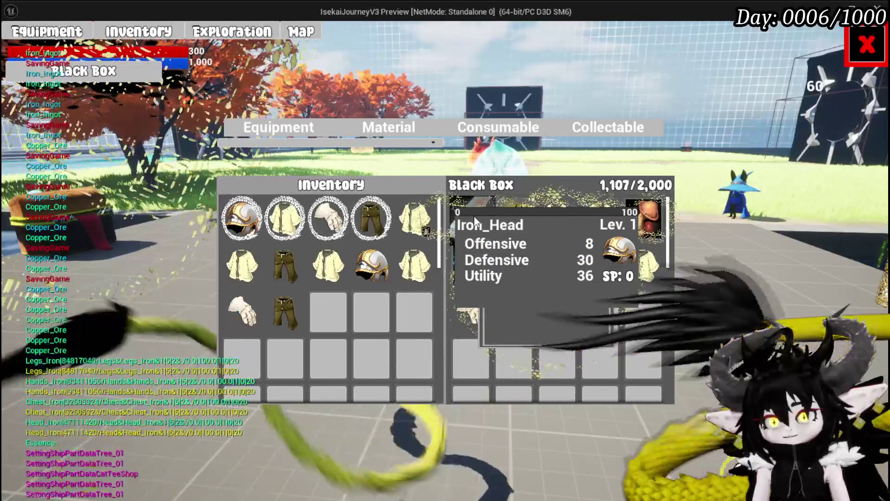
{"action": "left_click", "coordinate": [475, 222]}
{"action": "left_click", "coordinate": [476, 221]}
{"action": "left_click", "coordinate": [477, 221]}
{"action": "left_click", "coordinate": [477, 221]}
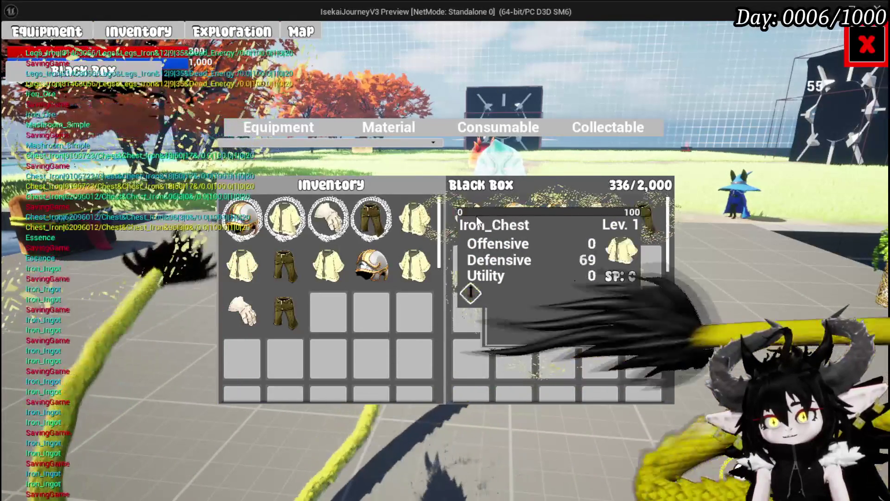
{"action": "left_click", "coordinate": [477, 221]}
{"action": "left_click", "coordinate": [478, 221]}
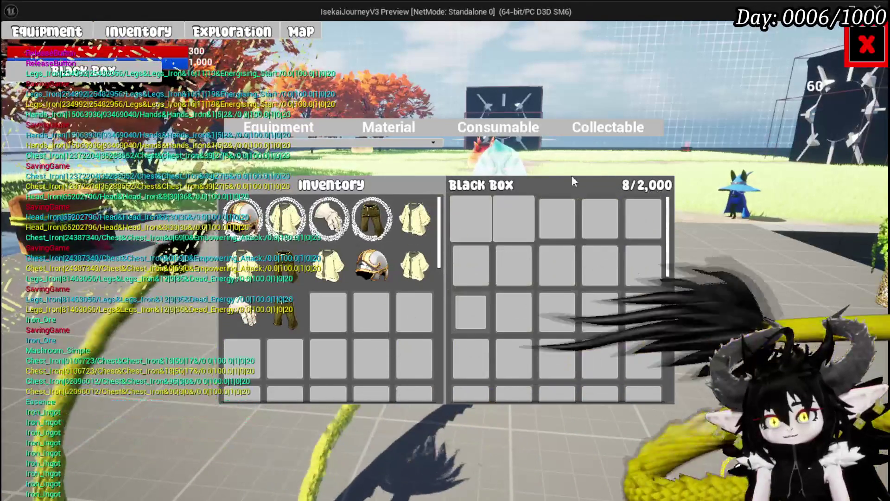
- Cycle the material, equipment and consumable inventory categories, then close the window and end the play session
{"action": "left_click", "coordinate": [393, 125]}
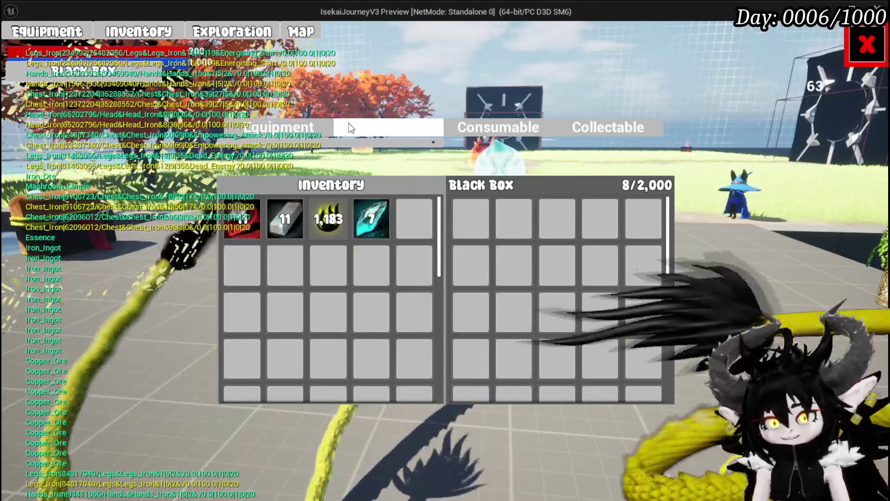
{"action": "left_click", "coordinate": [297, 124]}
{"action": "left_click", "coordinate": [389, 131]}
{"action": "left_click", "coordinate": [498, 128]}
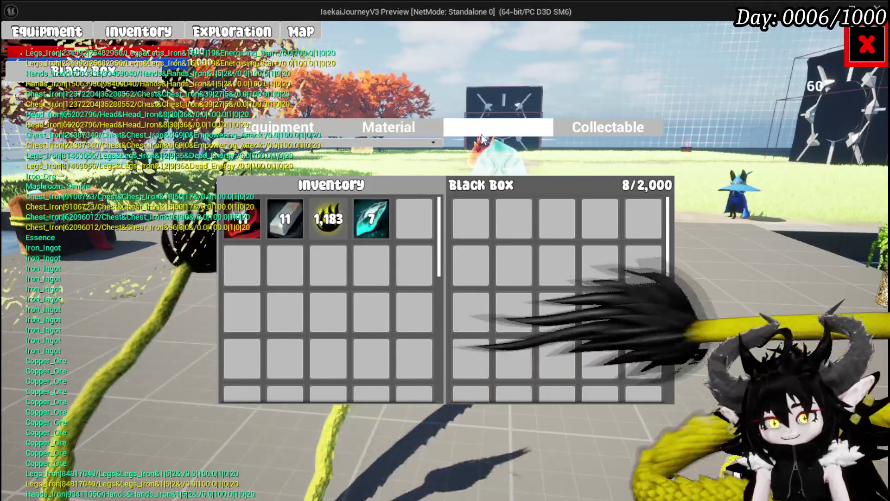
{"action": "left_click", "coordinate": [381, 129]}
{"action": "left_click", "coordinate": [280, 129]}
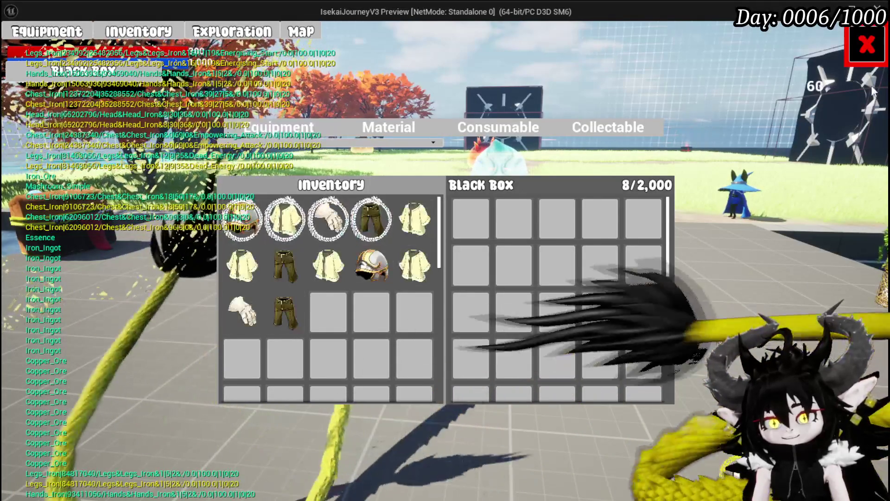
{"action": "key", "text": "Escape"}
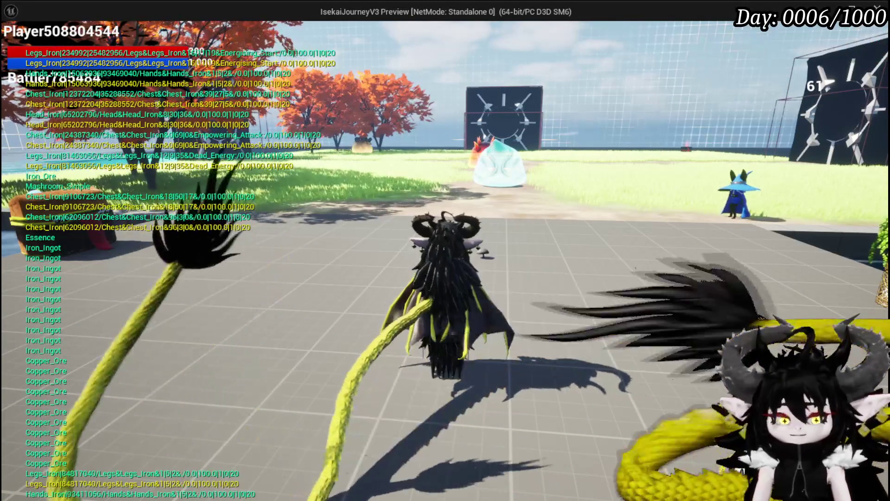
{"action": "key", "text": "e"}
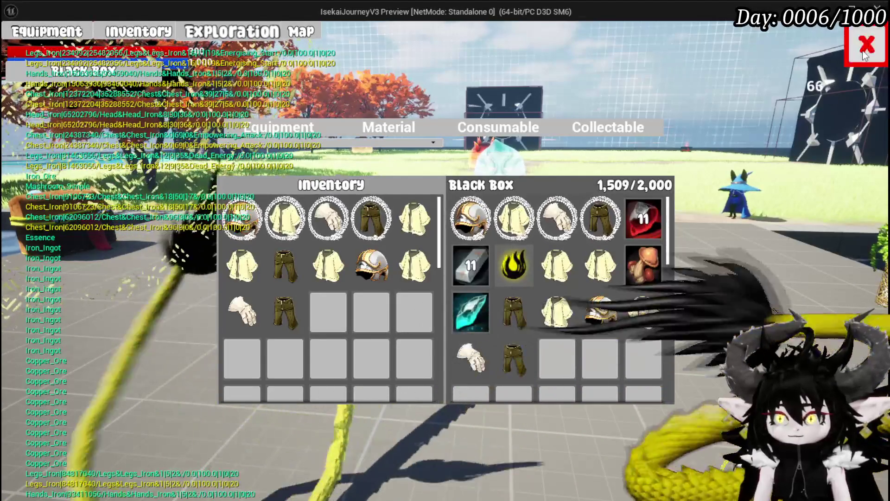
{"action": "key", "text": "Escape"}
{"action": "key", "text": "Escape"}
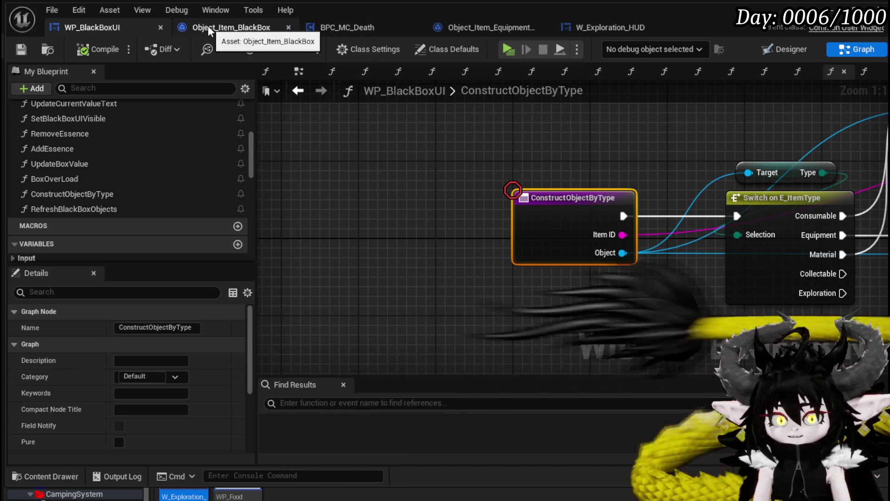
- Open RefreshBlackBoxObjects and shift the item construction nodes right to make room
{"action": "double_click", "coordinate": [103, 209]}
{"action": "mouse_move", "coordinate": [479, 176]}
{"action": "left_mouse_down"}
{"action": "mouse_move", "coordinate": [609, 276]}
{"action": "mouse_move", "coordinate": [369, 262]}
{"action": "left_mouse_up"}
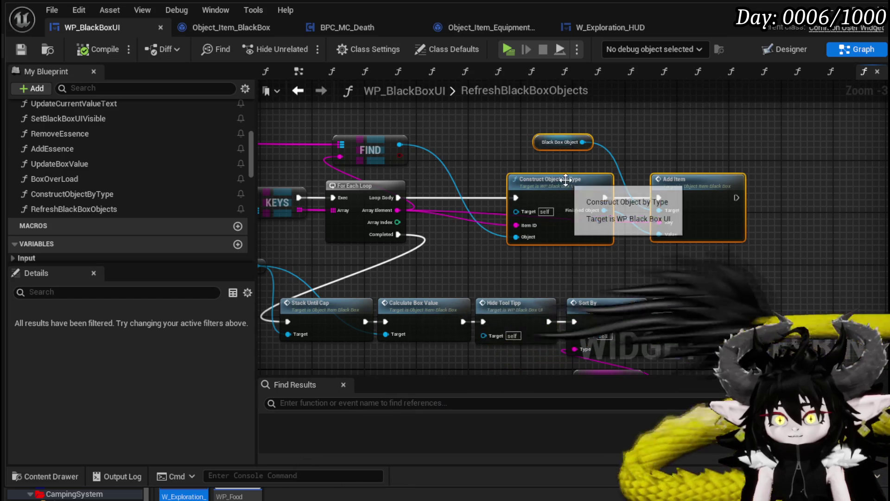
{"action": "left_click_drag", "start_coordinate": [566, 179], "coordinate": [695, 181]}
{"action": "left_click_drag", "start_coordinate": [384, 141], "coordinate": [536, 162]}
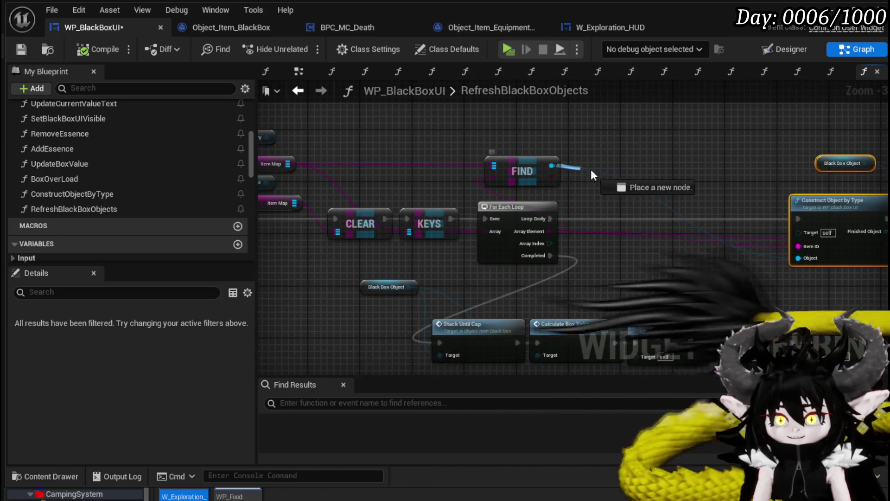
- Add Get Safed from FIND's result, branch on it after Loop Body, and wire True into Construct Object by Type
{"action": "left_click_drag", "start_coordinate": [591, 176], "coordinate": [621, 175]}
{"action": "type", "text": "Safe"}
{"action": "left_click", "coordinate": [669, 245]}
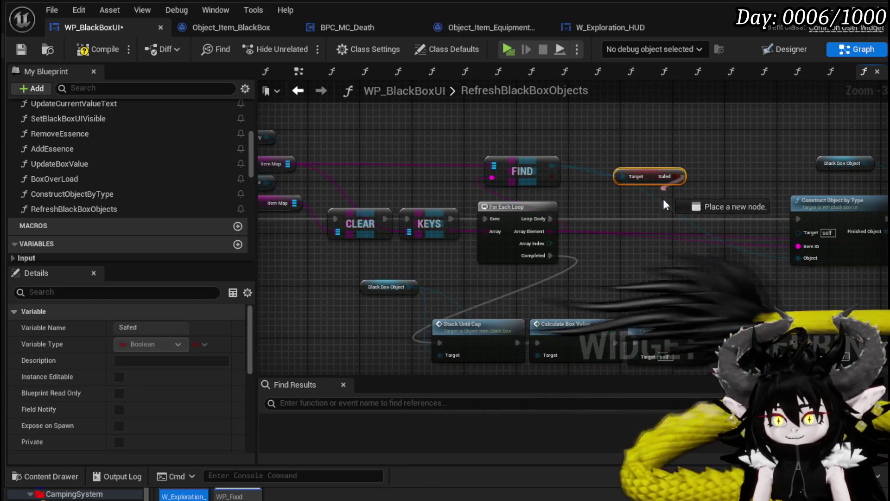
{"action": "left_click_drag", "start_coordinate": [665, 204], "coordinate": [658, 204]}
{"action": "mouse_move", "coordinate": [550, 218]}
{"action": "left_mouse_down"}
{"action": "mouse_move", "coordinate": [656, 232]}
{"action": "mouse_move", "coordinate": [667, 207]}
{"action": "mouse_move", "coordinate": [799, 219]}
{"action": "left_mouse_up"}
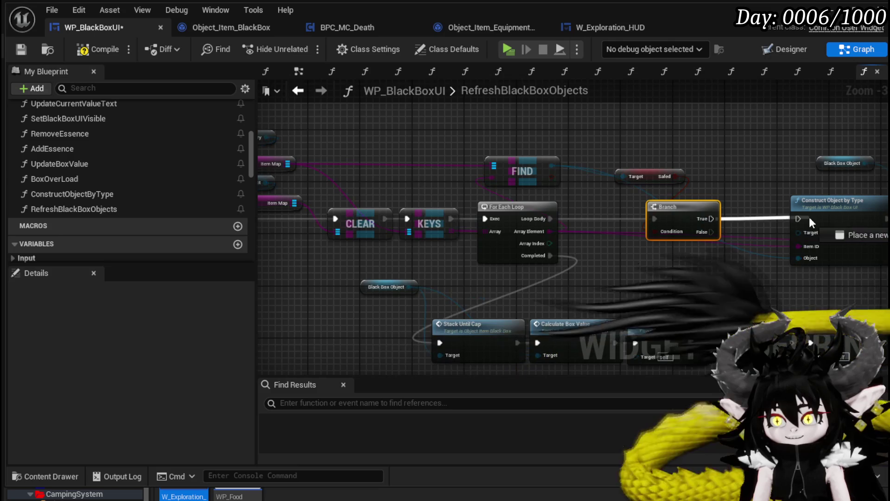
{"action": "mouse_move", "coordinate": [606, 145]}
{"action": "left_mouse_down"}
{"action": "mouse_move", "coordinate": [767, 164]}
{"action": "mouse_move", "coordinate": [749, 158]}
{"action": "left_mouse_up"}
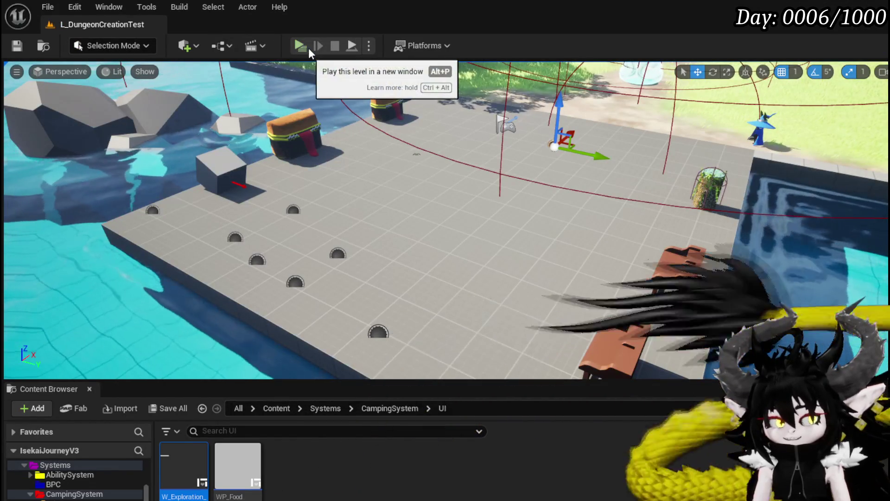
- Launch the game preview and move Iron_Legs and Iron_Chest into the Black Box
{"action": "left_click", "coordinate": [308, 45]}
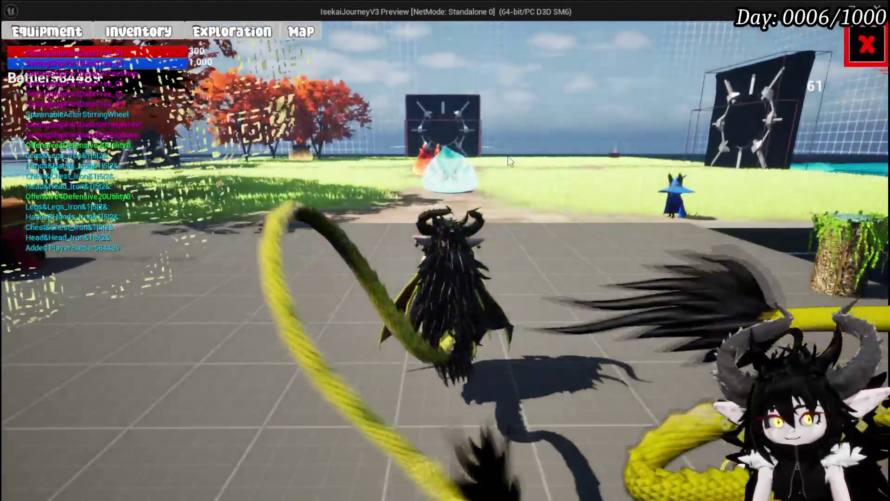
{"action": "left_click", "coordinate": [211, 36]}
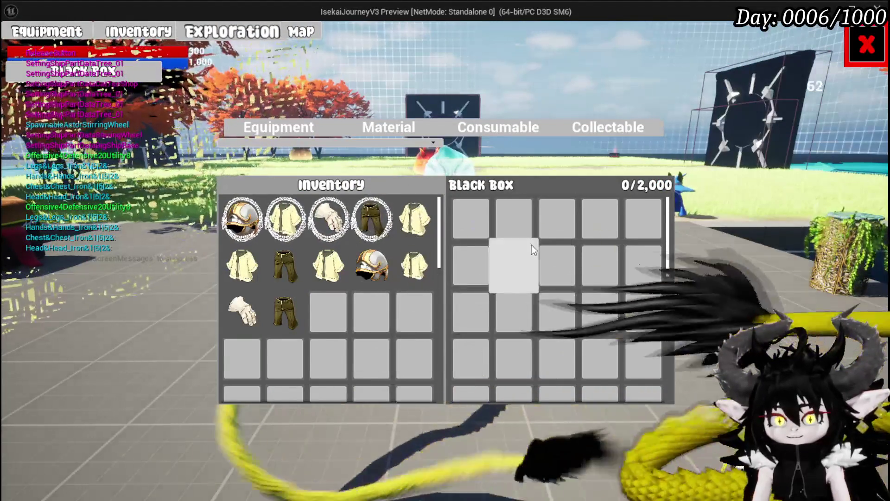
{"action": "left_click", "coordinate": [222, 39]}
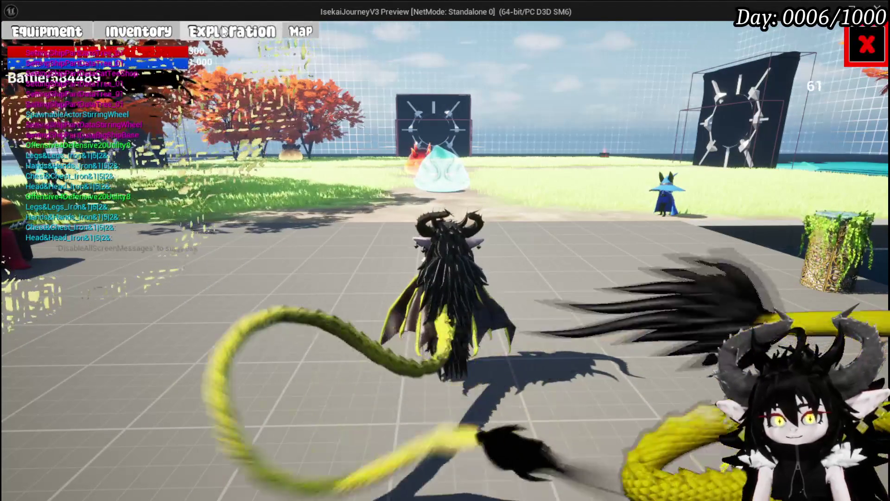
{"action": "left_click", "coordinate": [222, 39]}
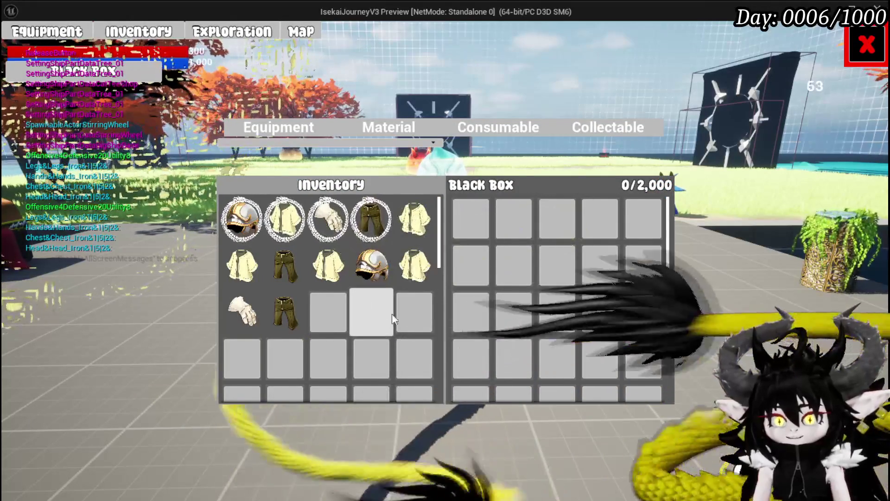
{"action": "left_click", "coordinate": [374, 221]}
{"action": "left_click", "coordinate": [374, 221]}
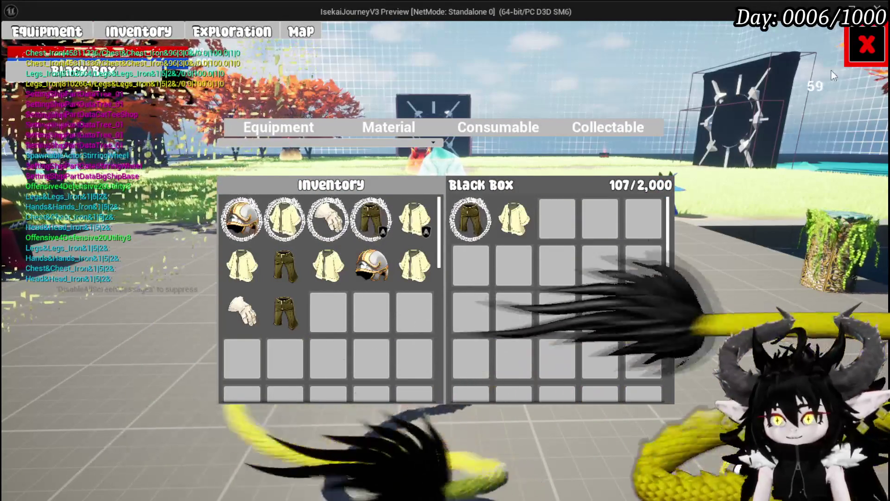
- Move three material stacks from the Exploration inventory into the Black Box
{"action": "left_click", "coordinate": [866, 45]}
{"action": "key", "text": "Tab"}
{"action": "left_click", "coordinate": [232, 31]}
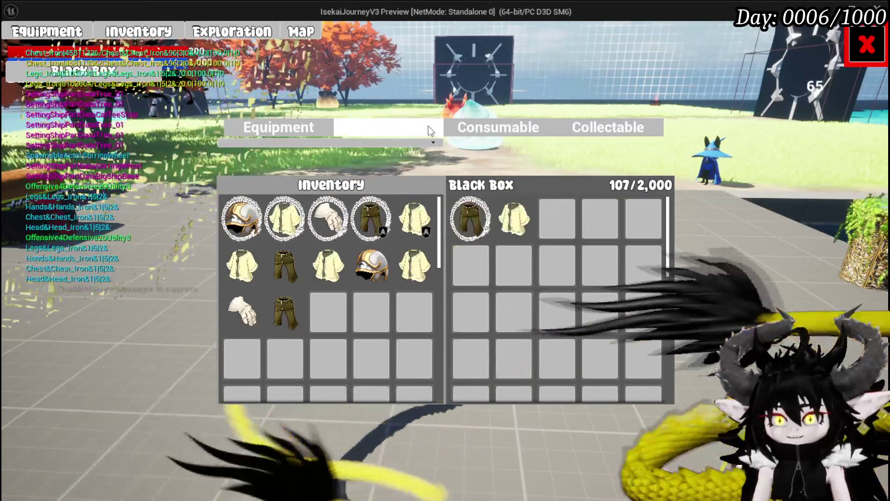
{"action": "left_click", "coordinate": [402, 130]}
{"action": "left_click", "coordinate": [372, 219]}
{"action": "left_click", "coordinate": [285, 219]}
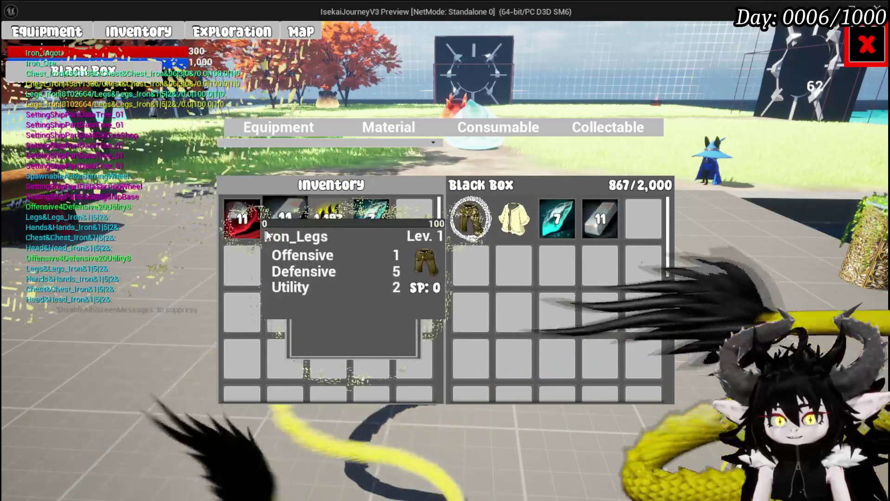
{"action": "left_click", "coordinate": [242, 219]}
- Move the iron gloves, iron helmet and two iron chests into the Black Box
{"action": "left_click", "coordinate": [855, 62]}
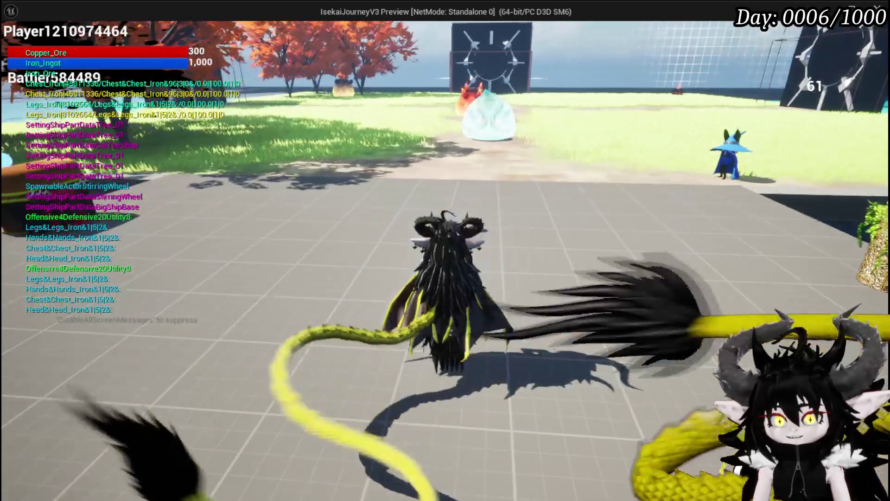
{"action": "key", "text": "Tab"}
{"action": "left_click", "coordinate": [232, 31]}
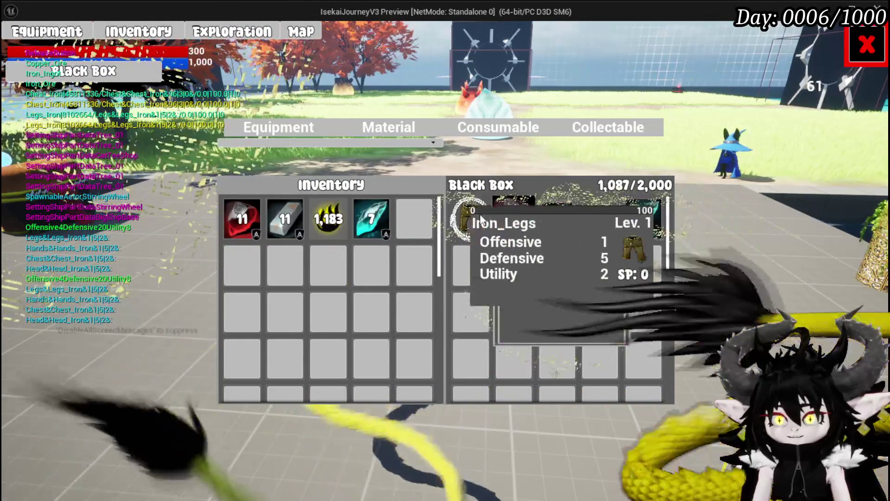
{"action": "left_click", "coordinate": [296, 127]}
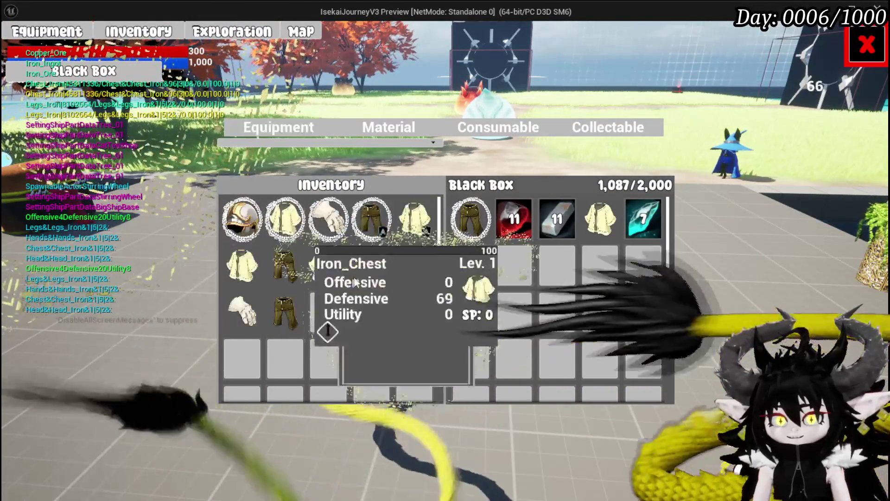
{"action": "left_click", "coordinate": [335, 227]}
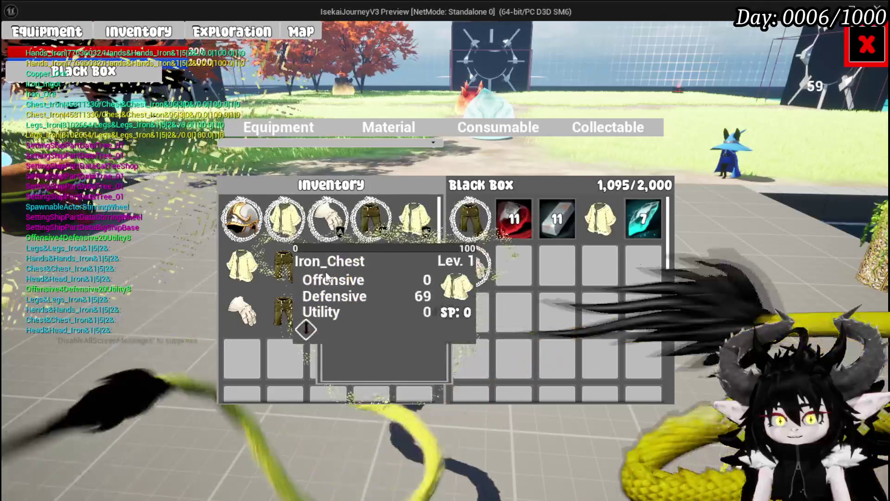
{"action": "left_click", "coordinate": [328, 265]}
{"action": "left_click", "coordinate": [371, 265]}
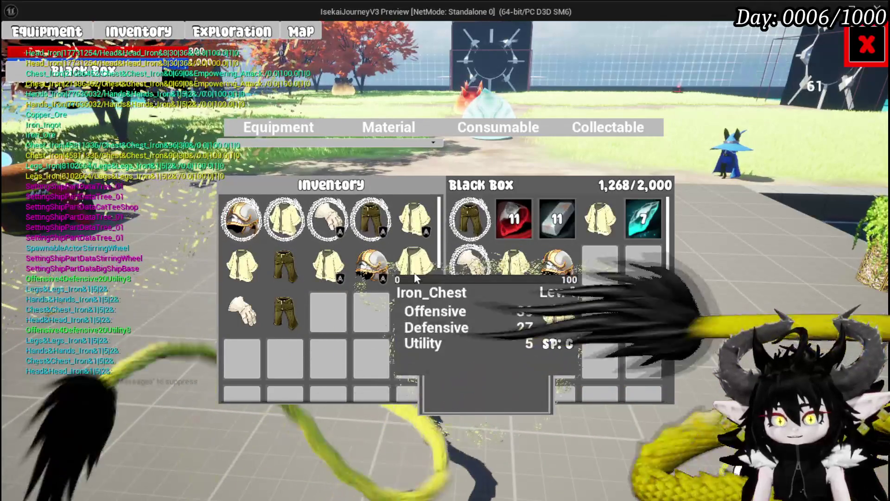
{"action": "left_click", "coordinate": [413, 271]}
- Move the Essence and crystal stacks into the Black Box, bringing it to 1,904/2,000
{"action": "left_click", "coordinate": [865, 45]}
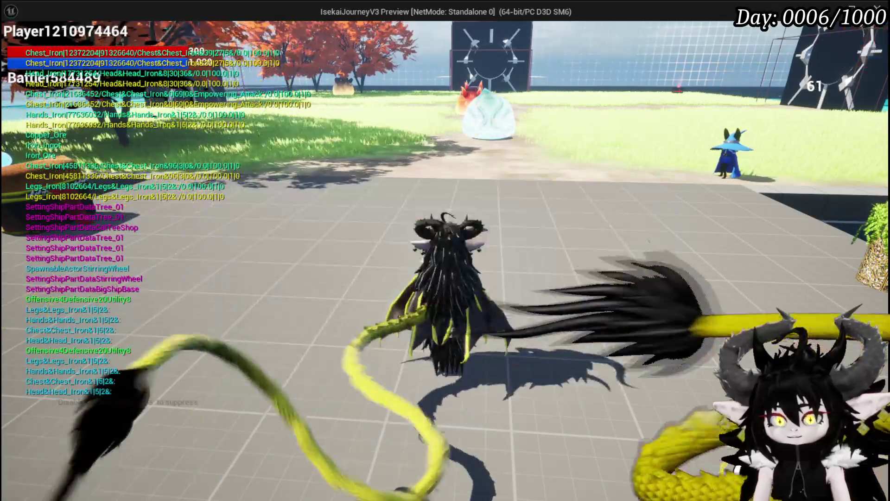
{"action": "key", "text": "e"}
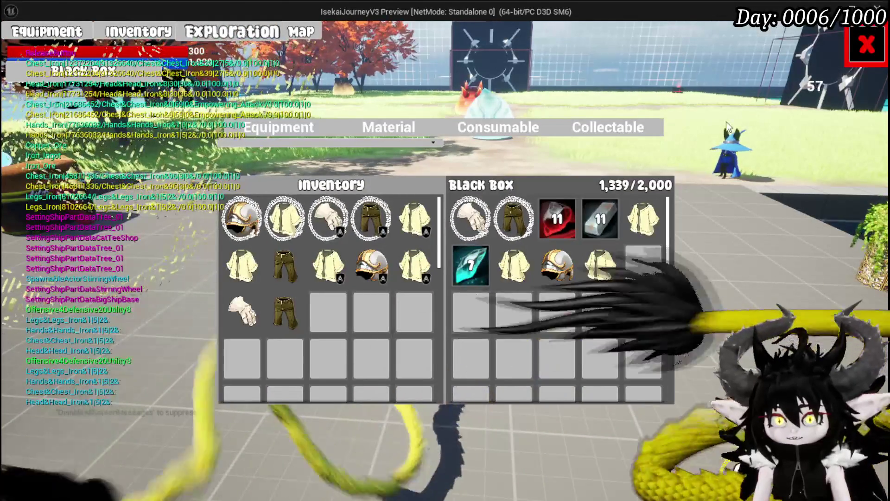
{"action": "left_click", "coordinate": [351, 129]}
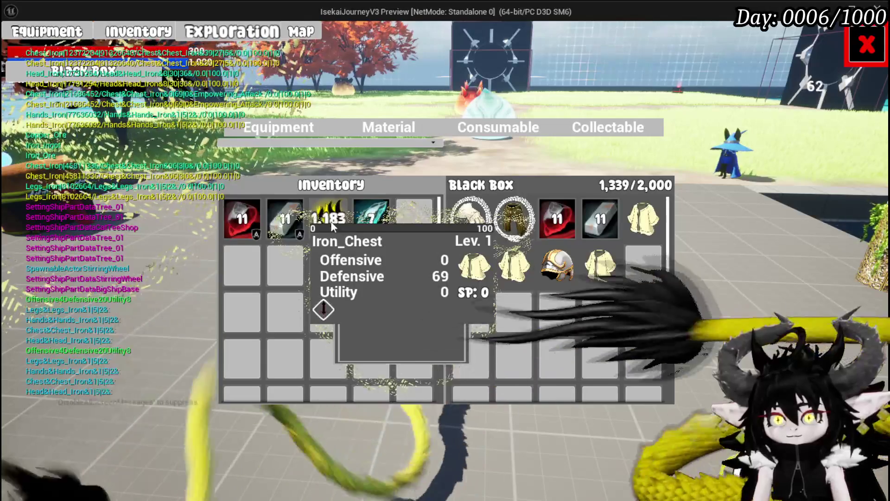
{"action": "left_click", "coordinate": [330, 221]}
{"action": "left_click", "coordinate": [371, 219]}
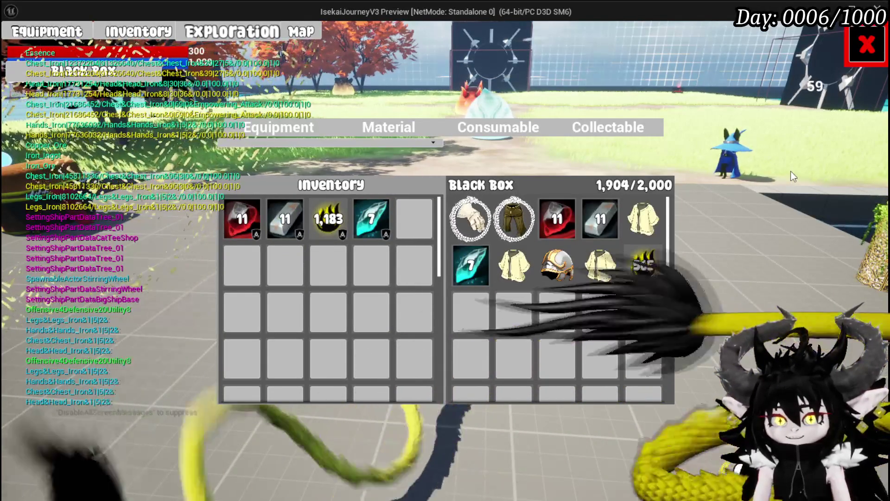
{"action": "mouse_move", "coordinate": [643, 269]}
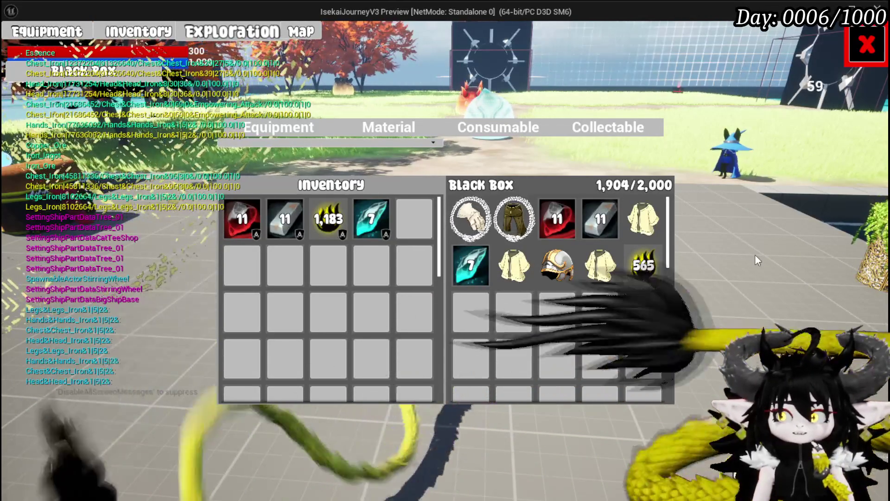
{"action": "mouse_move", "coordinate": [595, 224]}
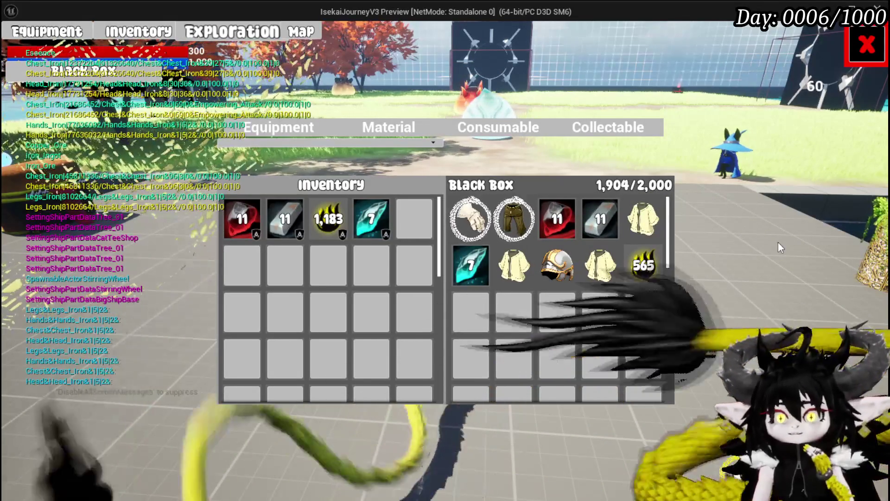
{"action": "mouse_move", "coordinate": [644, 229]}
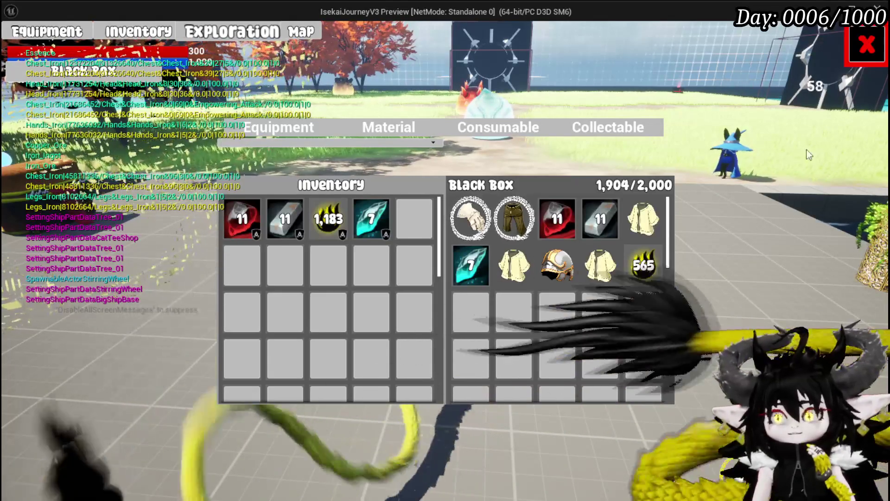
- Close the game menu, stop the preview, and save the changed assets
{"action": "left_click", "coordinate": [865, 46]}
{"action": "key", "text": "Escape"}
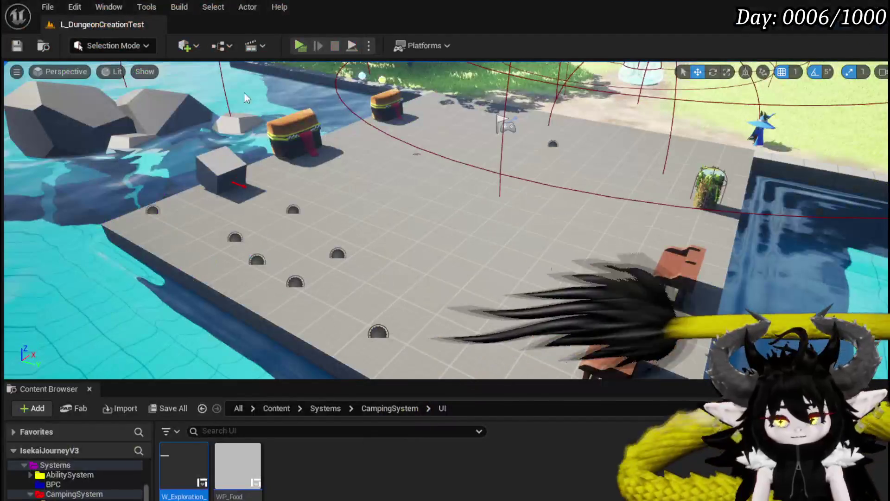
{"action": "left_click", "coordinate": [17, 45]}
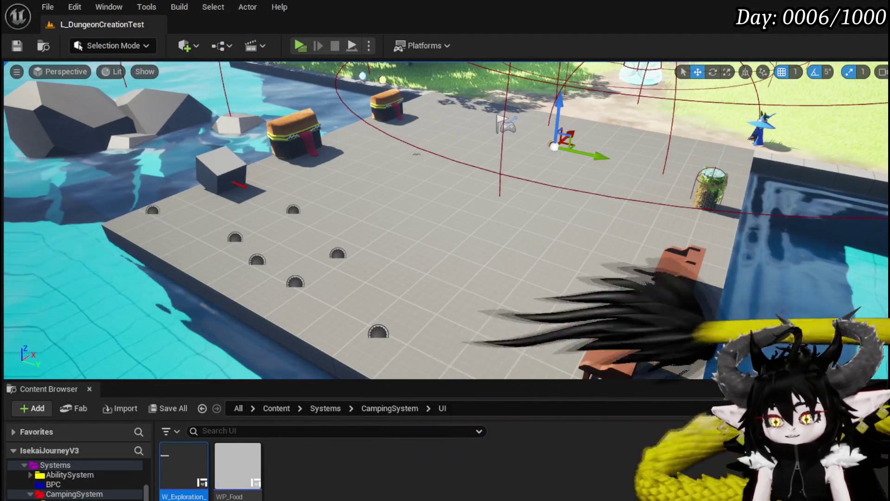
- Return to WP_BlackBoxUI and open the RemoveEssence function graph
{"action": "key", "text": "alt+Tab"}
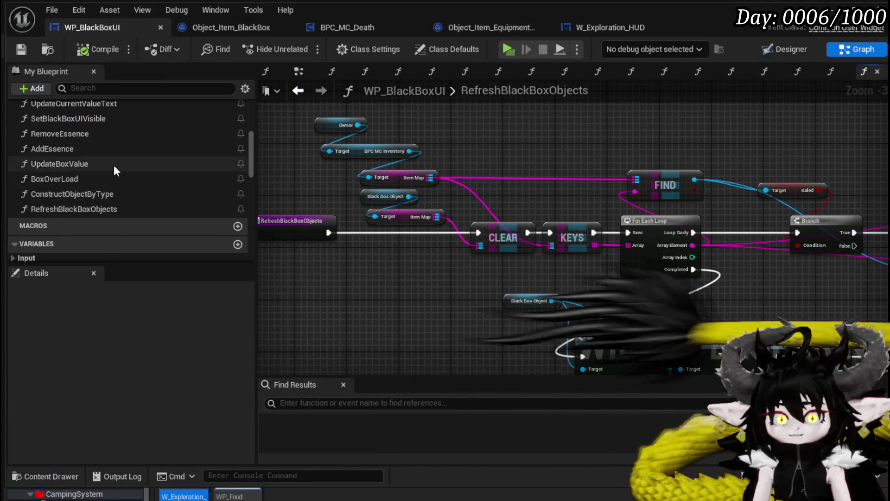
{"action": "double_click", "coordinate": [102, 133]}
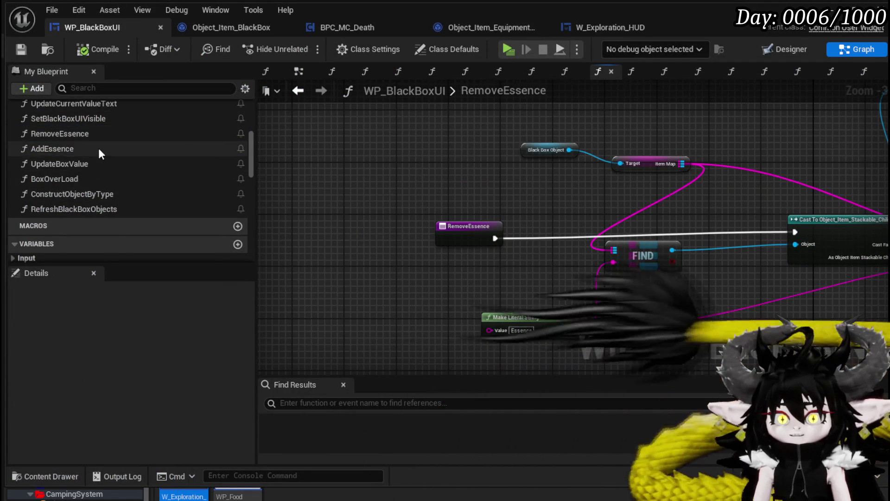
{"action": "scroll", "coordinate": [102, 166], "scroll_direction": "up", "scroll_amount": 1}
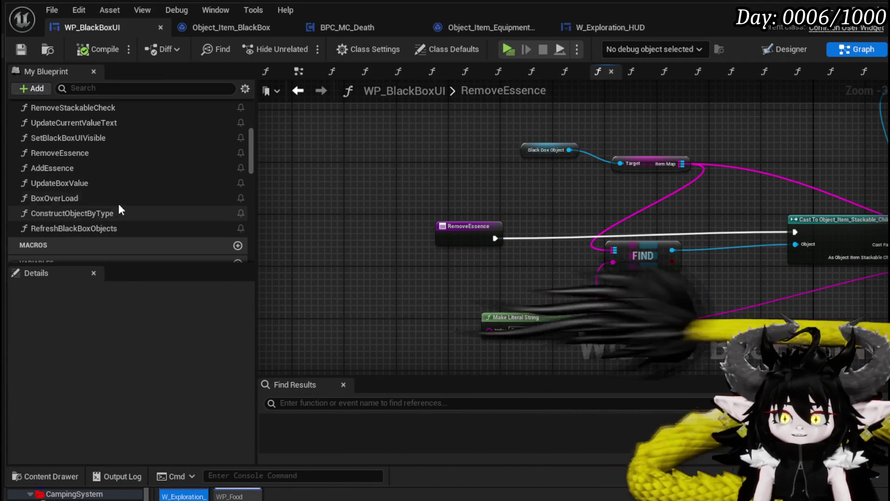
{"action": "scroll", "coordinate": [107, 171], "scroll_direction": "up", "scroll_amount": 1}
- Open RemoveItemFromBox and arrange the entry, Black Box Object and Item Map nodes
{"action": "scroll", "coordinate": [108, 170], "scroll_direction": "up", "scroll_amount": 1}
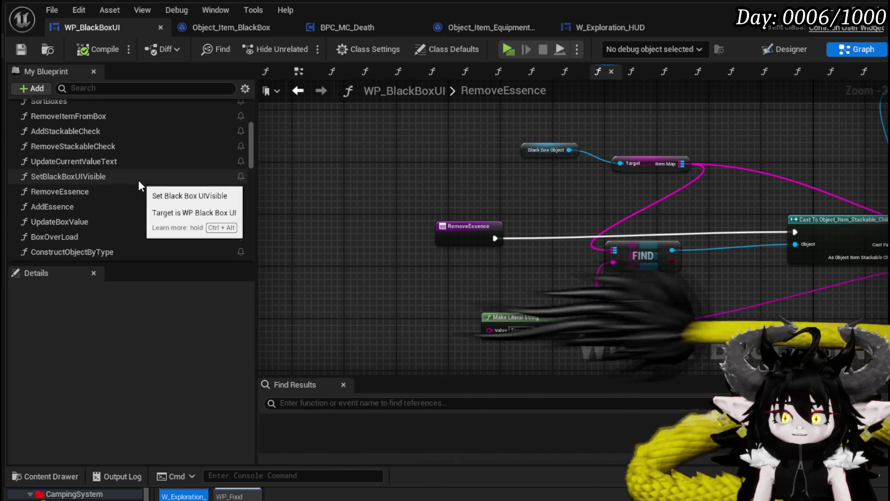
{"action": "scroll", "coordinate": [138, 180], "scroll_direction": "up", "scroll_amount": 1}
{"action": "double_click", "coordinate": [104, 136]}
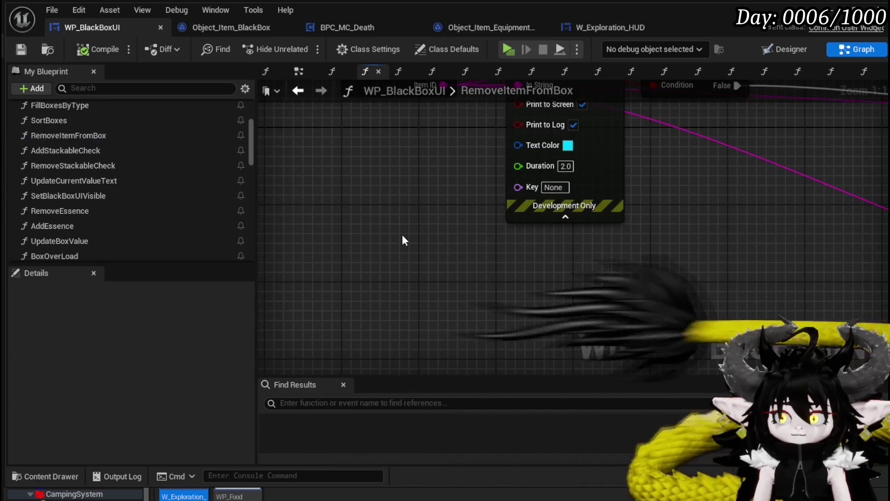
{"action": "scroll", "coordinate": [743, 246], "scroll_direction": "down", "scroll_amount": 8}
{"action": "scroll", "coordinate": [532, 277], "scroll_direction": "up", "scroll_amount": 3}
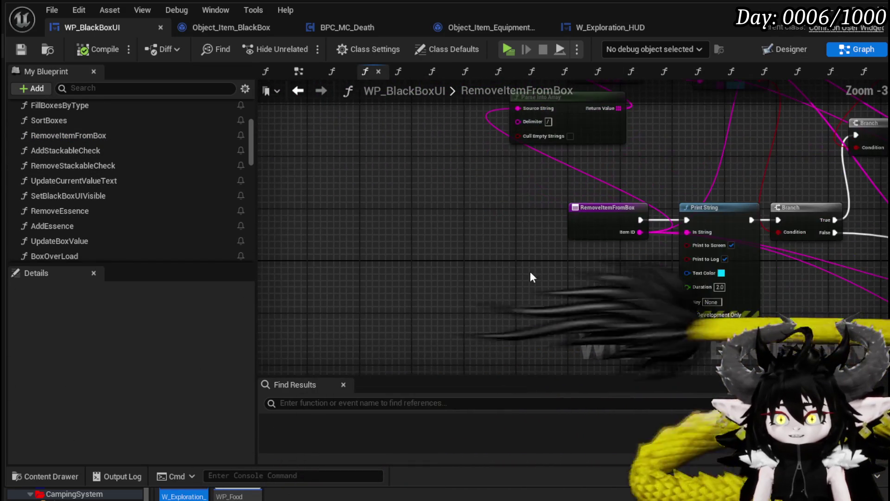
{"action": "scroll", "coordinate": [537, 262], "scroll_direction": "down", "scroll_amount": 2}
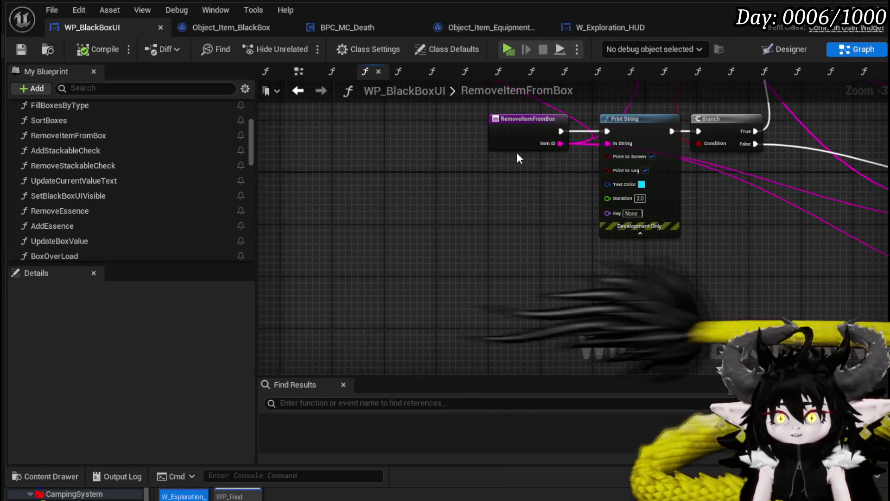
{"action": "left_click_drag", "start_coordinate": [533, 120], "coordinate": [297, 190]}
{"action": "scroll", "coordinate": [471, 324], "scroll_direction": "up", "scroll_amount": 3}
{"action": "left_click_drag", "start_coordinate": [490, 278], "coordinate": [459, 363]}
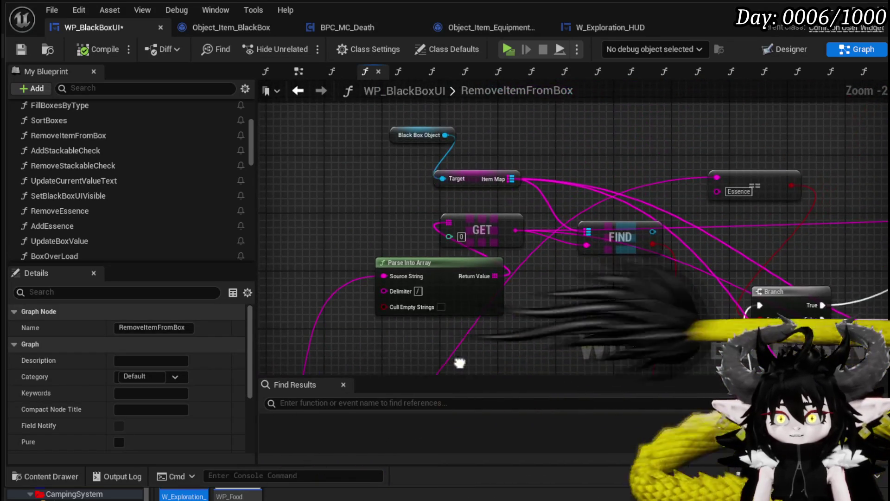
{"action": "left_click_drag", "start_coordinate": [635, 284], "coordinate": [453, 255]}
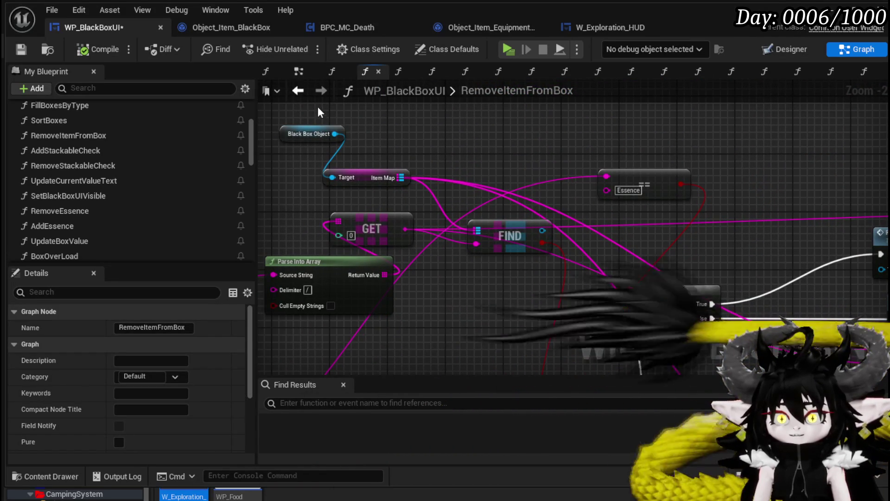
{"action": "scroll", "coordinate": [400, 188], "scroll_direction": "down", "scroll_amount": 4}
{"action": "left_click_drag", "start_coordinate": [547, 168], "coordinate": [334, 171]}
{"action": "scroll", "coordinate": [334, 172], "scroll_direction": "up", "scroll_amount": 4}
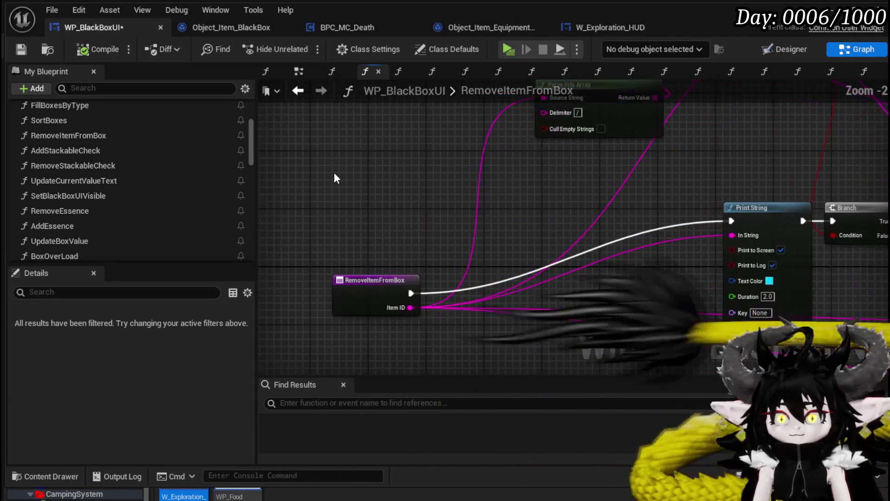
- Add a Map Remove node on Item Map keyed by Item ID
{"action": "left_click_drag", "start_coordinate": [438, 204], "coordinate": [491, 205]}
{"action": "type", "text": "Re"}
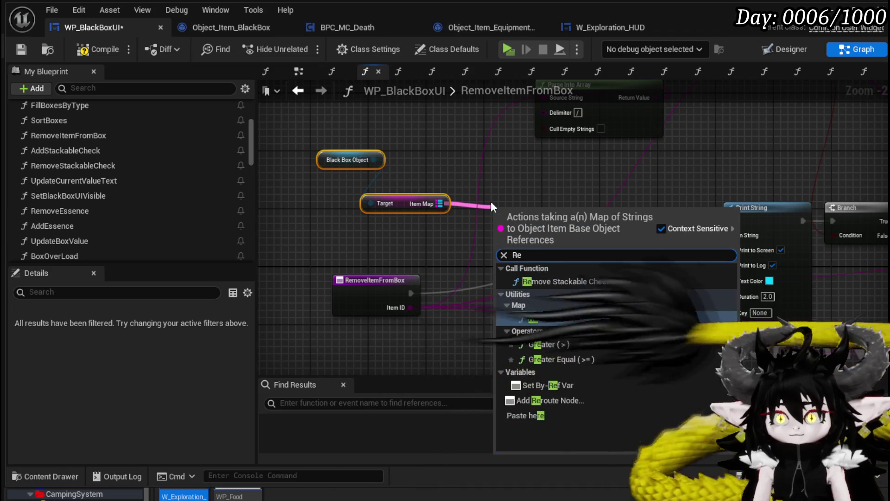
{"action": "type", "text": "move"}
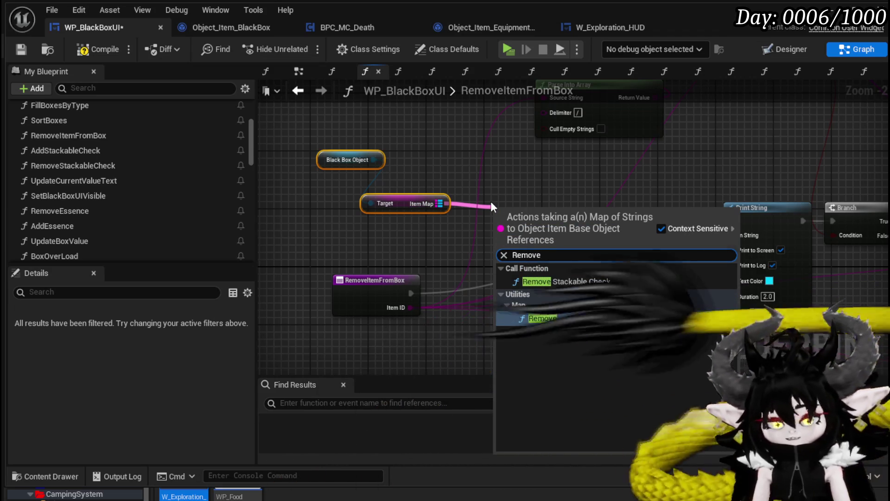
{"action": "left_click", "coordinate": [541, 318]}
{"action": "left_click_drag", "start_coordinate": [411, 307], "coordinate": [502, 246]}
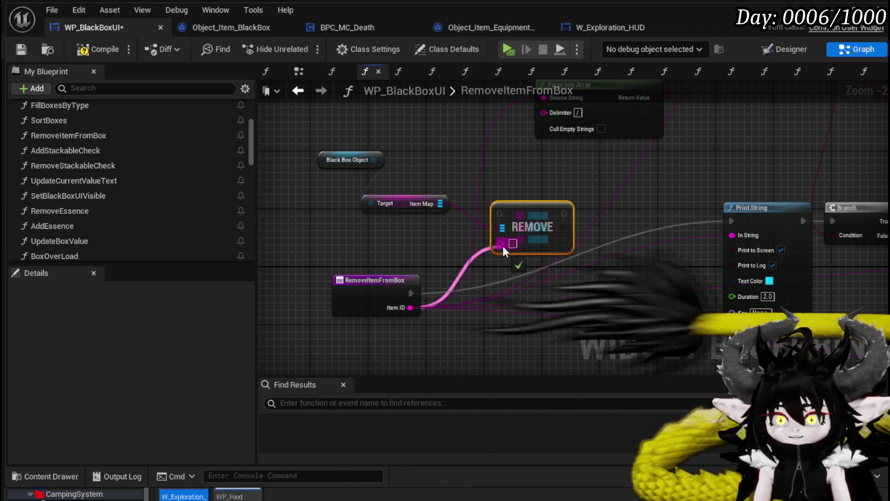
{"action": "left_click_drag", "start_coordinate": [581, 291], "coordinate": [589, 286]}
{"action": "mouse_move", "coordinate": [406, 294]}
{"action": "left_mouse_down"}
{"action": "mouse_move", "coordinate": [554, 286]}
{"action": "mouse_move", "coordinate": [310, 288]}
{"action": "mouse_move", "coordinate": [550, 286]}
{"action": "left_mouse_up"}
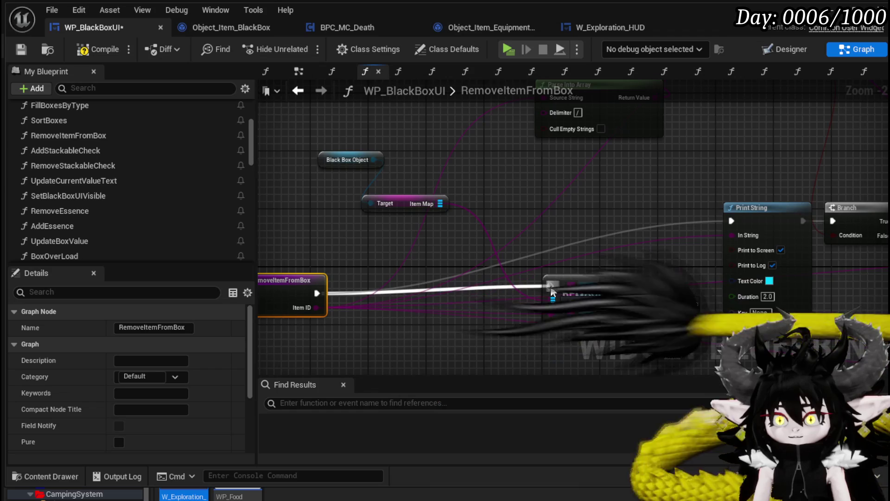
- Paste the Owner/Item Map/FIND/SET Safed group before REMOVE and wire Item ID into FIND
{"action": "scroll", "coordinate": [315, 252], "scroll_direction": "down", "scroll_amount": 3}
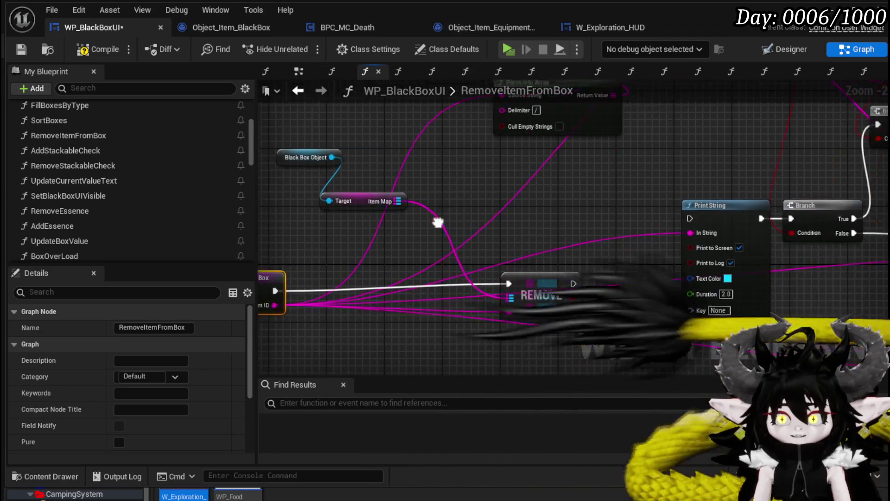
{"action": "scroll", "coordinate": [562, 191], "scroll_direction": "up", "scroll_amount": 4}
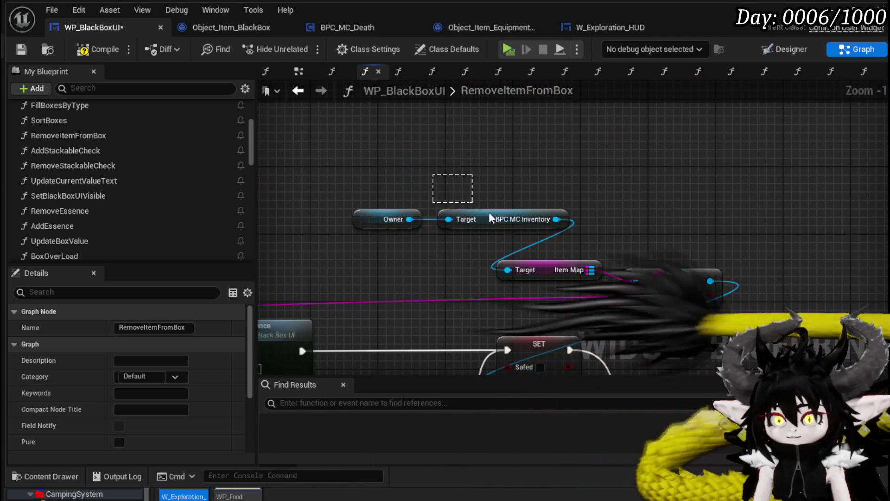
{"action": "left_click_drag", "start_coordinate": [592, 287], "coordinate": [618, 264]}
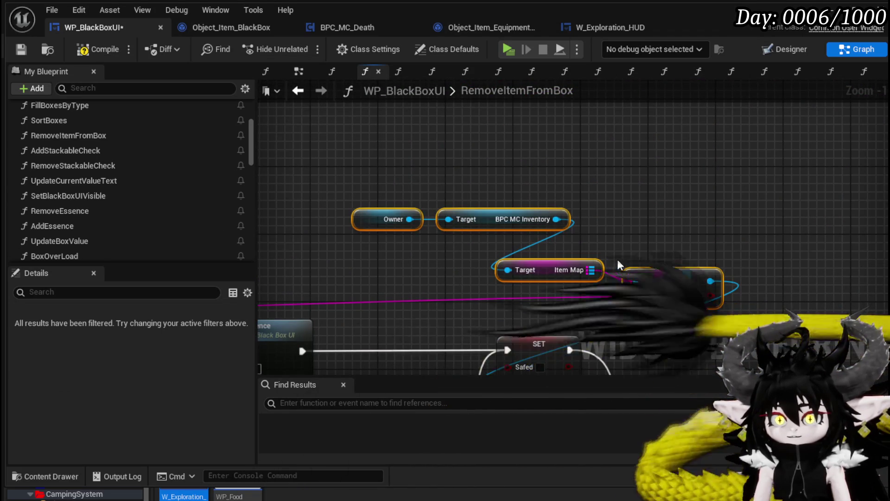
{"action": "scroll", "coordinate": [602, 172], "scroll_direction": "down", "scroll_amount": 2}
{"action": "left_click_drag", "start_coordinate": [602, 172], "coordinate": [650, 155]}
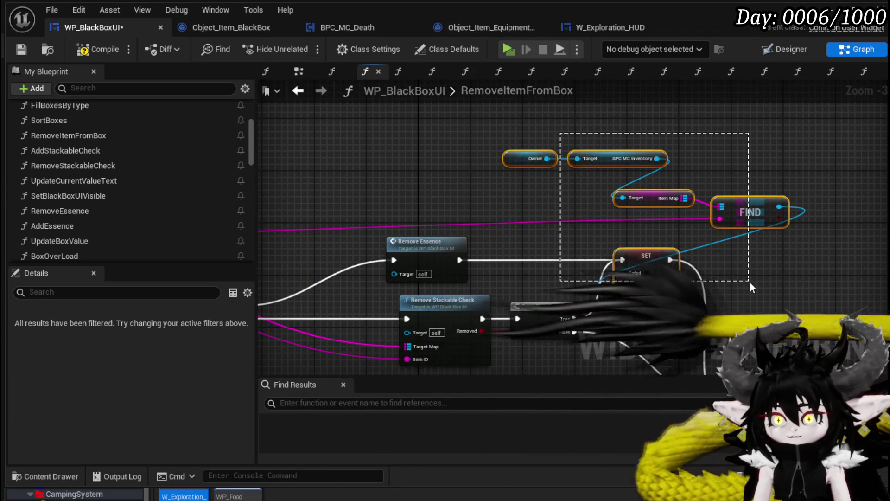
{"action": "scroll", "coordinate": [556, 231], "scroll_direction": "down", "scroll_amount": 2}
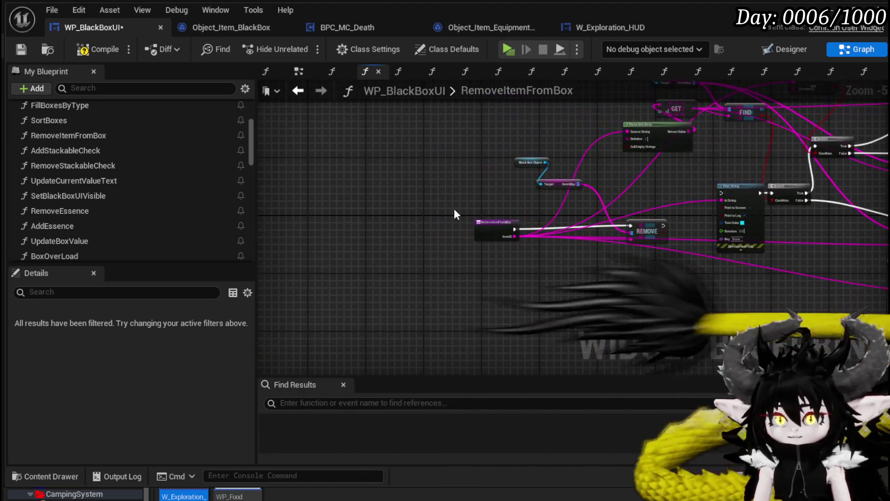
{"action": "key", "text": "ctrl+v"}
{"action": "scroll", "coordinate": [430, 249], "scroll_direction": "up", "scroll_amount": 4}
{"action": "left_click_drag", "start_coordinate": [560, 258], "coordinate": [396, 314]}
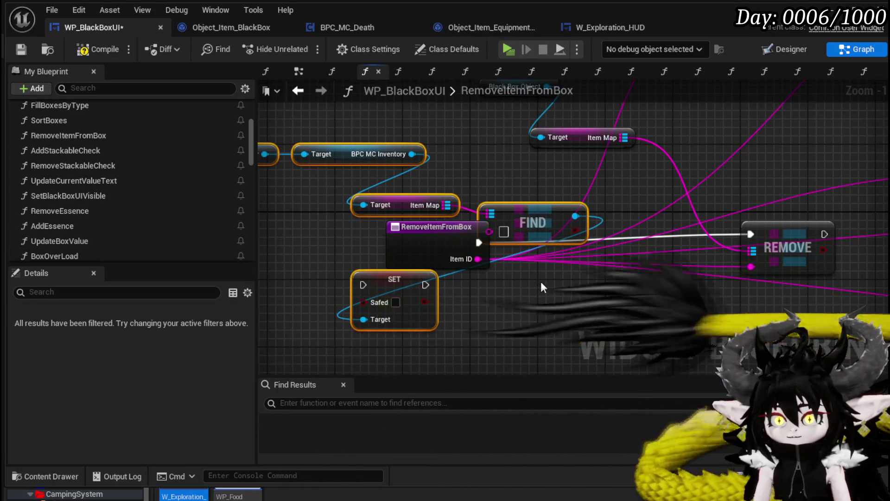
{"action": "left_click_drag", "start_coordinate": [423, 285], "coordinate": [685, 259]}
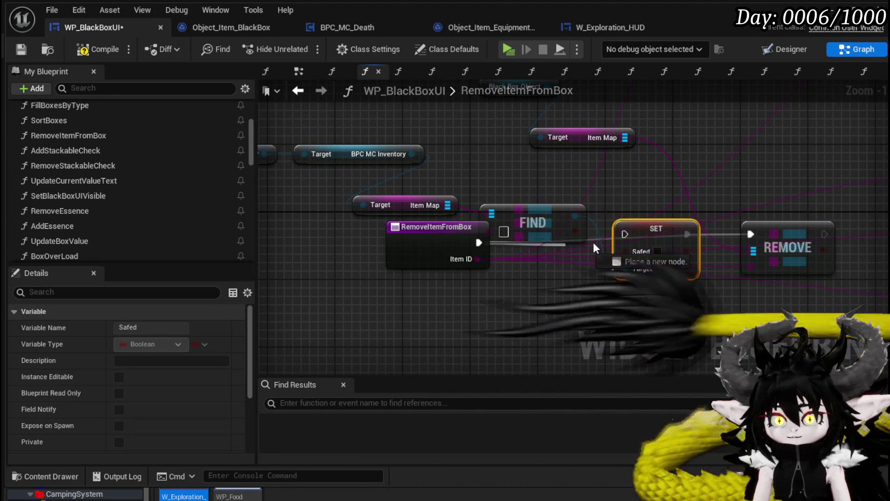
{"action": "left_click_drag", "start_coordinate": [487, 258], "coordinate": [499, 226]}
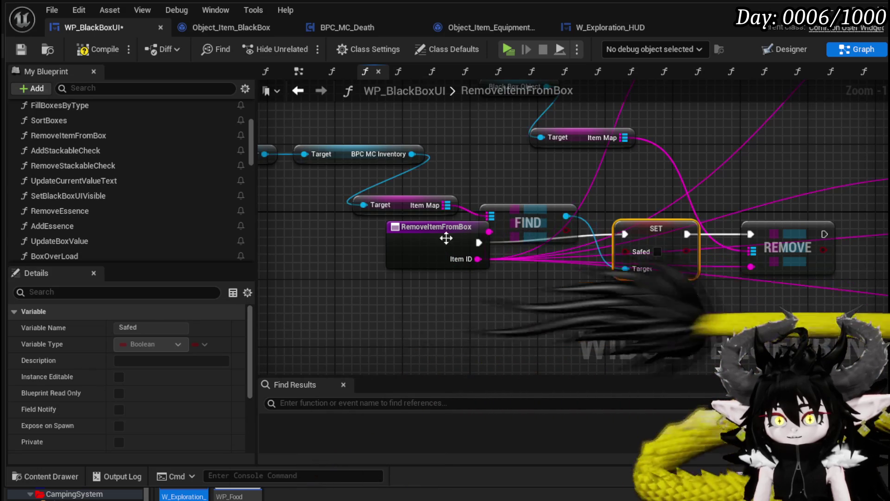
{"action": "left_click_drag", "start_coordinate": [446, 239], "coordinate": [362, 239]}
{"action": "scroll", "coordinate": [505, 267], "scroll_direction": "down", "scroll_amount": 3}
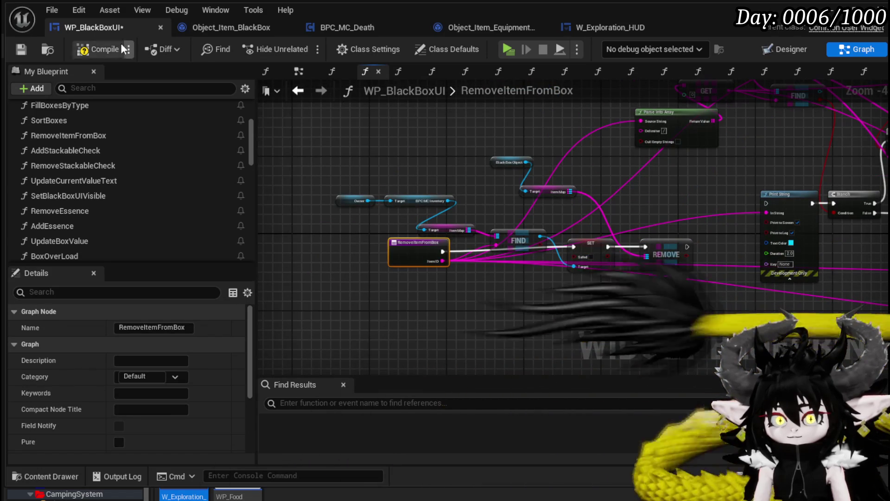
{"action": "scroll", "coordinate": [455, 278], "scroll_direction": "up", "scroll_amount": 2}
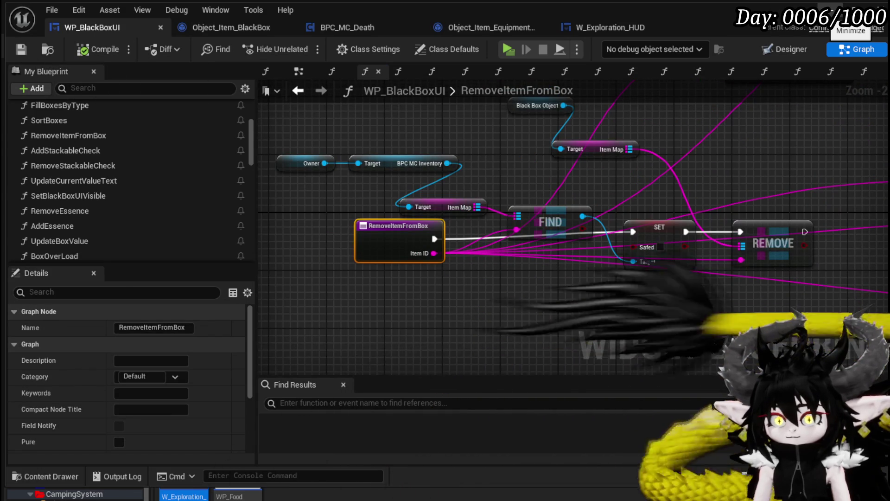
- Test-play by dragging the cyan 7-stack material into the Black Box (495/2,000), then stop
{"action": "left_click", "coordinate": [847, 20]}
{"action": "key", "text": "alt+p"}
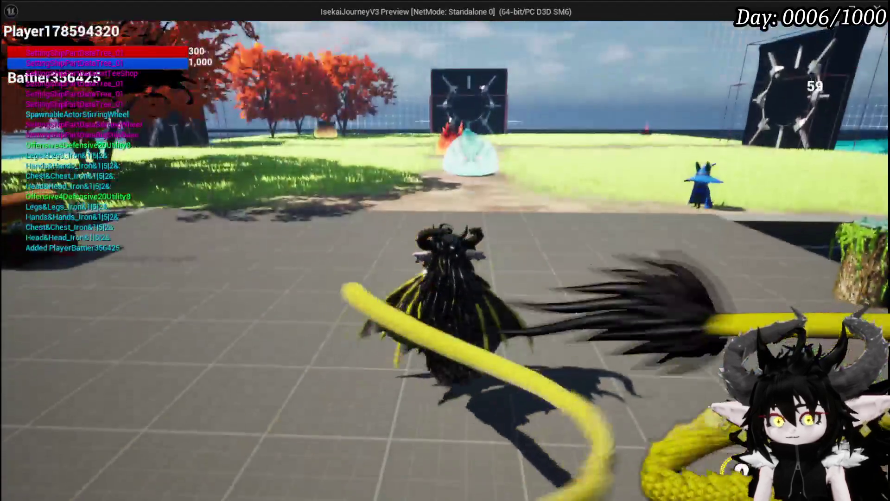
{"action": "left_click", "coordinate": [238, 35]}
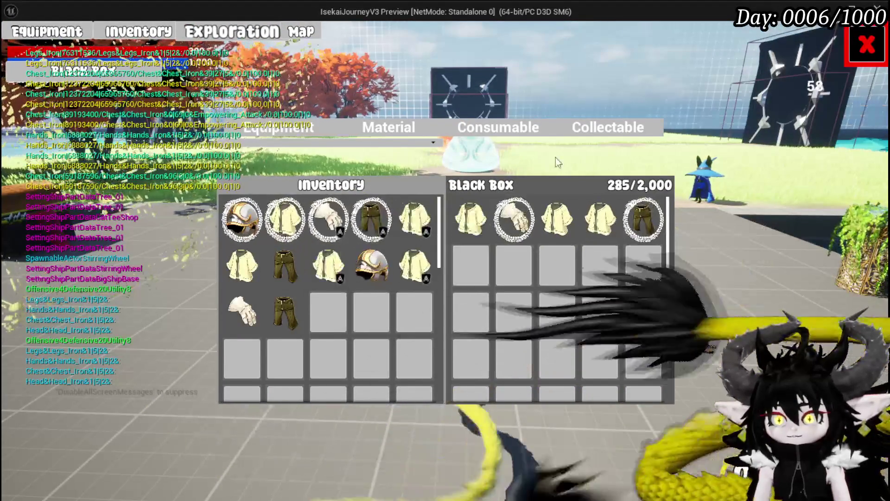
{"action": "left_click", "coordinate": [388, 127]}
{"action": "left_click_drag", "start_coordinate": [368, 238], "coordinate": [450, 314]}
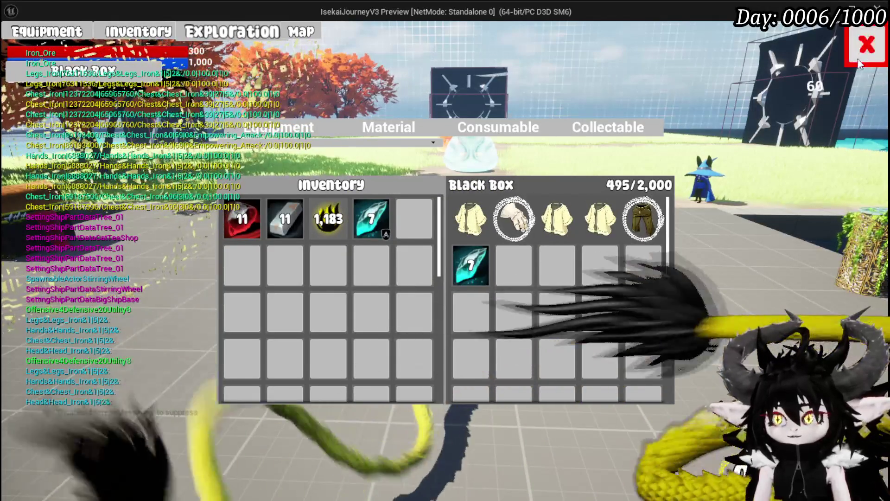
{"action": "key", "text": "Escape"}
{"action": "key", "text": "Escape"}
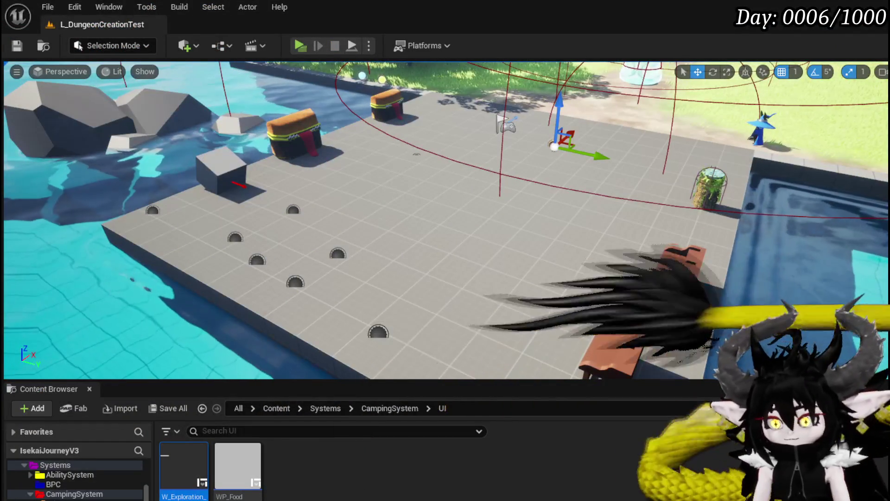
- Return to WP_BlackBoxUI and open the SafeItemInBox function graph
{"action": "key", "text": "alt+Tab"}
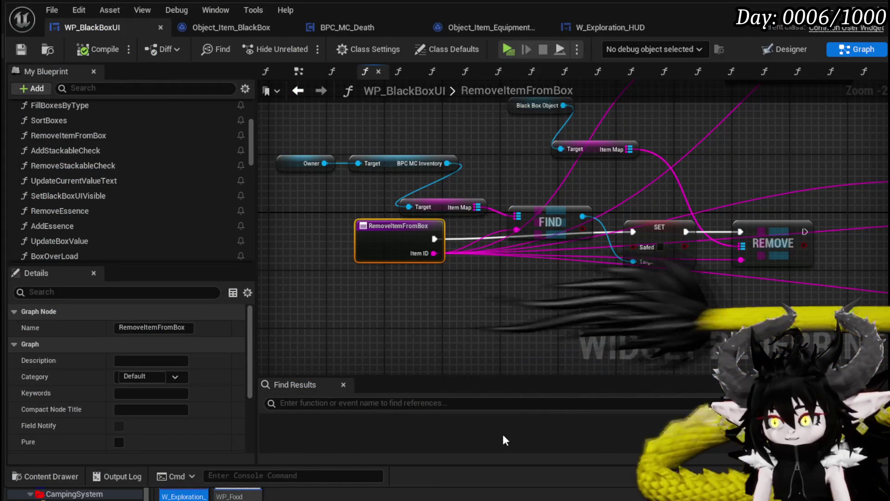
{"action": "mouse_move", "coordinate": [615, 284]}
{"action": "left_mouse_down"}
{"action": "mouse_move", "coordinate": [592, 219]}
{"action": "mouse_move", "coordinate": [419, 253]}
{"action": "left_mouse_up"}
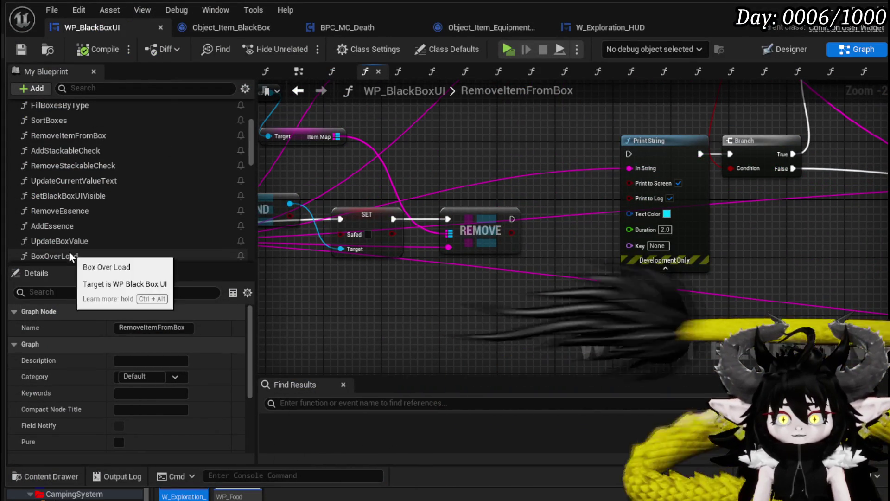
{"action": "scroll", "coordinate": [74, 228], "scroll_direction": "down", "scroll_amount": 3}
{"action": "scroll", "coordinate": [76, 212], "scroll_direction": "up", "scroll_amount": 8}
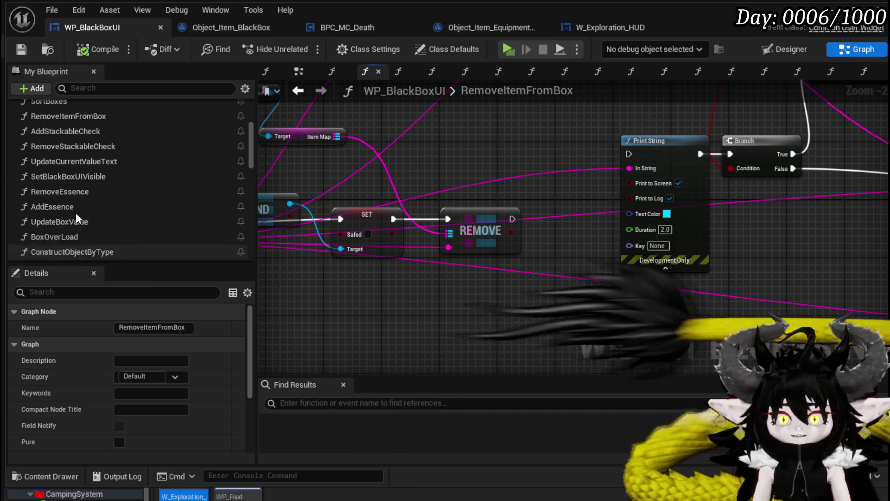
{"action": "scroll", "coordinate": [68, 168], "scroll_direction": "up", "scroll_amount": 1}
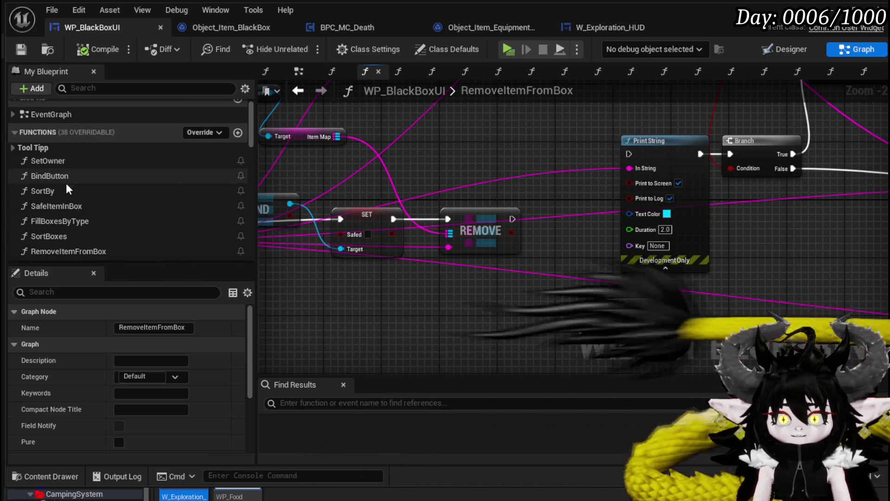
{"action": "double_click", "coordinate": [72, 202]}
{"action": "scroll", "coordinate": [353, 260], "scroll_direction": "down", "scroll_amount": 2}
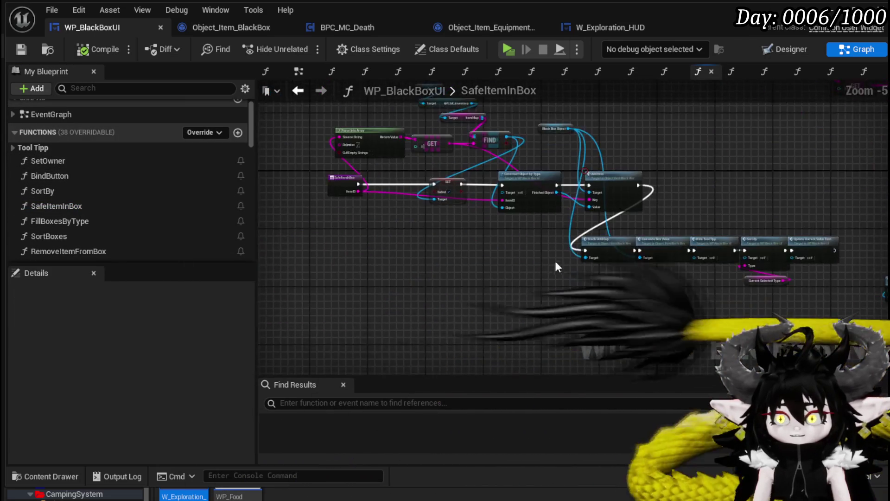
{"action": "scroll", "coordinate": [413, 288], "scroll_direction": "up", "scroll_amount": 2}
{"action": "scroll", "coordinate": [414, 293], "scroll_direction": "down", "scroll_amount": 1}
{"action": "scroll", "coordinate": [392, 277], "scroll_direction": "up", "scroll_amount": 1}
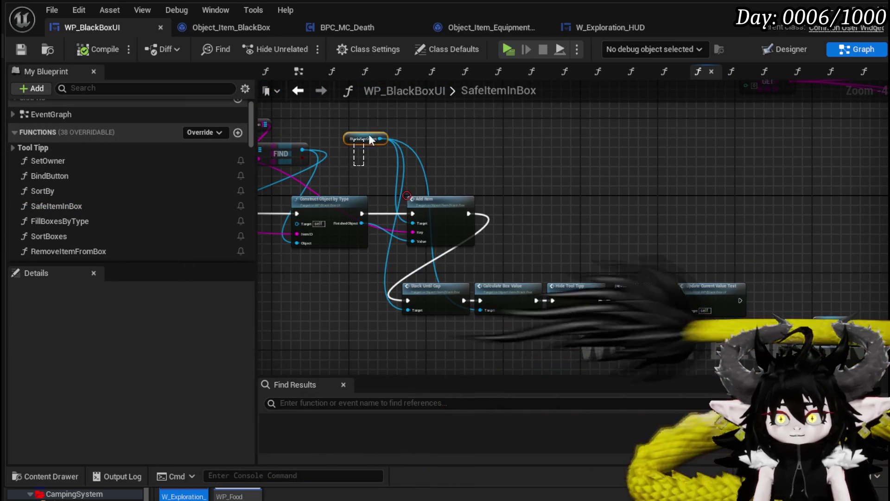
- Connect Black Box Object to Calculate Box Value's Target
{"action": "mouse_move", "coordinate": [371, 139]}
{"action": "left_mouse_down"}
{"action": "mouse_move", "coordinate": [412, 324]}
{"action": "mouse_move", "coordinate": [402, 297]}
{"action": "left_mouse_up"}
{"action": "scroll", "coordinate": [412, 324], "scroll_direction": "up", "scroll_amount": 4}
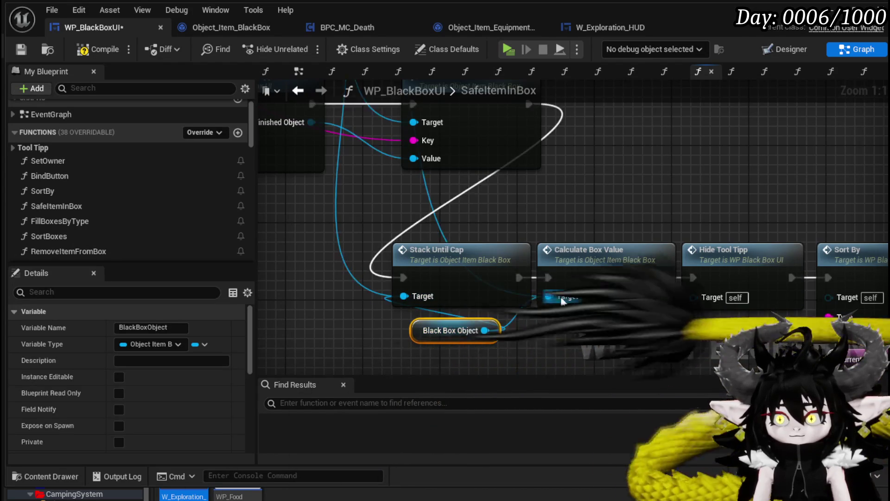
{"action": "left_click_drag", "start_coordinate": [563, 300], "coordinate": [563, 299]}
{"action": "scroll", "coordinate": [562, 299], "scroll_direction": "down", "scroll_amount": 1}
{"action": "left_click", "coordinate": [416, 202]}
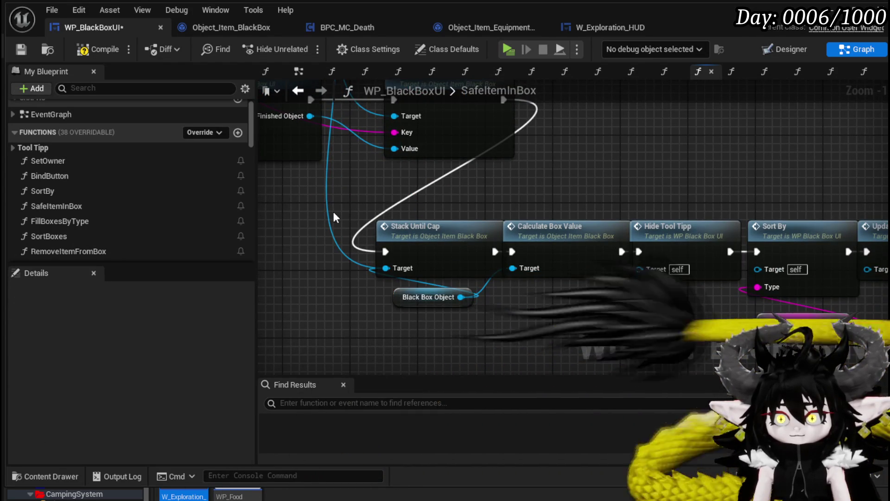
{"action": "scroll", "coordinate": [371, 259], "scroll_direction": "down", "scroll_amount": 2}
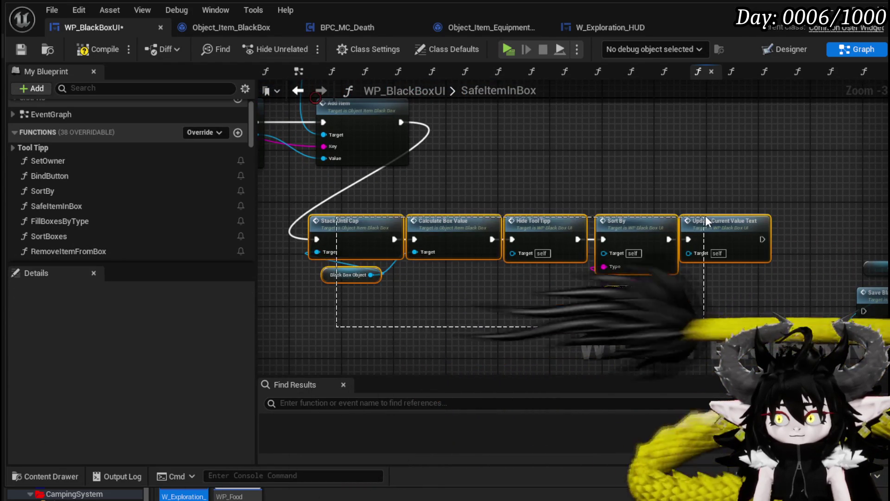
- Collapse the trailing nodes into UpdateBoxVisualData and place its call after Add Item
{"action": "left_click", "coordinate": [751, 427]}
{"action": "type", "text": "UpdateBoxVisualD"}
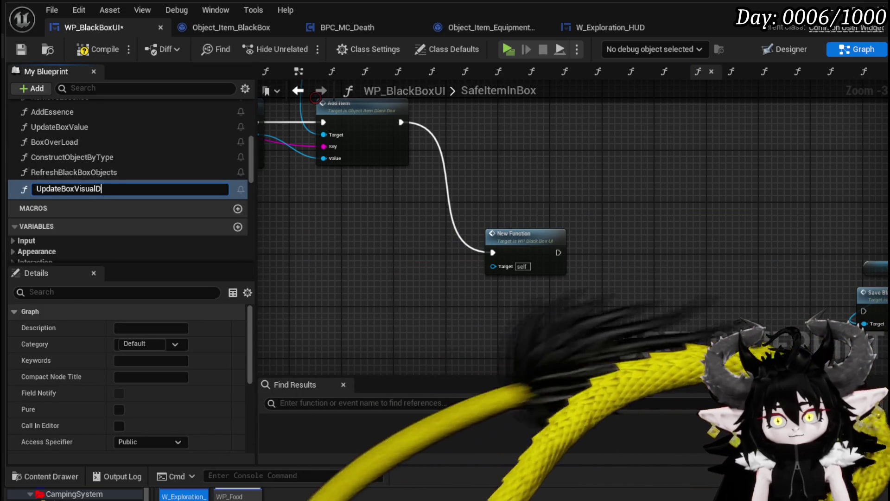
{"action": "type", "text": "ata"}
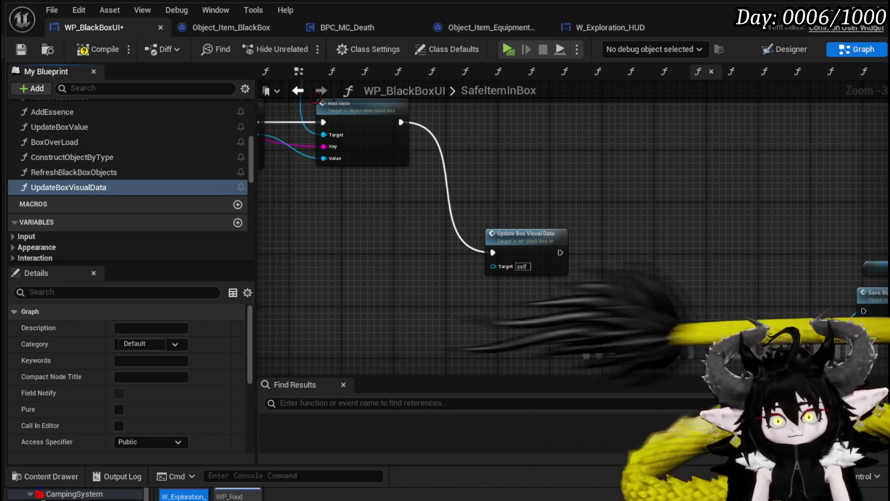
{"action": "mouse_move", "coordinate": [558, 272]}
{"action": "left_mouse_down"}
{"action": "mouse_move", "coordinate": [544, 203]}
{"action": "mouse_move", "coordinate": [510, 171]}
{"action": "left_mouse_up"}
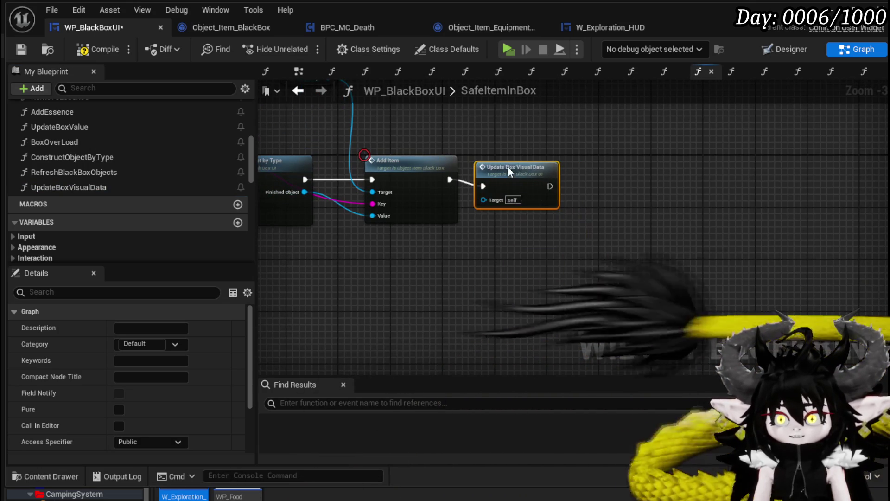
{"action": "left_click", "coordinate": [612, 173]}
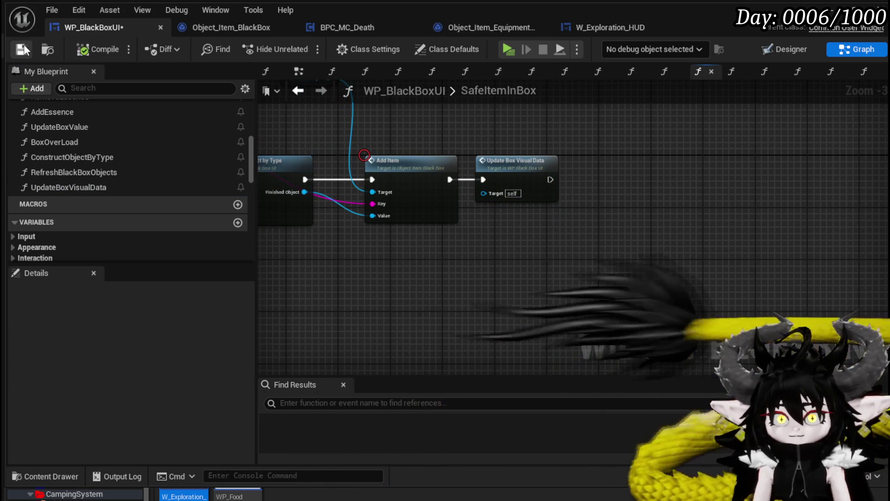
{"action": "left_click_drag", "start_coordinate": [488, 135], "coordinate": [579, 165]}
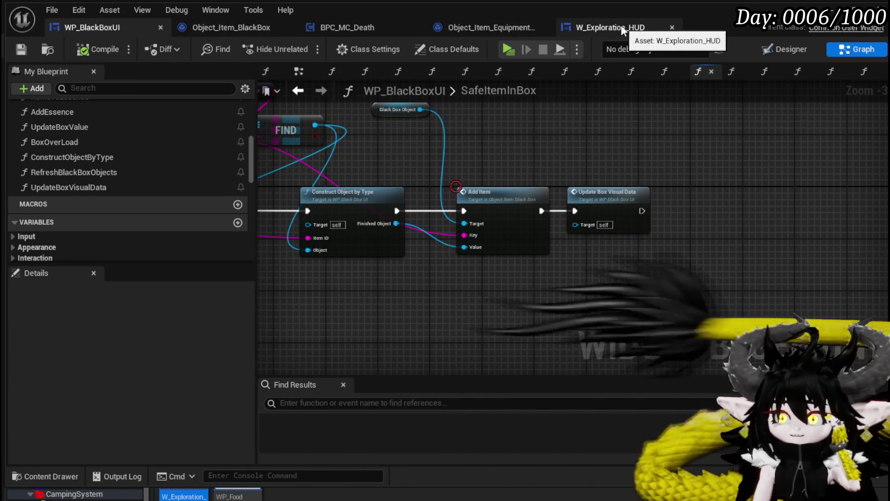
- Store several equipment items, including Iron_Legs, in the Black Box
{"action": "scroll", "coordinate": [79, 186], "scroll_direction": "up", "scroll_amount": 3}
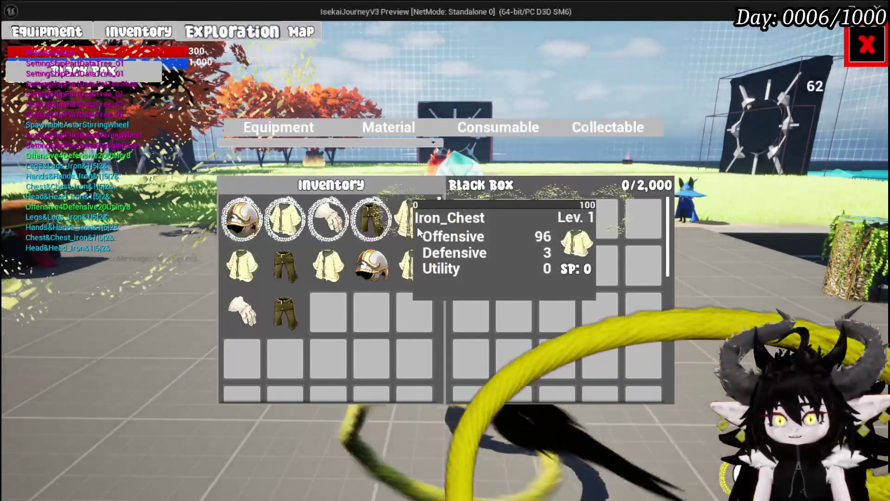
{"action": "left_click", "coordinate": [414, 218]}
{"action": "left_click", "coordinate": [301, 221]}
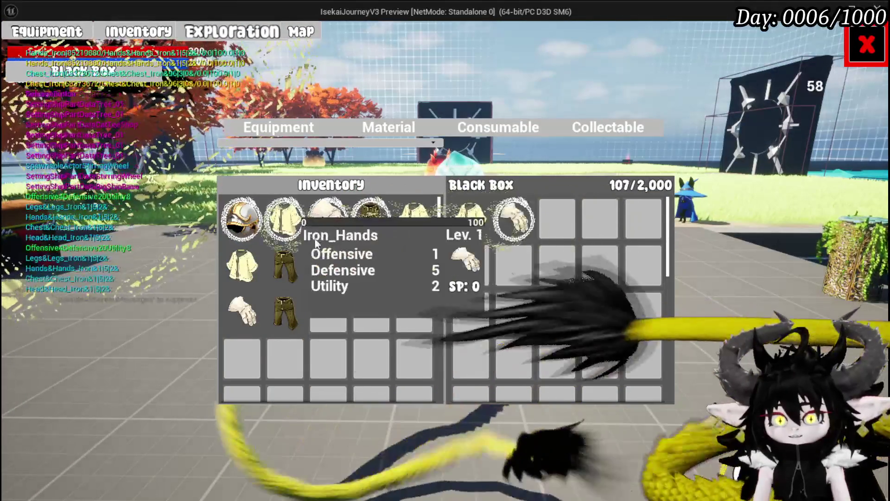
{"action": "left_click", "coordinate": [302, 221]}
{"action": "left_click", "coordinate": [301, 222]}
{"action": "left_click", "coordinate": [265, 240]}
{"action": "left_click", "coordinate": [364, 227]}
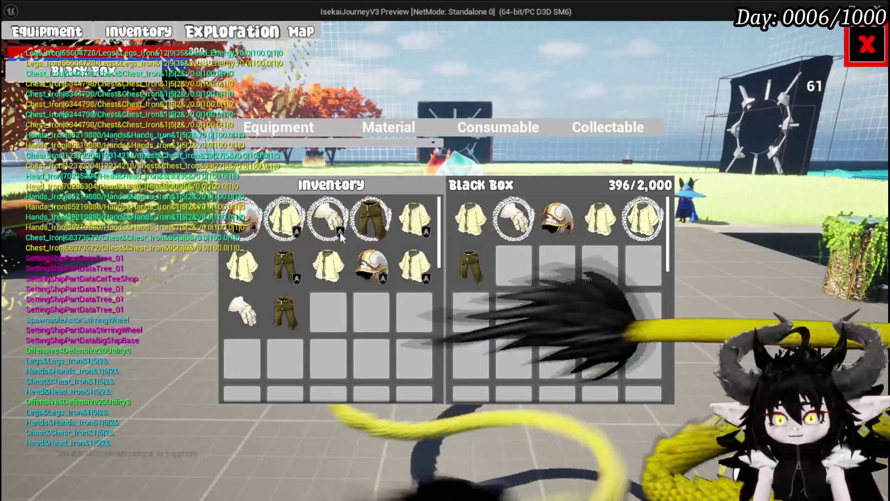
{"action": "left_click", "coordinate": [357, 232]}
{"action": "left_click", "coordinate": [357, 232]}
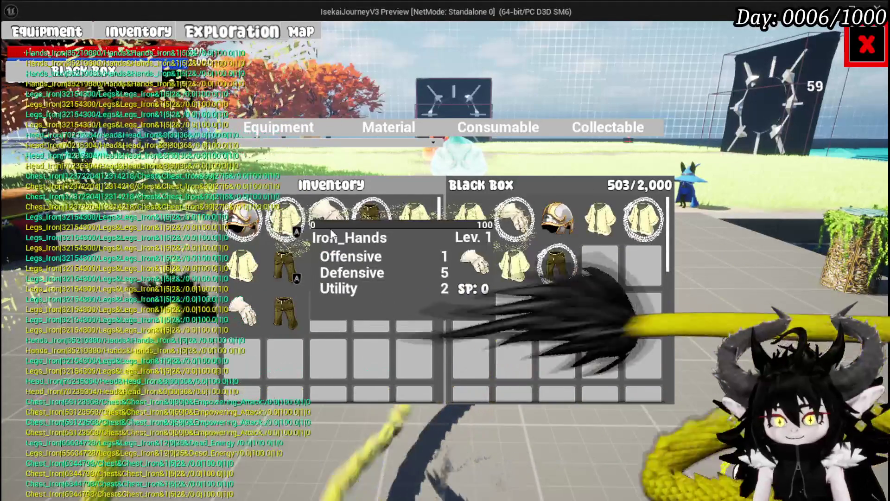
- Take the Iron_Ingot and essence stacks back out of the Black Box
{"action": "left_click", "coordinate": [387, 130]}
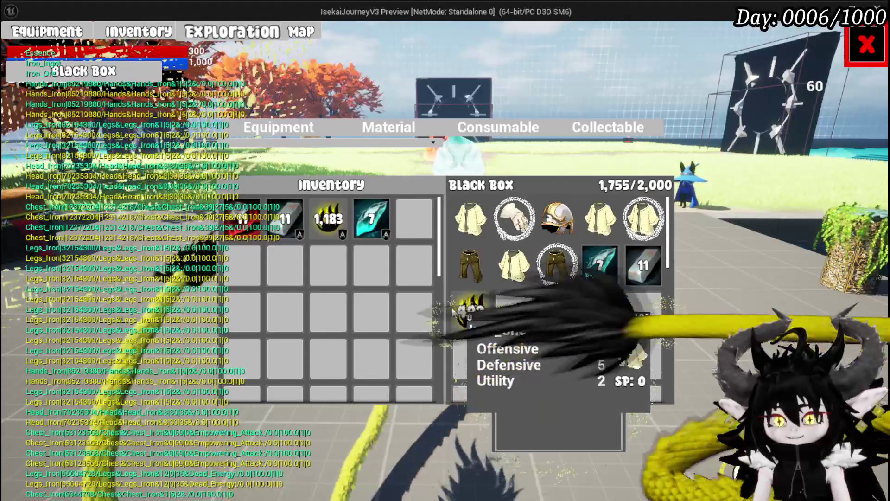
{"action": "left_click", "coordinate": [612, 266]}
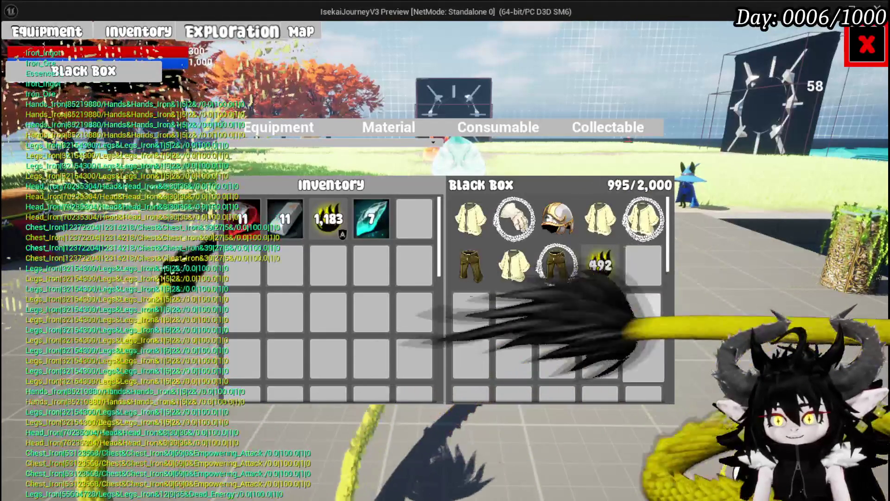
{"action": "left_click", "coordinate": [605, 266]}
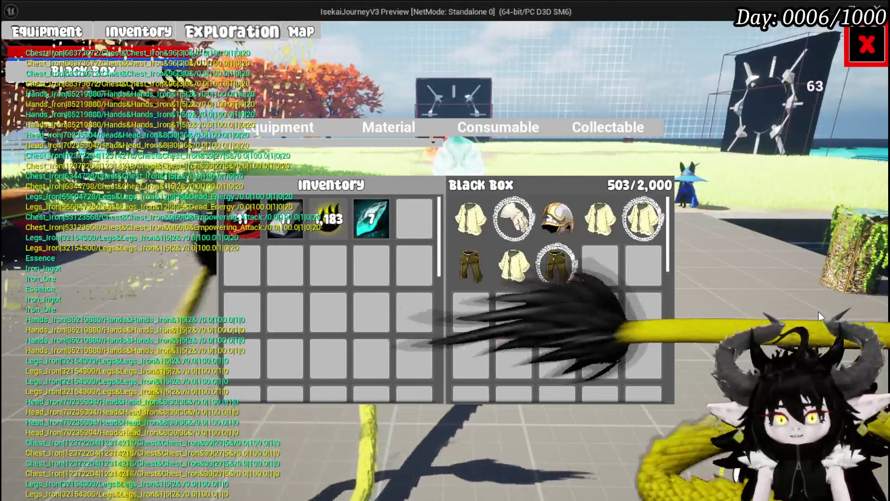
{"action": "key", "text": "alt+Tab"}
- Stop the play session, save, and return to the RemoveItemFromBox graph
{"action": "key", "text": "Escape"}
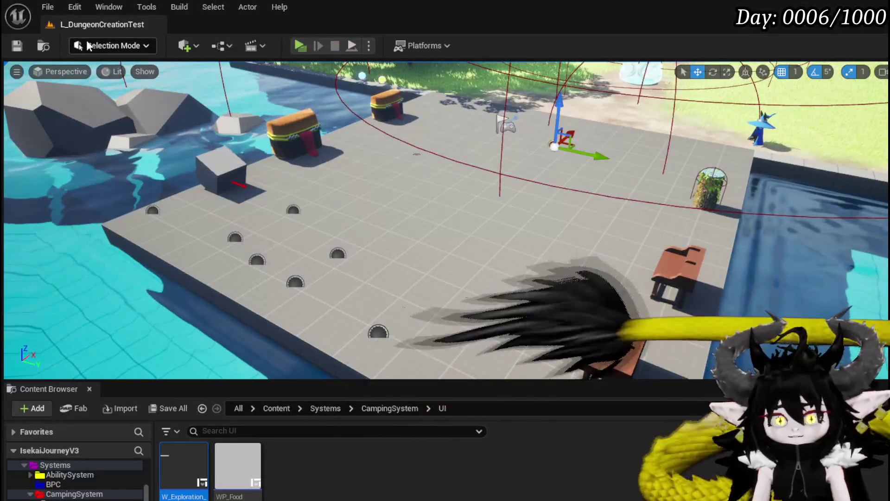
{"action": "key", "text": "ctrl+s"}
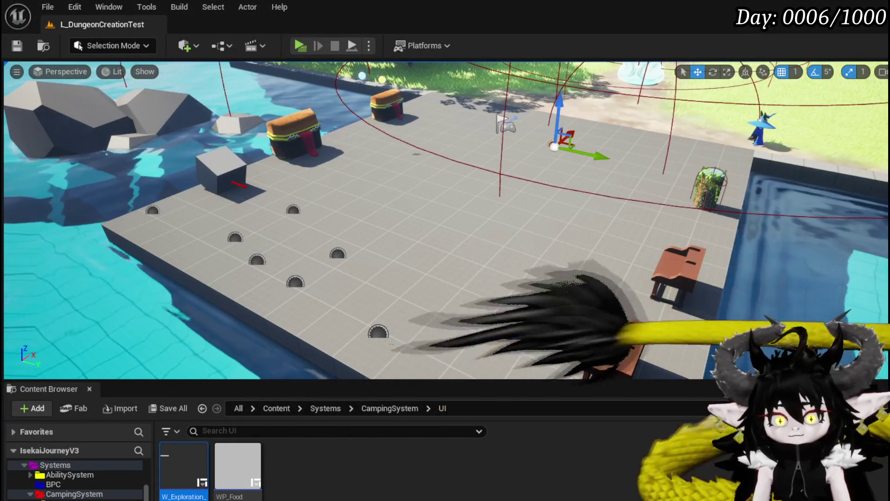
{"action": "key", "text": "alt+Tab"}
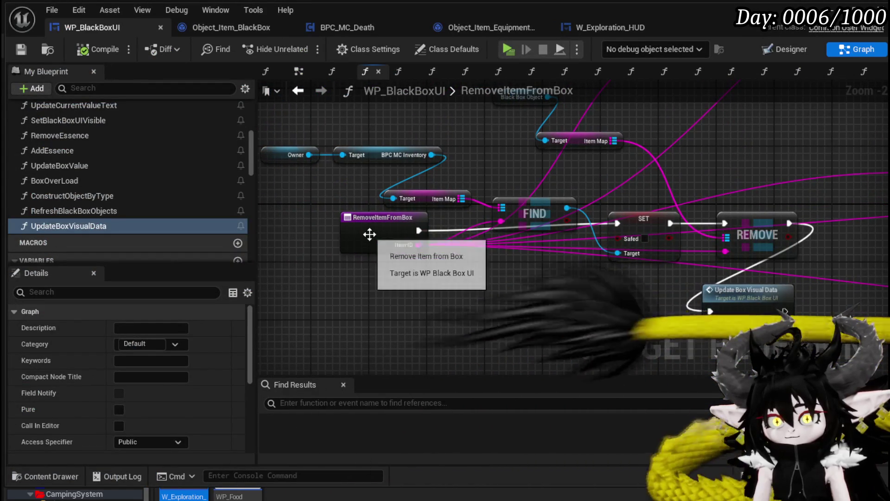
{"action": "left_click_drag", "start_coordinate": [368, 232], "coordinate": [324, 247]}
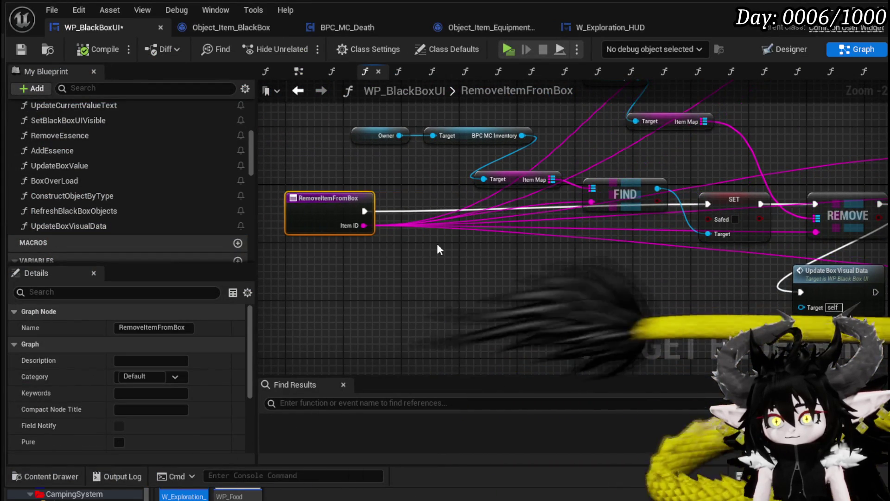
{"action": "scroll", "coordinate": [428, 240], "scroll_direction": "up", "scroll_amount": 2}
{"action": "scroll", "coordinate": [551, 240], "scroll_direction": "down", "scroll_amount": 4}
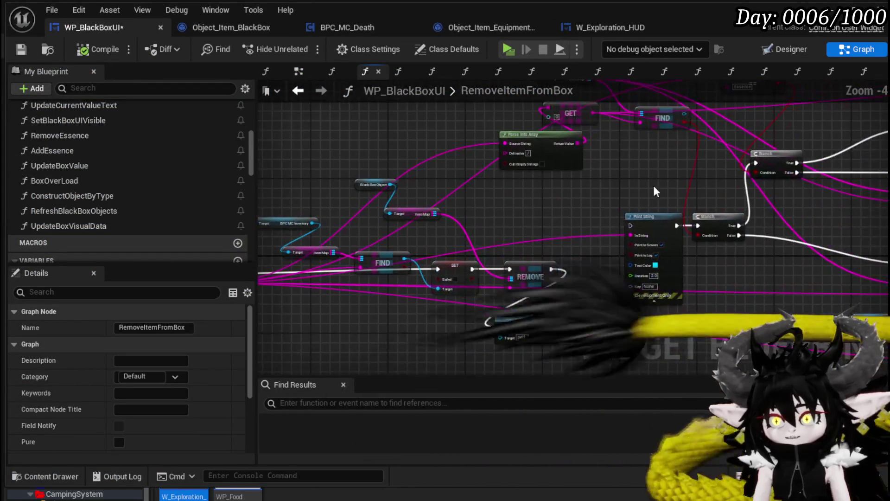
- Bring Parse Into Array and GET beside RemoveItemFromBox and feed Item ID into Parse Into Array
{"action": "left_click", "coordinate": [538, 148]}
{"action": "left_click", "coordinate": [585, 119], "text": "shift"}
{"action": "left_click_drag", "start_coordinate": [267, 306], "coordinate": [431, 260]}
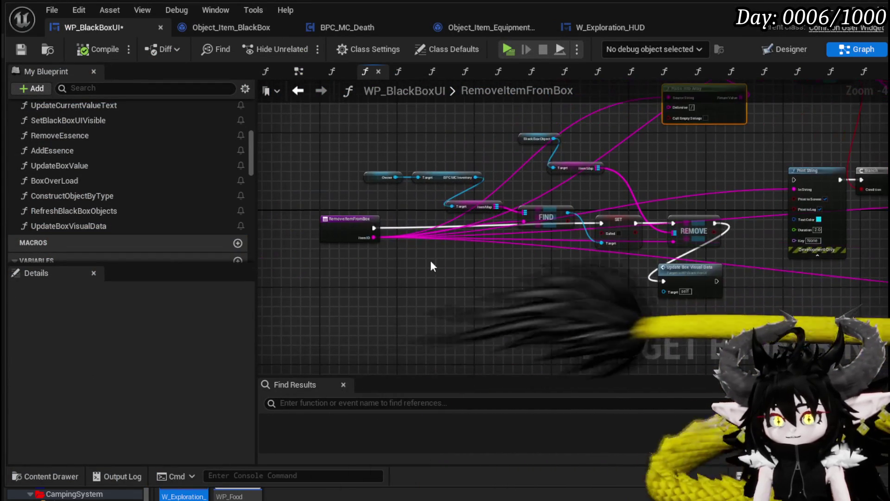
{"action": "scroll", "coordinate": [377, 240], "scroll_direction": "up", "scroll_amount": 2}
{"action": "left_click_drag", "start_coordinate": [371, 235], "coordinate": [388, 325]}
- Use GET element 0 as the FIND and REMOVE keys, then compile and save
{"action": "left_click_drag", "start_coordinate": [519, 277], "coordinate": [560, 246]}
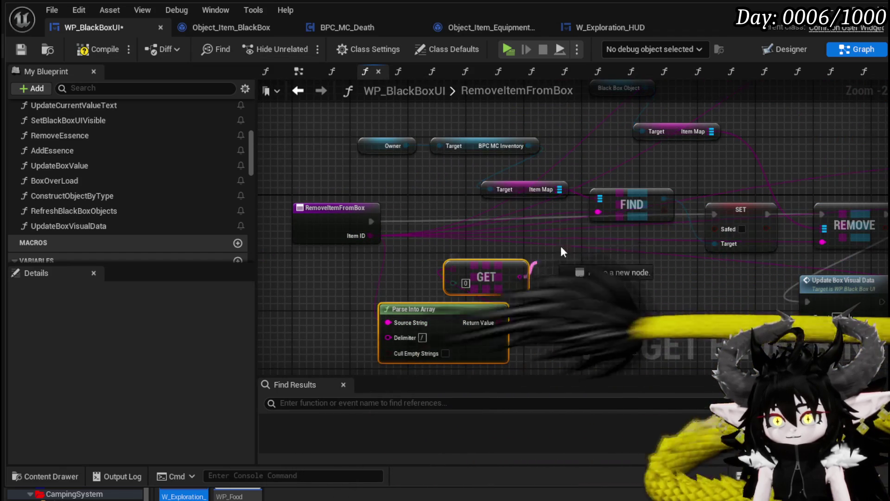
{"action": "left_click_drag", "start_coordinate": [597, 210], "coordinate": [597, 210]}
{"action": "mouse_move", "coordinate": [610, 274]}
{"action": "left_mouse_down"}
{"action": "mouse_move", "coordinate": [452, 257]}
{"action": "mouse_move", "coordinate": [504, 266]}
{"action": "left_mouse_up"}
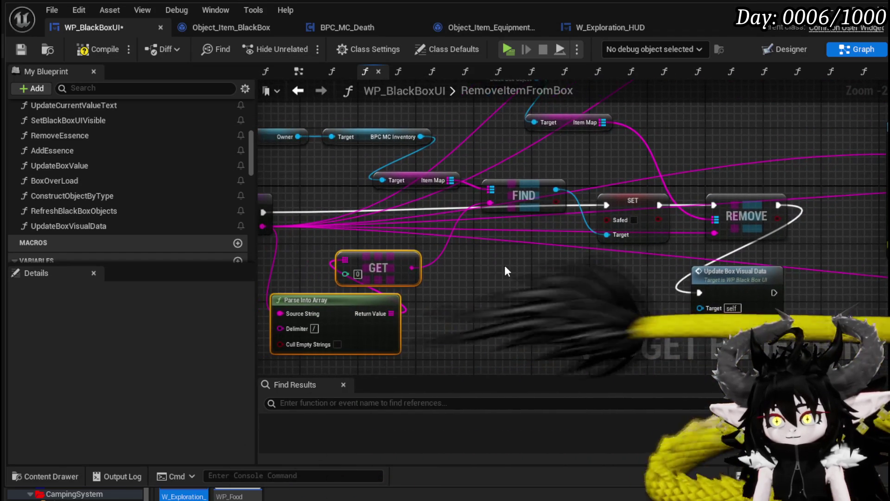
{"action": "mouse_move", "coordinate": [411, 267]}
{"action": "left_mouse_down"}
{"action": "mouse_move", "coordinate": [713, 244]}
{"action": "mouse_move", "coordinate": [715, 234]}
{"action": "left_mouse_up"}
{"action": "scroll", "coordinate": [612, 291], "scroll_direction": "down", "scroll_amount": 2}
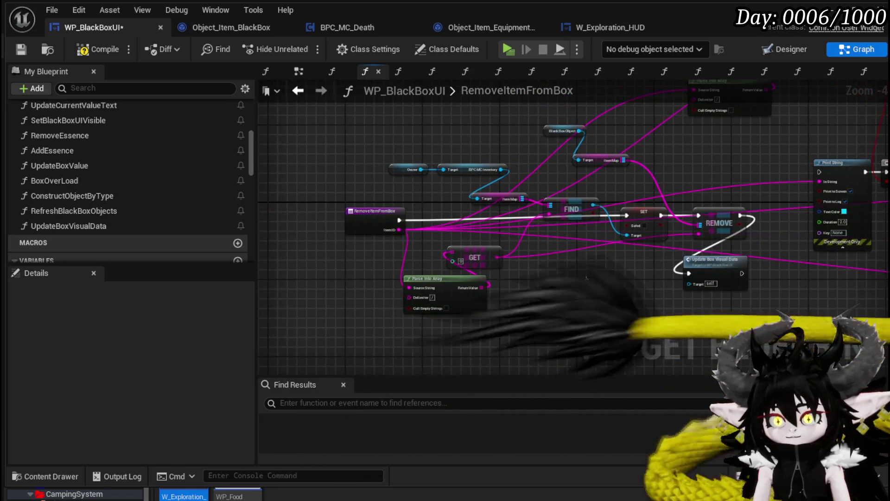
{"action": "scroll", "coordinate": [569, 255], "scroll_direction": "up", "scroll_amount": 1}
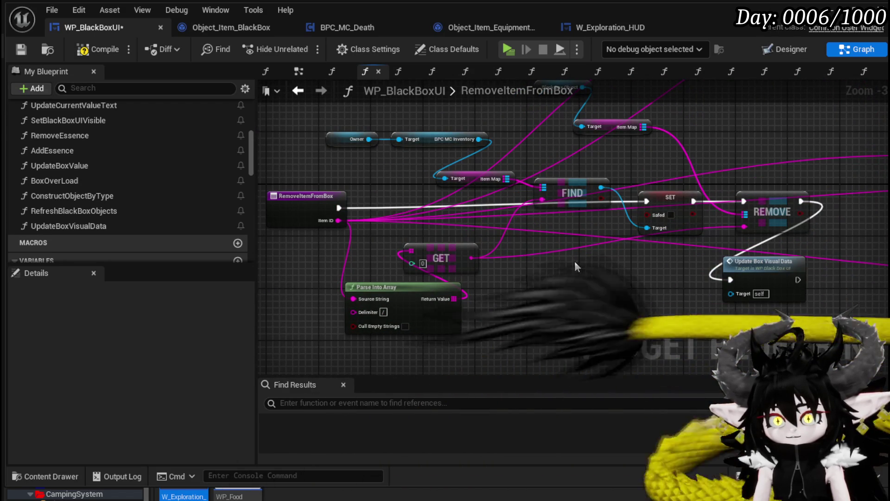
{"action": "left_click", "coordinate": [21, 49]}
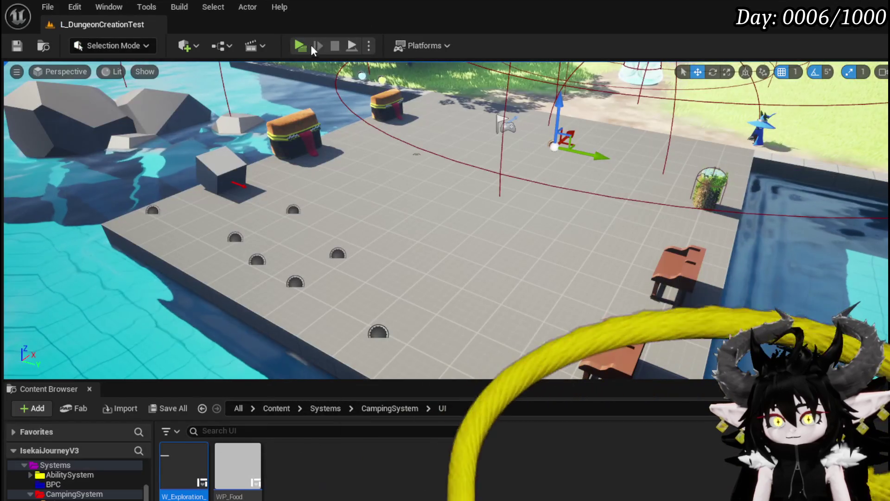
- Start a new play session and store the 1,183 flame material stack in the Black Box
{"action": "left_click", "coordinate": [303, 44]}
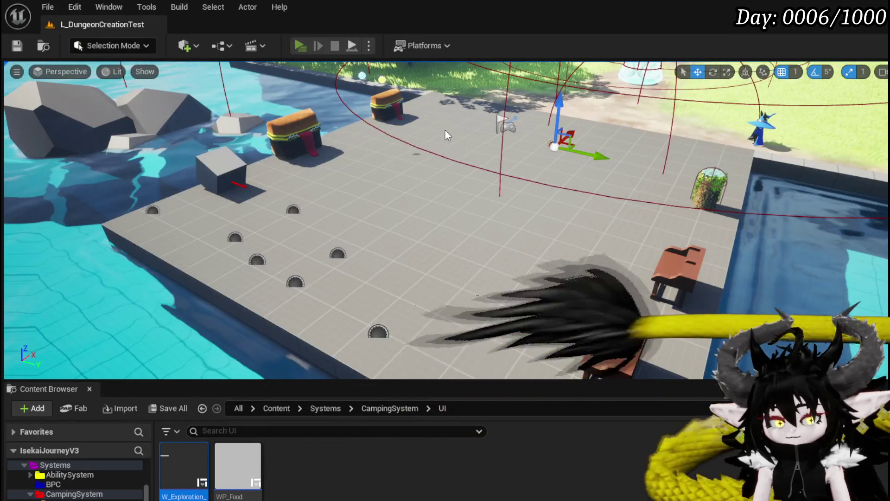
{"action": "key", "text": "Tab"}
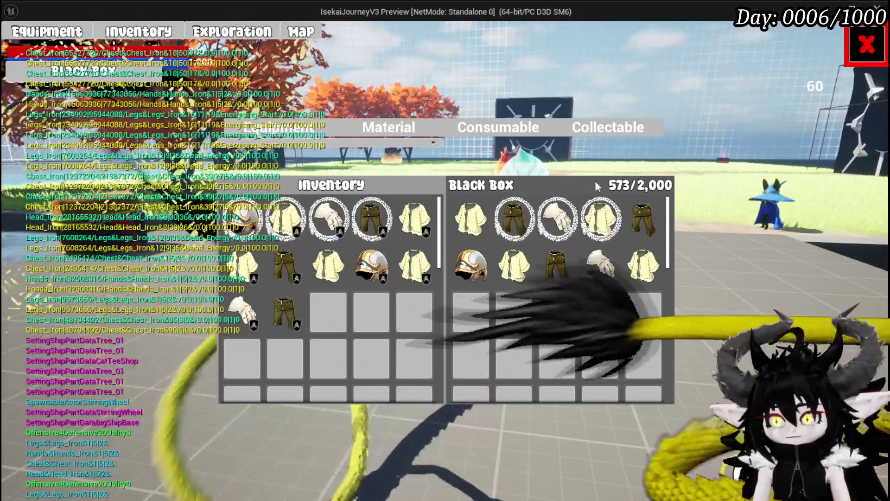
{"action": "left_click", "coordinate": [397, 125]}
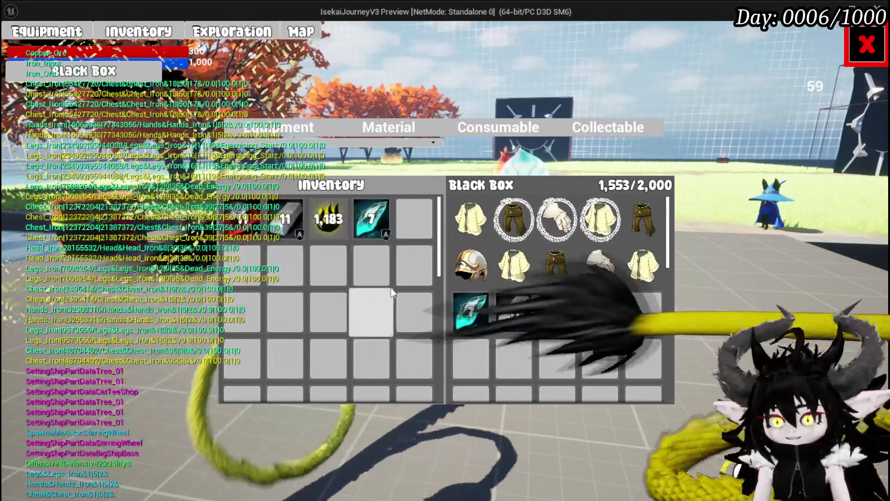
{"action": "left_click", "coordinate": [324, 221]}
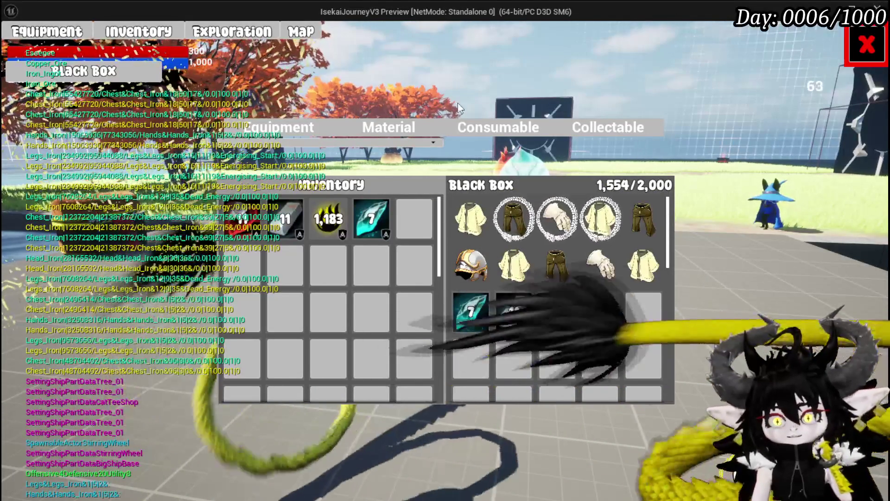
- Pull the cyan crystal stack and other items out of the Black Box, store one item, and close the panels
{"action": "mouse_move", "coordinate": [470, 311]}
{"action": "left_mouse_down"}
{"action": "mouse_move", "coordinate": [631, 289]}
{"action": "mouse_move", "coordinate": [600, 268]}
{"action": "left_mouse_up"}
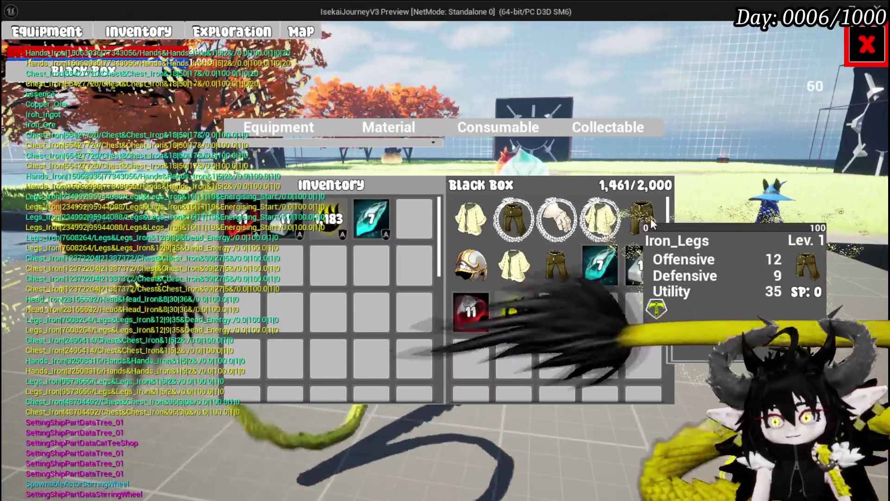
{"action": "left_click", "coordinate": [650, 218]}
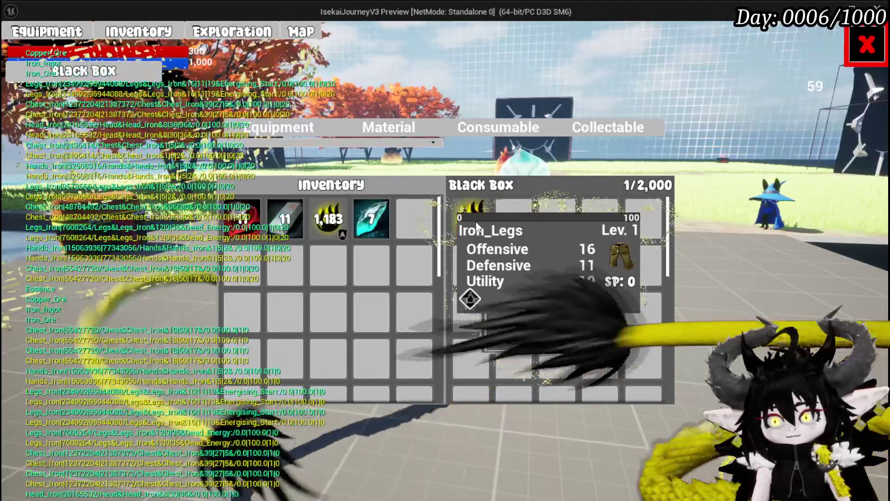
{"action": "left_click", "coordinate": [353, 243]}
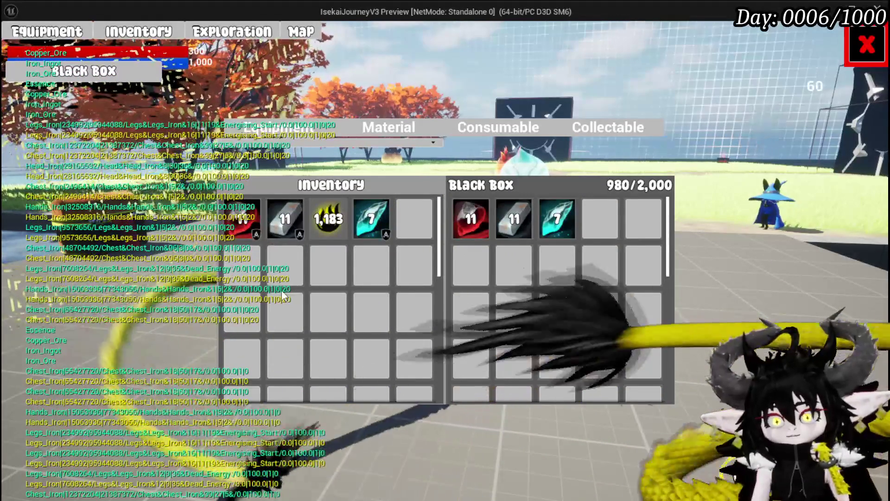
{"action": "key", "text": "Escape"}
- Walk to the nearby chest, take all its loot, and reopen the Inventory and Black Box panels
{"action": "key", "text": "w"}
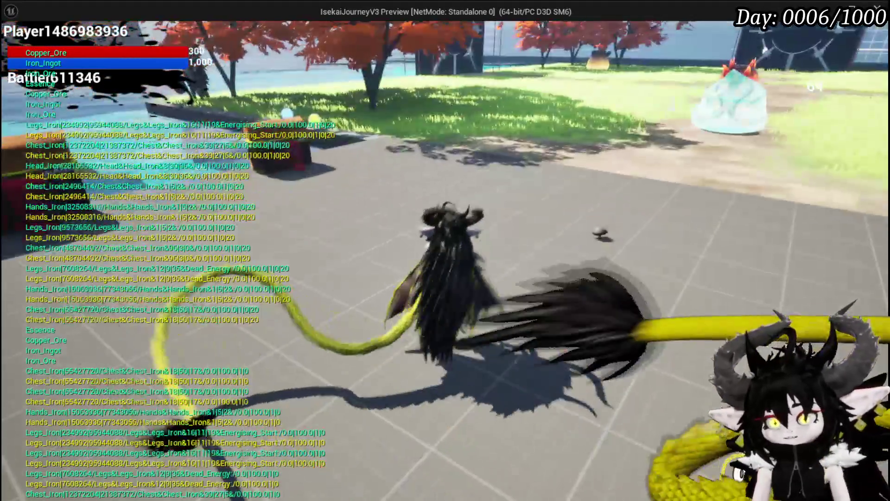
{"action": "key", "text": "e"}
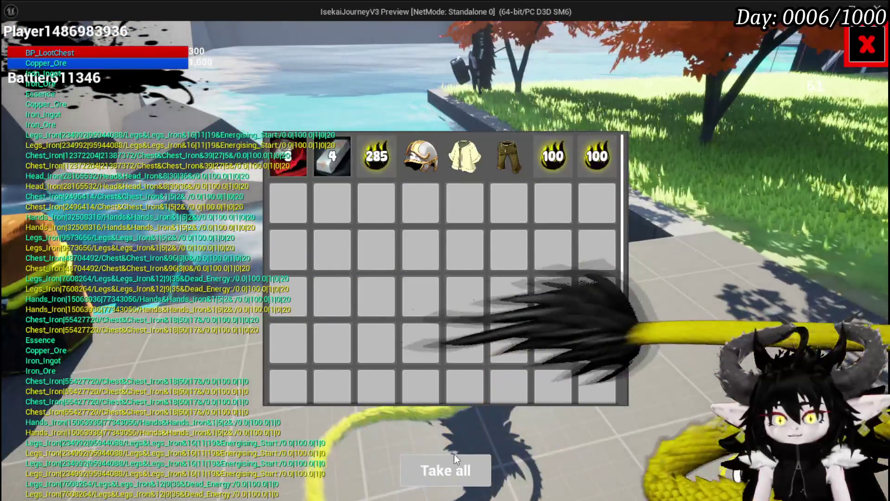
{"action": "left_click", "coordinate": [444, 469]}
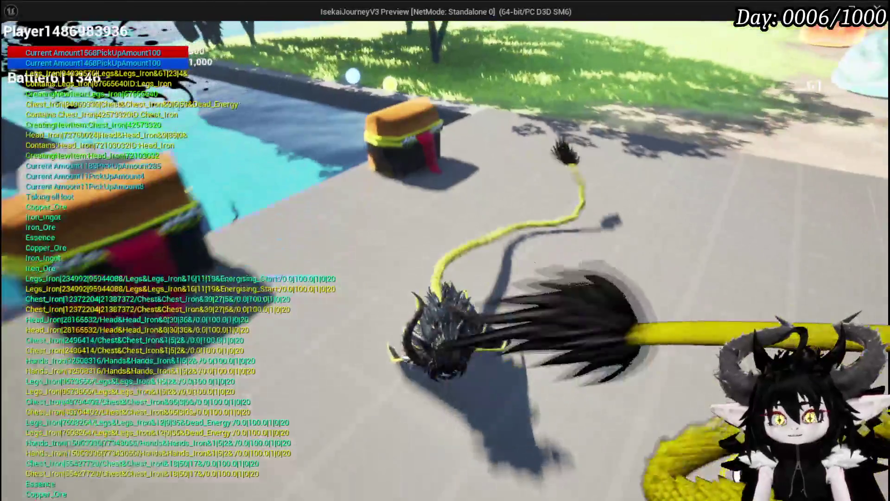
{"action": "key", "text": "Tab"}
{"action": "key", "text": "e"}
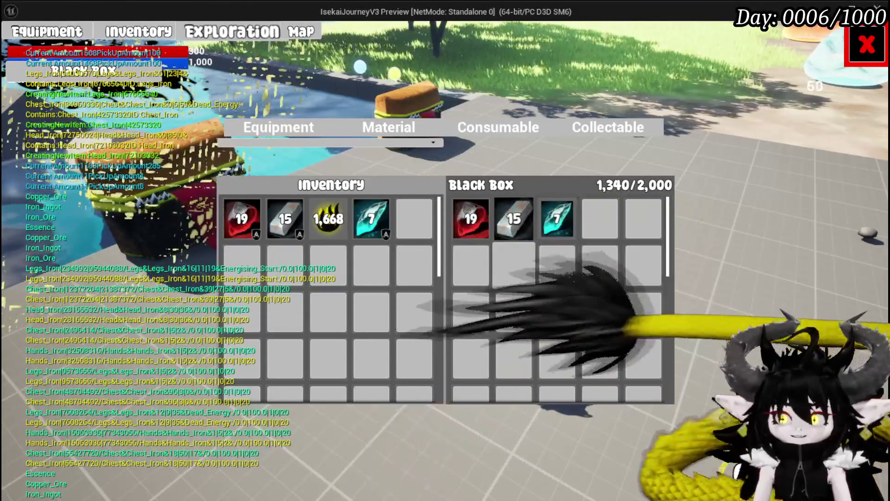
- Store and retrieve the 1,668 essence stack, then store an Iron_Chest in the Black Box
{"action": "left_click", "coordinate": [328, 219]}
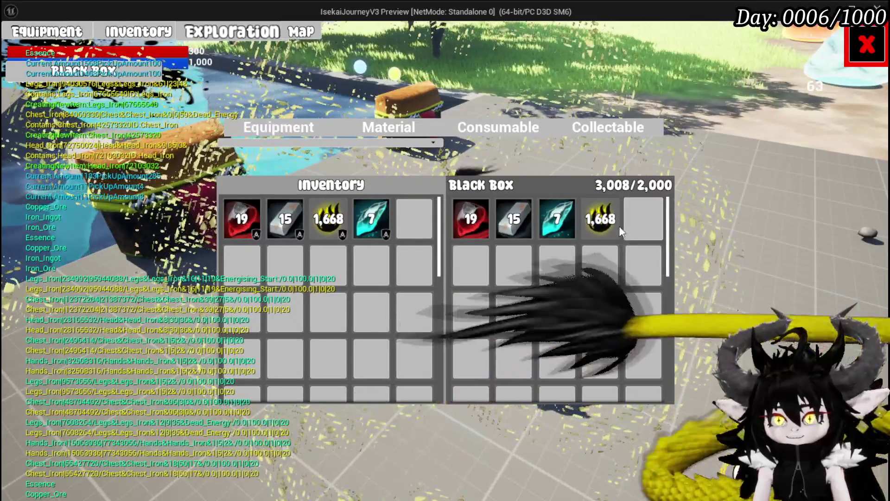
{"action": "left_click", "coordinate": [612, 223]}
{"action": "left_click", "coordinate": [294, 131]}
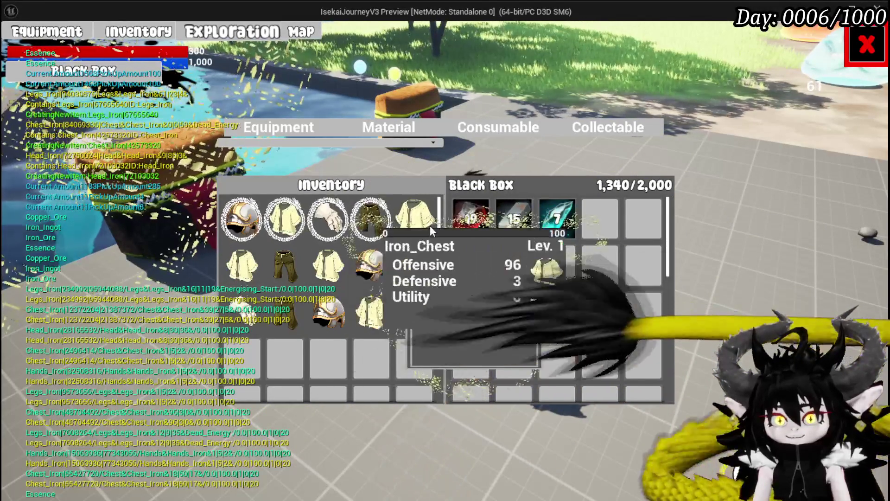
{"action": "left_click", "coordinate": [408, 215]}
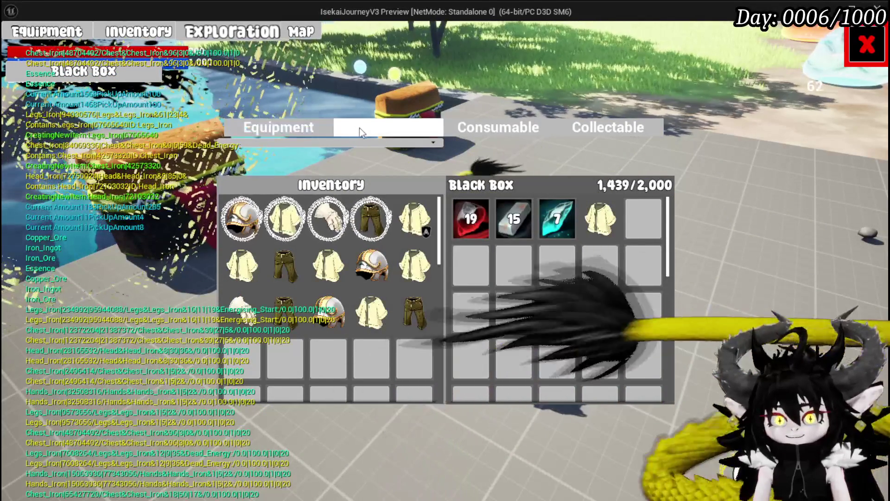
- Repeatedly store and remove the essence stack, and take the Iron_Chest back out of the Black Box
{"action": "left_click", "coordinate": [360, 128]}
{"action": "left_click", "coordinate": [327, 229]}
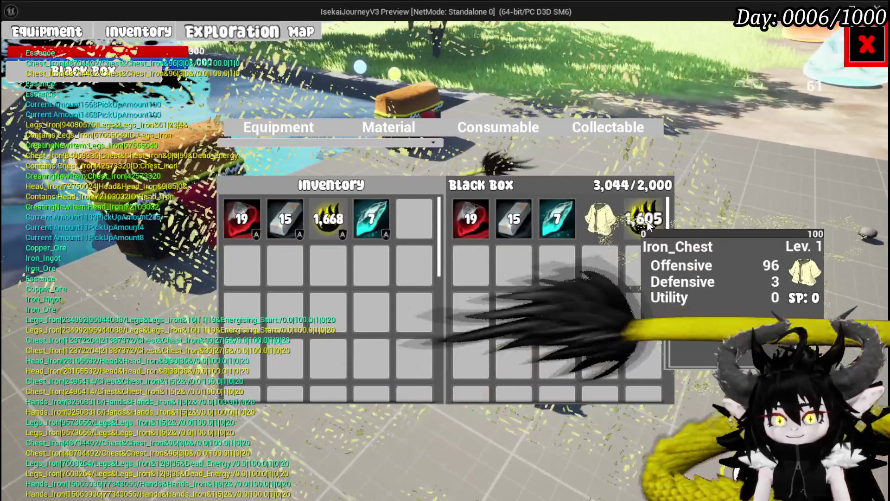
{"action": "left_click", "coordinate": [647, 222]}
{"action": "left_click", "coordinate": [610, 225]}
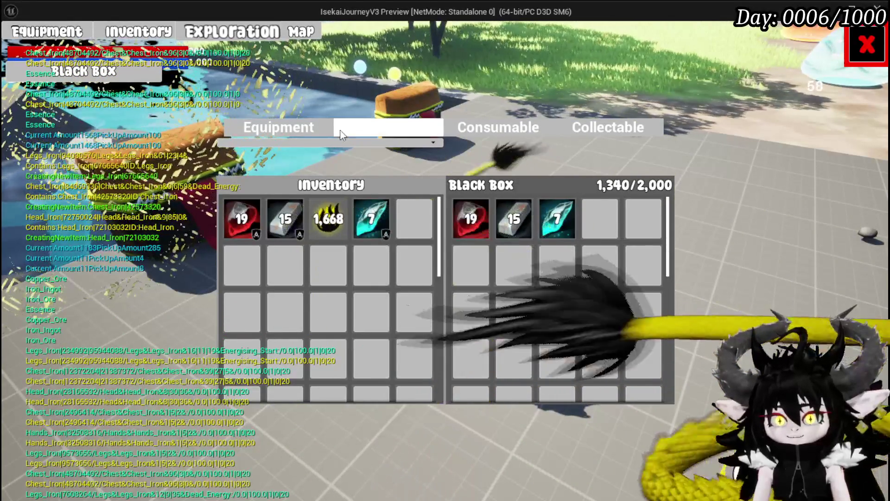
{"action": "left_click", "coordinate": [323, 225]}
{"action": "left_click", "coordinate": [610, 226]}
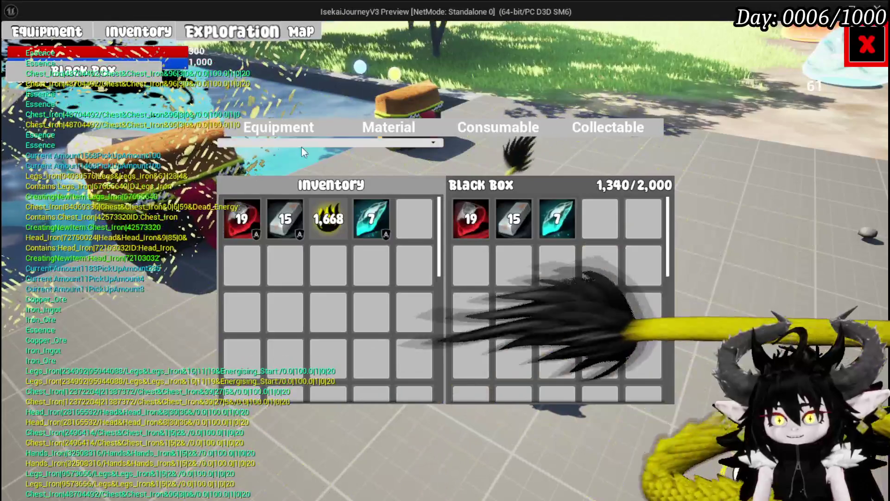
- Close the inventory screen, save the game from the settings menu, and stop the preview
{"action": "left_click", "coordinate": [295, 134]}
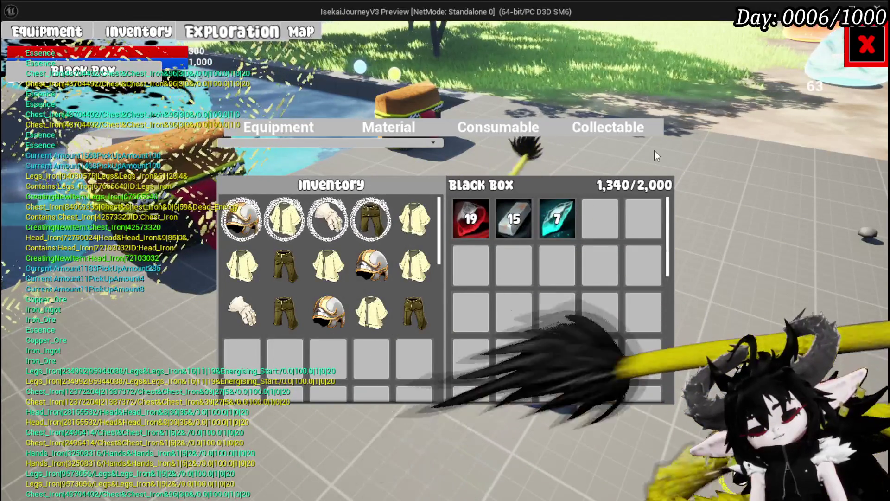
{"action": "mouse_move", "coordinate": [481, 247]}
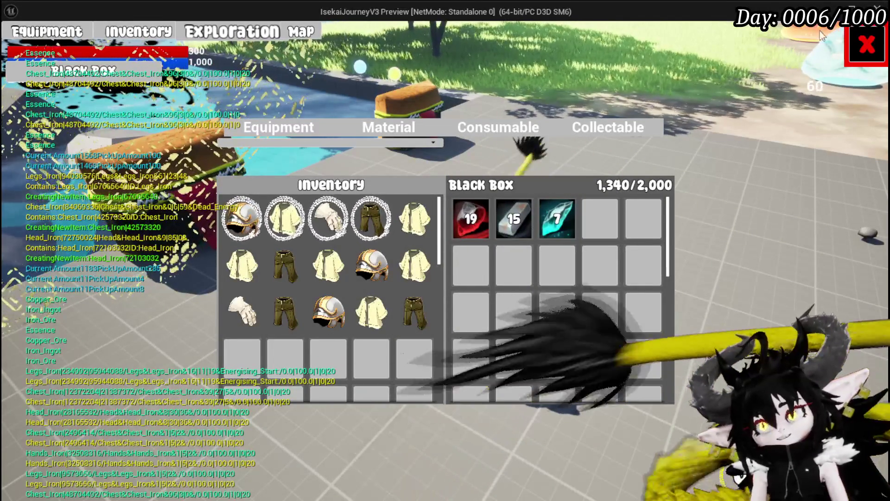
{"action": "left_click", "coordinate": [866, 45]}
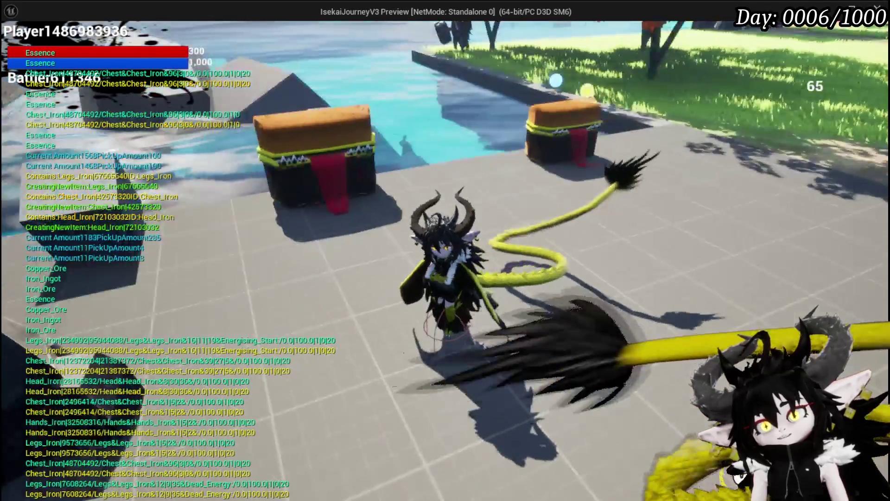
{"action": "key", "text": "Escape"}
{"action": "left_click", "coordinate": [487, 232]}
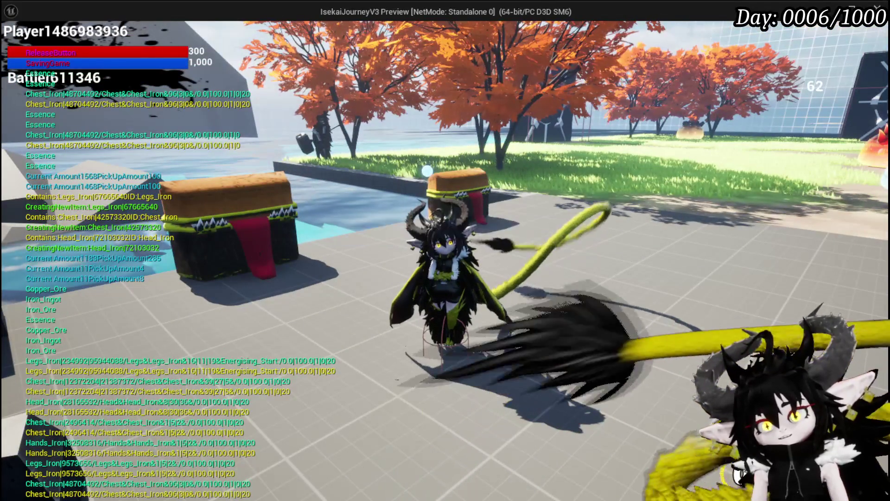
{"action": "key", "text": "Escape"}
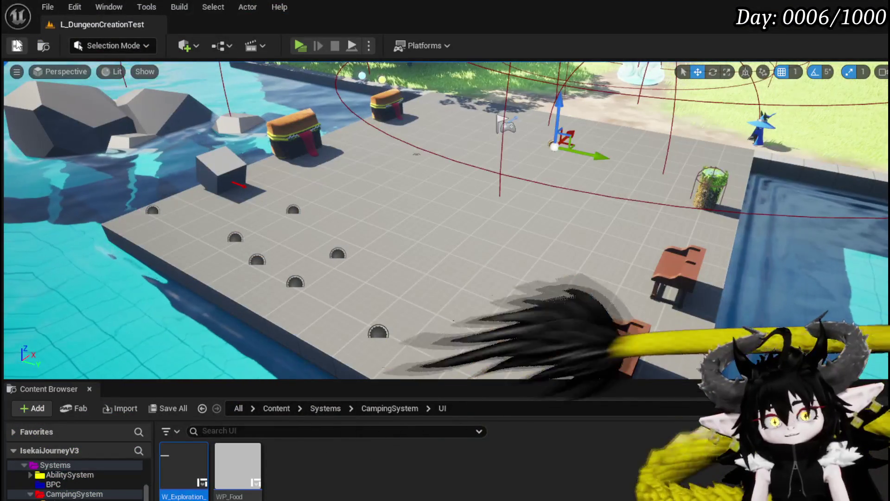
- Delete the two groups of unused nodes from WP_BlackBoxUI's RemoveItemFromBox graph
{"action": "key", "text": "ctrl+s"}
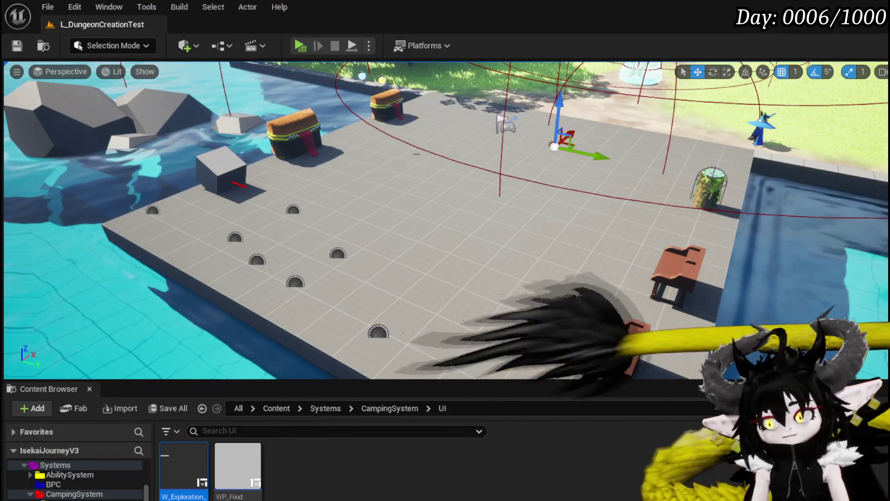
{"action": "key", "text": "alt+Tab"}
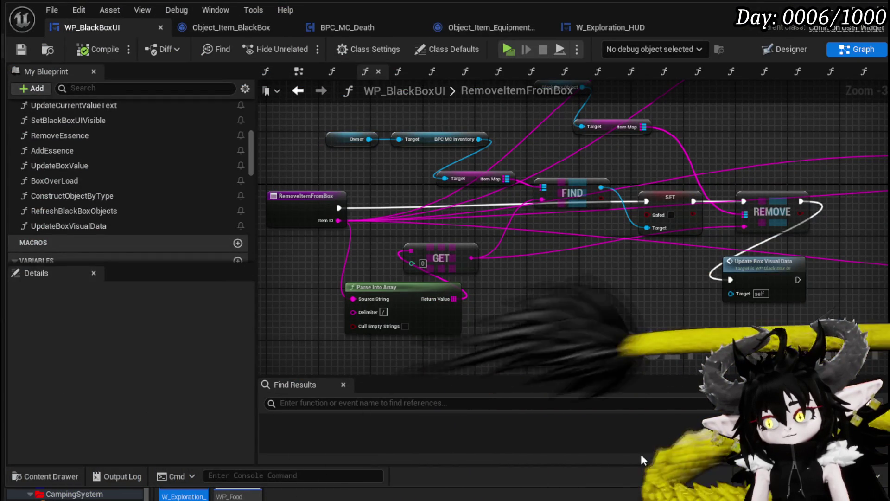
{"action": "scroll", "coordinate": [381, 146], "scroll_direction": "down", "scroll_amount": 3}
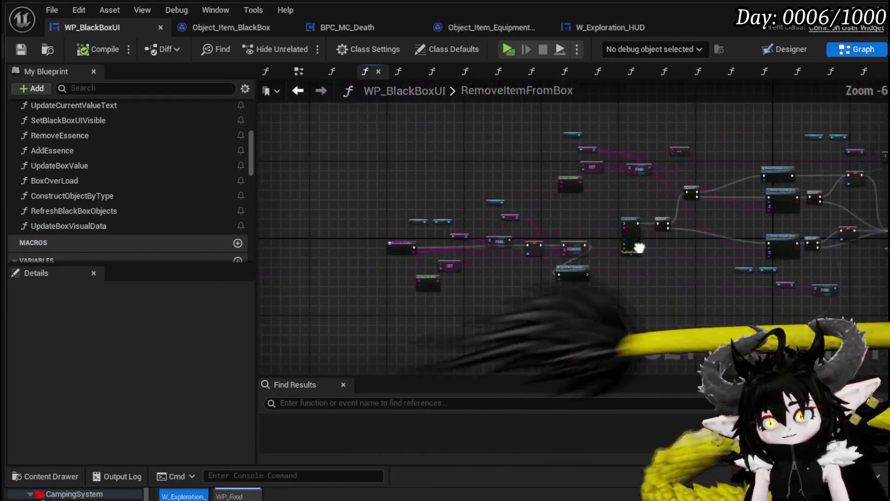
{"action": "left_click_drag", "start_coordinate": [344, 118], "coordinate": [473, 197]}
{"action": "key", "text": "Delete"}
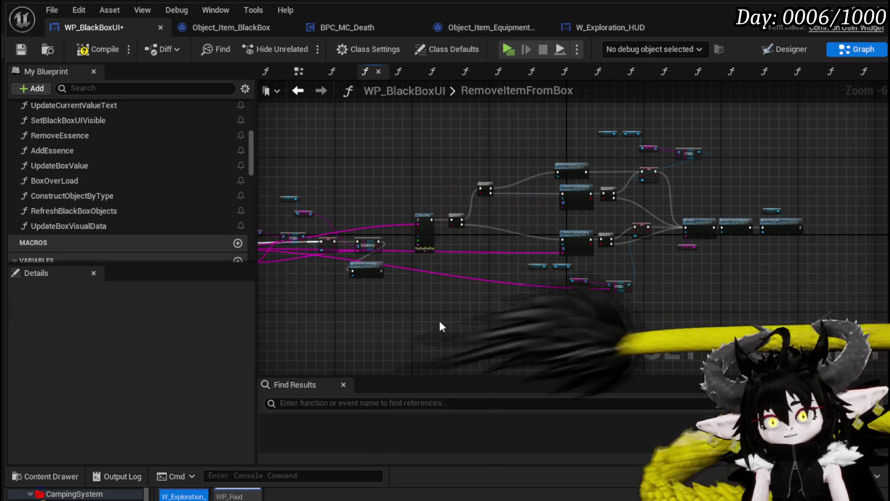
{"action": "left_click_drag", "start_coordinate": [418, 326], "coordinate": [771, 132]}
{"action": "key", "text": "Delete"}
- Delete the RemoveStackableCheck function, keep AddStackableCheck, and save the blueprint
{"action": "scroll", "coordinate": [371, 234], "scroll_direction": "up", "scroll_amount": 3}
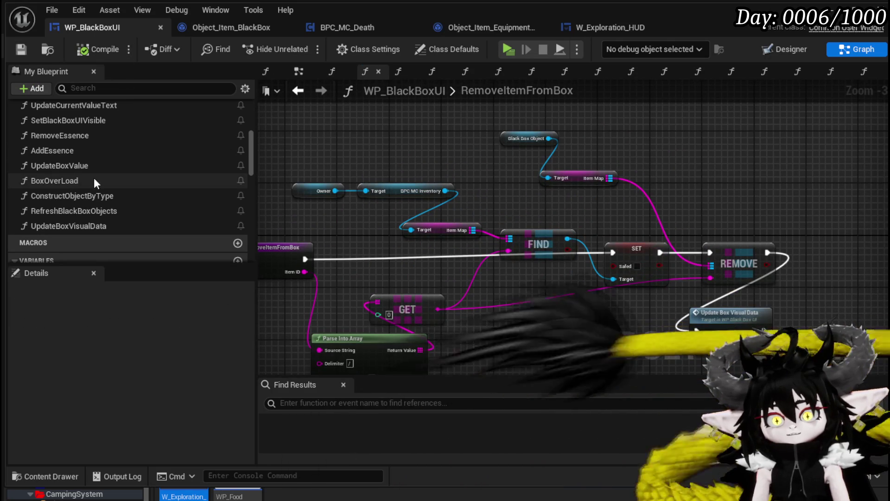
{"action": "scroll", "coordinate": [96, 199], "scroll_direction": "up", "scroll_amount": 1}
{"action": "scroll", "coordinate": [77, 162], "scroll_direction": "up", "scroll_amount": 1}
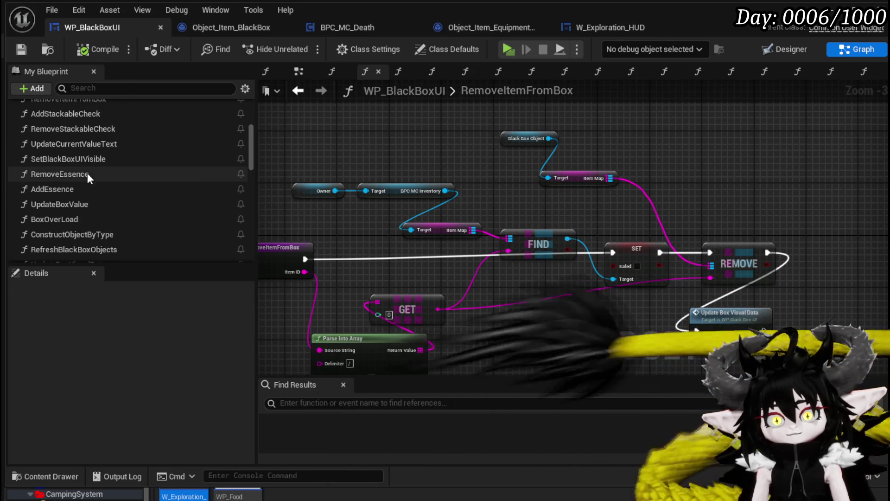
{"action": "scroll", "coordinate": [110, 182], "scroll_direction": "up", "scroll_amount": 3}
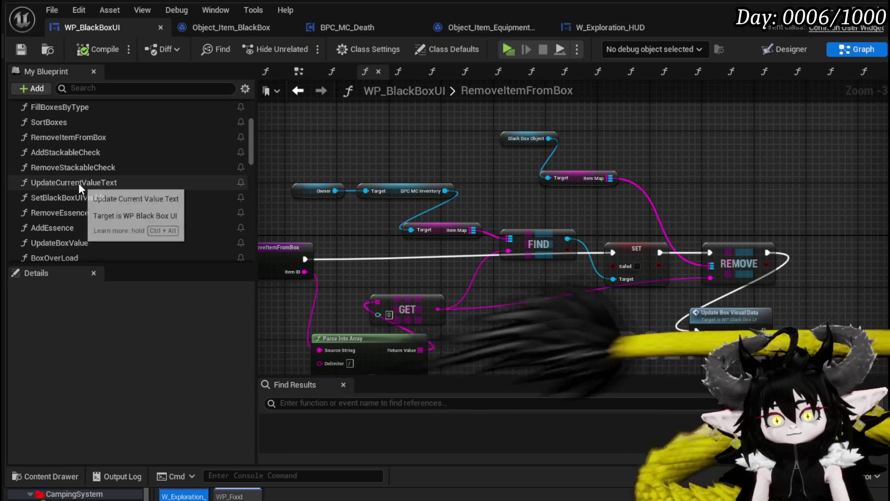
{"action": "left_click", "coordinate": [80, 167]}
{"action": "key", "text": "Delete"}
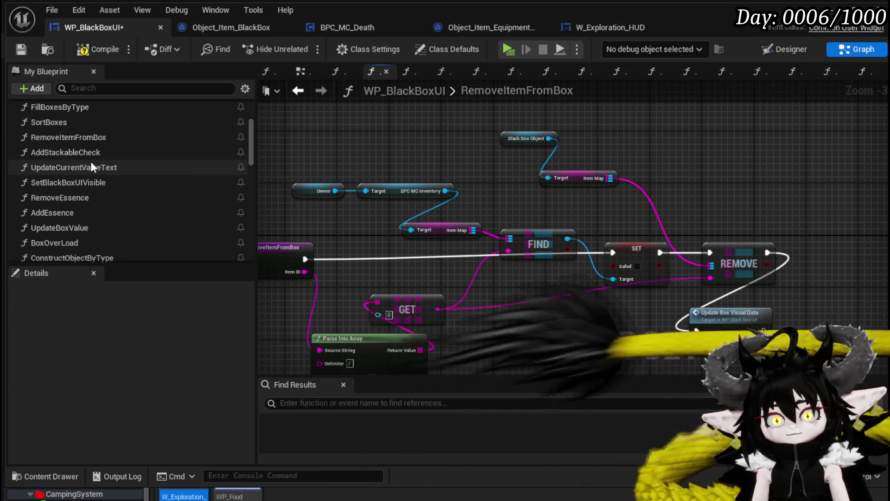
{"action": "left_click", "coordinate": [88, 156]}
{"action": "key", "text": "Delete"}
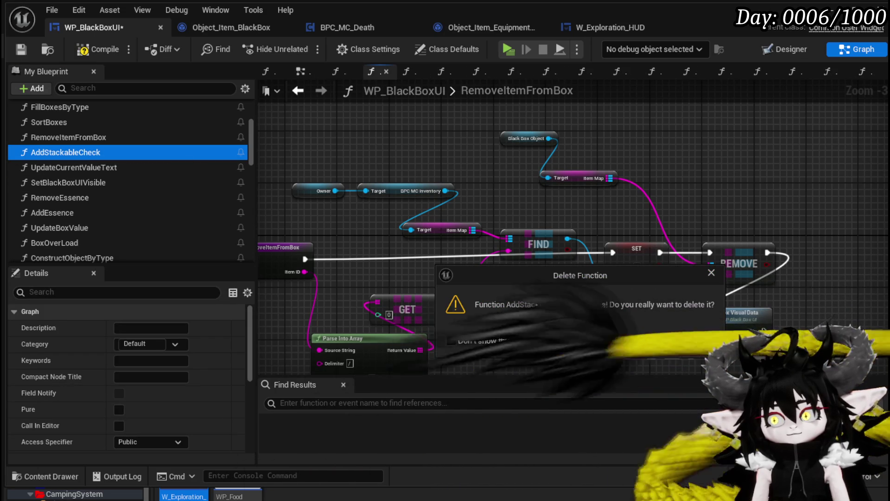
{"action": "key", "text": "Escape"}
{"action": "left_click", "coordinate": [24, 47]}
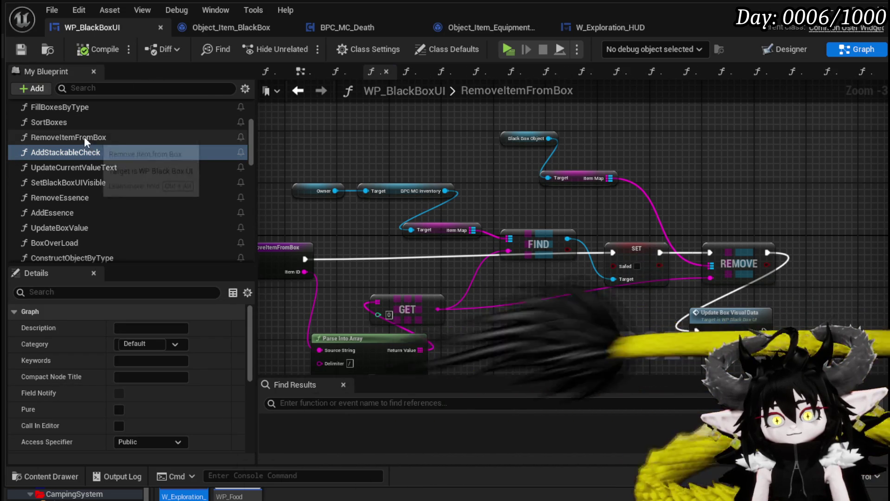
- Reopen the RemoveItemFromBox graph and compile WP_BlackBoxUI
{"action": "left_click", "coordinate": [86, 138]}
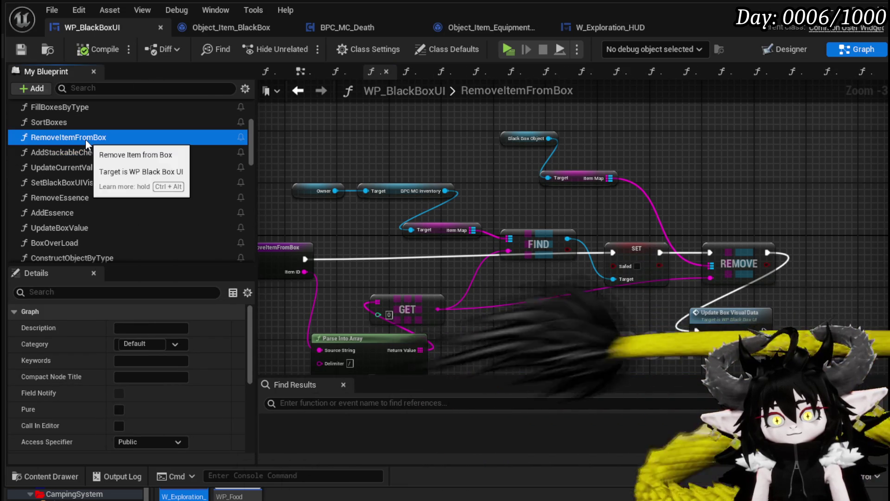
{"action": "key", "text": "Delete"}
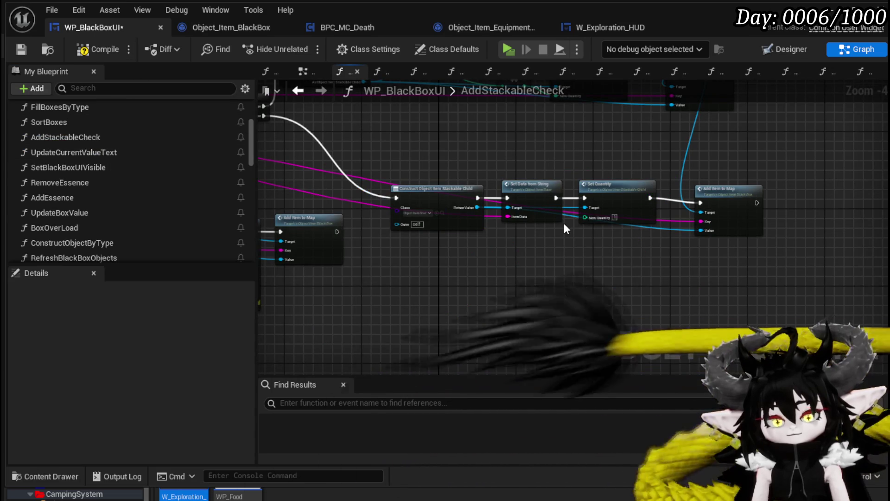
{"action": "double_click", "coordinate": [102, 135]}
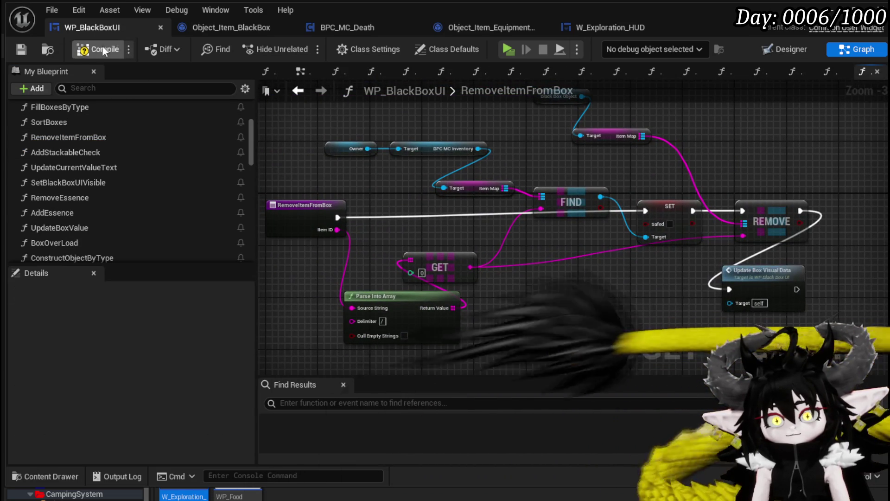
{"action": "left_click", "coordinate": [102, 46]}
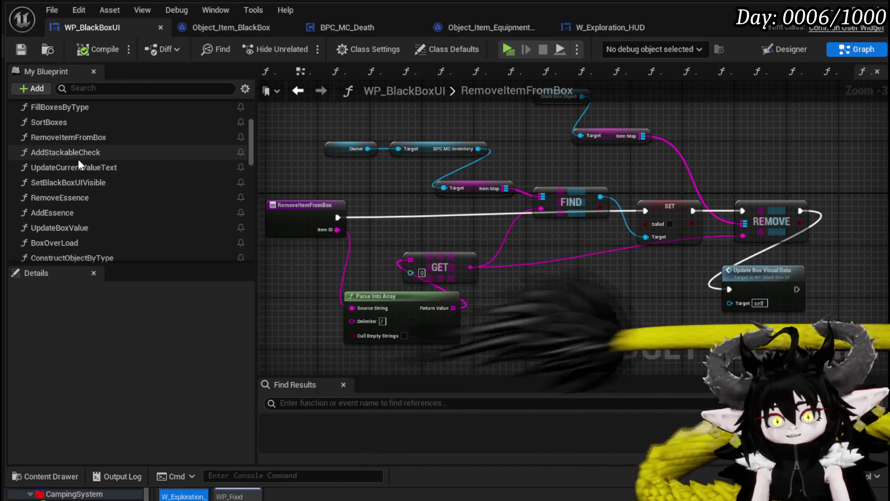
{"action": "scroll", "coordinate": [88, 127], "scroll_direction": "up", "scroll_amount": 2}
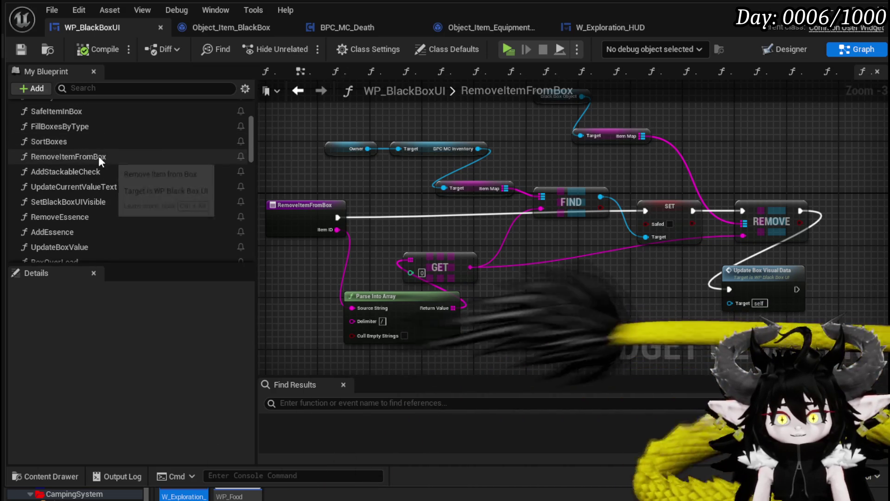
- Open the SafeItemInBox graph, delete the right-hand node block, then undo the deletion
{"action": "double_click", "coordinate": [87, 131]}
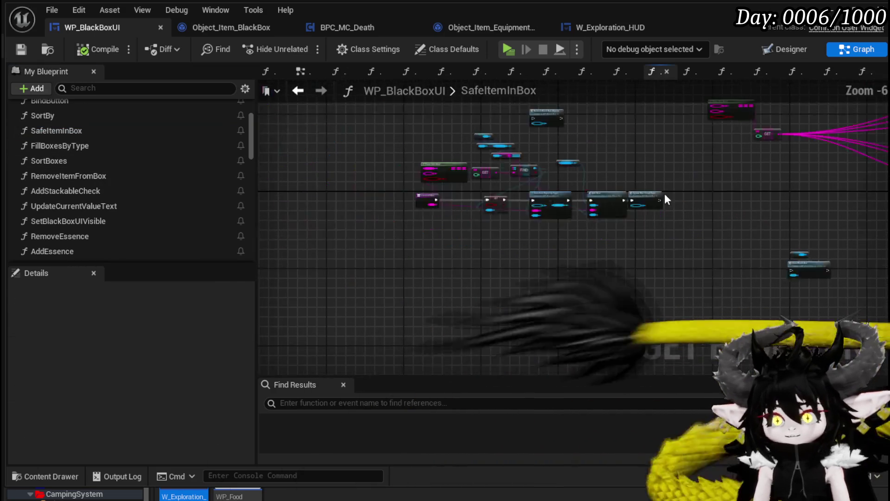
{"action": "scroll", "coordinate": [382, 141], "scroll_direction": "down", "scroll_amount": 3}
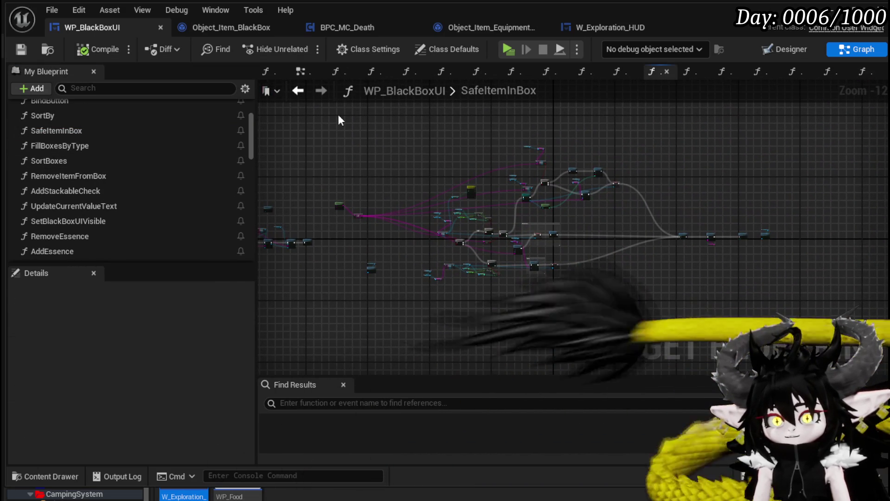
{"action": "left_click_drag", "start_coordinate": [337, 115], "coordinate": [614, 291]}
{"action": "left_click_drag", "start_coordinate": [814, 333], "coordinate": [811, 327]}
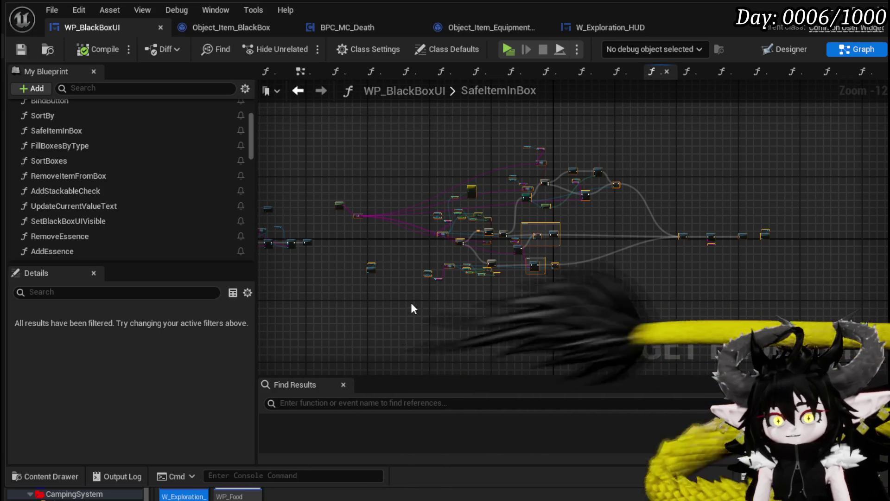
{"action": "key", "text": "Delete"}
{"action": "key", "text": "ctrl+z"}
- Delete most of the old SafeItemInBox logic, keeping the Construct/Add Item chain, and compile
{"action": "scroll", "coordinate": [514, 277], "scroll_direction": "up", "scroll_amount": 3}
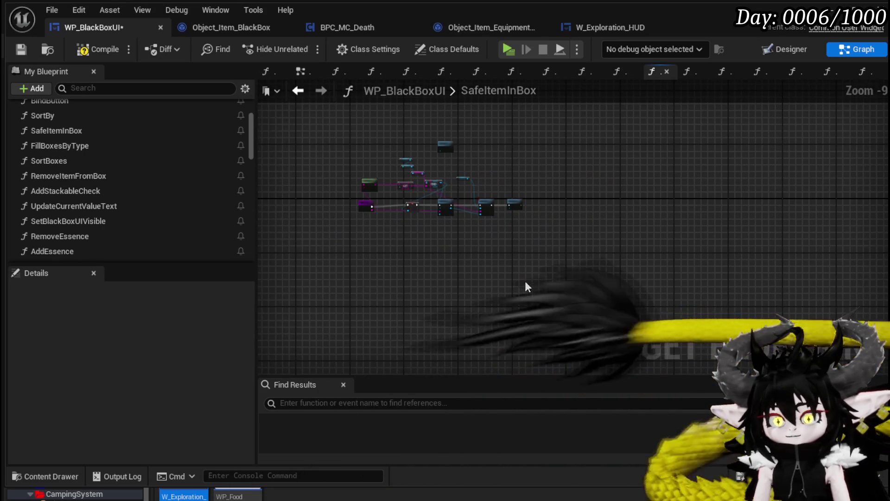
{"action": "scroll", "coordinate": [524, 277], "scroll_direction": "up", "scroll_amount": 3}
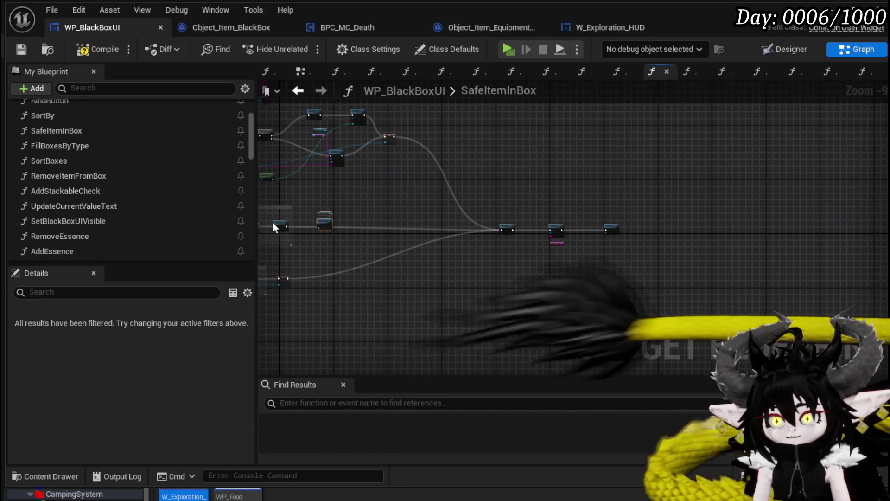
{"action": "left_click_drag", "start_coordinate": [375, 269], "coordinate": [848, 269]}
{"action": "scroll", "coordinate": [324, 277], "scroll_direction": "down", "scroll_amount": 3}
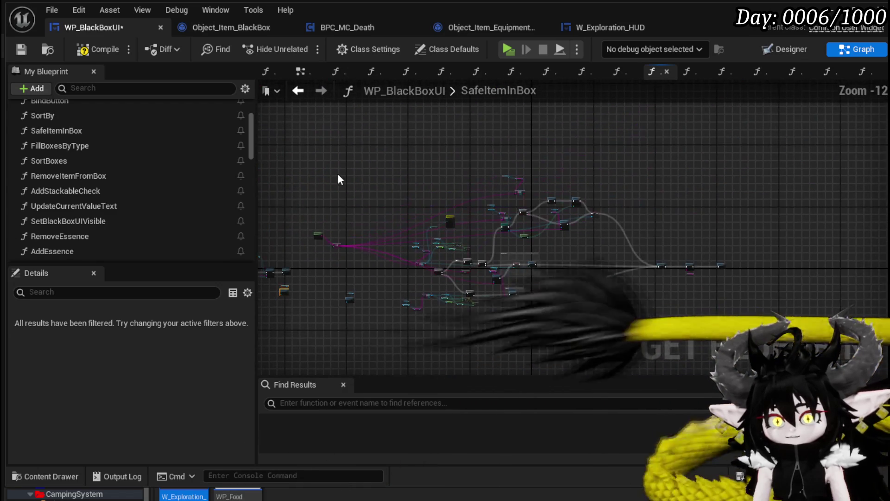
{"action": "left_click_drag", "start_coordinate": [302, 135], "coordinate": [711, 324]}
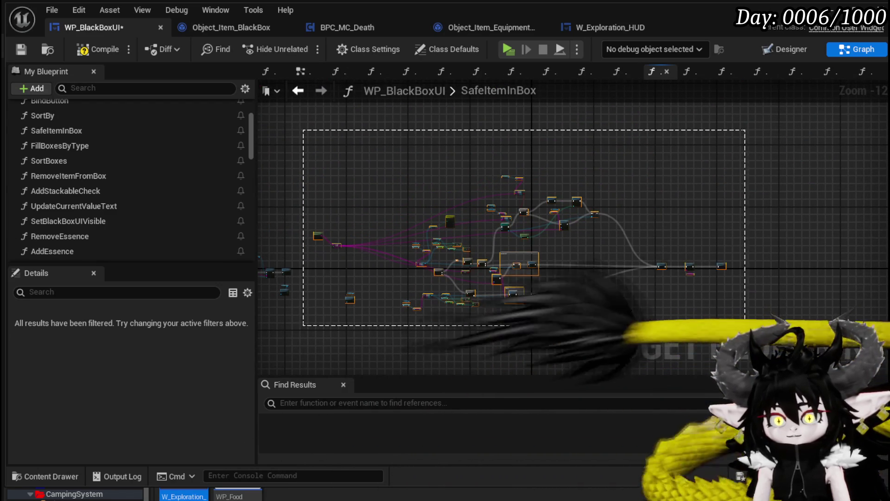
{"action": "key", "text": "Delete"}
{"action": "scroll", "coordinate": [531, 278], "scroll_direction": "up", "scroll_amount": 7}
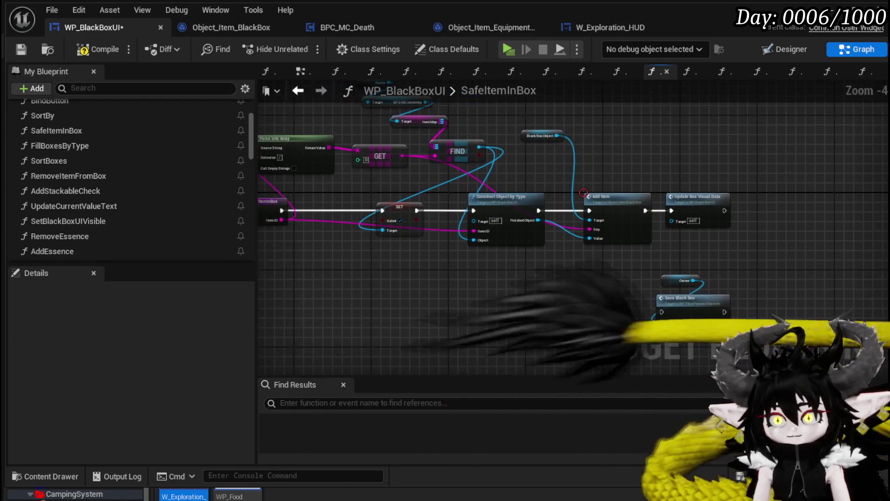
{"action": "left_click", "coordinate": [90, 54]}
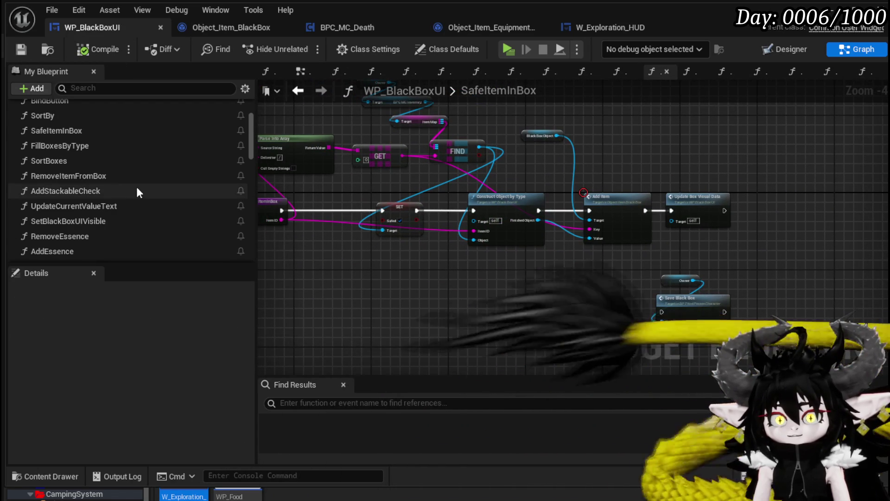
- Delete the AddStackableCheck function and recompile WP_BlackBoxUI
{"action": "left_click", "coordinate": [112, 188]}
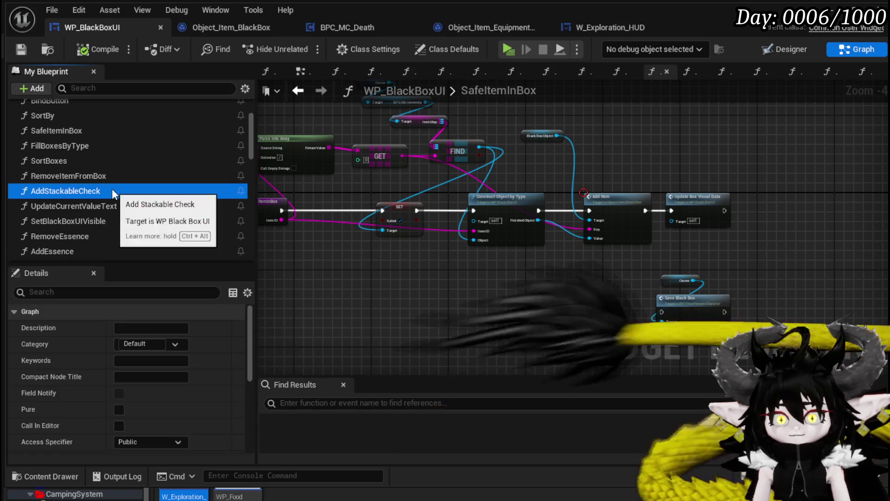
{"action": "key", "text": "Delete"}
{"action": "left_click", "coordinate": [95, 49]}
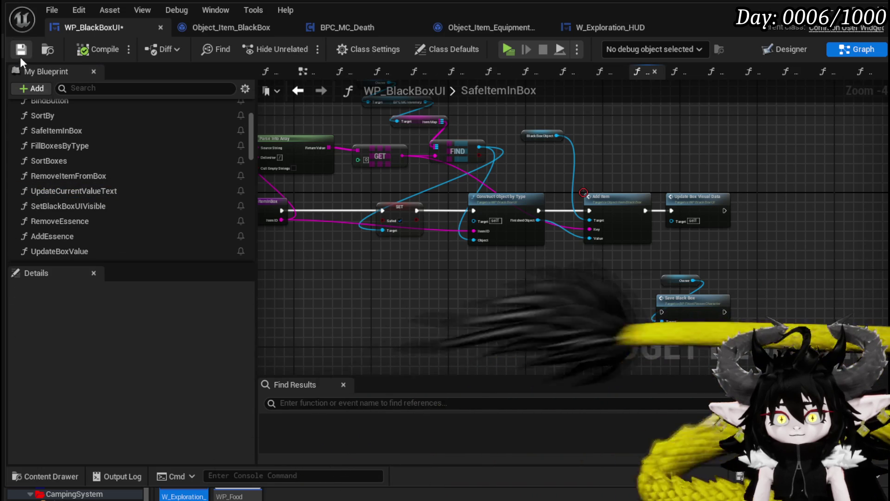
{"action": "scroll", "coordinate": [221, 219], "scroll_direction": "up", "scroll_amount": 2}
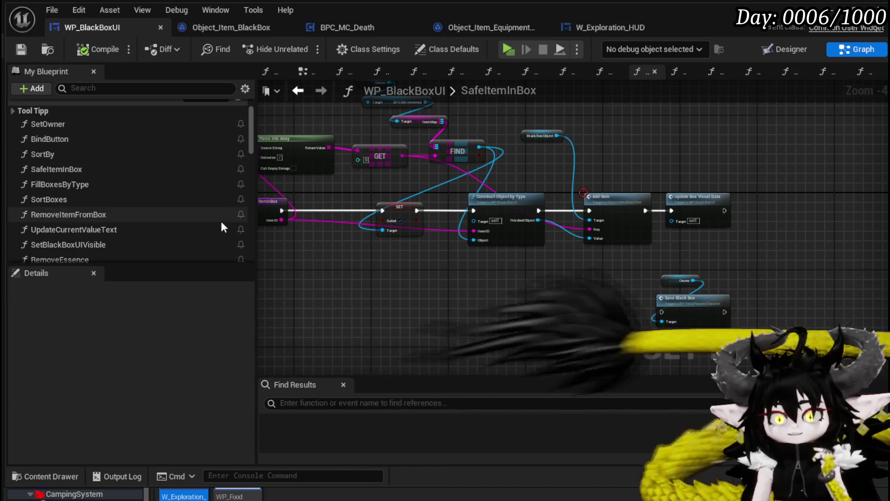
{"action": "scroll", "coordinate": [221, 227], "scroll_direction": "down", "scroll_amount": 3}
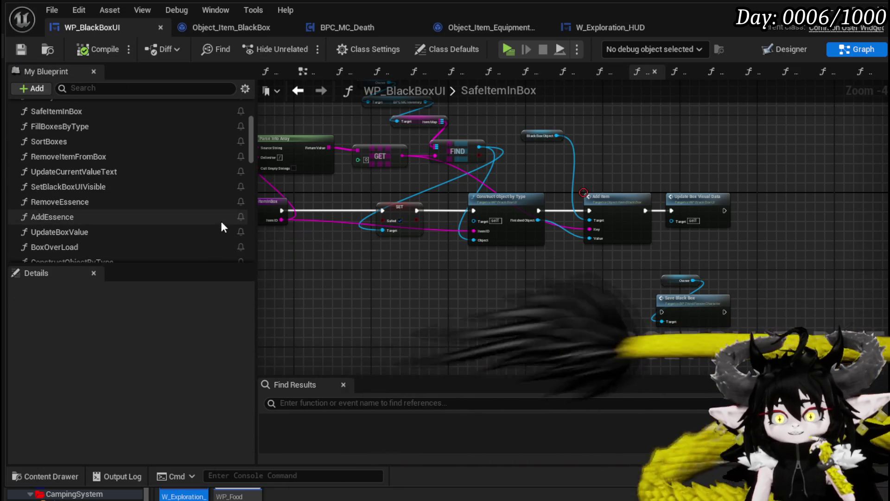
- Delete the AddEssence function from My Blueprint
{"action": "left_click", "coordinate": [177, 216]}
{"action": "key", "text": "Delete"}
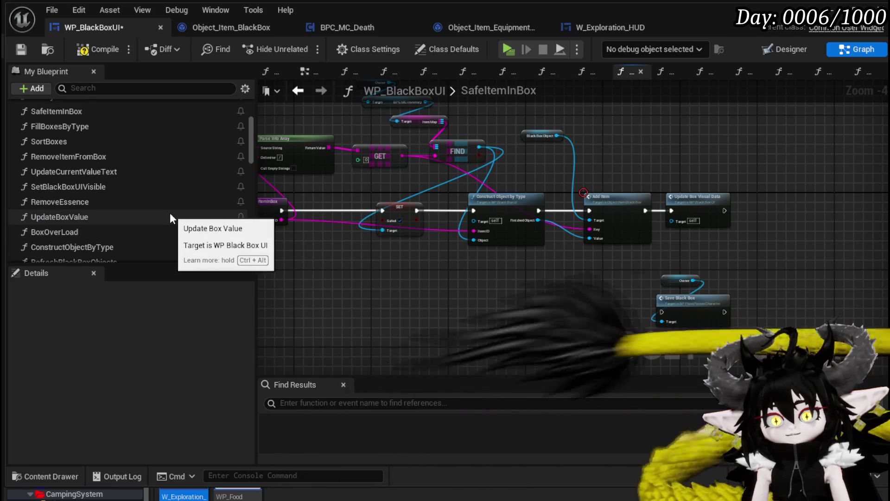
{"action": "scroll", "coordinate": [170, 216], "scroll_direction": "down", "scroll_amount": 3}
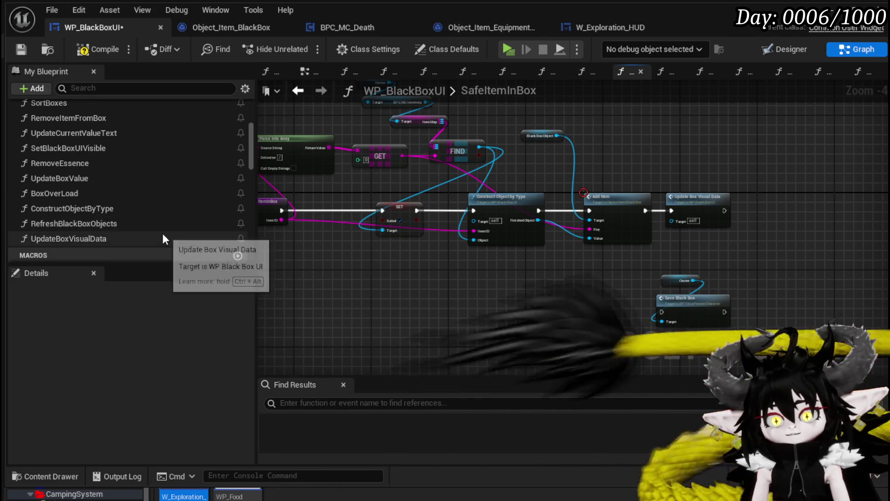
{"action": "scroll", "coordinate": [162, 229], "scroll_direction": "up", "scroll_amount": 1}
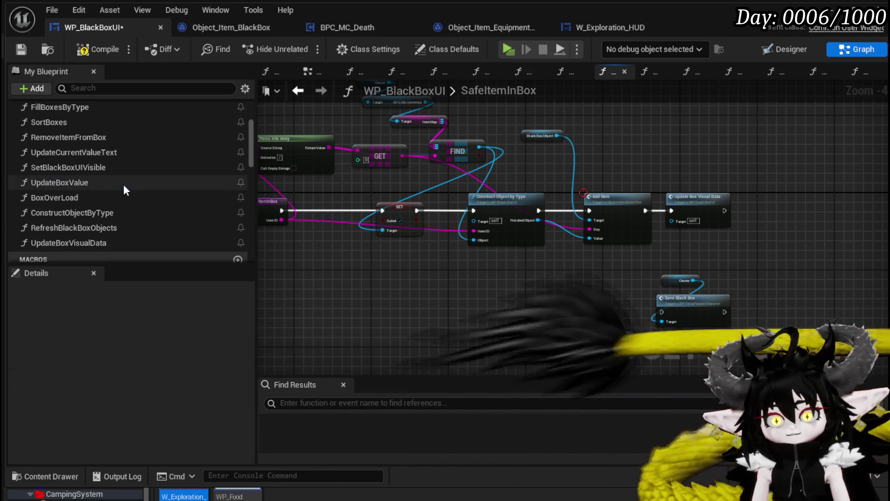
{"action": "scroll", "coordinate": [139, 190], "scroll_direction": "up", "scroll_amount": 1}
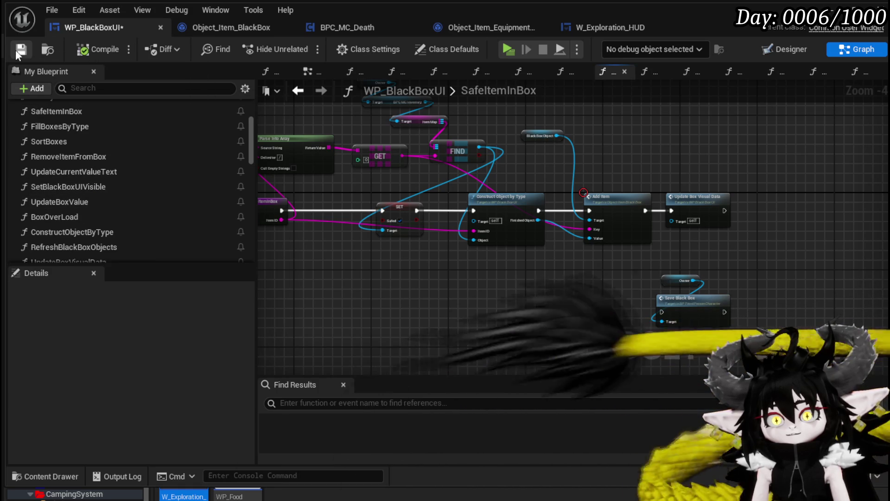
{"action": "scroll", "coordinate": [102, 158], "scroll_direction": "up", "scroll_amount": 5}
- Move the Save Black Box call and its Owner getter below Construct Object by Type
{"action": "scroll", "coordinate": [101, 157], "scroll_direction": "down", "scroll_amount": 6}
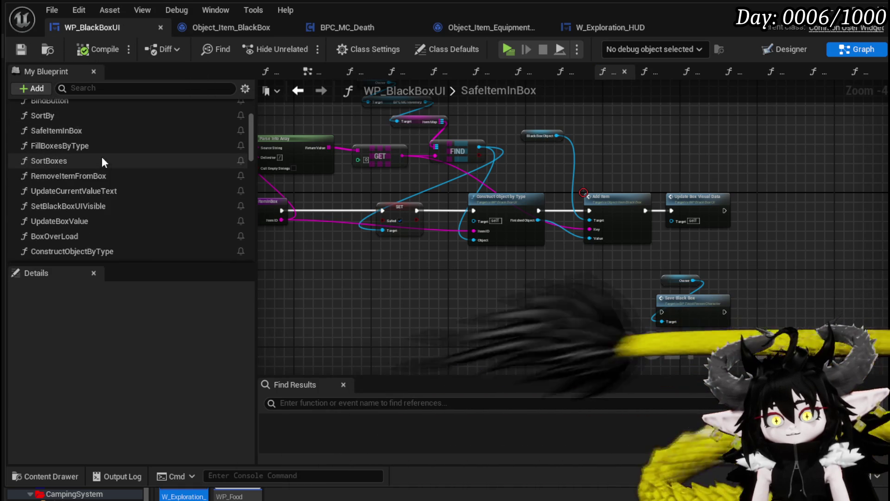
{"action": "scroll", "coordinate": [101, 153], "scroll_direction": "down", "scroll_amount": 1}
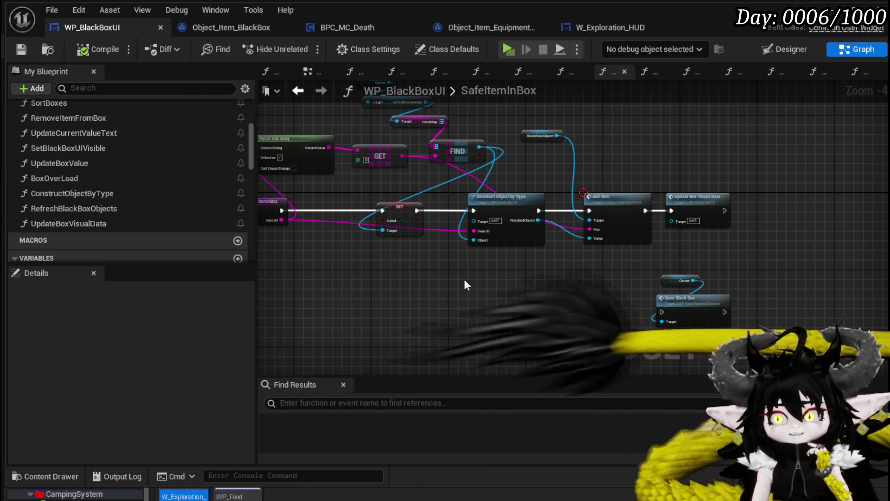
{"action": "scroll", "coordinate": [437, 253], "scroll_direction": "up", "scroll_amount": 2}
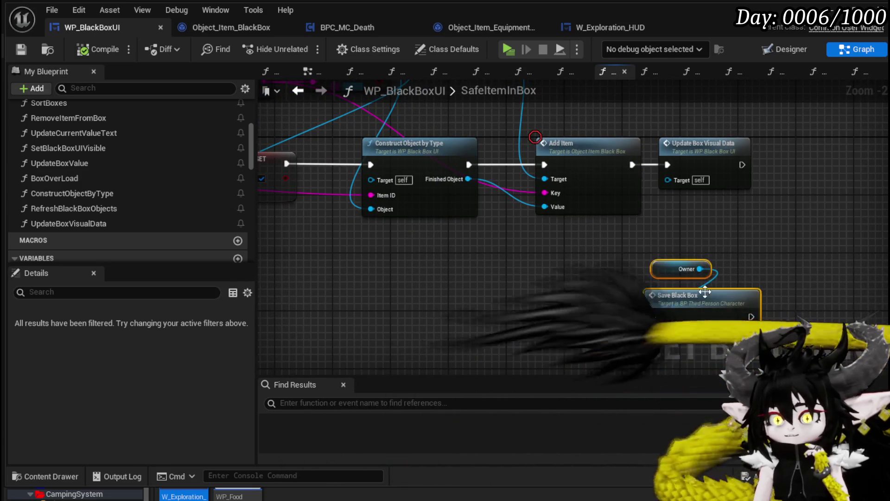
{"action": "left_click_drag", "start_coordinate": [357, 273], "coordinate": [388, 289]}
{"action": "left_click", "coordinate": [511, 256]}
{"action": "left_click_drag", "start_coordinate": [510, 256], "coordinate": [463, 264]}
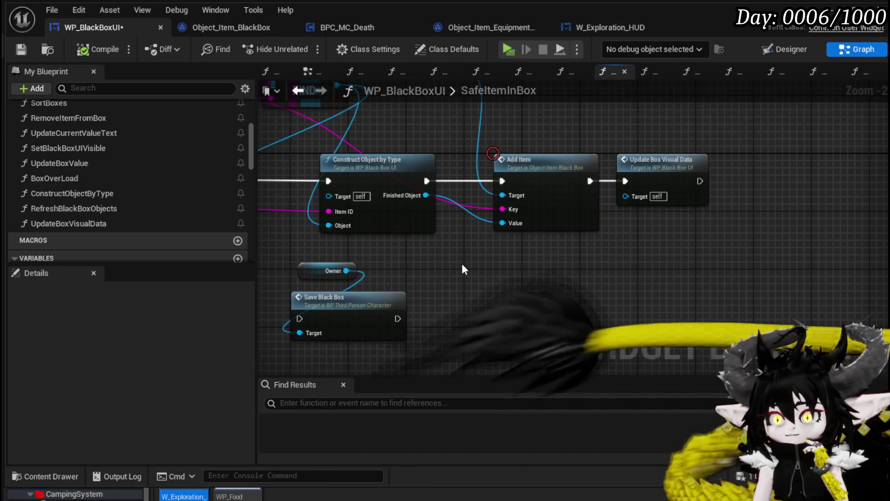
- Open the Update Box Visual Data graph and shift its entry node left
{"action": "double_click", "coordinate": [668, 158]}
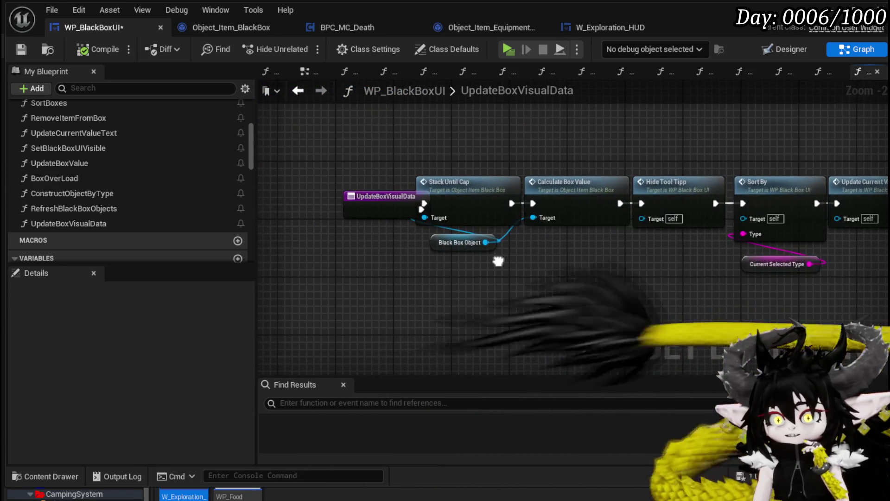
{"action": "left_click_drag", "start_coordinate": [364, 206], "coordinate": [292, 198]}
{"action": "left_click", "coordinate": [447, 145]}
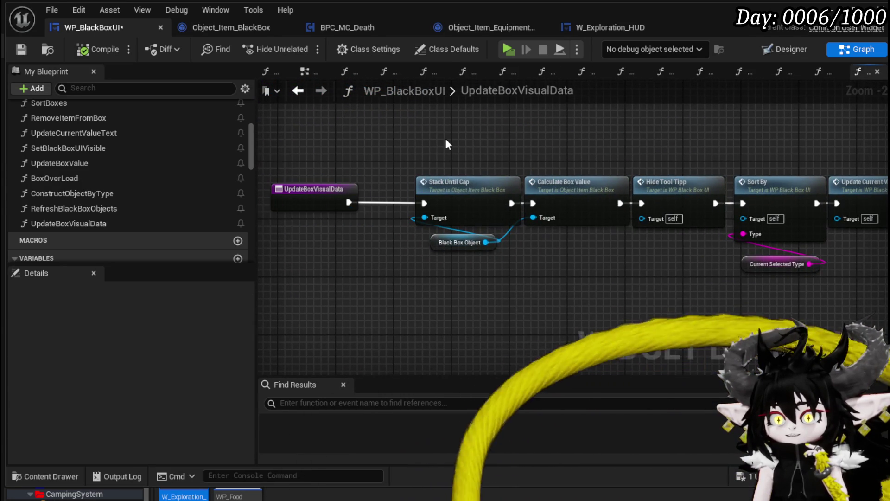
- Open StackUntilCap in Object_Item_BlackBox and move the TempValue getter further left of SET
{"action": "double_click", "coordinate": [472, 193]}
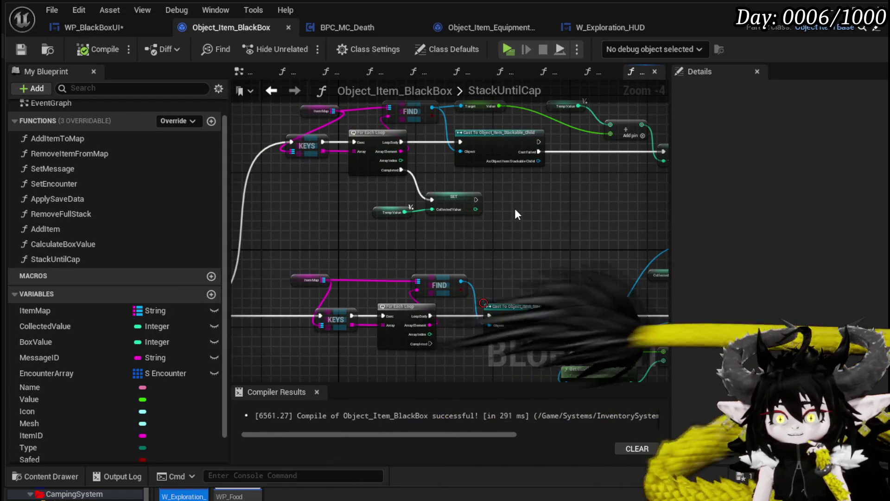
{"action": "mouse_move", "coordinate": [517, 213]}
{"action": "left_mouse_down"}
{"action": "mouse_move", "coordinate": [573, 238]}
{"action": "mouse_move", "coordinate": [558, 250]}
{"action": "mouse_move", "coordinate": [489, 236]}
{"action": "mouse_move", "coordinate": [414, 268]}
{"action": "left_mouse_up"}
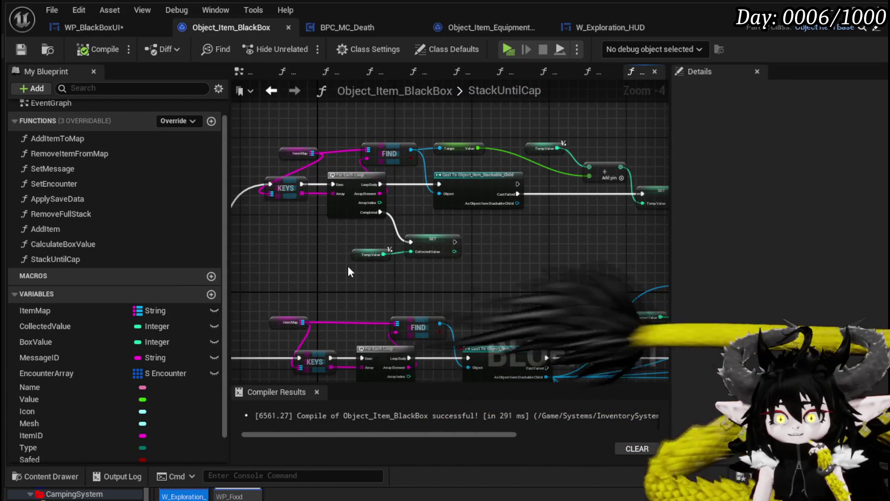
{"action": "mouse_move", "coordinate": [351, 254]}
{"action": "left_mouse_down"}
{"action": "mouse_move", "coordinate": [366, 249]}
{"action": "mouse_move", "coordinate": [341, 254]}
{"action": "left_mouse_up"}
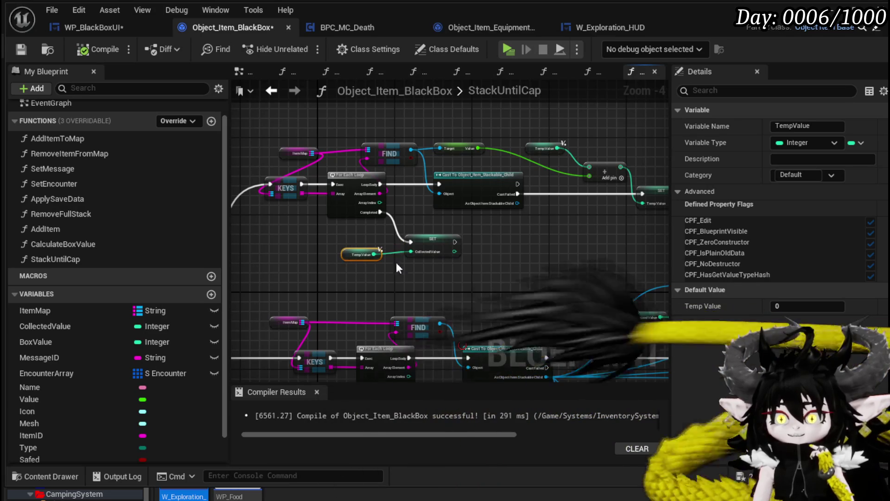
{"action": "mouse_move", "coordinate": [305, 283]}
{"action": "left_mouse_down"}
{"action": "mouse_move", "coordinate": [315, 275]}
{"action": "mouse_move", "coordinate": [274, 269]}
{"action": "mouse_move", "coordinate": [307, 198]}
{"action": "left_mouse_up"}
{"action": "mouse_move", "coordinate": [418, 214]}
{"action": "left_mouse_down"}
{"action": "mouse_move", "coordinate": [450, 185]}
{"action": "mouse_move", "coordinate": [542, 173]}
{"action": "left_mouse_up"}
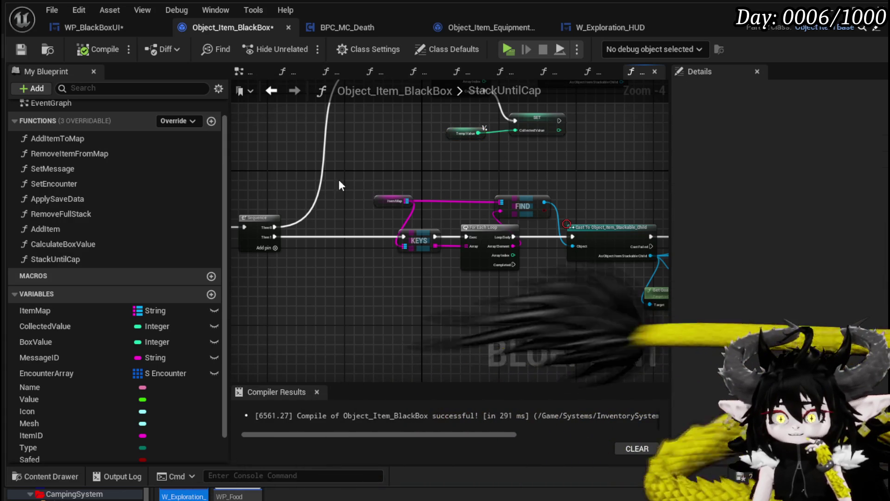
{"action": "left_click_drag", "start_coordinate": [339, 180], "coordinate": [405, 214]}
{"action": "left_click", "coordinate": [458, 169]}
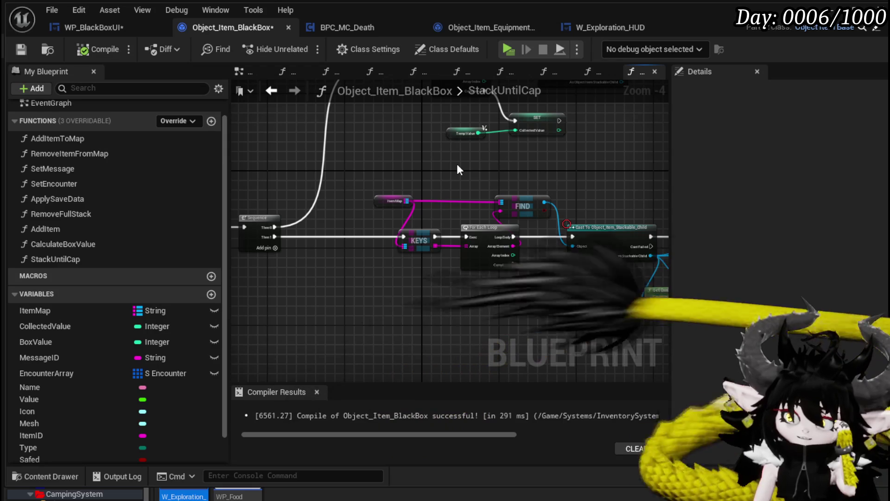
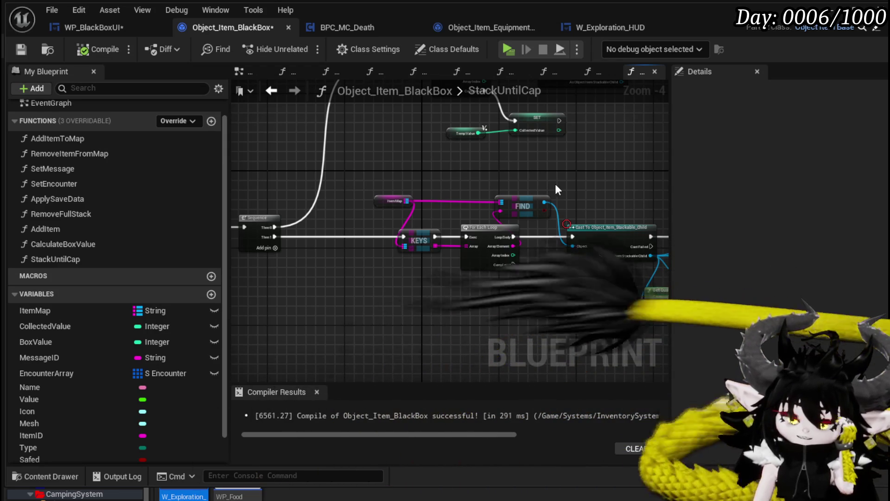
- Reroute the execution wire straight into the Branch node, skipping SET Temp Collected Value
{"action": "left_click_drag", "start_coordinate": [555, 183], "coordinate": [288, 193]}
{"action": "left_click_drag", "start_coordinate": [480, 143], "coordinate": [258, 145]}
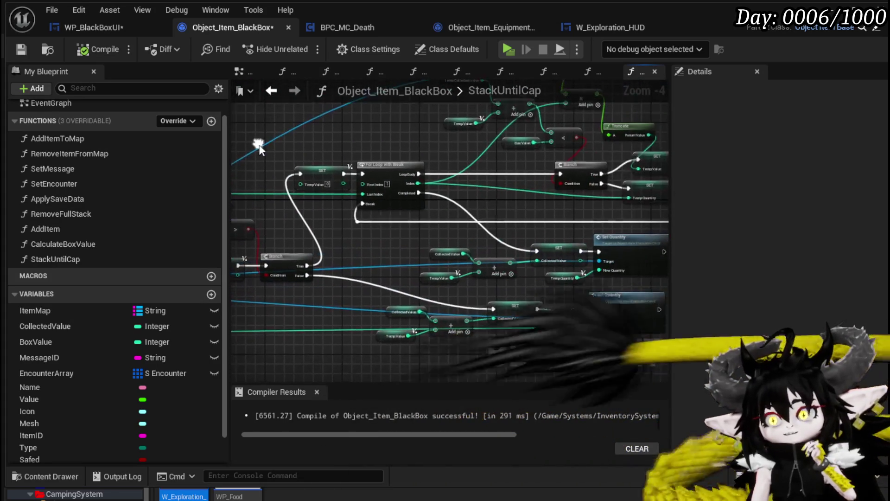
{"action": "mouse_move", "coordinate": [406, 147]}
{"action": "left_mouse_down"}
{"action": "mouse_move", "coordinate": [276, 180]}
{"action": "mouse_move", "coordinate": [411, 256]}
{"action": "mouse_move", "coordinate": [340, 260]}
{"action": "left_mouse_up"}
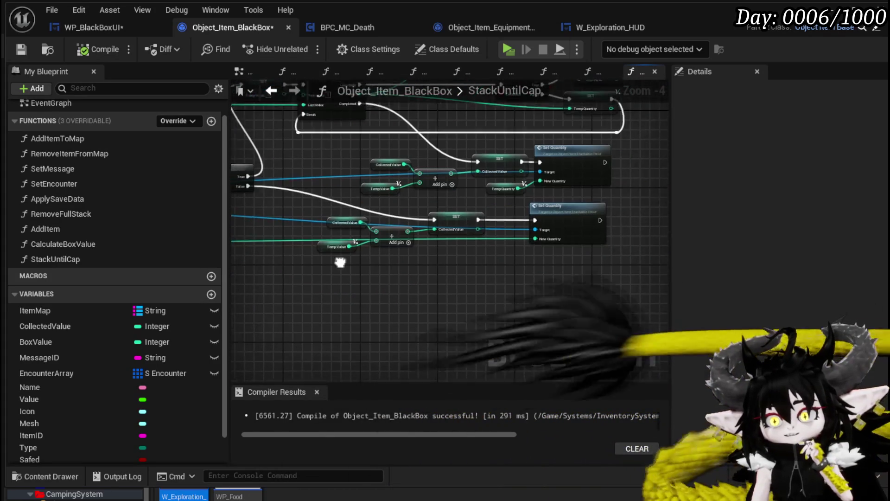
{"action": "mouse_move", "coordinate": [582, 216]}
{"action": "left_mouse_down"}
{"action": "mouse_move", "coordinate": [582, 207]}
{"action": "mouse_move", "coordinate": [458, 322]}
{"action": "mouse_move", "coordinate": [556, 230]}
{"action": "left_mouse_up"}
{"action": "left_click", "coordinate": [557, 231]}
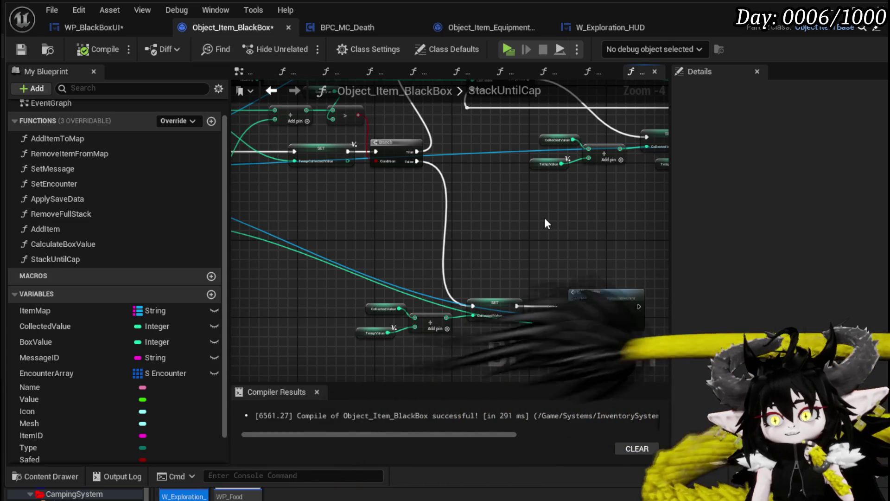
{"action": "mouse_move", "coordinate": [360, 195]}
{"action": "left_mouse_down"}
{"action": "mouse_move", "coordinate": [531, 269]}
{"action": "mouse_move", "coordinate": [597, 268]}
{"action": "mouse_move", "coordinate": [589, 242]}
{"action": "mouse_move", "coordinate": [542, 209]}
{"action": "mouse_move", "coordinate": [461, 189]}
{"action": "left_mouse_up"}
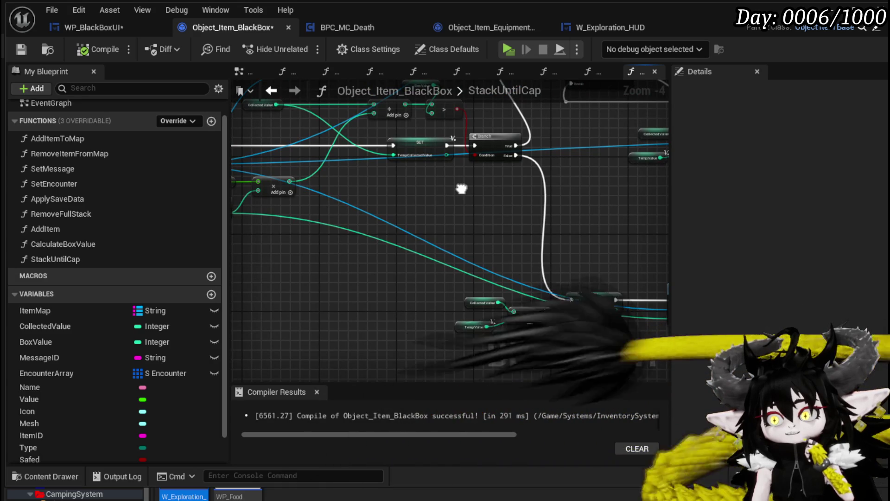
{"action": "scroll", "coordinate": [461, 189], "scroll_direction": "up", "scroll_amount": 2}
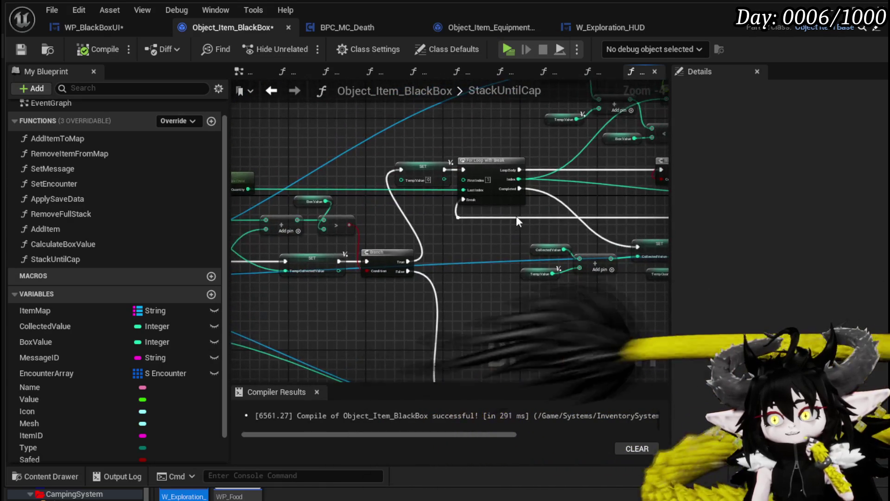
{"action": "mouse_move", "coordinate": [432, 203]}
{"action": "left_mouse_down"}
{"action": "mouse_move", "coordinate": [388, 250]}
{"action": "mouse_move", "coordinate": [327, 200]}
{"action": "mouse_move", "coordinate": [394, 302]}
{"action": "left_mouse_up"}
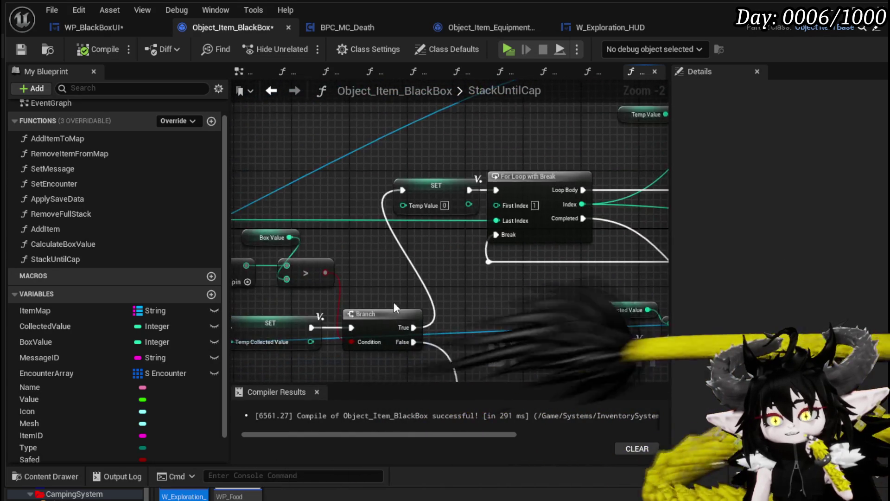
{"action": "scroll", "coordinate": [394, 302], "scroll_direction": "down", "scroll_amount": 1}
{"action": "scroll", "coordinate": [456, 274], "scroll_direction": "up", "scroll_amount": 1}
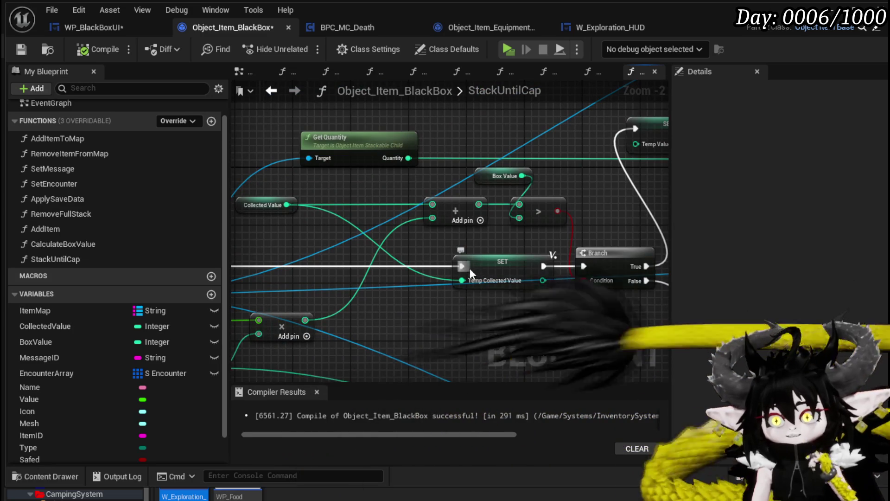
{"action": "left_click_drag", "start_coordinate": [462, 266], "coordinate": [584, 266]}
- Delete the SET Temp Collected Value node and paste a Collected Value getter for the Add node
{"action": "left_click", "coordinate": [486, 262]}
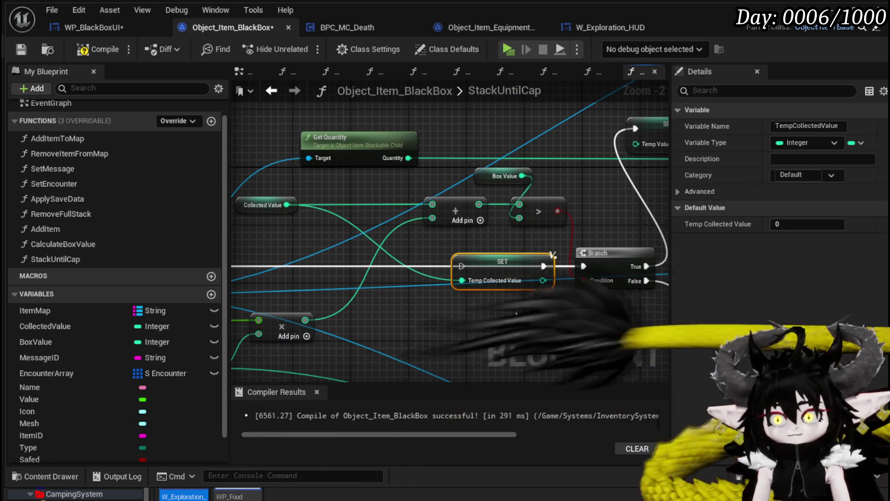
{"action": "key", "text": "Delete"}
{"action": "left_click", "coordinate": [262, 205]}
{"action": "scroll", "coordinate": [430, 187], "scroll_direction": "down", "scroll_amount": 2}
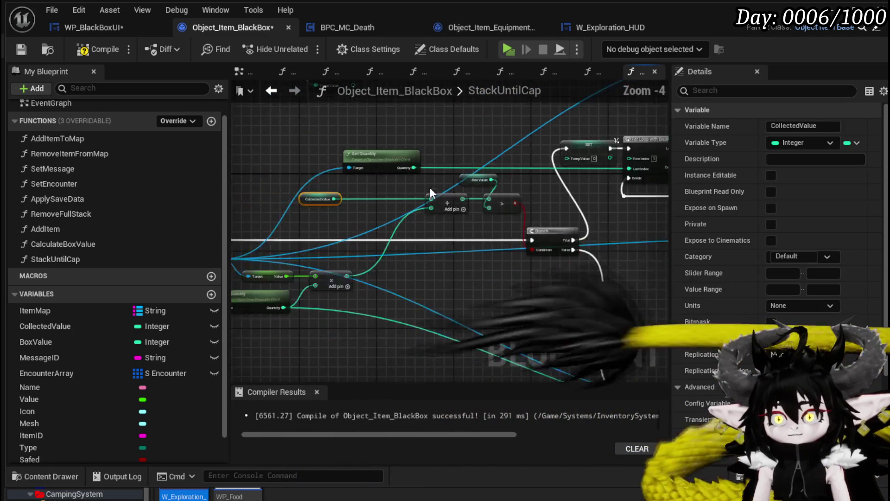
{"action": "scroll", "coordinate": [418, 155], "scroll_direction": "up", "scroll_amount": 3}
{"action": "key", "text": "ctrl+v"}
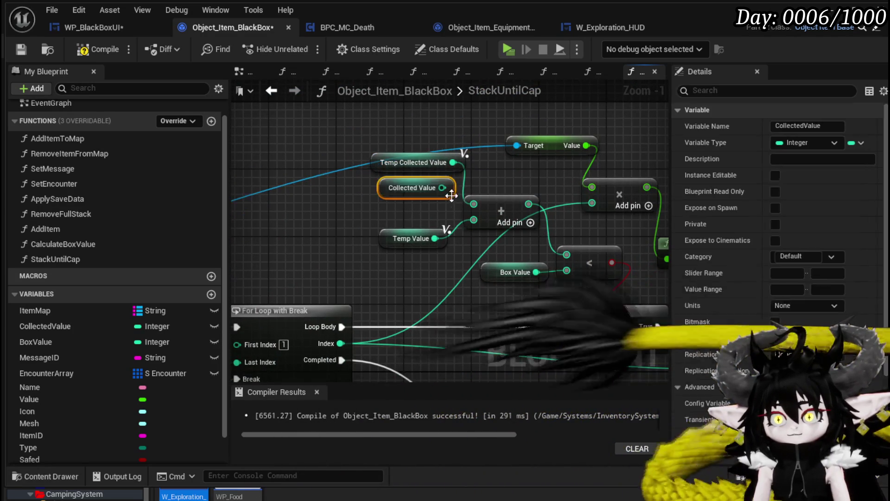
- Delete the unused TempCollectedValue local variable
{"action": "scroll", "coordinate": [400, 264], "scroll_direction": "down", "scroll_amount": 1}
{"action": "mouse_move", "coordinate": [401, 263]}
{"action": "left_mouse_down"}
{"action": "mouse_move", "coordinate": [265, 177]}
{"action": "mouse_move", "coordinate": [295, 193]}
{"action": "mouse_move", "coordinate": [289, 199]}
{"action": "mouse_move", "coordinate": [386, 239]}
{"action": "left_mouse_up"}
{"action": "left_click", "coordinate": [388, 158]}
{"action": "scroll", "coordinate": [174, 340], "scroll_direction": "down", "scroll_amount": 3}
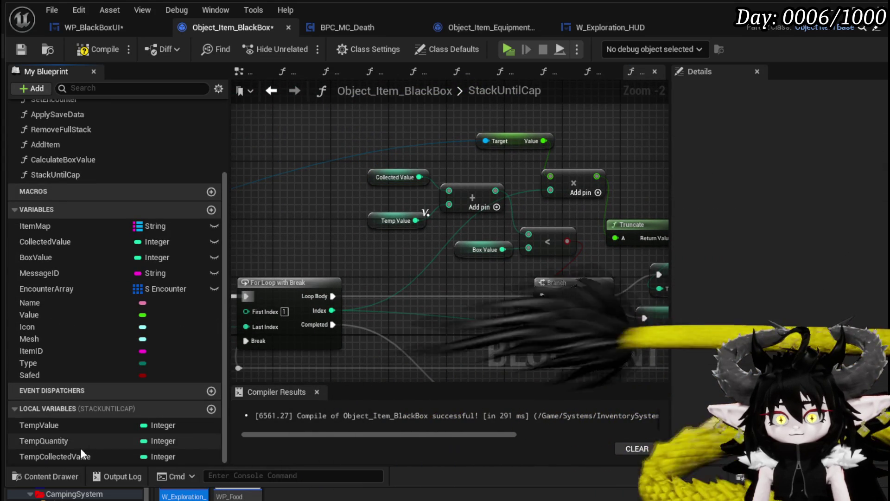
{"action": "left_click", "coordinate": [70, 454]}
{"action": "key", "text": "Delete"}
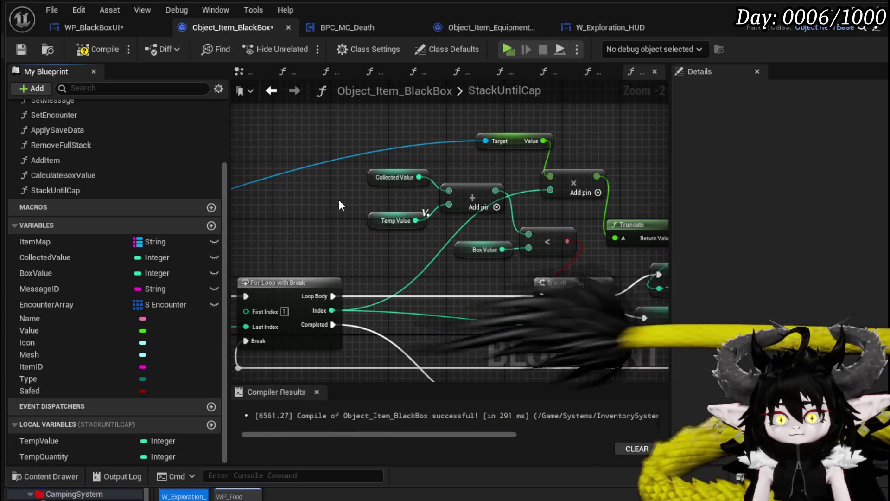
- Save, then move the SET Temp Quantity node in front of SET Temp Value
{"action": "key", "text": "ctrl+s"}
{"action": "scroll", "coordinate": [432, 257], "scroll_direction": "down", "scroll_amount": 1}
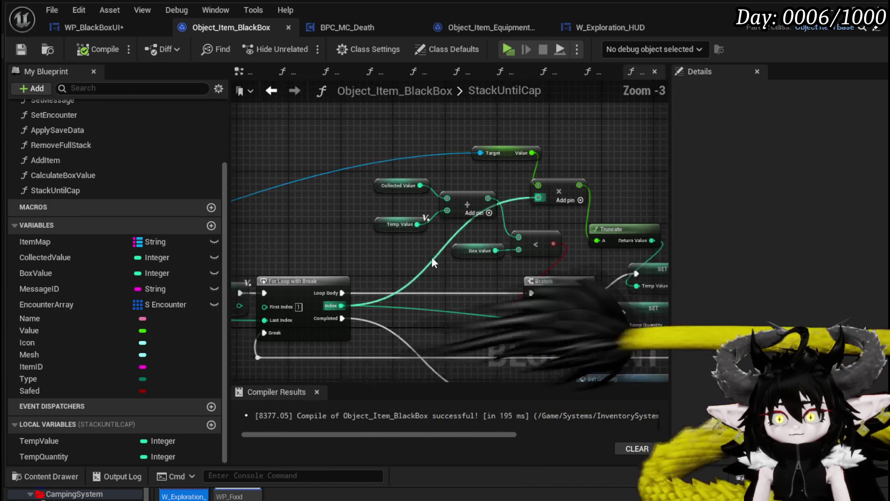
{"action": "mouse_move", "coordinate": [432, 257]}
{"action": "left_mouse_down"}
{"action": "mouse_move", "coordinate": [307, 173]}
{"action": "mouse_move", "coordinate": [595, 180]}
{"action": "mouse_move", "coordinate": [320, 172]}
{"action": "mouse_move", "coordinate": [553, 172]}
{"action": "mouse_move", "coordinate": [317, 163]}
{"action": "mouse_move", "coordinate": [412, 248]}
{"action": "mouse_move", "coordinate": [629, 210]}
{"action": "left_mouse_up"}
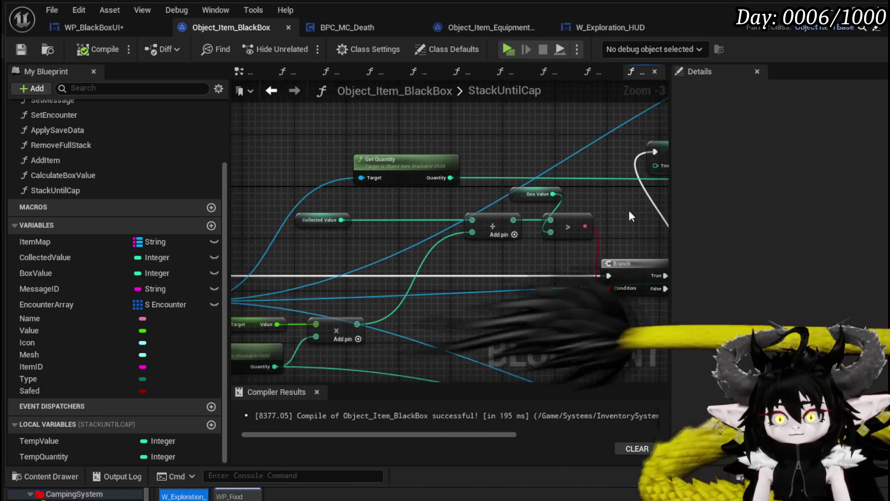
{"action": "left_click_drag", "start_coordinate": [444, 308], "coordinate": [440, 287]}
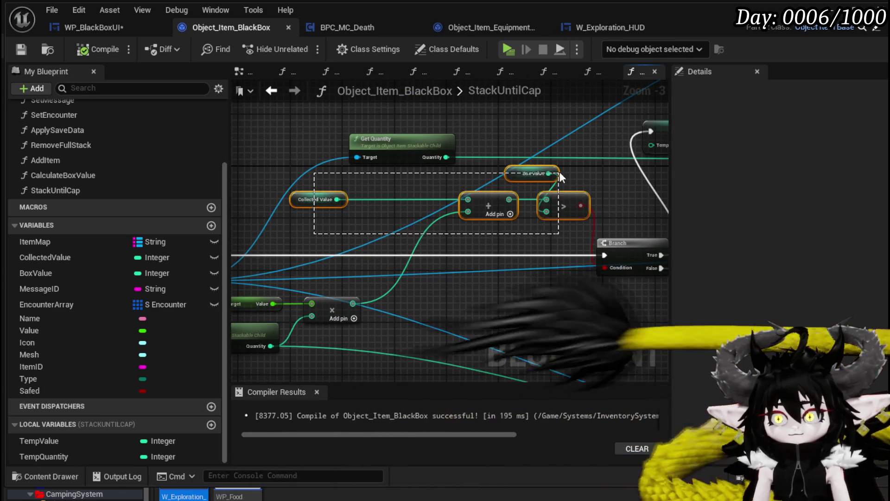
{"action": "left_click_drag", "start_coordinate": [588, 197], "coordinate": [266, 243]}
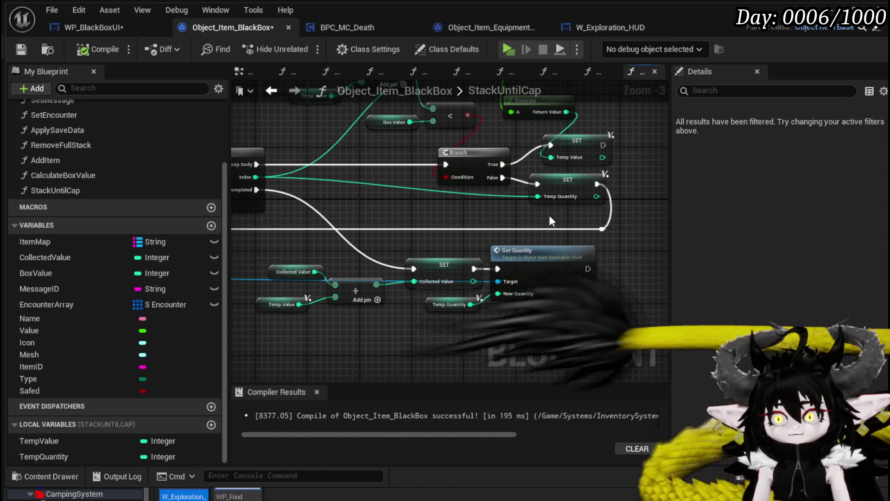
{"action": "left_click_drag", "start_coordinate": [549, 215], "coordinate": [577, 189]}
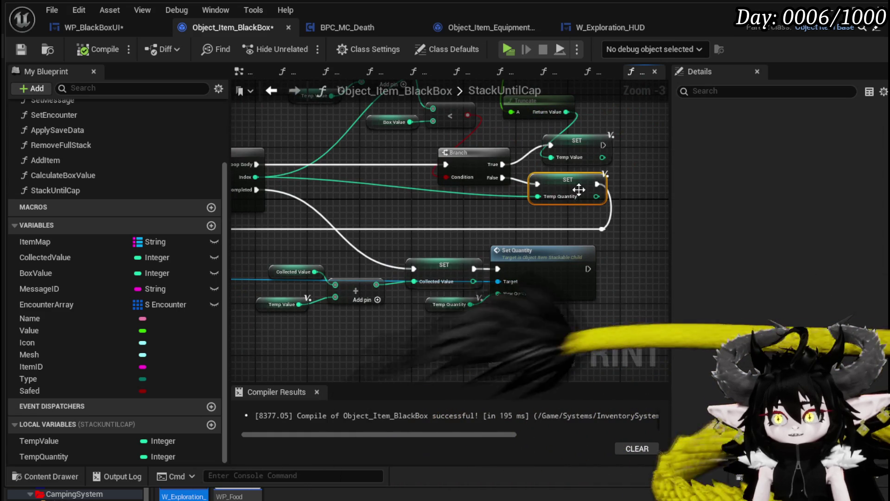
{"action": "mouse_move", "coordinate": [412, 205]}
{"action": "left_mouse_down"}
{"action": "mouse_move", "coordinate": [464, 254]}
{"action": "mouse_move", "coordinate": [346, 194]}
{"action": "mouse_move", "coordinate": [409, 204]}
{"action": "left_mouse_up"}
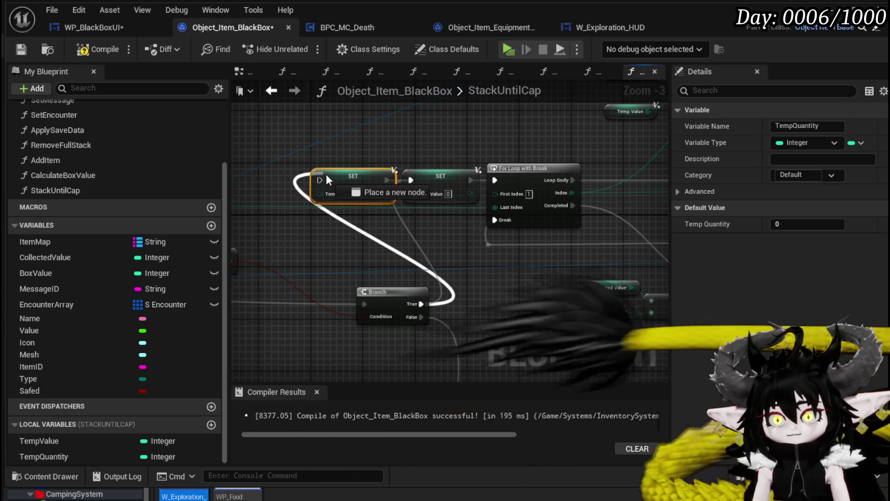
{"action": "mouse_move", "coordinate": [327, 178]}
{"action": "left_mouse_down"}
{"action": "mouse_move", "coordinate": [482, 122]}
{"action": "mouse_move", "coordinate": [547, 241]}
{"action": "left_mouse_up"}
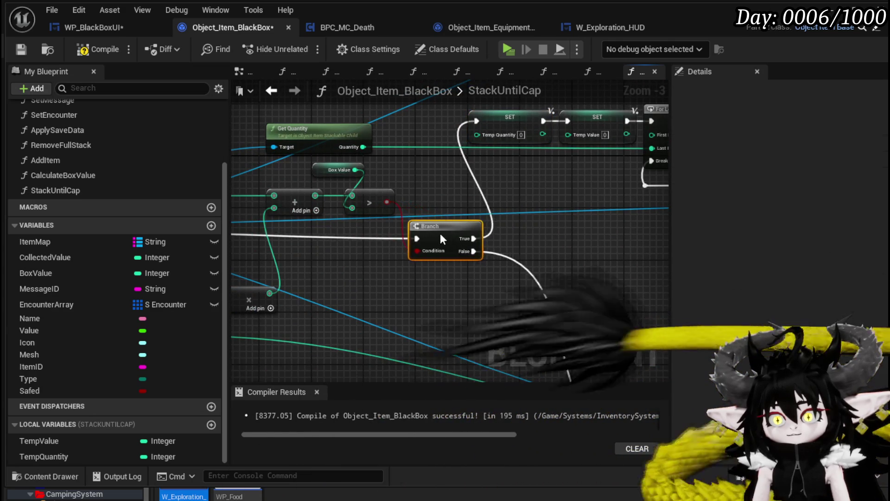
- Nudge the Get Quantity node up-right to tidy the graph near the Branch
{"action": "left_click_drag", "start_coordinate": [466, 225], "coordinate": [603, 226]}
{"action": "scroll", "coordinate": [554, 212], "scroll_direction": "down", "scroll_amount": 2}
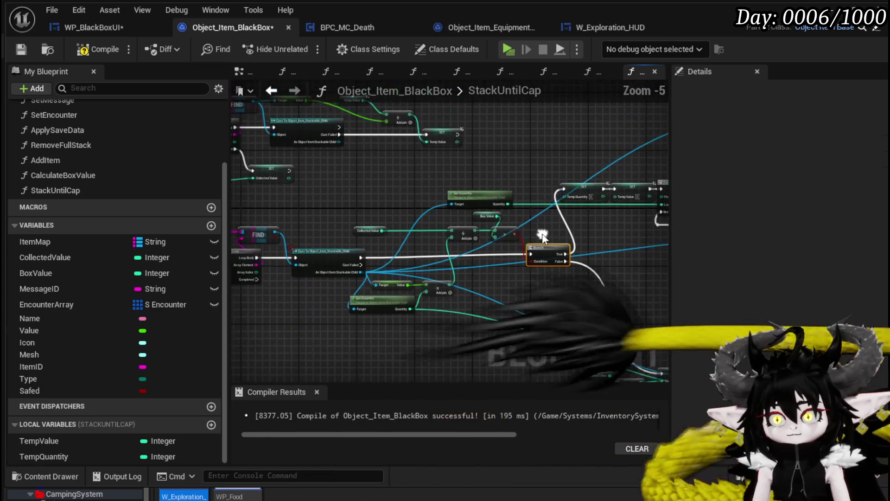
{"action": "scroll", "coordinate": [474, 176], "scroll_direction": "up", "scroll_amount": 2}
{"action": "left_click_drag", "start_coordinate": [408, 165], "coordinate": [414, 159]}
{"action": "left_click", "coordinate": [367, 207]}
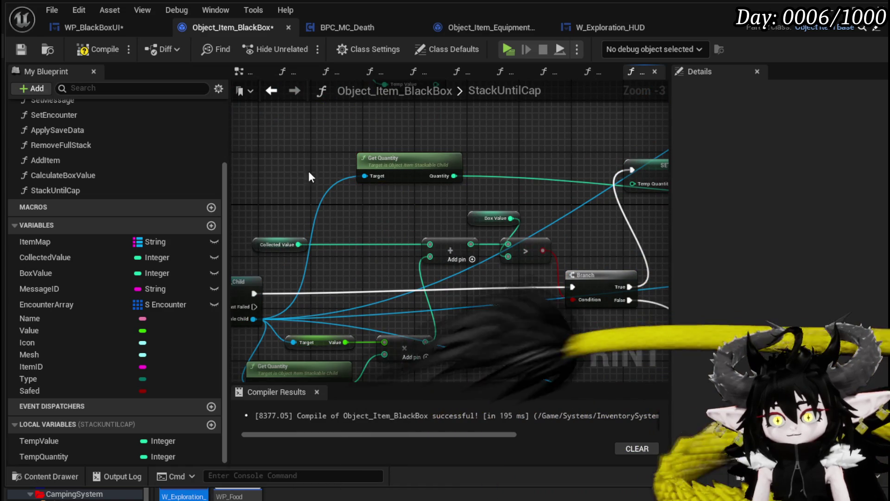
- Compile and save the blueprint, then inspect the Temp Value getter
{"action": "left_click", "coordinate": [26, 50]}
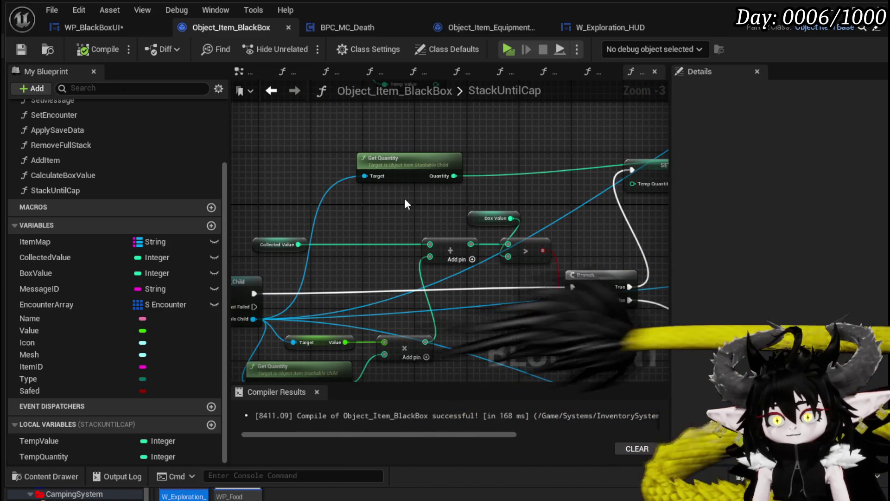
{"action": "left_click_drag", "start_coordinate": [356, 213], "coordinate": [442, 166]}
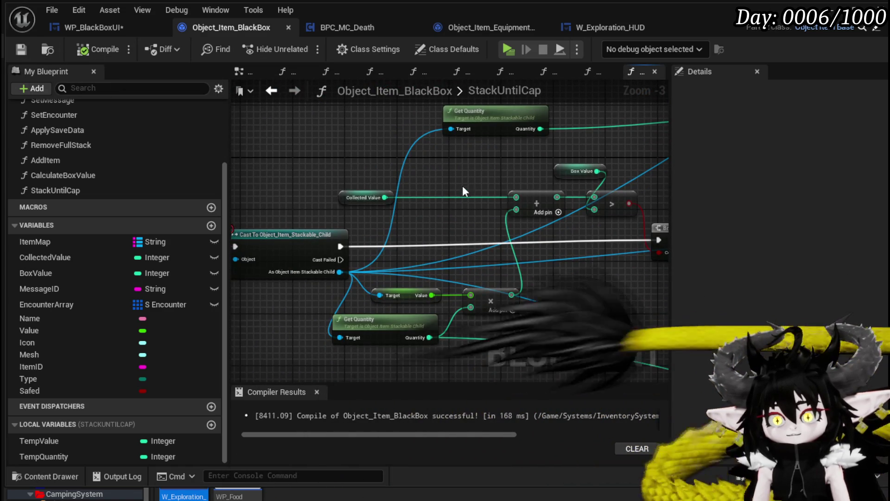
{"action": "scroll", "coordinate": [462, 191], "scroll_direction": "down", "scroll_amount": 2}
{"action": "scroll", "coordinate": [580, 230], "scroll_direction": "up", "scroll_amount": 2}
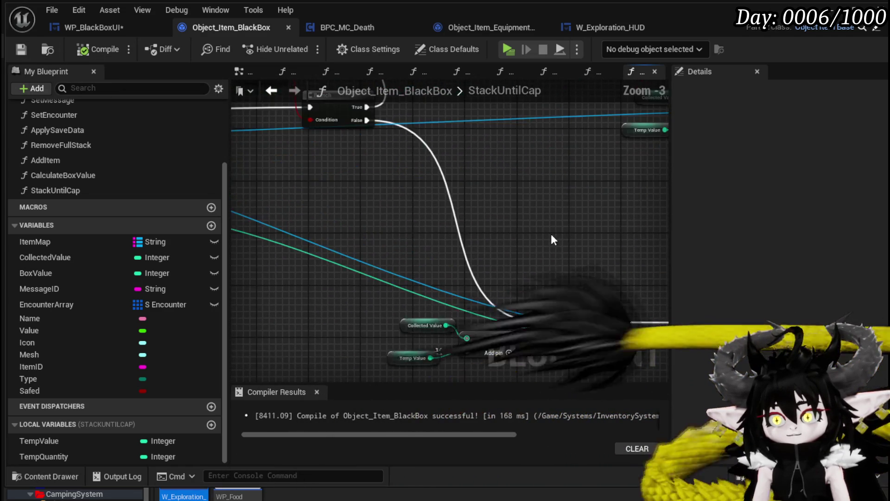
{"action": "mouse_move", "coordinate": [552, 239]}
{"action": "left_mouse_down"}
{"action": "mouse_move", "coordinate": [382, 161]}
{"action": "mouse_move", "coordinate": [471, 166]}
{"action": "left_mouse_up"}
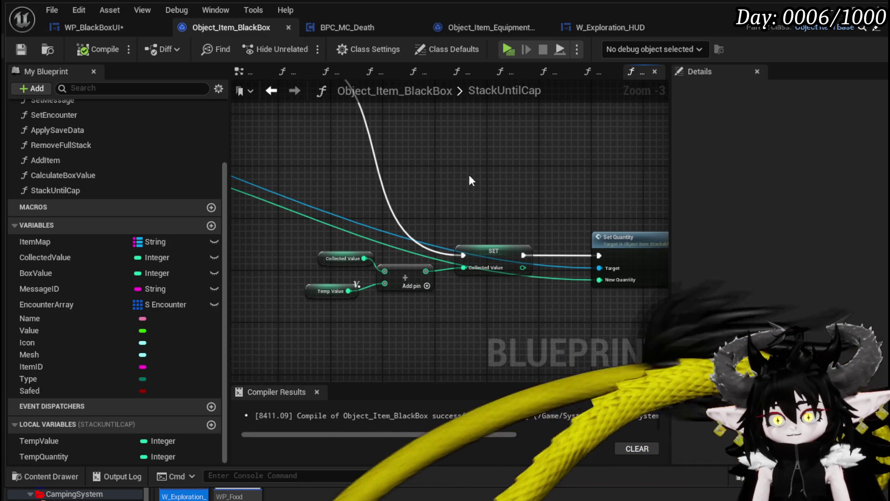
{"action": "left_click", "coordinate": [314, 294]}
{"action": "left_click", "coordinate": [491, 187]}
{"action": "scroll", "coordinate": [491, 187], "scroll_direction": "down", "scroll_amount": 2}
{"action": "left_click_drag", "start_coordinate": [464, 341], "coordinate": [337, 345]}
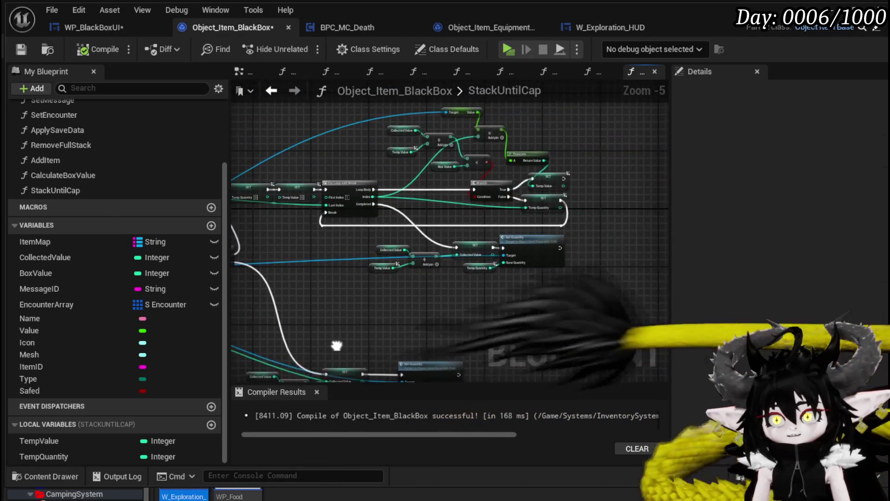
{"action": "scroll", "coordinate": [337, 346], "scroll_direction": "up", "scroll_amount": 3}
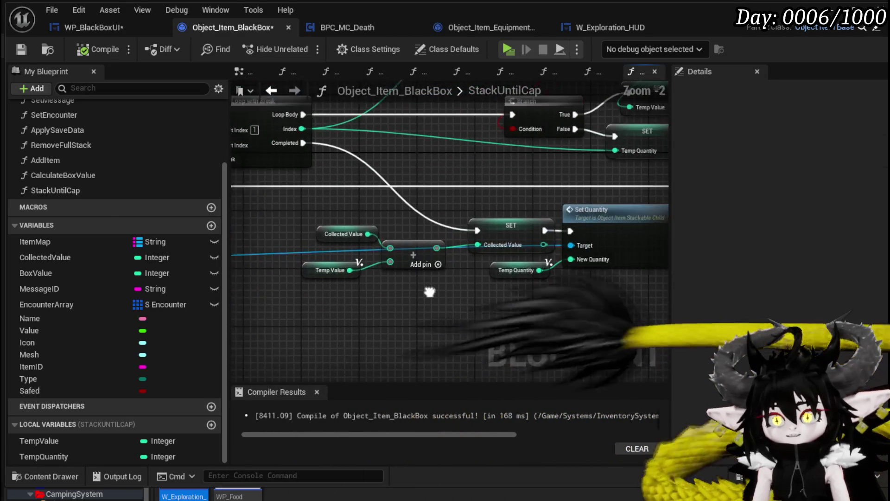
- Check the add, Truncate, Branch and Temp Quantity wiring, then save the Black Box blueprint
{"action": "mouse_move", "coordinate": [430, 291]}
{"action": "left_mouse_down"}
{"action": "mouse_move", "coordinate": [402, 284]}
{"action": "mouse_move", "coordinate": [415, 347]}
{"action": "left_mouse_up"}
{"action": "mouse_move", "coordinate": [422, 252]}
{"action": "left_mouse_down"}
{"action": "mouse_move", "coordinate": [424, 297]}
{"action": "mouse_move", "coordinate": [356, 290]}
{"action": "left_mouse_up"}
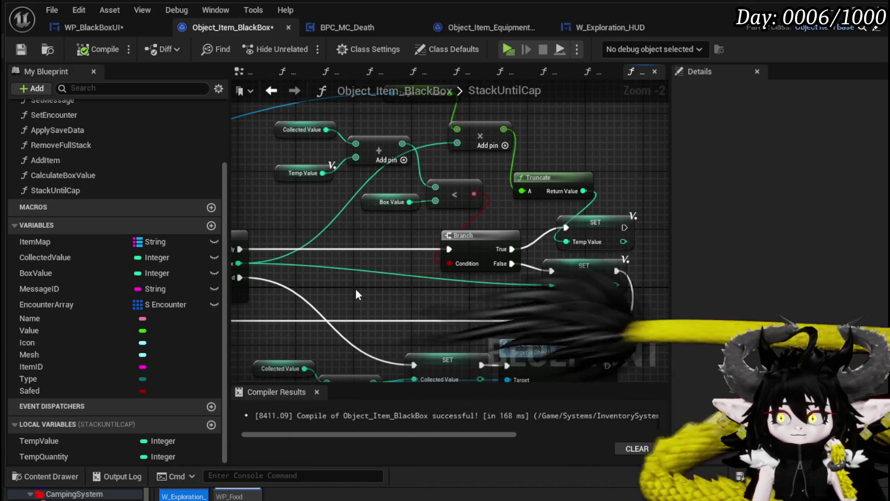
{"action": "mouse_move", "coordinate": [356, 290]}
{"action": "left_mouse_down"}
{"action": "mouse_move", "coordinate": [369, 365]}
{"action": "mouse_move", "coordinate": [406, 281]}
{"action": "left_mouse_up"}
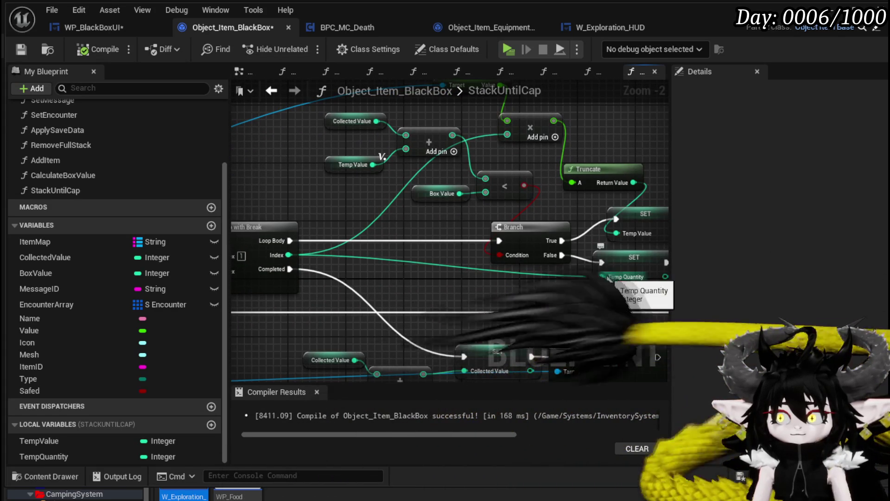
{"action": "mouse_move", "coordinate": [543, 282]}
{"action": "left_mouse_down"}
{"action": "mouse_move", "coordinate": [373, 272]}
{"action": "mouse_move", "coordinate": [551, 267]}
{"action": "mouse_move", "coordinate": [571, 254]}
{"action": "mouse_move", "coordinate": [601, 269]}
{"action": "left_mouse_up"}
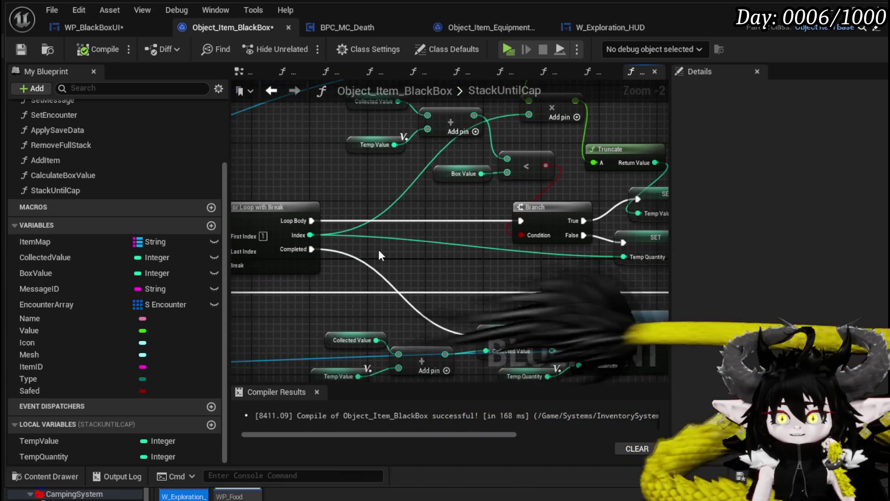
{"action": "mouse_move", "coordinate": [491, 266]}
{"action": "left_mouse_down"}
{"action": "mouse_move", "coordinate": [387, 263]}
{"action": "mouse_move", "coordinate": [398, 312]}
{"action": "mouse_move", "coordinate": [449, 309]}
{"action": "left_mouse_up"}
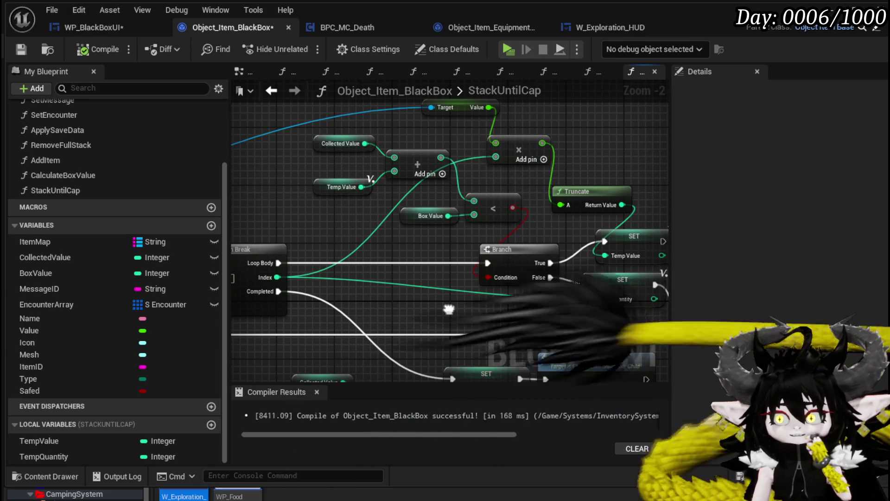
{"action": "scroll", "coordinate": [487, 211], "scroll_direction": "down", "scroll_amount": 3}
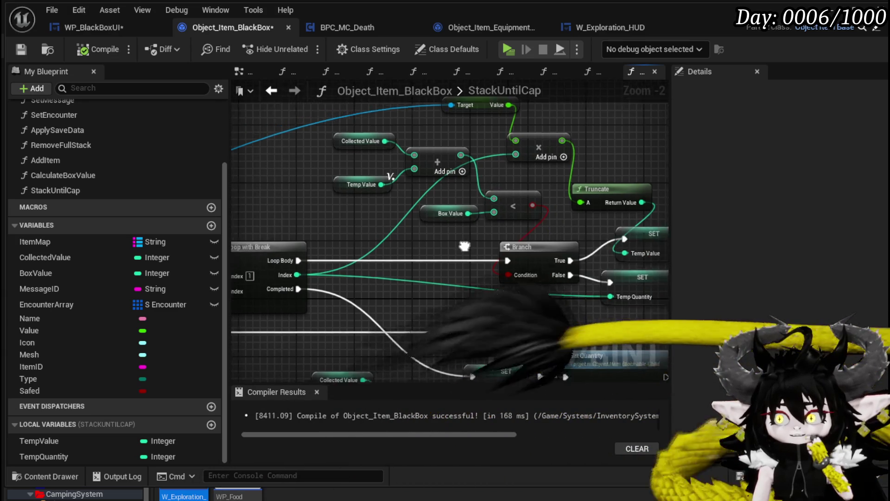
{"action": "scroll", "coordinate": [490, 218], "scroll_direction": "up", "scroll_amount": 3}
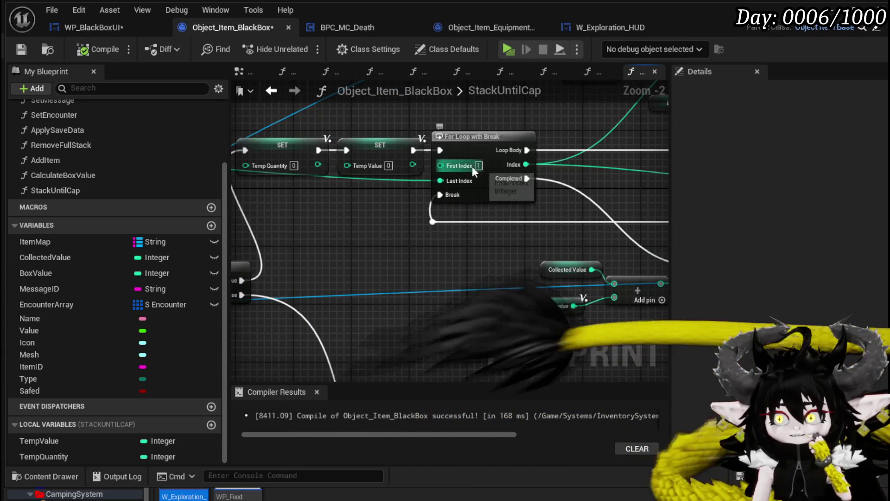
{"action": "left_click_drag", "start_coordinate": [352, 226], "coordinate": [345, 223]}
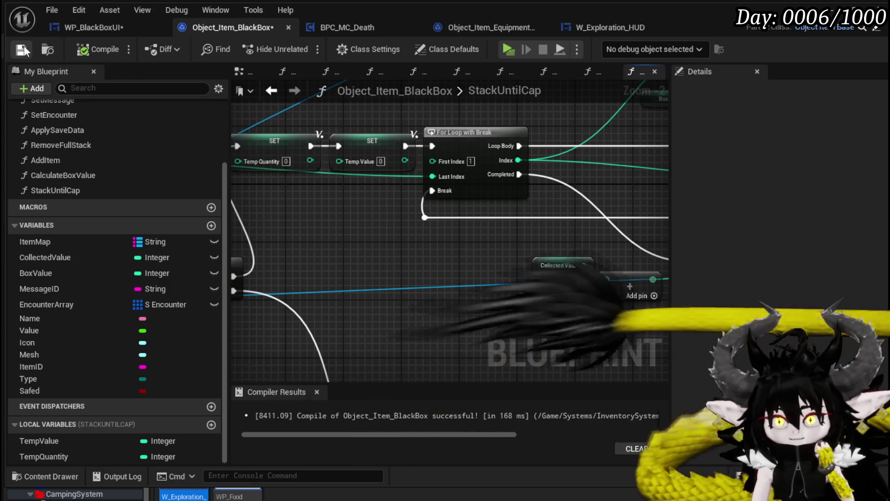
{"action": "left_click", "coordinate": [23, 45]}
{"action": "left_click", "coordinate": [88, 30]}
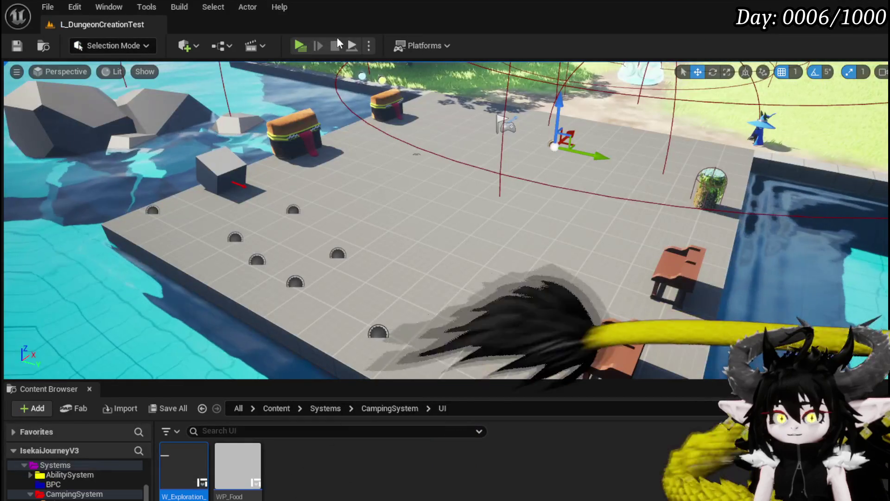
- Play-test standalone, moving Iron Ore, Iron Ingot, Copper Ore and Essence into the Black Box
{"action": "left_click", "coordinate": [299, 44]}
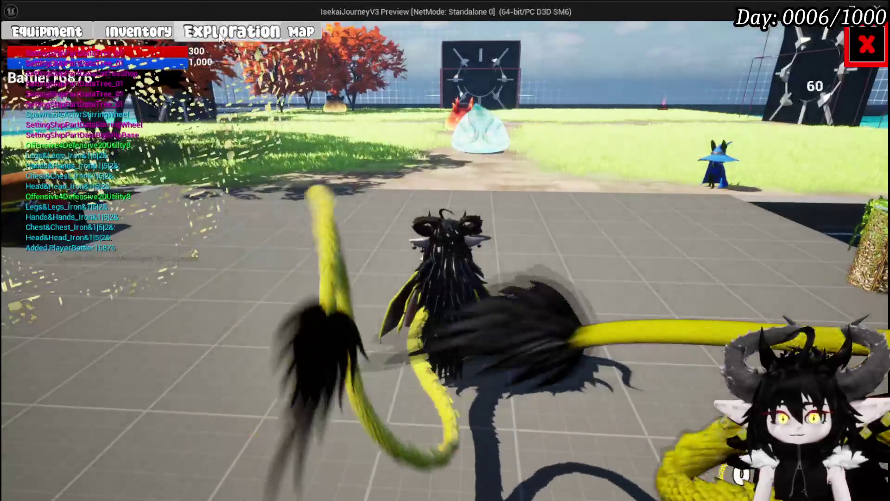
{"action": "key", "text": "e"}
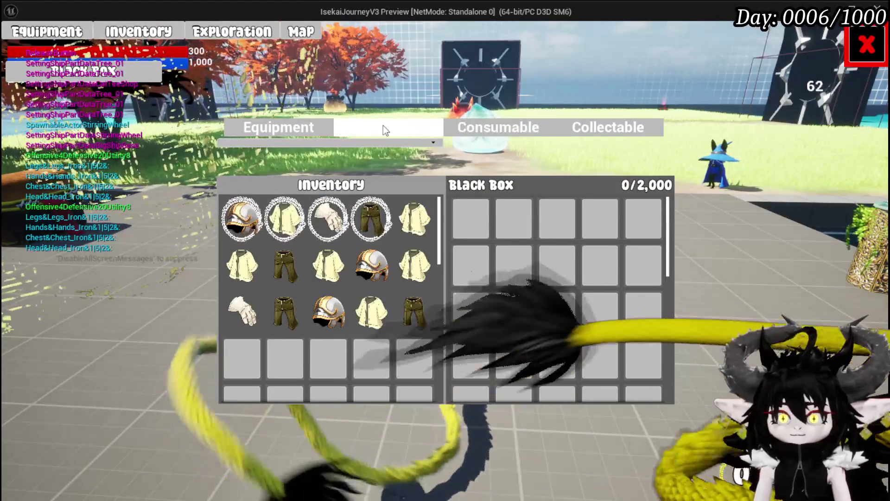
{"action": "left_click", "coordinate": [385, 127]}
{"action": "left_click", "coordinate": [373, 218]}
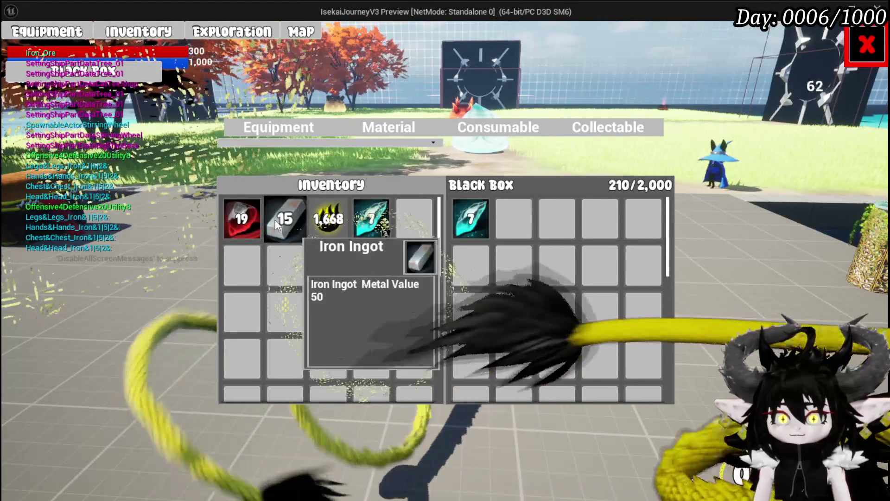
{"action": "left_click", "coordinate": [278, 221]}
{"action": "left_click", "coordinate": [246, 221]}
{"action": "left_click", "coordinate": [329, 227]}
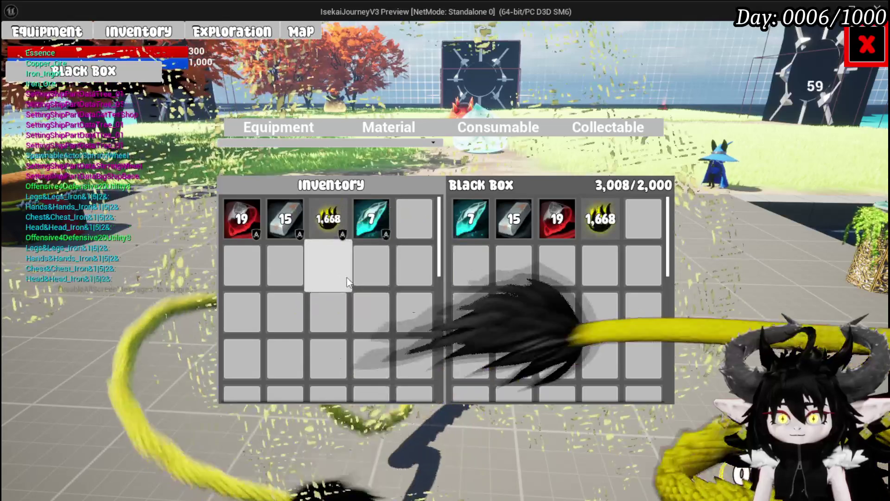
- Take the Essence back out, close the inventory, and stop the play-test
{"action": "left_click", "coordinate": [600, 220]}
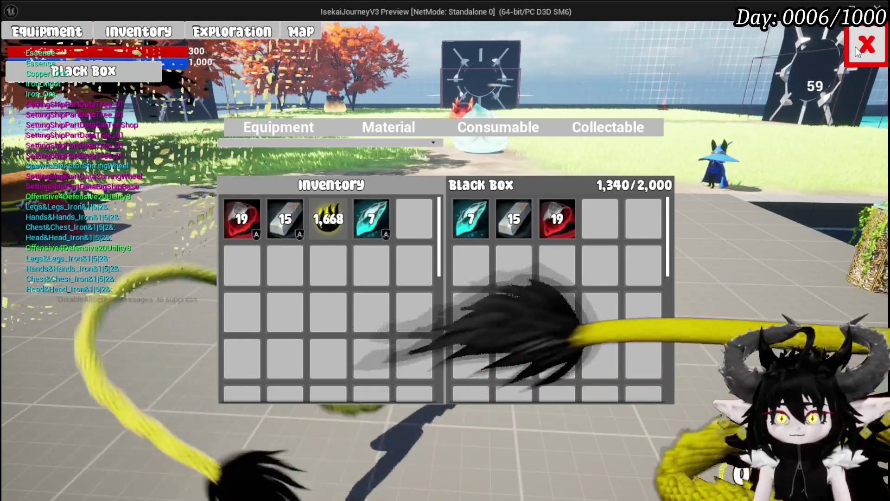
{"action": "left_click", "coordinate": [857, 51]}
{"action": "key", "text": "Escape"}
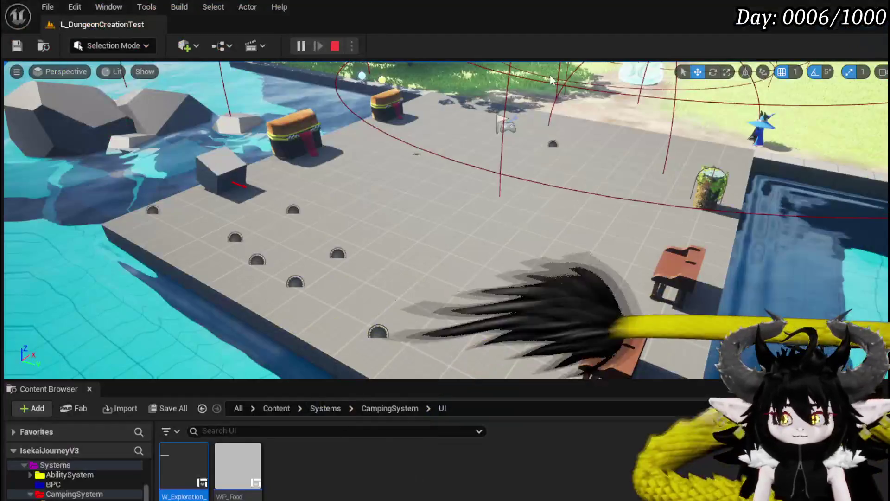
{"action": "key", "text": "ctrl+s"}
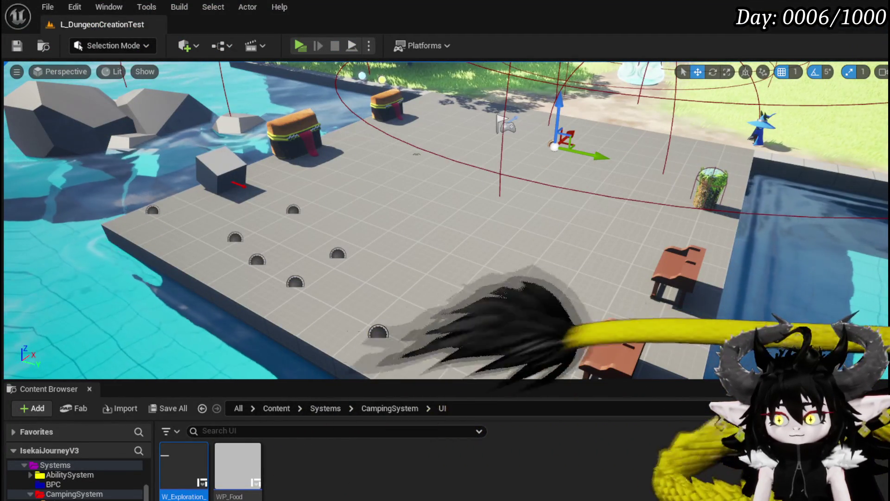
{"action": "key", "text": "alt+Tab"}
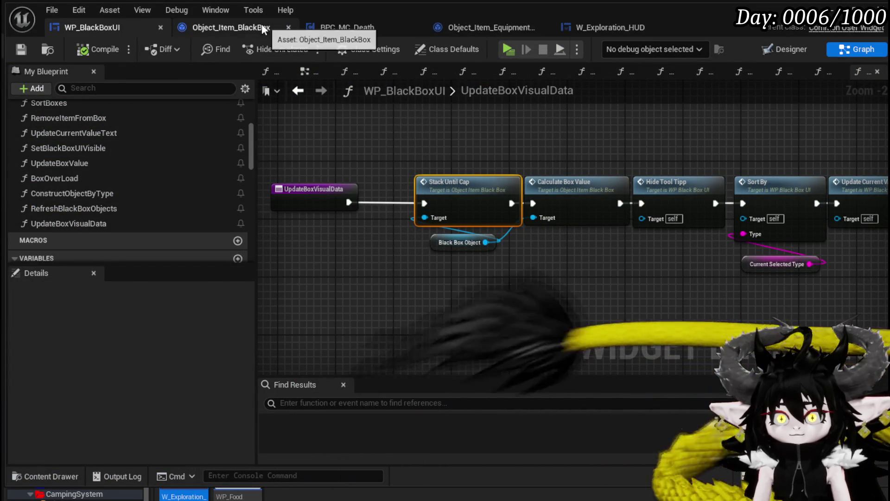
- Return to Object_Item_BlackBox and inspect the loop, Branch, SET and Set Quantity nodes
{"action": "left_click", "coordinate": [241, 28]}
{"action": "scroll", "coordinate": [360, 231], "scroll_direction": "down", "scroll_amount": 2}
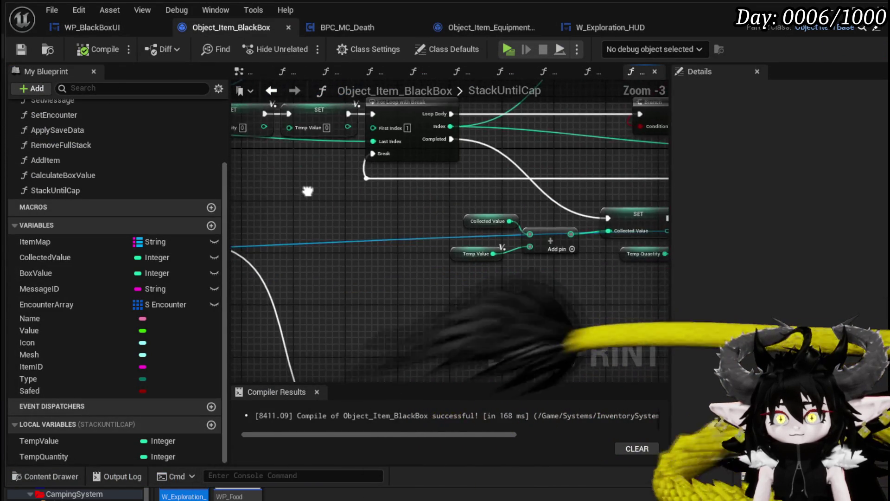
{"action": "mouse_move", "coordinate": [380, 185]}
{"action": "left_mouse_down"}
{"action": "mouse_move", "coordinate": [619, 177]}
{"action": "mouse_move", "coordinate": [587, 156]}
{"action": "mouse_move", "coordinate": [383, 243]}
{"action": "mouse_move", "coordinate": [255, 238]}
{"action": "left_mouse_up"}
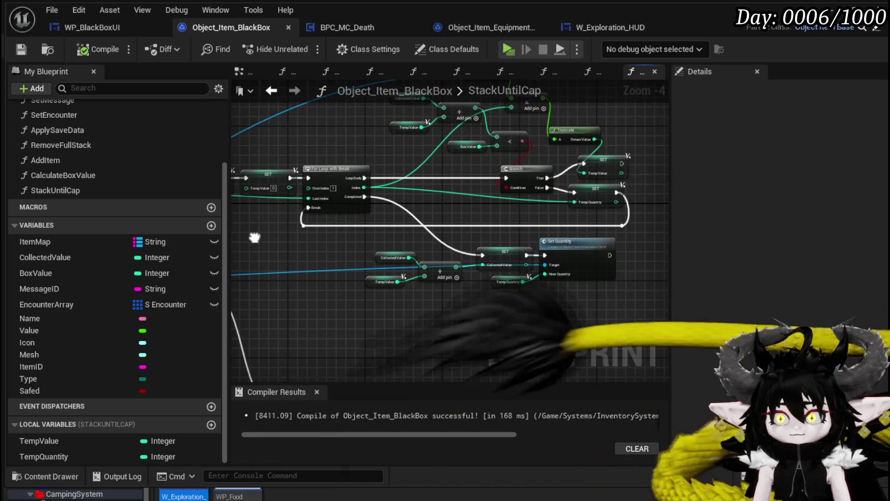
{"action": "scroll", "coordinate": [272, 237], "scroll_direction": "up", "scroll_amount": 2}
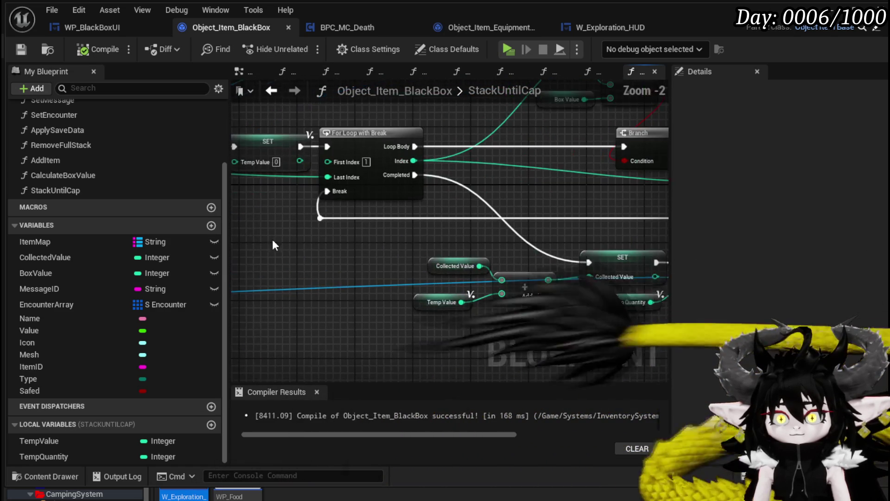
{"action": "left_click_drag", "start_coordinate": [325, 246], "coordinate": [224, 233]}
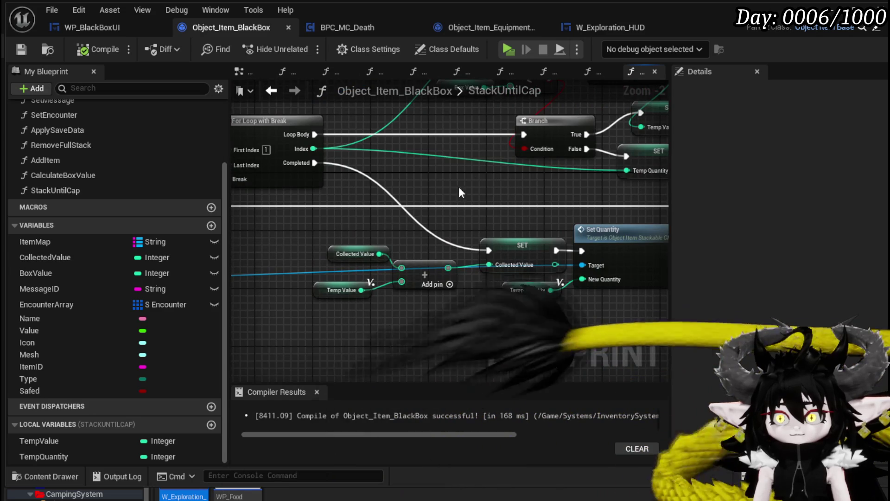
{"action": "mouse_move", "coordinate": [458, 186]}
{"action": "left_mouse_down"}
{"action": "mouse_move", "coordinate": [308, 245]}
{"action": "mouse_move", "coordinate": [505, 245]}
{"action": "mouse_move", "coordinate": [531, 204]}
{"action": "mouse_move", "coordinate": [453, 248]}
{"action": "mouse_move", "coordinate": [443, 233]}
{"action": "mouse_move", "coordinate": [486, 254]}
{"action": "mouse_move", "coordinate": [538, 221]}
{"action": "mouse_move", "coordinate": [463, 252]}
{"action": "mouse_move", "coordinate": [626, 224]}
{"action": "mouse_move", "coordinate": [367, 258]}
{"action": "mouse_move", "coordinate": [459, 263]}
{"action": "mouse_move", "coordinate": [594, 297]}
{"action": "mouse_move", "coordinate": [298, 277]}
{"action": "mouse_move", "coordinate": [457, 280]}
{"action": "mouse_move", "coordinate": [353, 264]}
{"action": "left_mouse_up"}
{"action": "scroll", "coordinate": [531, 204], "scroll_direction": "down", "scroll_amount": 2}
{"action": "scroll", "coordinate": [446, 281], "scroll_direction": "up", "scroll_amount": 2}
{"action": "scroll", "coordinate": [387, 263], "scroll_direction": "down", "scroll_amount": 1}
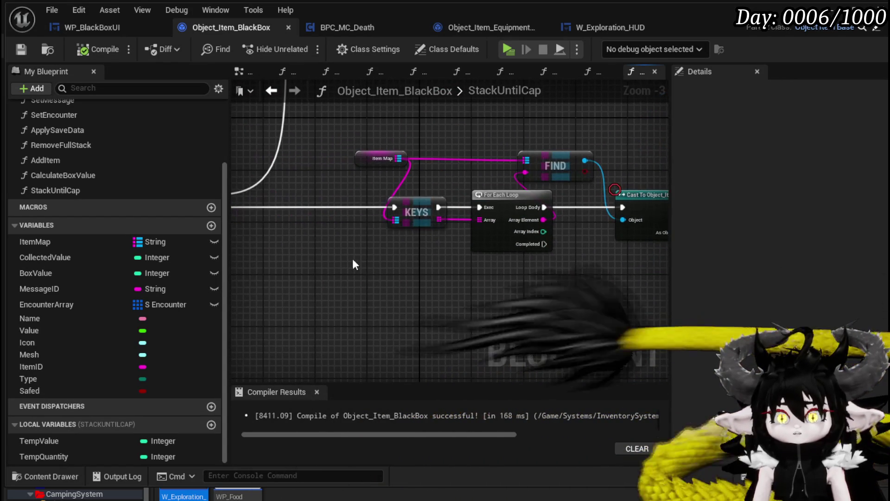
- Reposition the Keys, For Each Loop and Item Map nodes and survey the FIND and cast nodes
{"action": "left_click_drag", "start_coordinate": [496, 191], "coordinate": [405, 193]}
{"action": "mouse_move", "coordinate": [360, 160]}
{"action": "left_mouse_down"}
{"action": "mouse_move", "coordinate": [308, 142]}
{"action": "mouse_move", "coordinate": [306, 164]}
{"action": "left_mouse_up"}
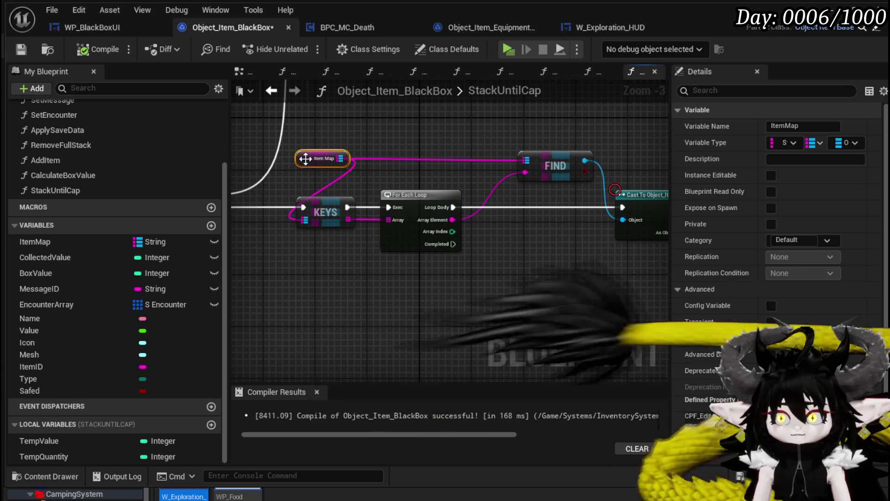
{"action": "left_click", "coordinate": [444, 156]}
{"action": "left_click_drag", "start_coordinate": [446, 149], "coordinate": [572, 147]}
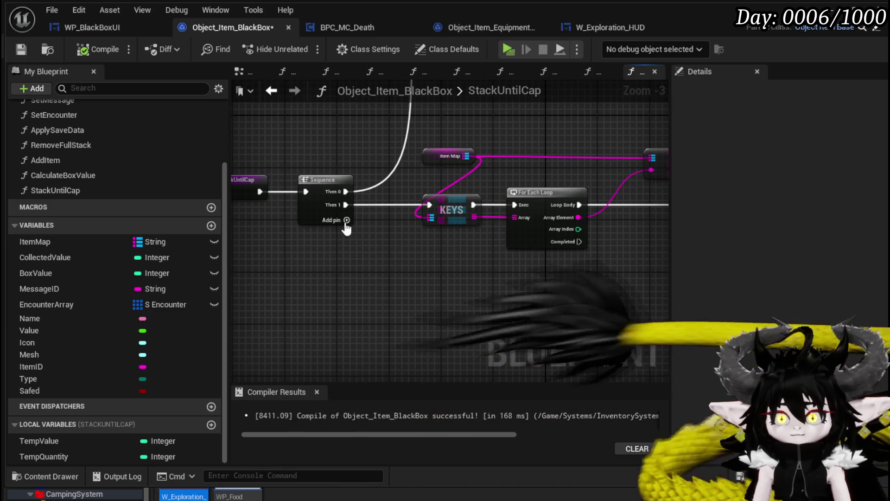
{"action": "left_click_drag", "start_coordinate": [444, 268], "coordinate": [318, 282]}
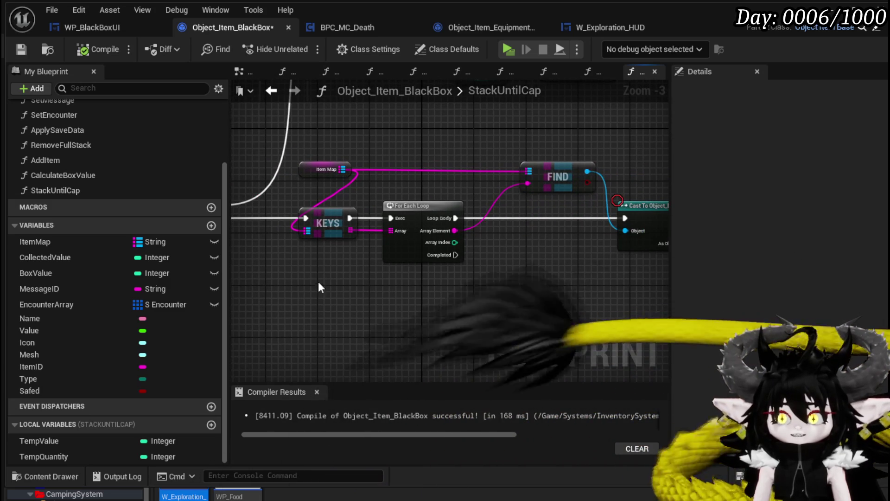
{"action": "left_click_drag", "start_coordinate": [366, 295], "coordinate": [232, 285]}
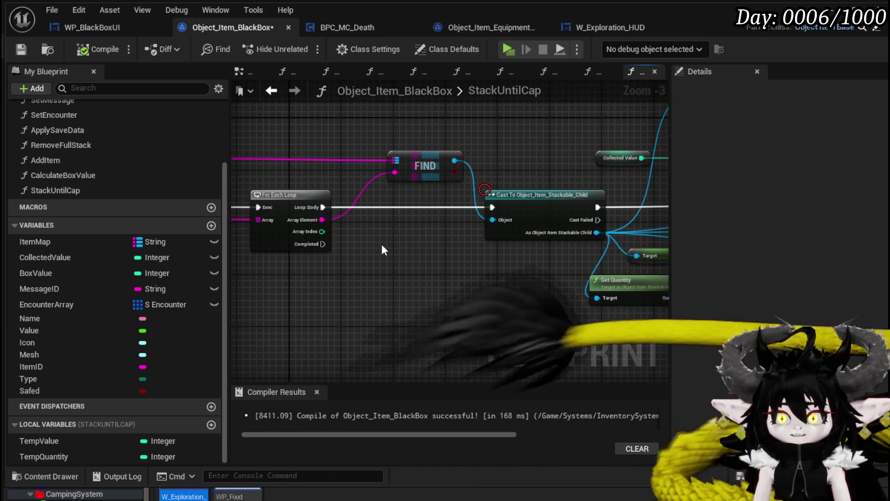
{"action": "left_click_drag", "start_coordinate": [382, 244], "coordinate": [522, 233]}
- Compare each Array Element to 'Essence' with ==, branching so non-Essence items reach the cast
{"action": "left_click_drag", "start_coordinate": [456, 207], "coordinate": [522, 232]}
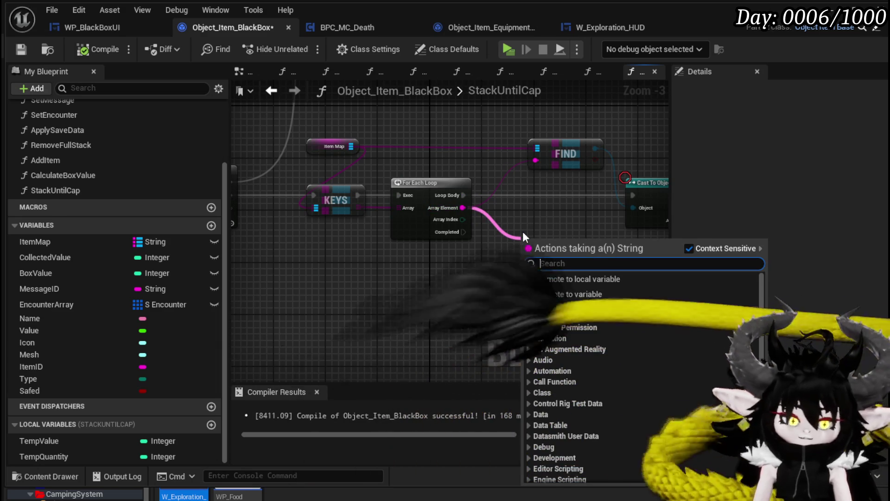
{"action": "type", "text": "=="}
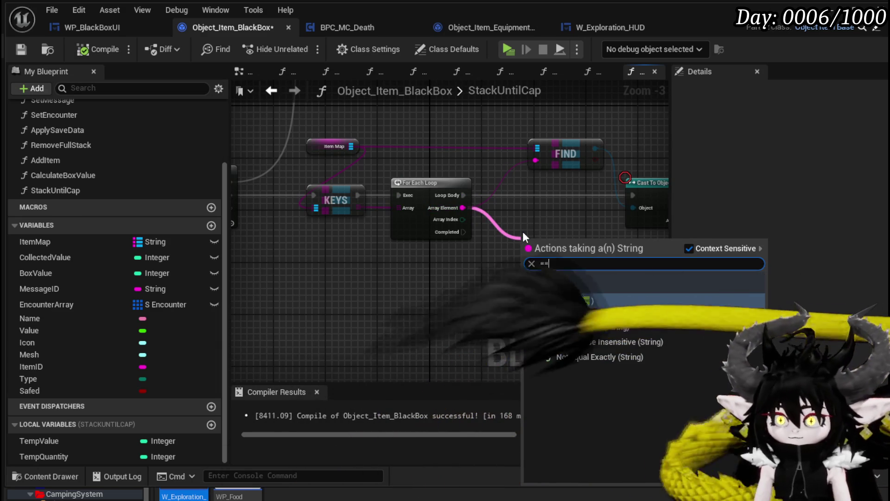
{"action": "key", "text": "Return"}
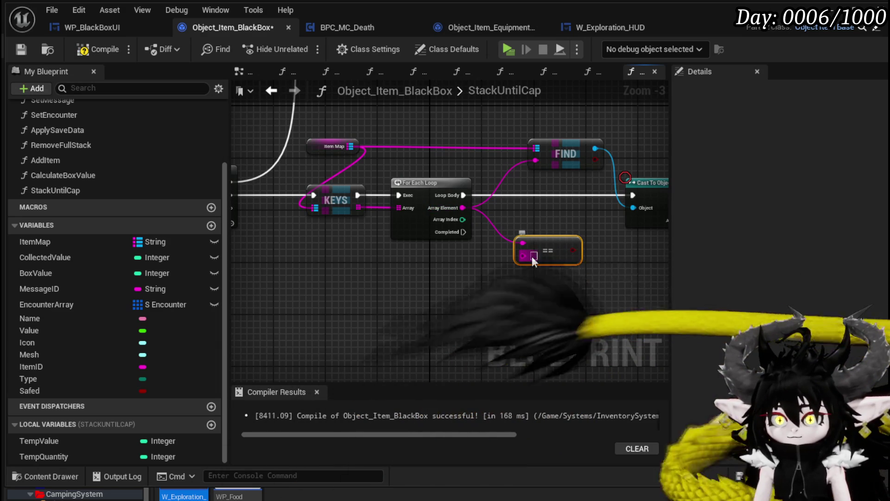
{"action": "left_click", "coordinate": [533, 256]}
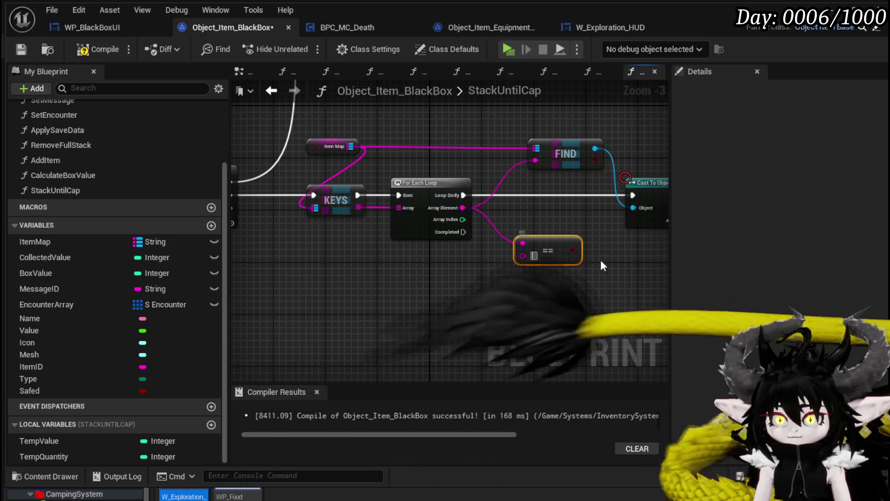
{"action": "type", "text": "Essence"}
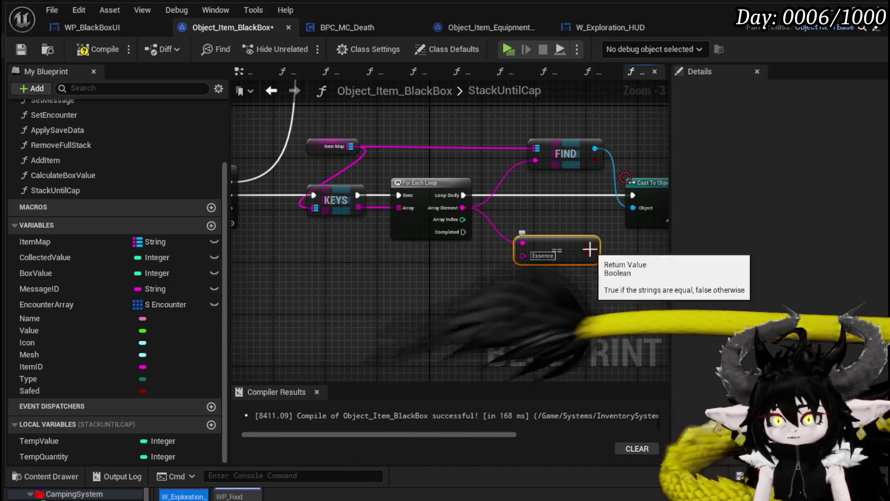
{"action": "left_click_drag", "start_coordinate": [590, 250], "coordinate": [522, 186]}
{"action": "left_click_drag", "start_coordinate": [465, 192], "coordinate": [522, 194]}
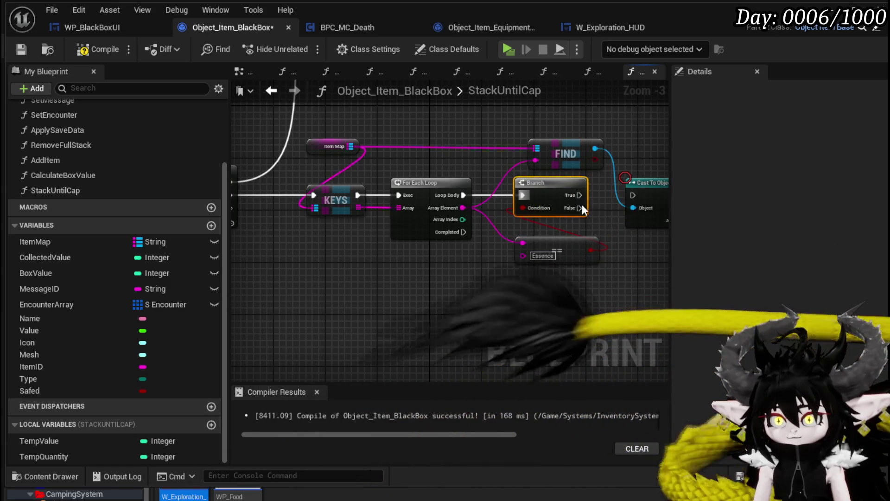
{"action": "left_click_drag", "start_coordinate": [580, 208], "coordinate": [634, 196]}
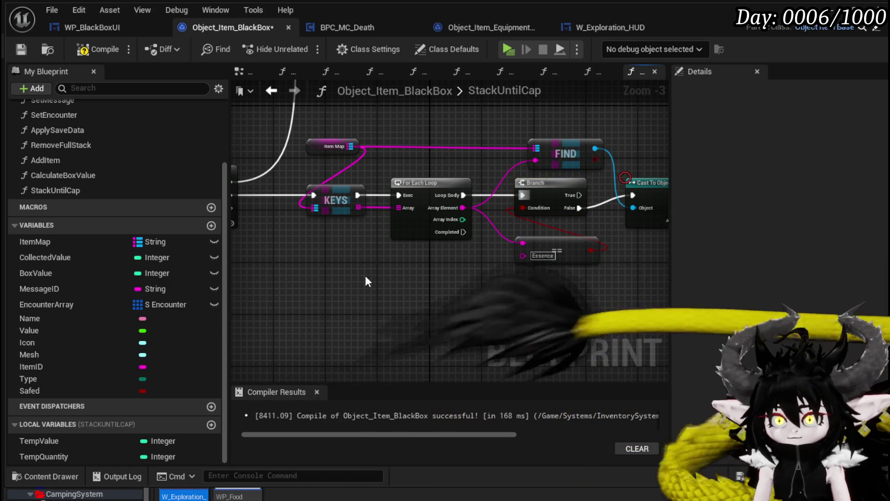
- Select and rearrange the loop, FIND, Branch, cast and Set node groups
{"action": "scroll", "coordinate": [332, 292], "scroll_direction": "down", "scroll_amount": 1}
{"action": "left_click_drag", "start_coordinate": [321, 310], "coordinate": [538, 172]}
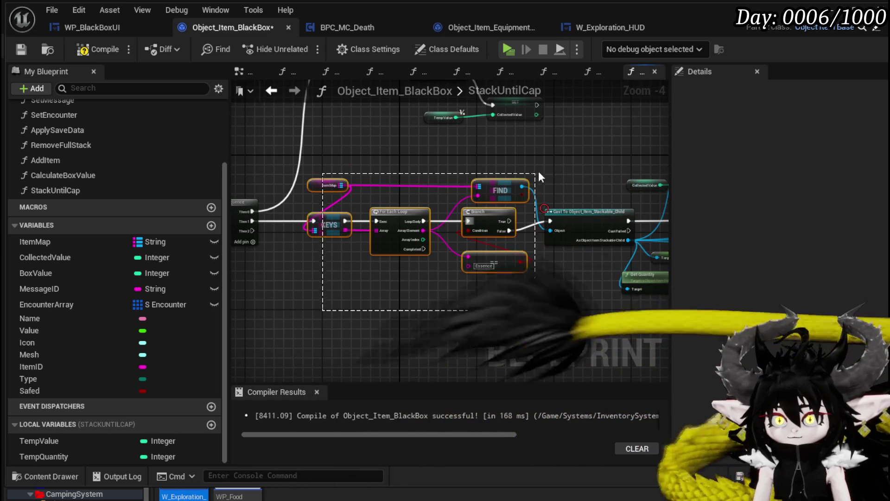
{"action": "scroll", "coordinate": [400, 205], "scroll_direction": "down", "scroll_amount": 2}
{"action": "mouse_move", "coordinate": [392, 308]}
{"action": "left_mouse_down"}
{"action": "mouse_move", "coordinate": [550, 174]}
{"action": "mouse_move", "coordinate": [366, 143]}
{"action": "mouse_move", "coordinate": [372, 180]}
{"action": "left_mouse_up"}
{"action": "scroll", "coordinate": [375, 185], "scroll_direction": "down", "scroll_amount": 1}
{"action": "mouse_move", "coordinate": [366, 129]}
{"action": "left_mouse_down"}
{"action": "mouse_move", "coordinate": [596, 338]}
{"action": "mouse_move", "coordinate": [613, 338]}
{"action": "left_mouse_up"}
{"action": "mouse_move", "coordinate": [272, 305]}
{"action": "left_mouse_down"}
{"action": "mouse_move", "coordinate": [527, 248]}
{"action": "mouse_move", "coordinate": [533, 274]}
{"action": "mouse_move", "coordinate": [519, 270]}
{"action": "left_mouse_up"}
{"action": "key", "text": "ctrl+v"}
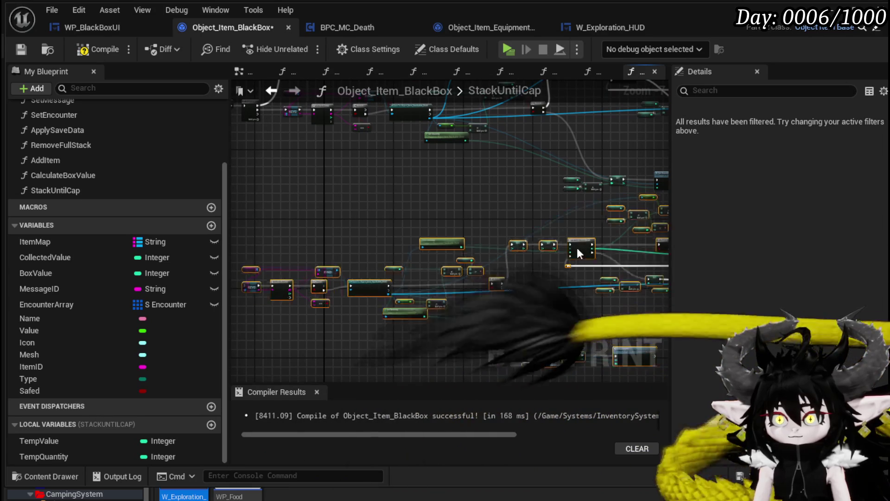
- Draw a new execution wire from the Sequence node, then zoom out
{"action": "left_click_drag", "start_coordinate": [592, 262], "coordinate": [396, 244]}
{"action": "scroll", "coordinate": [327, 161], "scroll_direction": "up", "scroll_amount": 2}
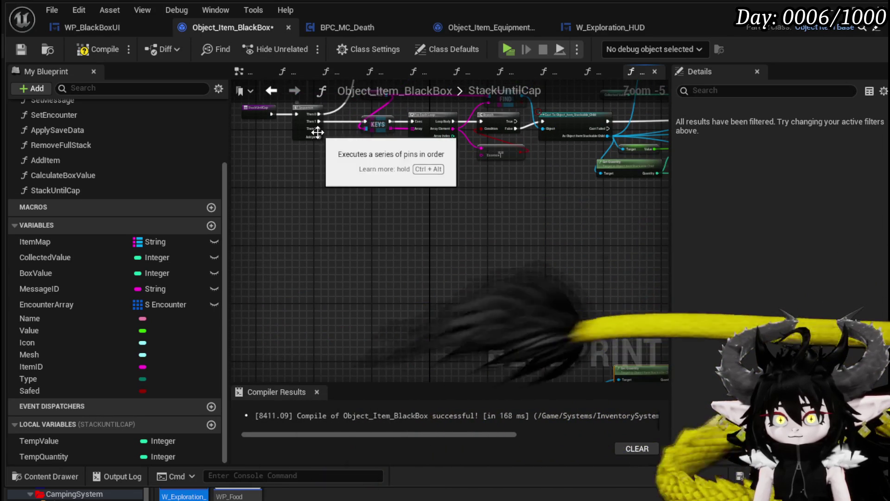
{"action": "mouse_move", "coordinate": [318, 127]}
{"action": "left_mouse_down"}
{"action": "mouse_move", "coordinate": [318, 323]}
{"action": "mouse_move", "coordinate": [315, 233]}
{"action": "mouse_move", "coordinate": [323, 240]}
{"action": "left_mouse_up"}
{"action": "scroll", "coordinate": [483, 272], "scroll_direction": "up", "scroll_amount": 3}
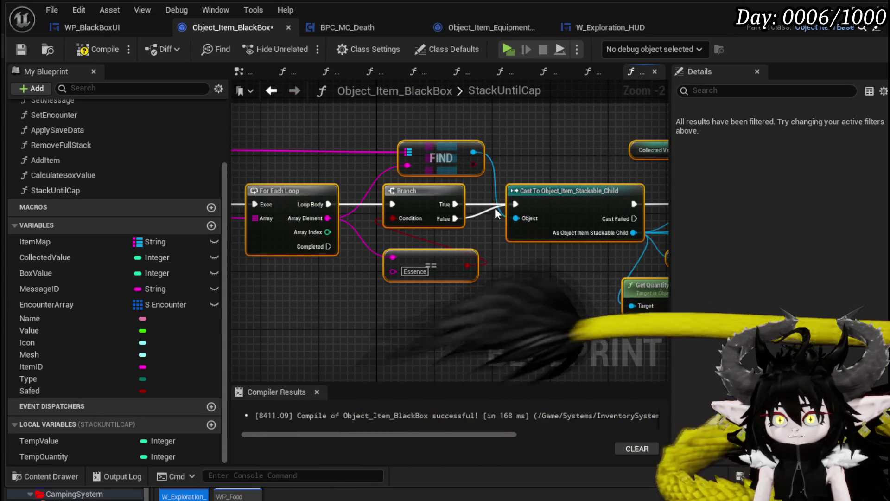
{"action": "scroll", "coordinate": [418, 275], "scroll_direction": "down", "scroll_amount": 2}
{"action": "scroll", "coordinate": [358, 215], "scroll_direction": "down", "scroll_amount": 3}
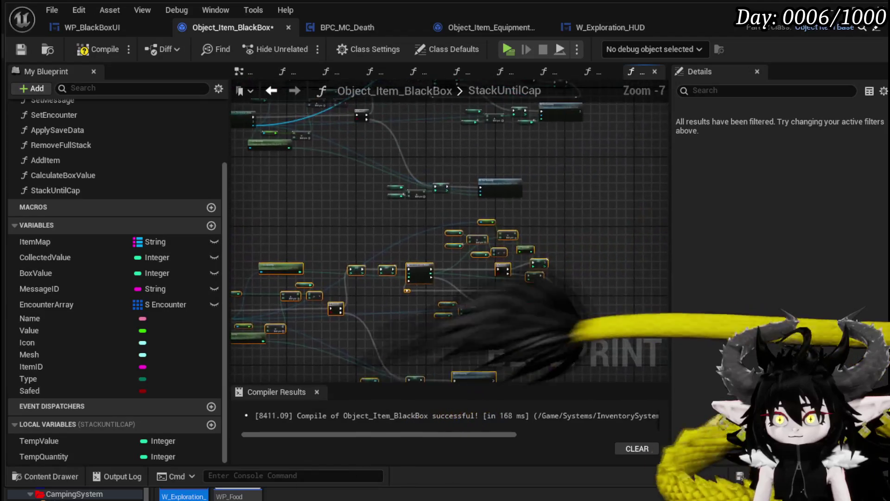
- Compile, start a play-test, and add three Material items to the Black Box
{"action": "left_click", "coordinate": [96, 48]}
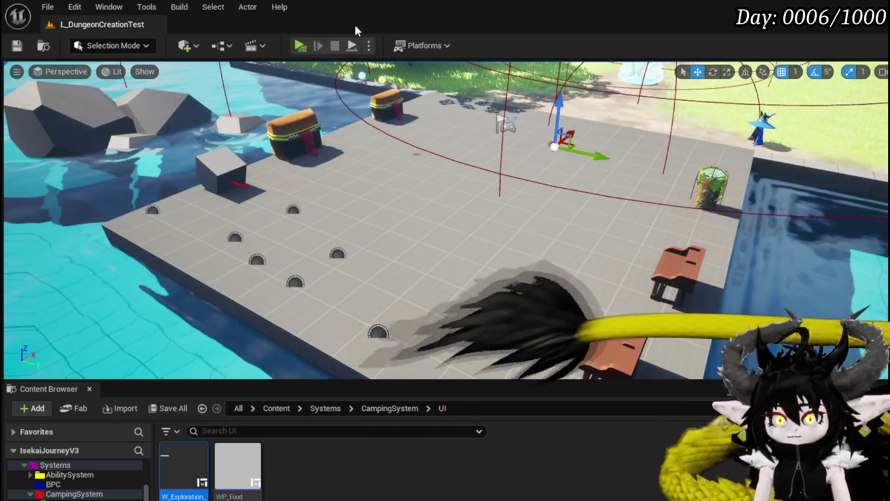
{"action": "left_click", "coordinate": [353, 40]}
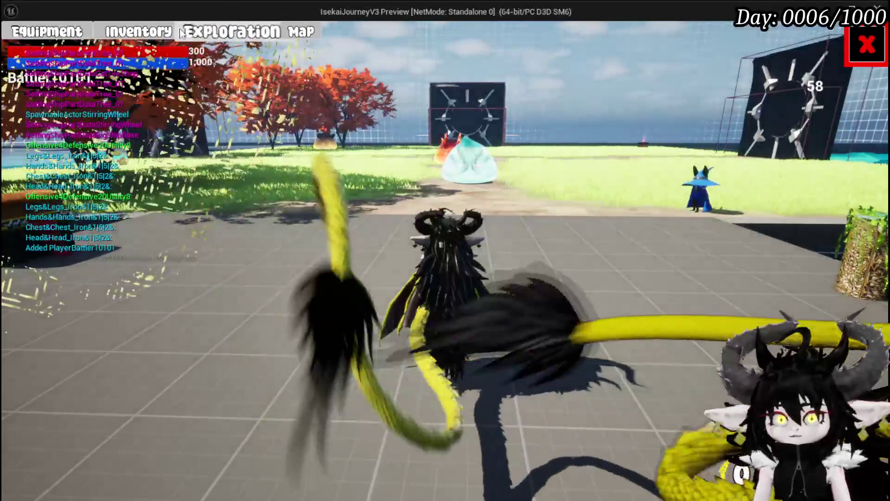
{"action": "left_click", "coordinate": [206, 36]}
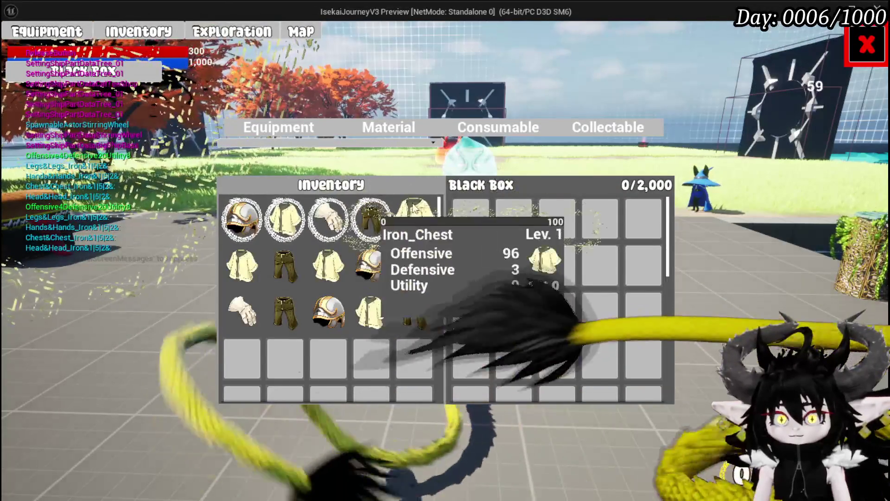
{"action": "left_click", "coordinate": [395, 126]}
{"action": "left_click", "coordinate": [383, 236]}
{"action": "left_click", "coordinate": [285, 222]}
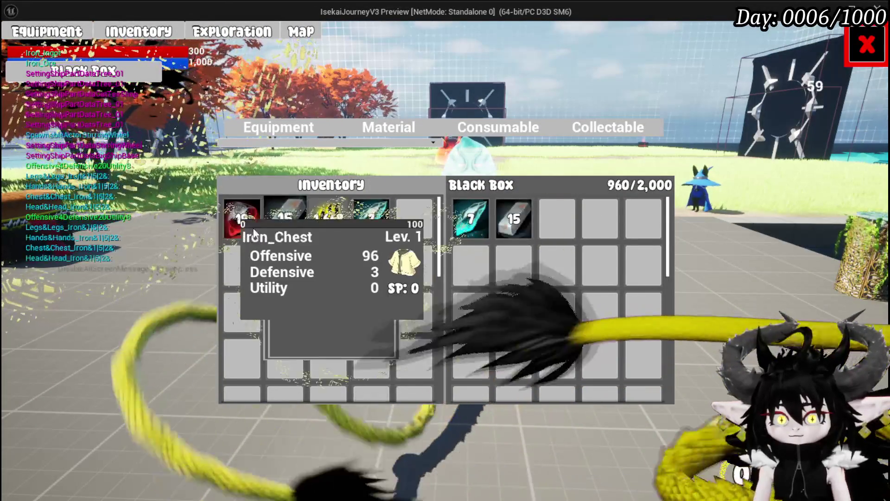
{"action": "left_click", "coordinate": [242, 222]}
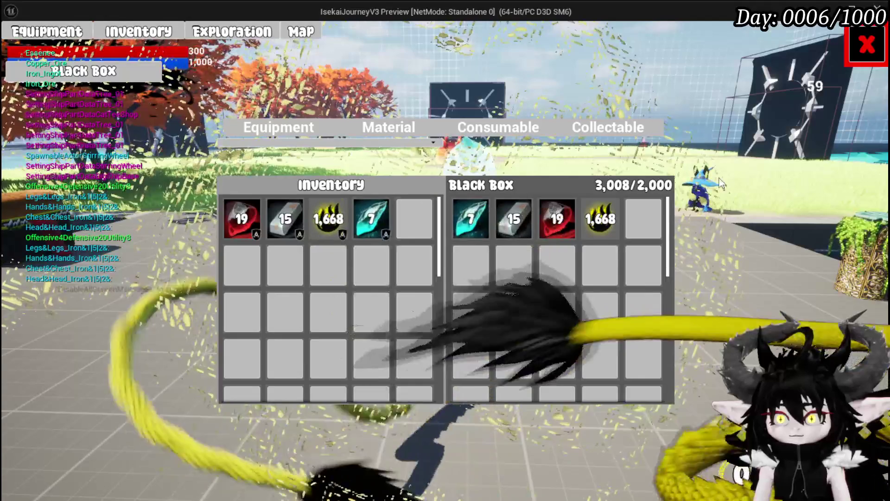
- Remove the 1,668 stack, close the inventory, end the play-test, and save the level
{"action": "left_click", "coordinate": [599, 215]}
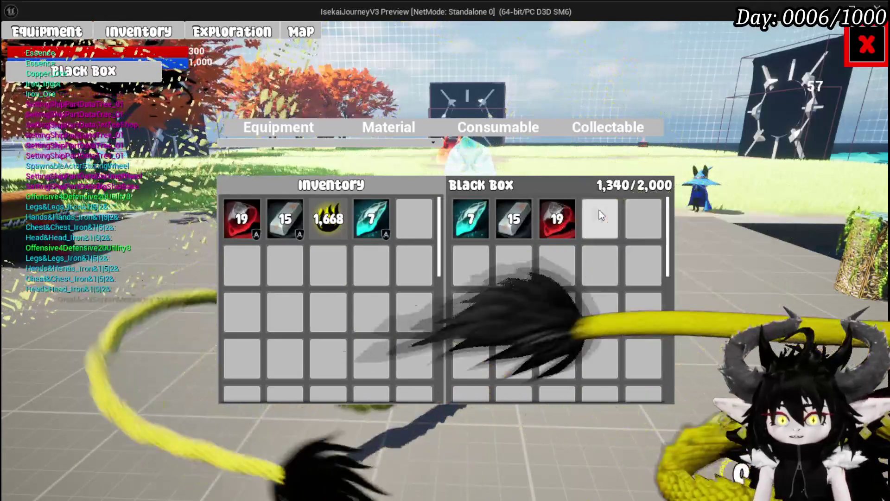
{"action": "left_click", "coordinate": [865, 45]}
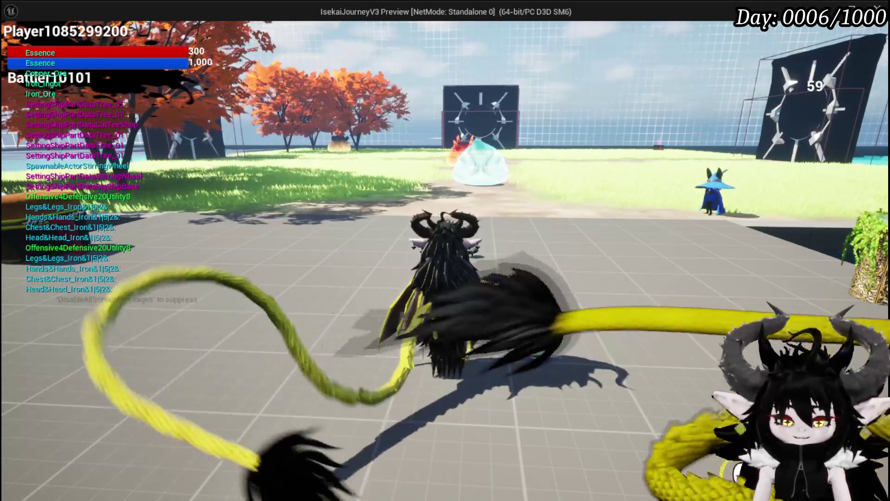
{"action": "key", "text": "Escape"}
{"action": "key", "text": "ctrl+s"}
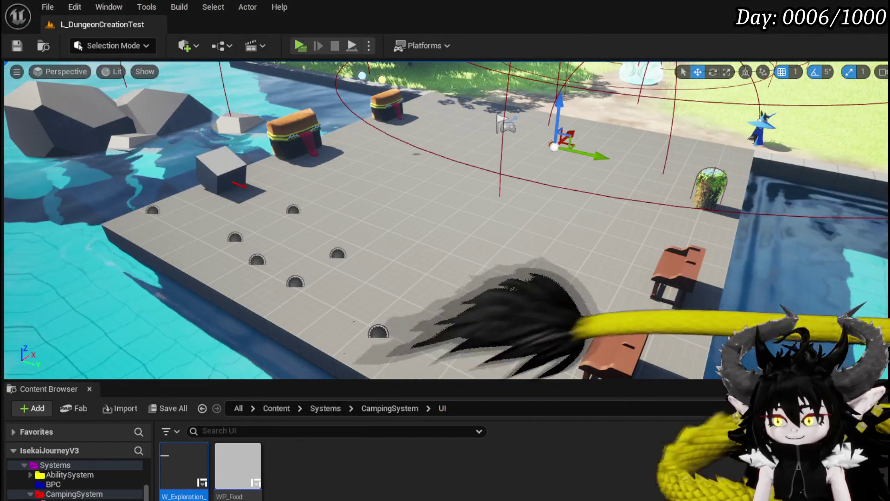
- Toggle a breakpoint on the Cast To Object_Item_Stackable_Child node in StackUntilCap
{"action": "key", "text": "alt+Tab"}
{"action": "scroll", "coordinate": [438, 194], "scroll_direction": "up", "scroll_amount": 2}
{"action": "mouse_move", "coordinate": [420, 172]}
{"action": "left_mouse_down"}
{"action": "mouse_move", "coordinate": [394, 153]}
{"action": "mouse_move", "coordinate": [417, 179]}
{"action": "mouse_move", "coordinate": [609, 179]}
{"action": "mouse_move", "coordinate": [616, 258]}
{"action": "mouse_move", "coordinate": [357, 149]}
{"action": "left_mouse_up"}
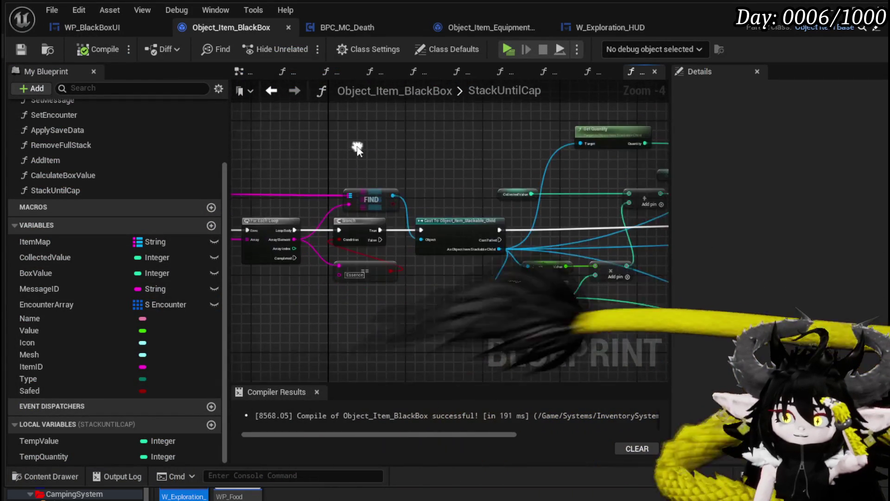
{"action": "scroll", "coordinate": [445, 185], "scroll_direction": "up", "scroll_amount": 3}
{"action": "left_click_drag", "start_coordinate": [467, 199], "coordinate": [511, 164]}
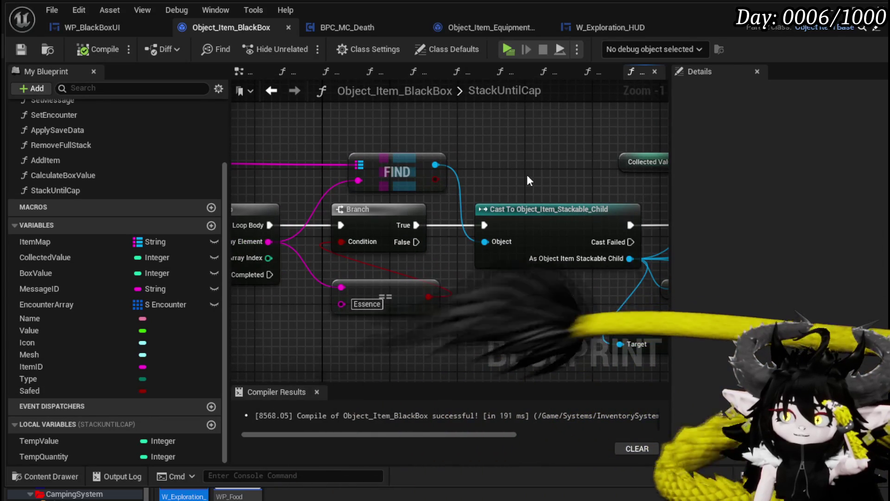
{"action": "right_click", "coordinate": [528, 222]}
{"action": "mouse_move", "coordinate": [615, 415]}
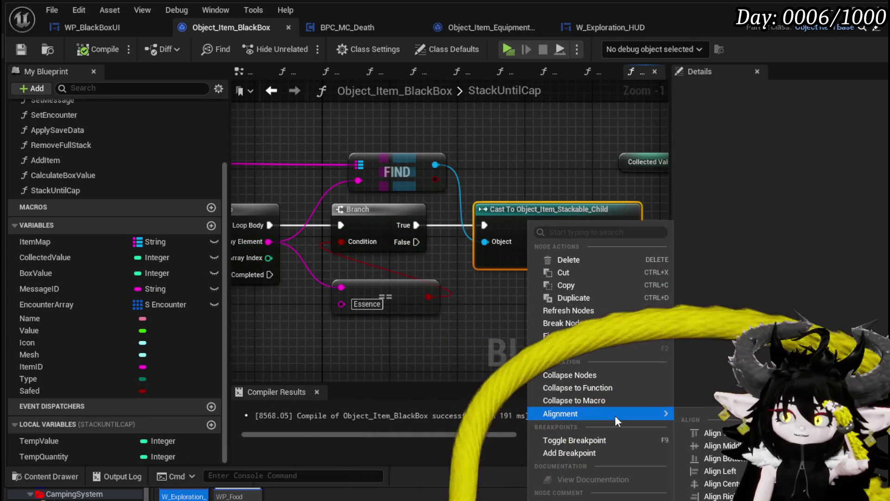
{"action": "left_click", "coordinate": [595, 442]}
- Start another play-test of the game
{"action": "scroll", "coordinate": [507, 133], "scroll_direction": "down", "scroll_amount": 2}
{"action": "left_click_drag", "start_coordinate": [535, 199], "coordinate": [318, 138]}
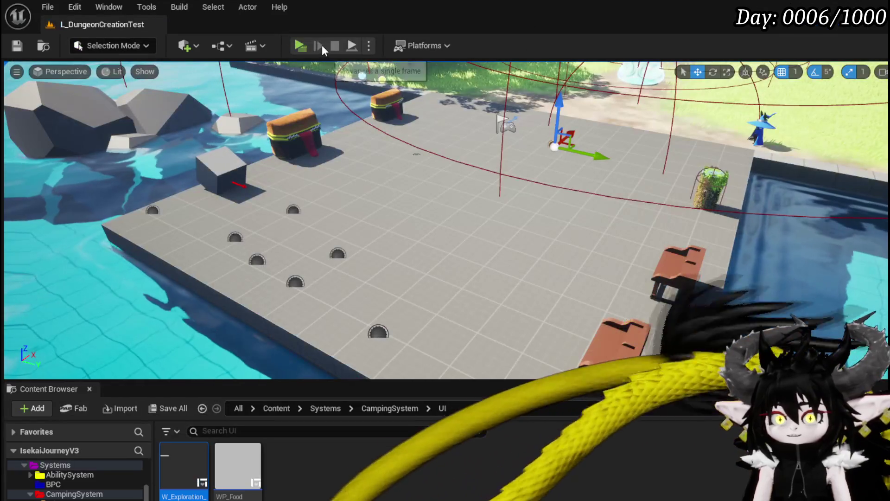
{"action": "left_click", "coordinate": [322, 45]}
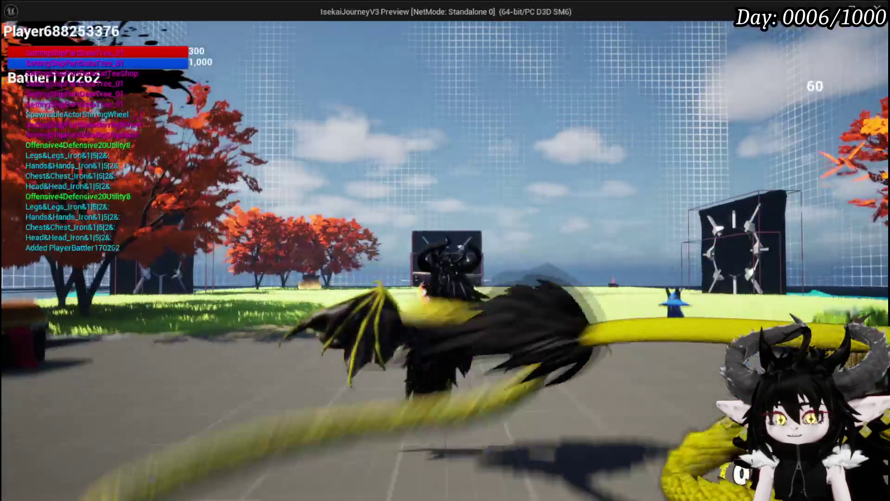
{"action": "key", "text": "Tab"}
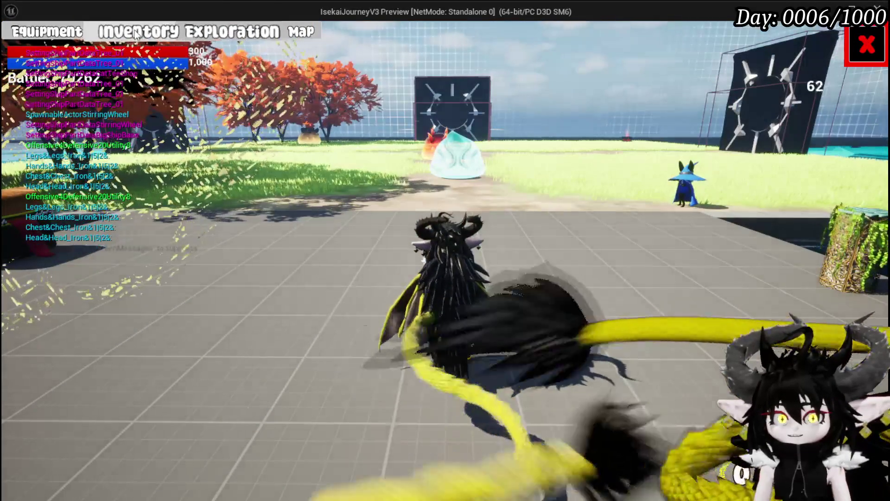
{"action": "left_click", "coordinate": [135, 33]}
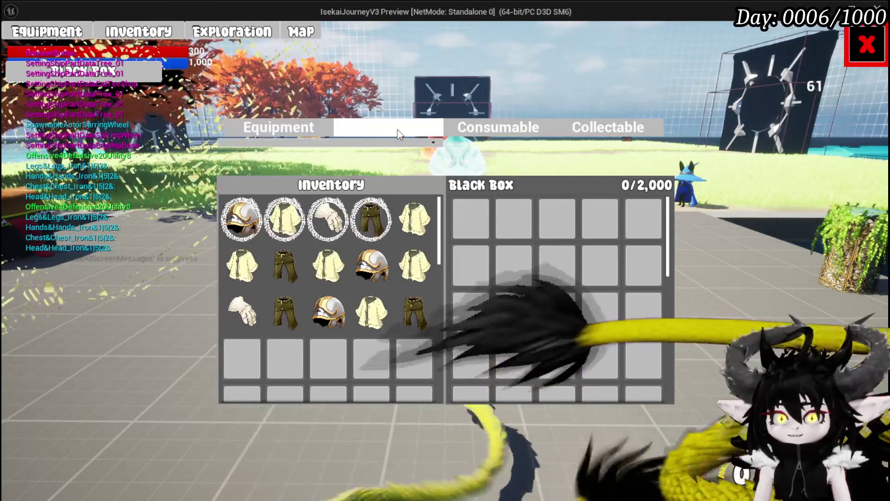
{"action": "left_click", "coordinate": [397, 129]}
{"action": "left_click", "coordinate": [371, 219]}
{"action": "left_click", "coordinate": [285, 219]}
{"action": "left_click", "coordinate": [242, 219]}
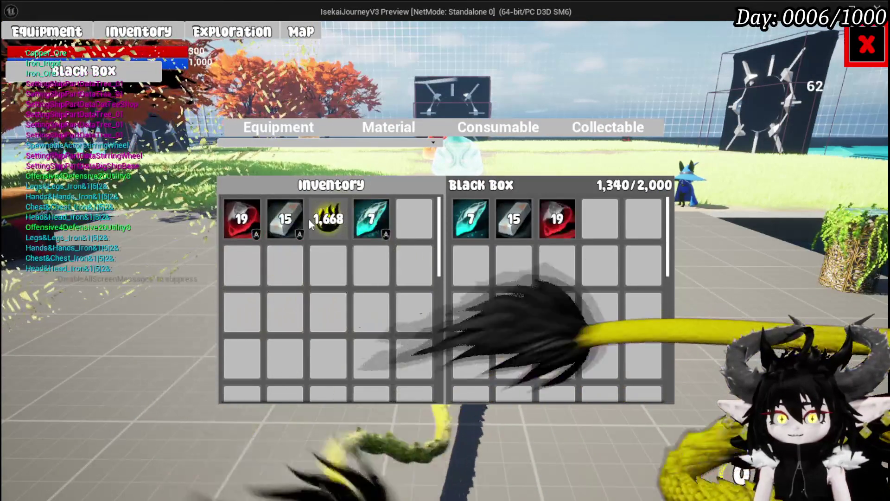
{"action": "left_click", "coordinate": [309, 224]}
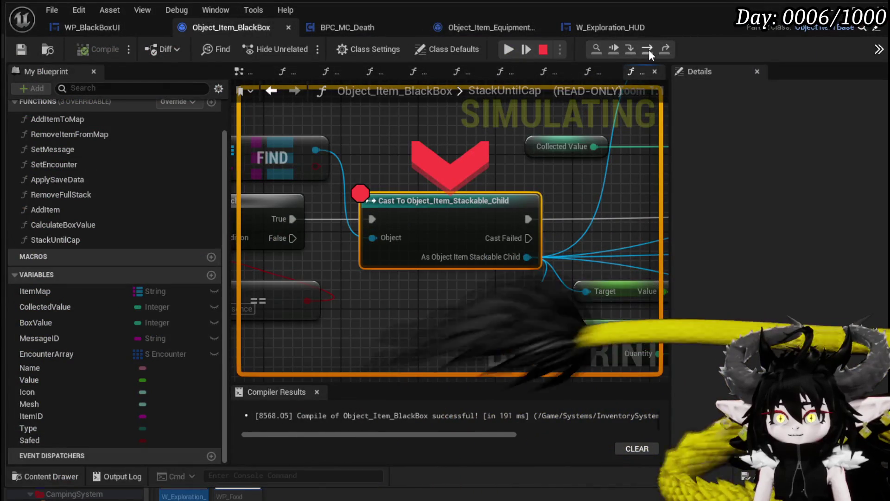
{"action": "left_click", "coordinate": [649, 50]}
{"action": "left_click", "coordinate": [649, 49]}
{"action": "left_click", "coordinate": [649, 50]}
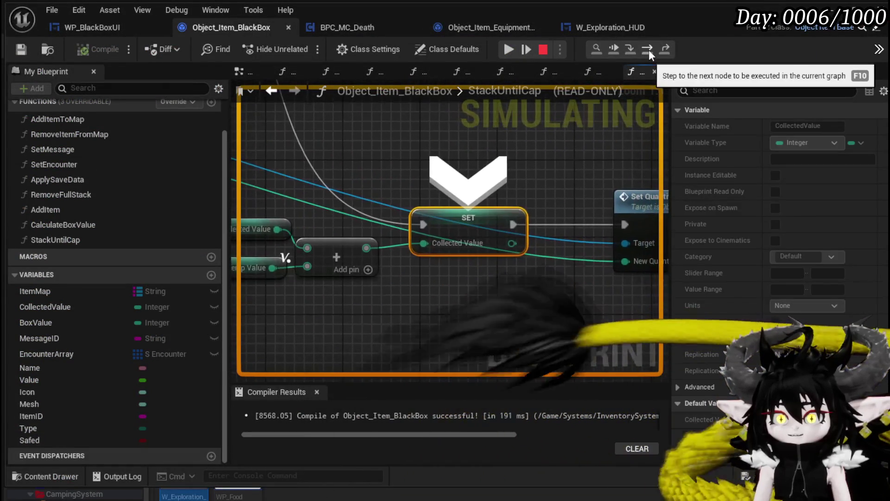
{"action": "left_click", "coordinate": [650, 49]}
{"action": "left_click", "coordinate": [649, 49]}
{"action": "left_click", "coordinate": [649, 49]}
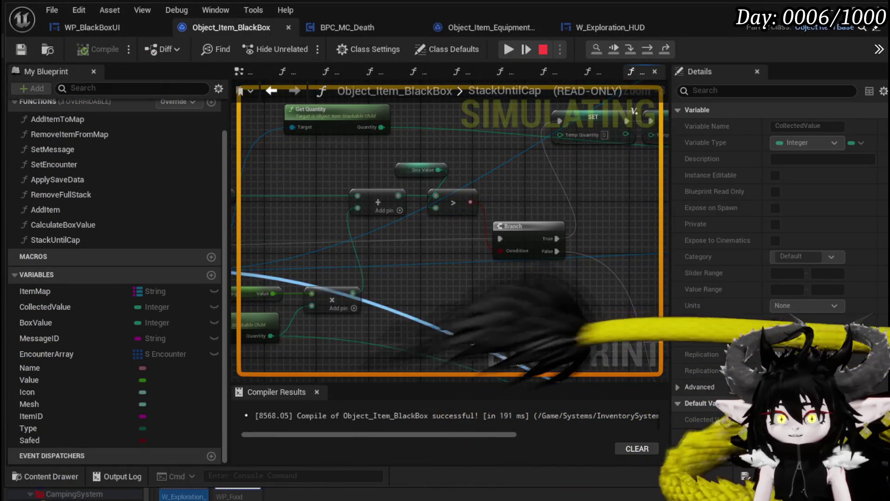
{"action": "left_click_drag", "start_coordinate": [469, 335], "coordinate": [505, 332]}
{"action": "mouse_move", "coordinate": [459, 188]}
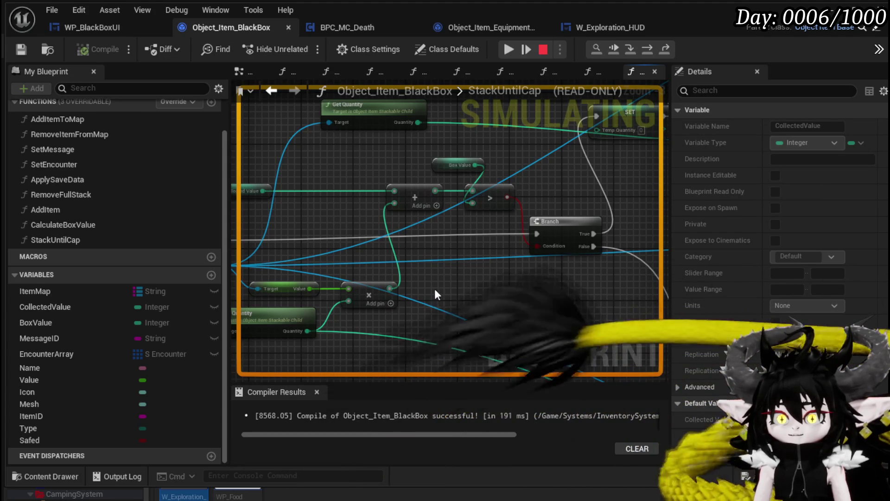
{"action": "left_click_drag", "start_coordinate": [454, 276], "coordinate": [531, 221]}
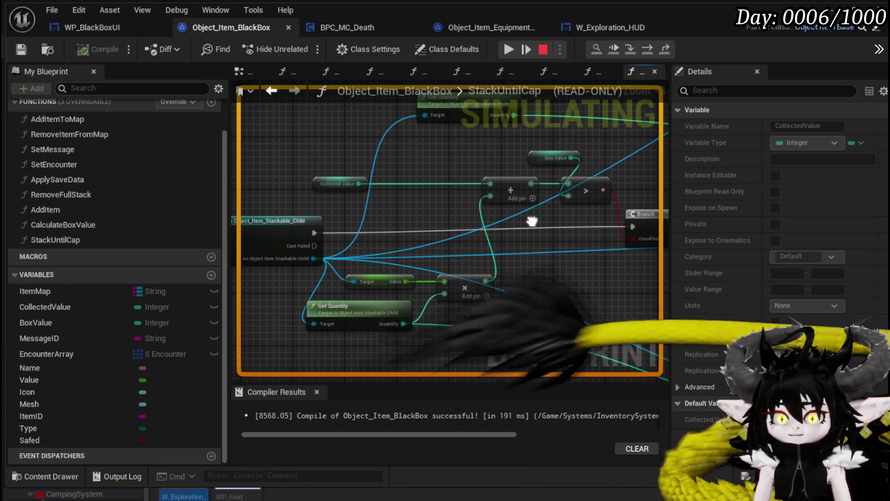
{"action": "mouse_move", "coordinate": [481, 210]}
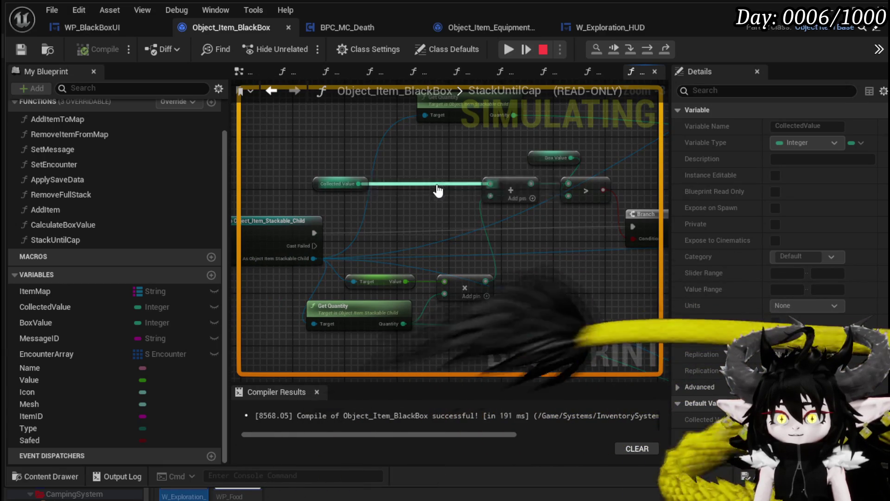
{"action": "scroll", "coordinate": [469, 156], "scroll_direction": "down", "scroll_amount": 8}
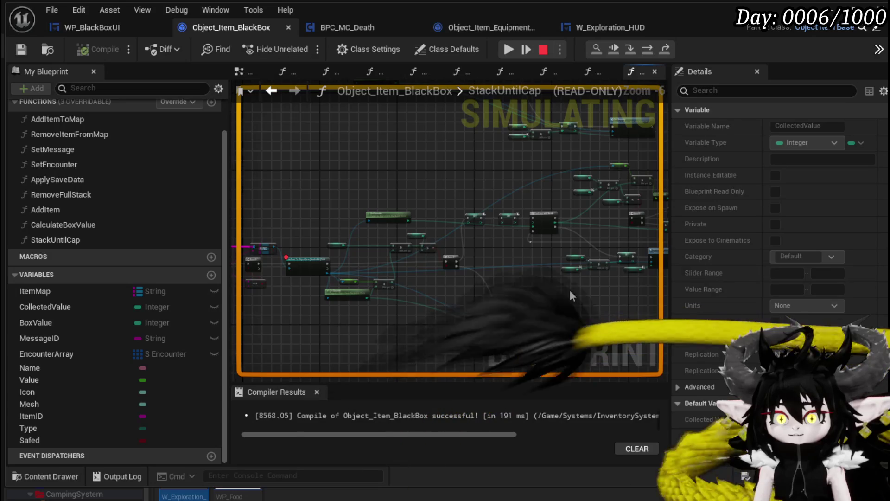
{"action": "mouse_move", "coordinate": [571, 295]}
{"action": "left_mouse_down"}
{"action": "mouse_move", "coordinate": [427, 252]}
{"action": "mouse_move", "coordinate": [421, 323]}
{"action": "mouse_move", "coordinate": [664, 310]}
{"action": "left_mouse_up"}
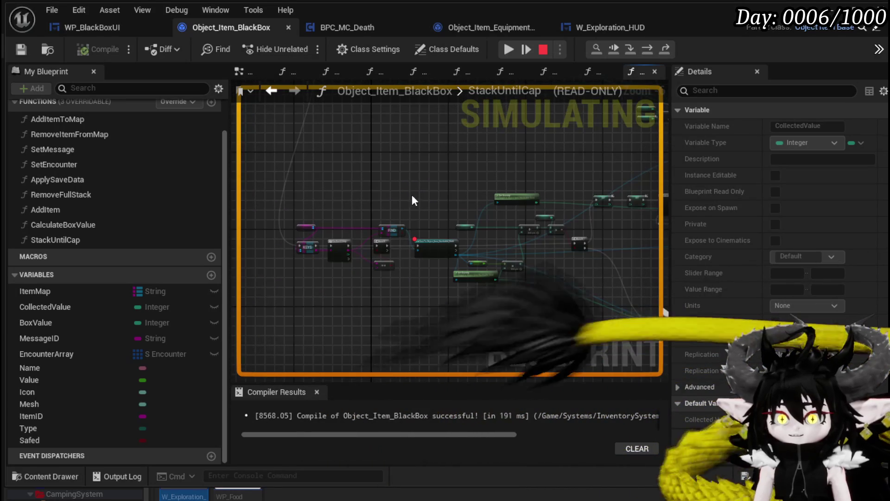
{"action": "scroll", "coordinate": [414, 201], "scroll_direction": "up", "scroll_amount": 4}
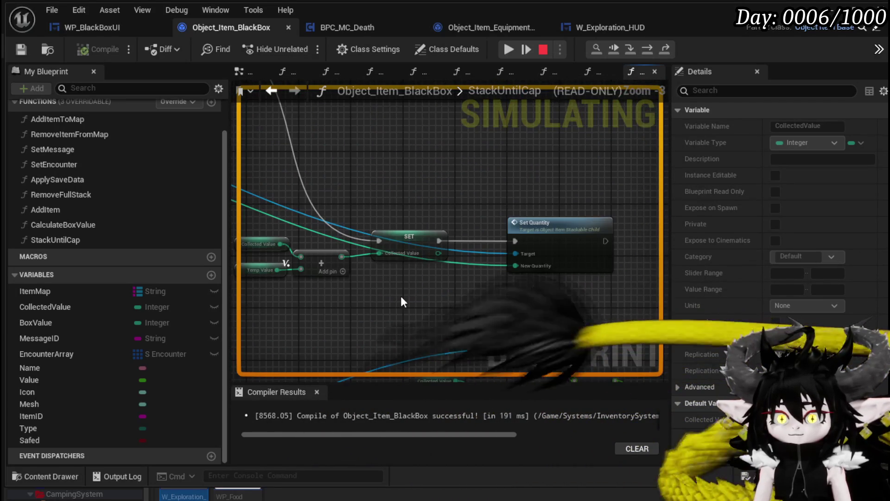
{"action": "mouse_move", "coordinate": [376, 252]}
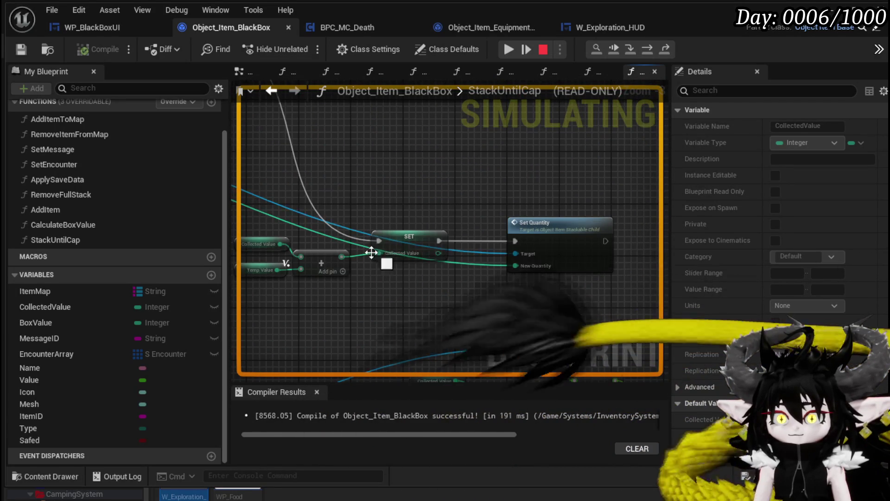
{"action": "mouse_move", "coordinate": [361, 255]}
{"action": "left_mouse_down"}
{"action": "mouse_move", "coordinate": [382, 280]}
{"action": "mouse_move", "coordinate": [518, 270]}
{"action": "left_mouse_up"}
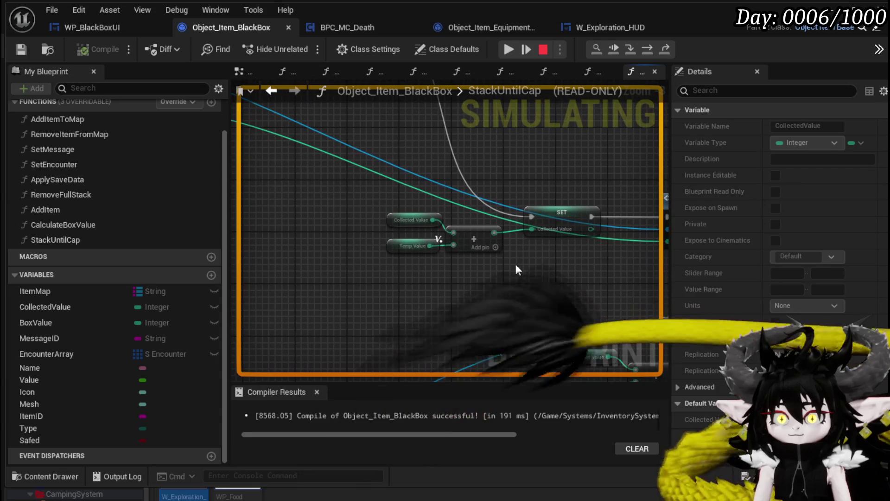
{"action": "mouse_move", "coordinate": [394, 220]}
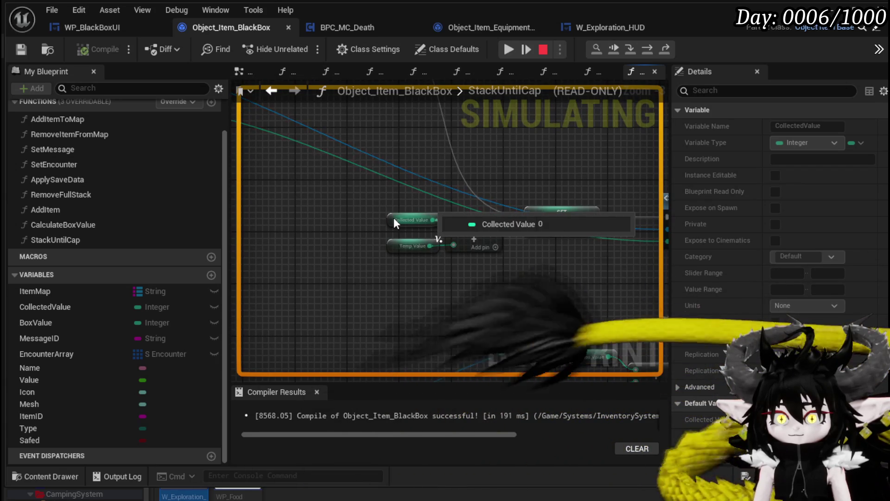
{"action": "scroll", "coordinate": [327, 206], "scroll_direction": "down", "scroll_amount": 3}
{"action": "scroll", "coordinate": [459, 258], "scroll_direction": "up", "scroll_amount": 3}
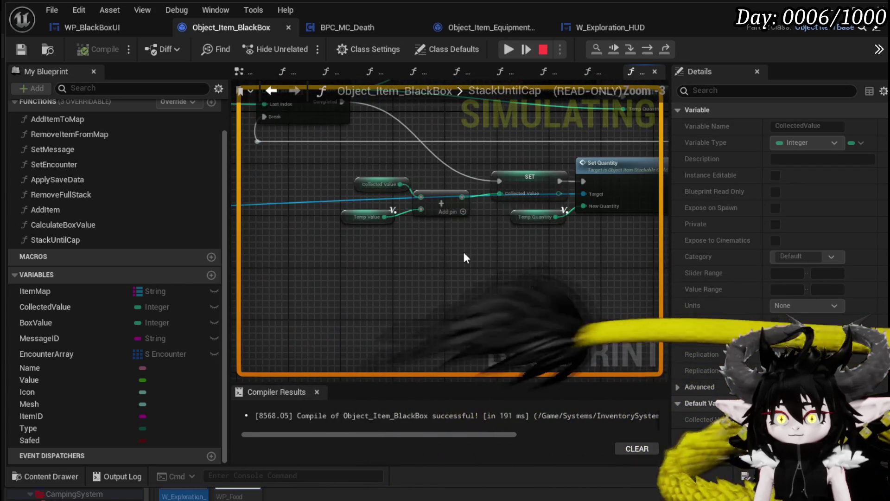
{"action": "mouse_move", "coordinate": [466, 258]}
{"action": "left_mouse_down"}
{"action": "mouse_move", "coordinate": [398, 318]}
{"action": "mouse_move", "coordinate": [402, 346]}
{"action": "mouse_move", "coordinate": [311, 313]}
{"action": "left_mouse_up"}
{"action": "scroll", "coordinate": [421, 198], "scroll_direction": "down", "scroll_amount": 3}
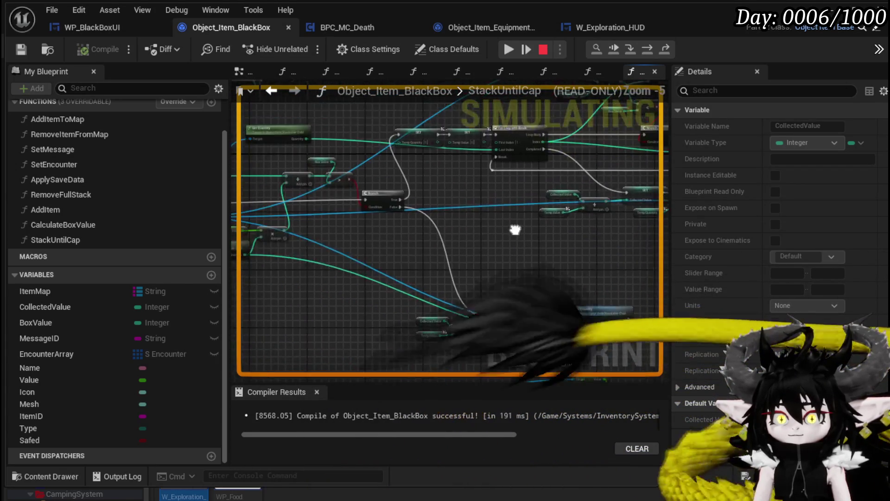
{"action": "scroll", "coordinate": [510, 199], "scroll_direction": "up", "scroll_amount": 3}
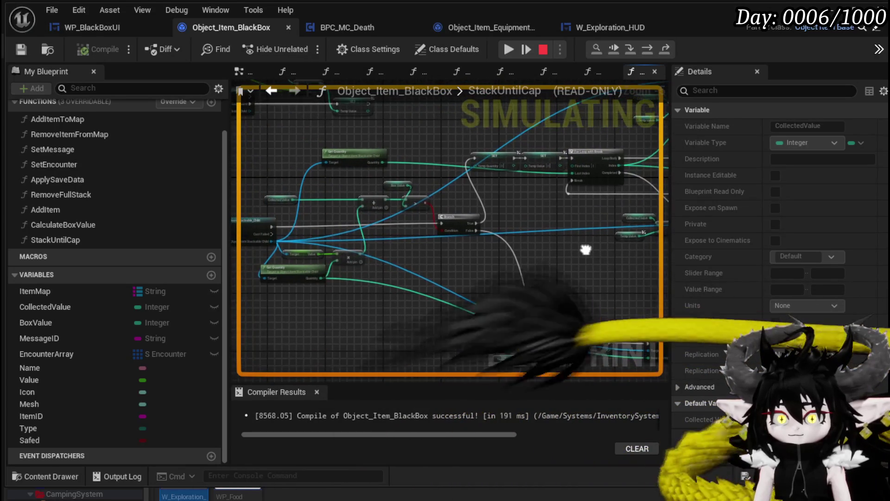
{"action": "scroll", "coordinate": [517, 191], "scroll_direction": "down", "scroll_amount": 1}
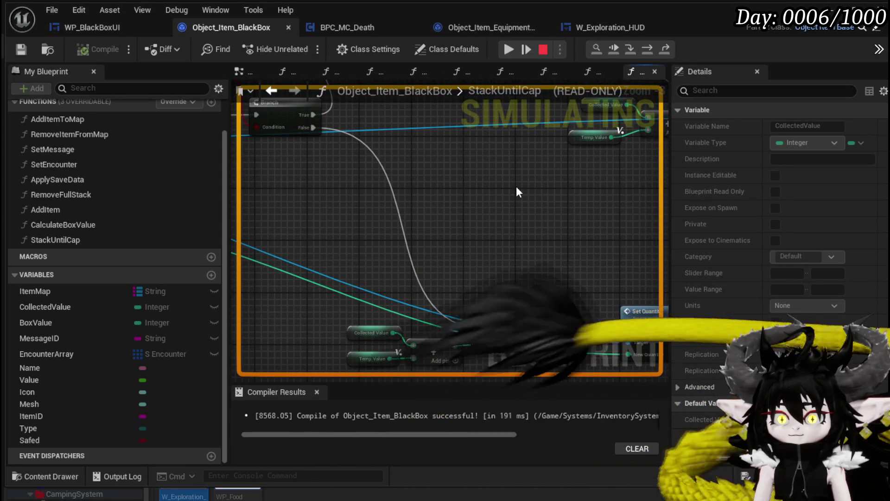
{"action": "mouse_move", "coordinate": [516, 191]}
{"action": "left_mouse_down"}
{"action": "mouse_move", "coordinate": [342, 361]}
{"action": "mouse_move", "coordinate": [632, 318]}
{"action": "mouse_move", "coordinate": [519, 233]}
{"action": "mouse_move", "coordinate": [571, 222]}
{"action": "left_mouse_up"}
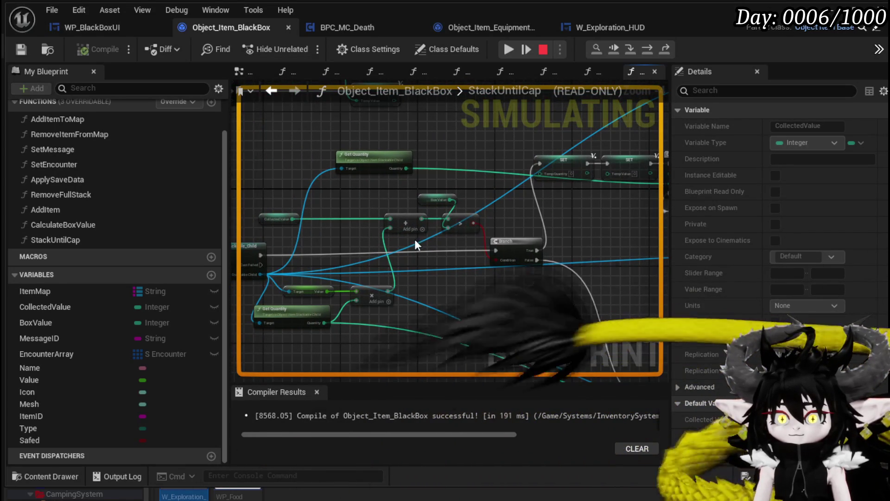
{"action": "left_click_drag", "start_coordinate": [354, 194], "coordinate": [518, 211]}
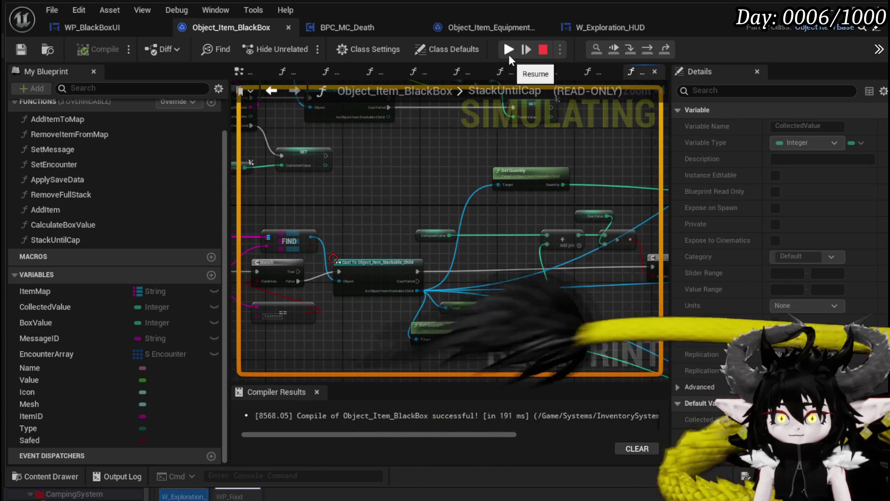
- Resume the paused test, close the Black Box screen at 3,008/2,000, and stop playing
{"action": "left_click", "coordinate": [508, 55]}
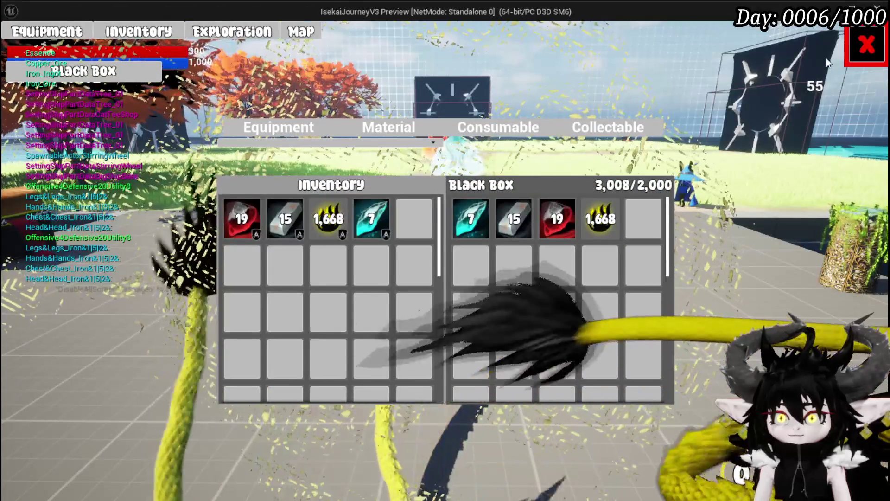
{"action": "left_click", "coordinate": [865, 45]}
{"action": "key", "text": "Escape"}
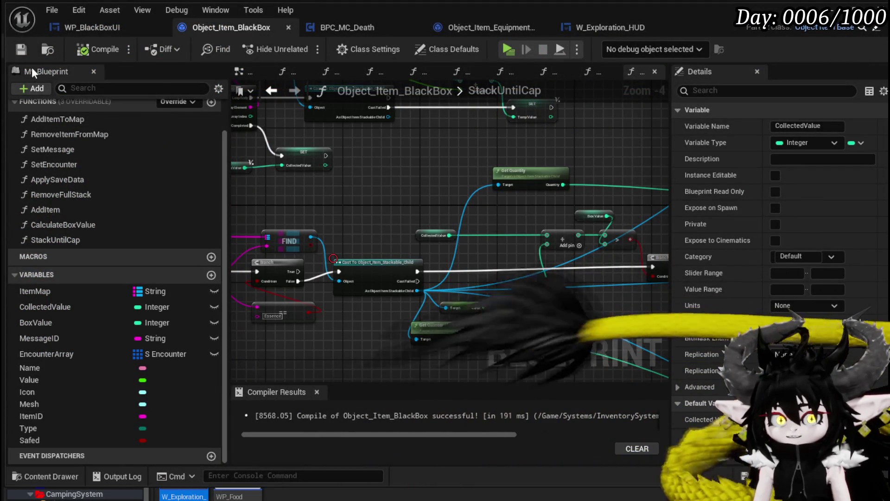
{"action": "left_click_drag", "start_coordinate": [463, 232], "coordinate": [511, 283]}
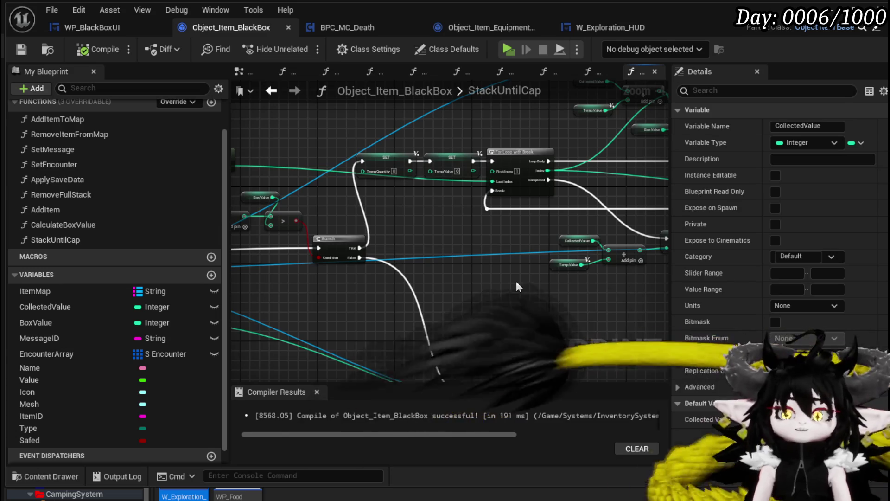
- Inspect the Temp Value and SET nodes, then nudge the Item Map getter up and left
{"action": "scroll", "coordinate": [516, 281], "scroll_direction": "down", "scroll_amount": 2}
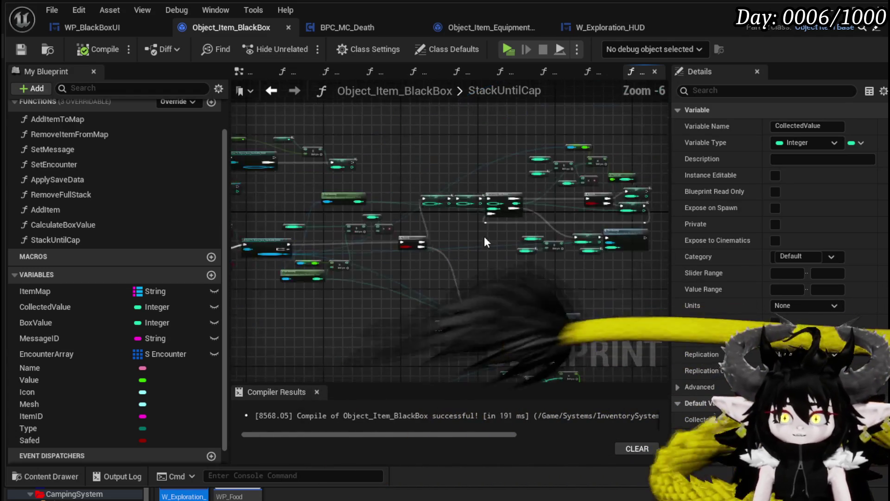
{"action": "mouse_move", "coordinate": [484, 236]}
{"action": "left_mouse_down"}
{"action": "mouse_move", "coordinate": [444, 237]}
{"action": "mouse_move", "coordinate": [406, 285]}
{"action": "mouse_move", "coordinate": [422, 311]}
{"action": "mouse_move", "coordinate": [312, 295]}
{"action": "mouse_move", "coordinate": [456, 265]}
{"action": "mouse_move", "coordinate": [515, 288]}
{"action": "left_mouse_up"}
{"action": "scroll", "coordinate": [406, 285], "scroll_direction": "up", "scroll_amount": 2}
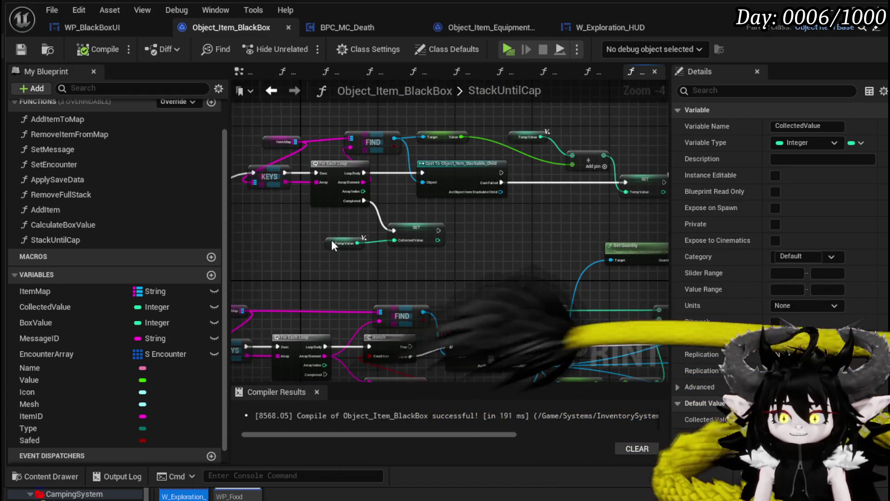
{"action": "left_click", "coordinate": [332, 240]}
{"action": "scroll", "coordinate": [399, 257], "scroll_direction": "up", "scroll_amount": 3}
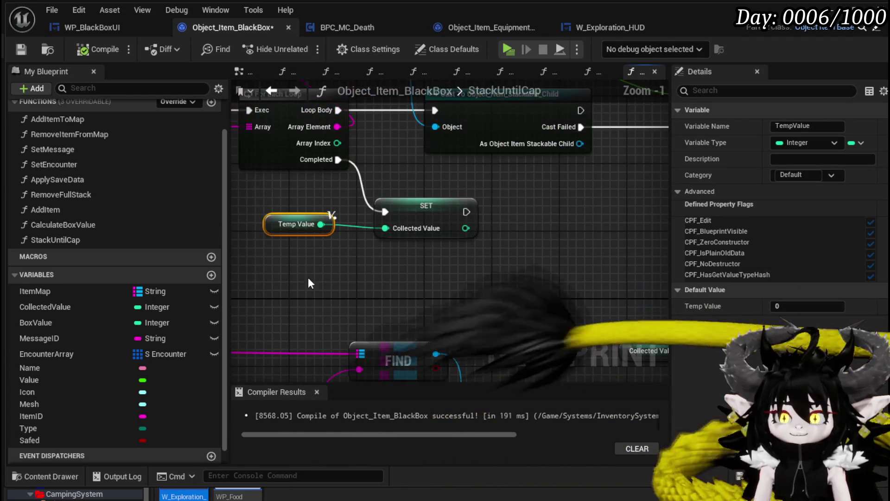
{"action": "left_click_drag", "start_coordinate": [465, 201], "coordinate": [533, 216]}
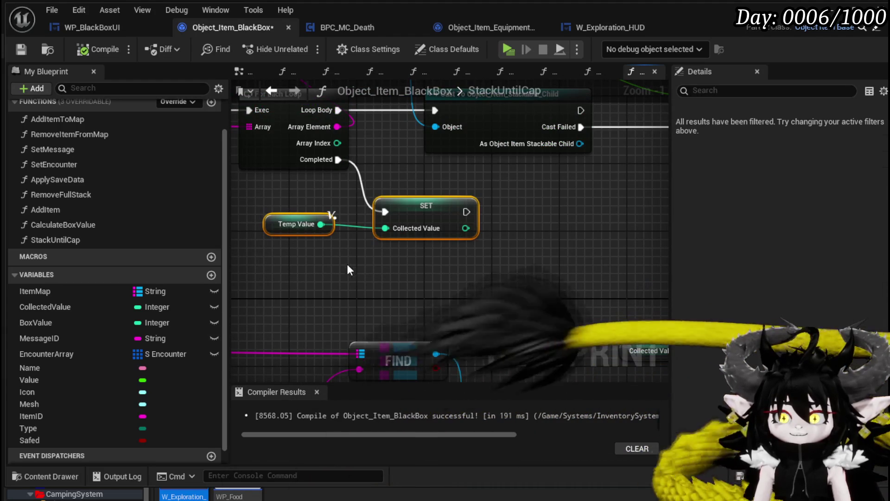
{"action": "scroll", "coordinate": [487, 222], "scroll_direction": "down", "scroll_amount": 1}
{"action": "mouse_move", "coordinate": [338, 317]}
{"action": "left_mouse_down"}
{"action": "mouse_move", "coordinate": [278, 307]}
{"action": "mouse_move", "coordinate": [582, 278]}
{"action": "left_mouse_up"}
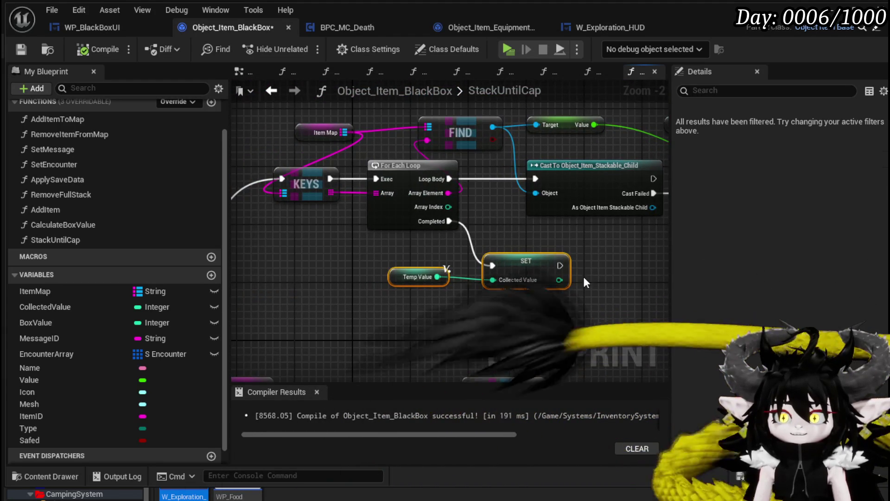
{"action": "mouse_move", "coordinate": [301, 139]}
{"action": "left_mouse_down"}
{"action": "mouse_move", "coordinate": [266, 127]}
{"action": "mouse_move", "coordinate": [249, 131]}
{"action": "left_mouse_up"}
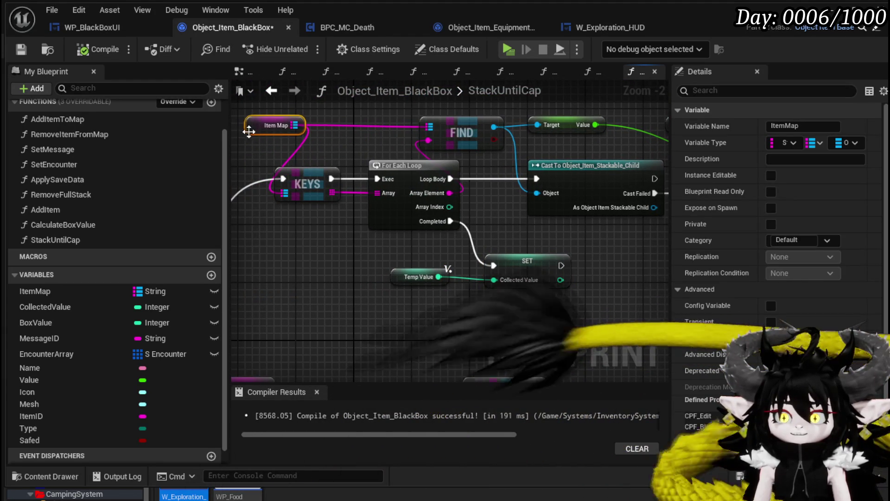
- Survey the SET Collected Value, loop, FIND, Branch and Set Quantity nodes across the graph
{"action": "left_click", "coordinate": [519, 261]}
{"action": "left_click_drag", "start_coordinate": [519, 261], "coordinate": [273, 286]}
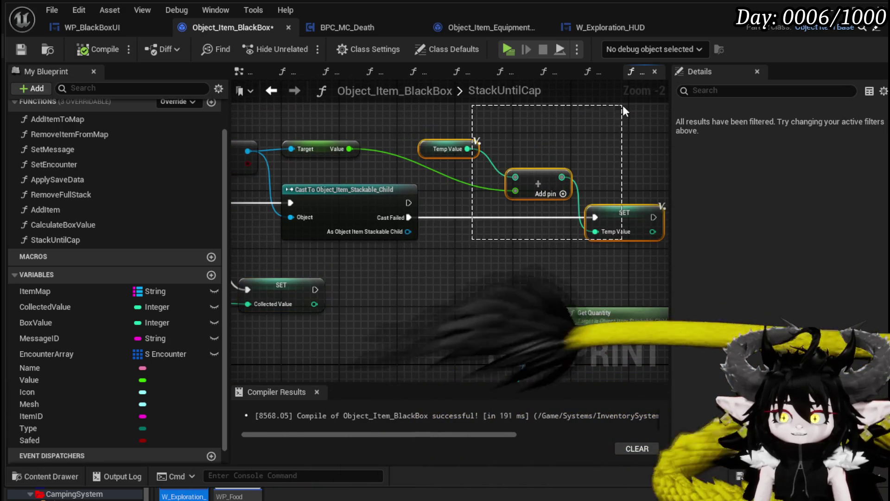
{"action": "left_click_drag", "start_coordinate": [624, 111], "coordinate": [626, 120]}
{"action": "scroll", "coordinate": [636, 159], "scroll_direction": "down", "scroll_amount": 1}
{"action": "mouse_move", "coordinate": [636, 159]}
{"action": "left_mouse_down"}
{"action": "mouse_move", "coordinate": [521, 226]}
{"action": "mouse_move", "coordinate": [285, 193]}
{"action": "mouse_move", "coordinate": [495, 162]}
{"action": "left_mouse_up"}
{"action": "mouse_move", "coordinate": [426, 155]}
{"action": "left_mouse_down"}
{"action": "mouse_move", "coordinate": [415, 102]}
{"action": "mouse_move", "coordinate": [368, 272]}
{"action": "mouse_move", "coordinate": [537, 258]}
{"action": "mouse_move", "coordinate": [367, 257]}
{"action": "left_mouse_up"}
{"action": "mouse_move", "coordinate": [507, 166]}
{"action": "left_mouse_down"}
{"action": "mouse_move", "coordinate": [434, 165]}
{"action": "mouse_move", "coordinate": [192, 200]}
{"action": "left_mouse_up"}
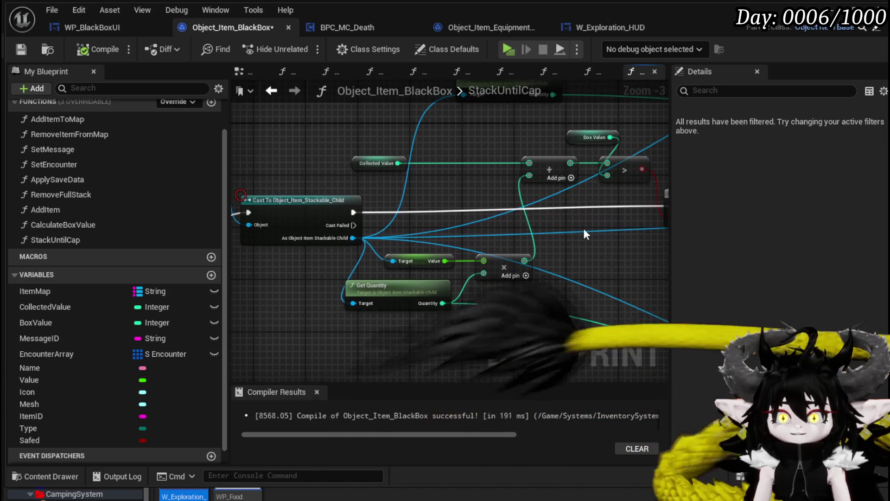
{"action": "left_click_drag", "start_coordinate": [584, 228], "coordinate": [474, 240]}
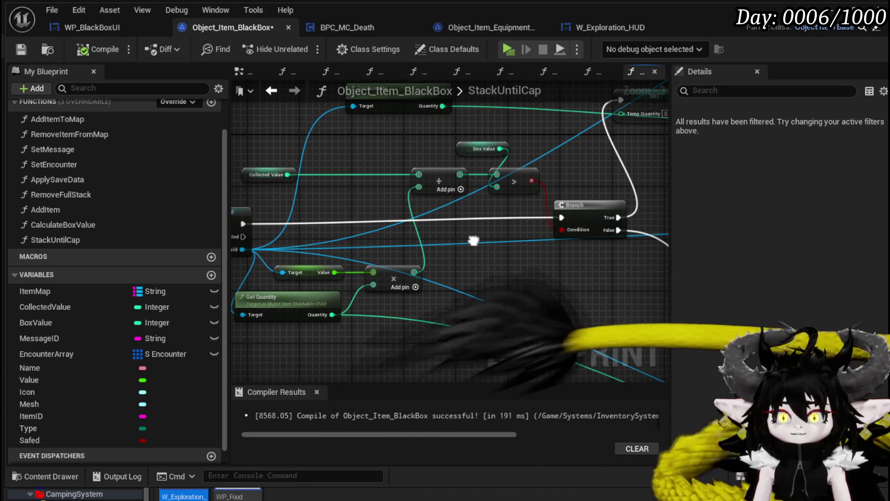
{"action": "mouse_move", "coordinate": [362, 173]}
{"action": "left_mouse_down"}
{"action": "mouse_move", "coordinate": [563, 211]}
{"action": "mouse_move", "coordinate": [245, 235]}
{"action": "left_mouse_up"}
{"action": "mouse_move", "coordinate": [503, 226]}
{"action": "left_mouse_down"}
{"action": "mouse_move", "coordinate": [447, 175]}
{"action": "mouse_move", "coordinate": [418, 179]}
{"action": "left_mouse_up"}
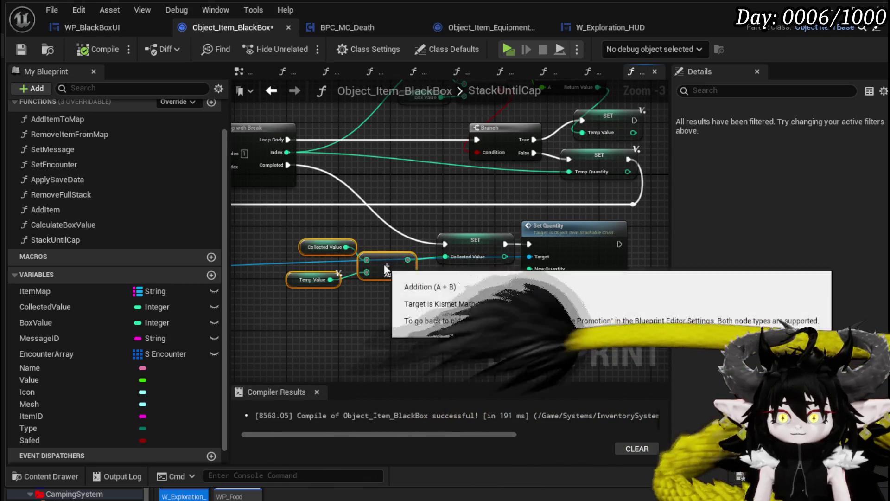
- Move the Collected Value plus Temp Value addition nodes beside SET Collected Value
{"action": "mouse_move", "coordinate": [381, 268]}
{"action": "left_mouse_down"}
{"action": "mouse_move", "coordinate": [390, 304]}
{"action": "mouse_move", "coordinate": [473, 320]}
{"action": "mouse_move", "coordinate": [324, 224]}
{"action": "mouse_move", "coordinate": [573, 232]}
{"action": "left_mouse_up"}
{"action": "scroll", "coordinate": [472, 319], "scroll_direction": "down", "scroll_amount": 1}
{"action": "scroll", "coordinate": [414, 306], "scroll_direction": "up", "scroll_amount": 3}
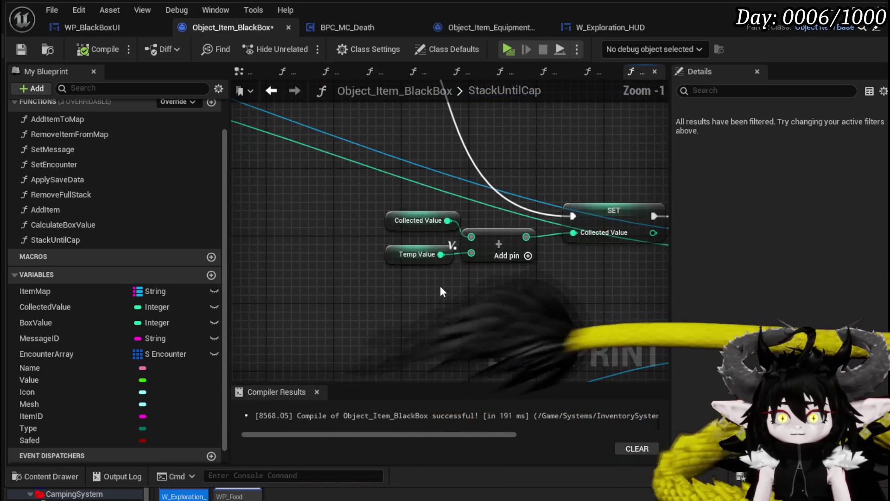
{"action": "left_click_drag", "start_coordinate": [440, 286], "coordinate": [304, 309]}
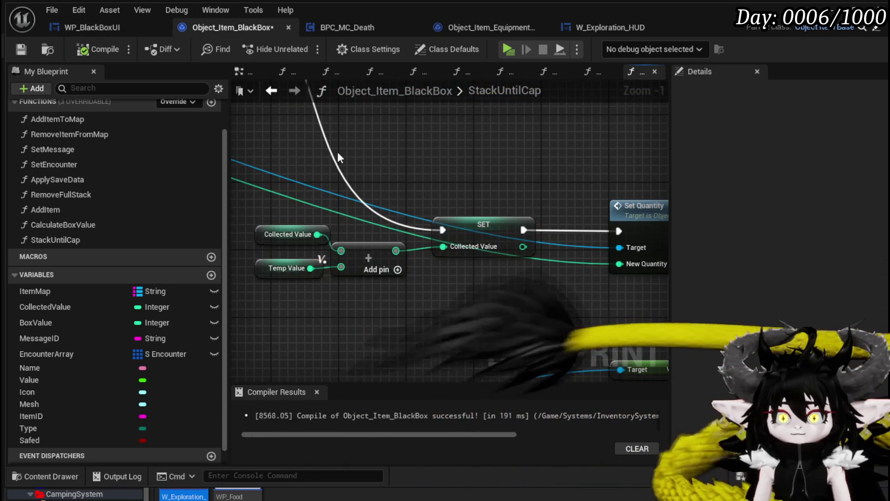
{"action": "scroll", "coordinate": [337, 157], "scroll_direction": "down", "scroll_amount": 3}
- Review the Branch, Get Quantity addition and compare nodes that drive the Branch
{"action": "mouse_move", "coordinate": [337, 158]}
{"action": "left_mouse_down"}
{"action": "mouse_move", "coordinate": [594, 278]}
{"action": "mouse_move", "coordinate": [527, 260]}
{"action": "mouse_move", "coordinate": [463, 309]}
{"action": "mouse_move", "coordinate": [417, 260]}
{"action": "mouse_move", "coordinate": [370, 230]}
{"action": "mouse_move", "coordinate": [513, 297]}
{"action": "left_mouse_up"}
{"action": "scroll", "coordinate": [318, 314], "scroll_direction": "up", "scroll_amount": 2}
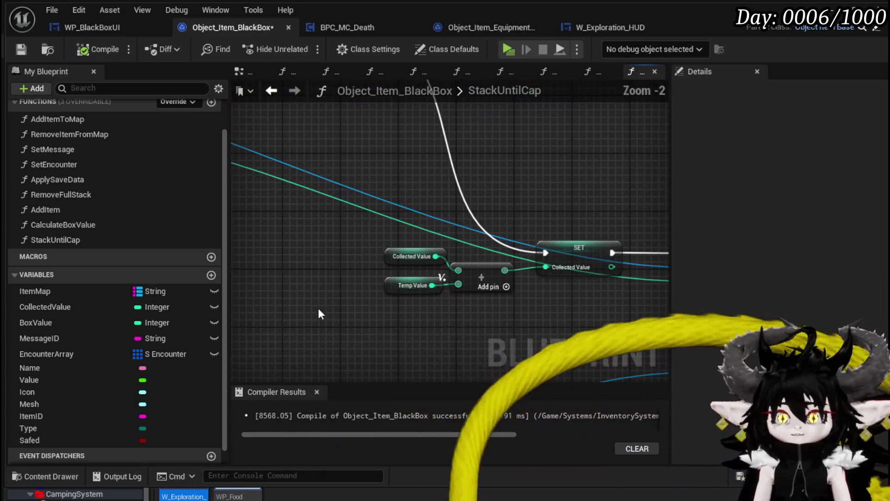
{"action": "left_click", "coordinate": [397, 294]}
{"action": "left_click_drag", "start_coordinate": [397, 304], "coordinate": [536, 457]}
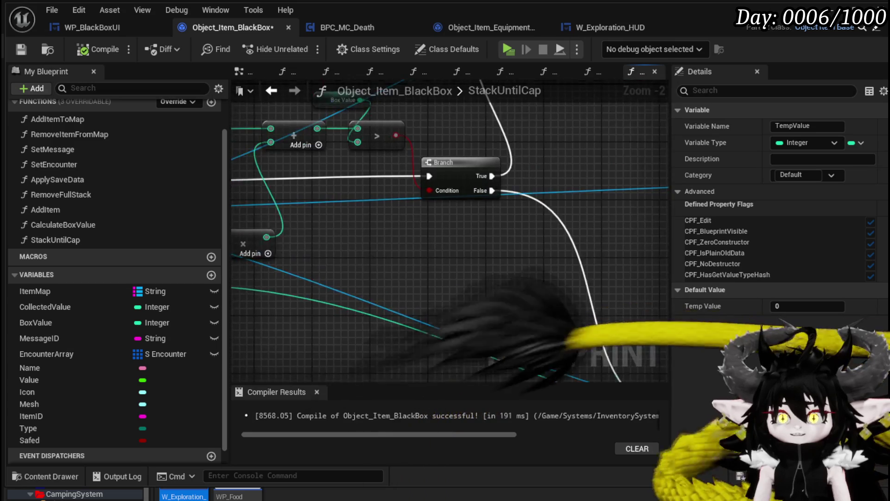
{"action": "scroll", "coordinate": [547, 274], "scroll_direction": "down", "scroll_amount": 2}
{"action": "scroll", "coordinate": [547, 274], "scroll_direction": "up", "scroll_amount": 2}
{"action": "mouse_move", "coordinate": [547, 274]}
{"action": "left_mouse_down"}
{"action": "mouse_move", "coordinate": [453, 254]}
{"action": "mouse_move", "coordinate": [548, 275]}
{"action": "mouse_move", "coordinate": [533, 264]}
{"action": "mouse_move", "coordinate": [456, 263]}
{"action": "left_mouse_up"}
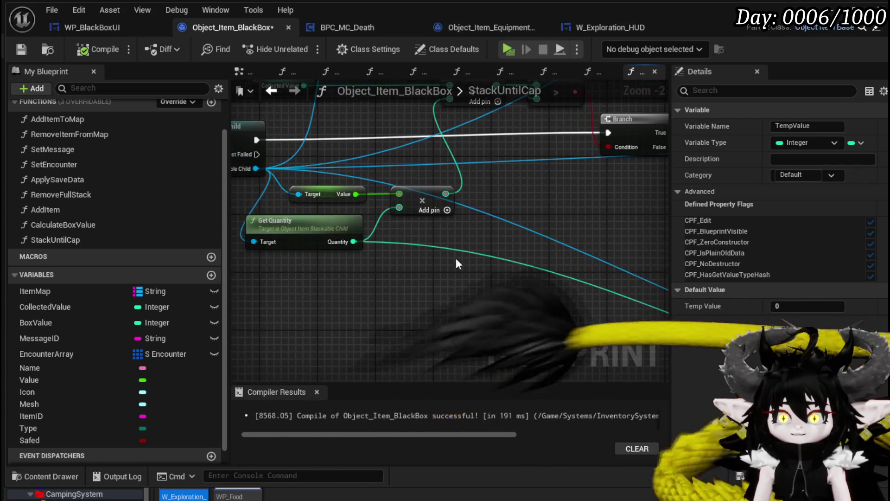
{"action": "left_click_drag", "start_coordinate": [437, 187], "coordinate": [421, 292]}
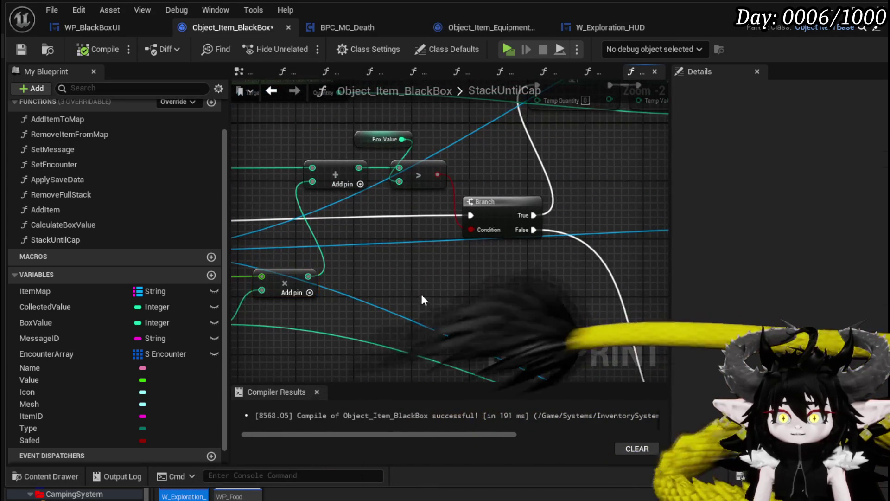
{"action": "left_click_drag", "start_coordinate": [307, 272], "coordinate": [291, 206]}
- Add a SET TempValue node, chain its exec wire and feed the Add result into it
{"action": "scroll", "coordinate": [136, 303], "scroll_direction": "down", "scroll_amount": 1}
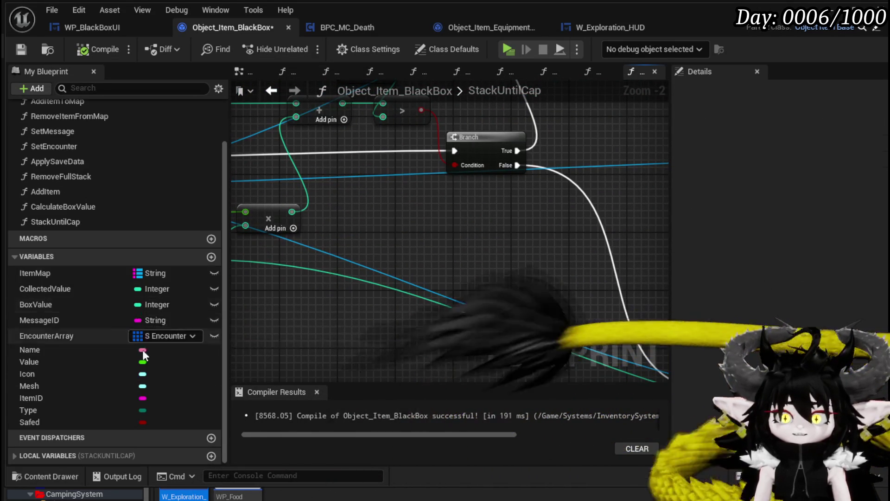
{"action": "scroll", "coordinate": [90, 444], "scroll_direction": "down", "scroll_amount": 2}
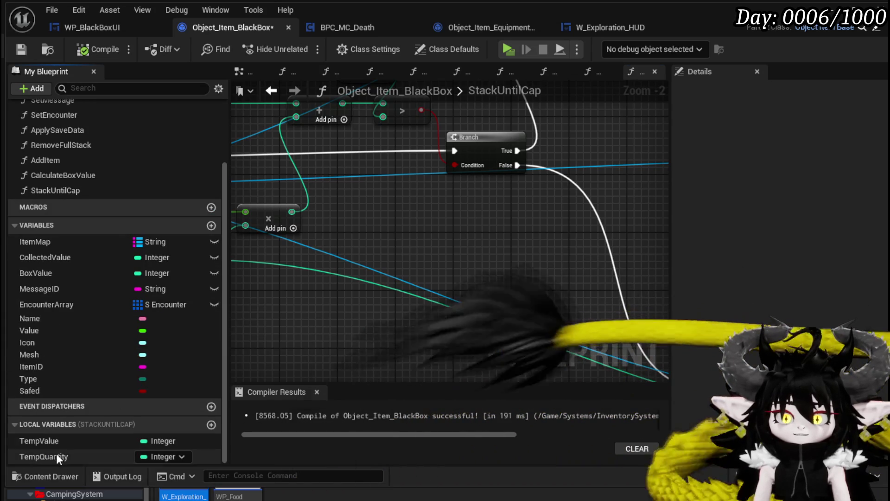
{"action": "mouse_move", "coordinate": [51, 442]}
{"action": "left_mouse_down"}
{"action": "mouse_move", "coordinate": [310, 387]}
{"action": "mouse_move", "coordinate": [579, 208]}
{"action": "mouse_move", "coordinate": [576, 217]}
{"action": "left_mouse_up"}
{"action": "left_click", "coordinate": [612, 244]}
{"action": "scroll", "coordinate": [577, 217], "scroll_direction": "down", "scroll_amount": 2}
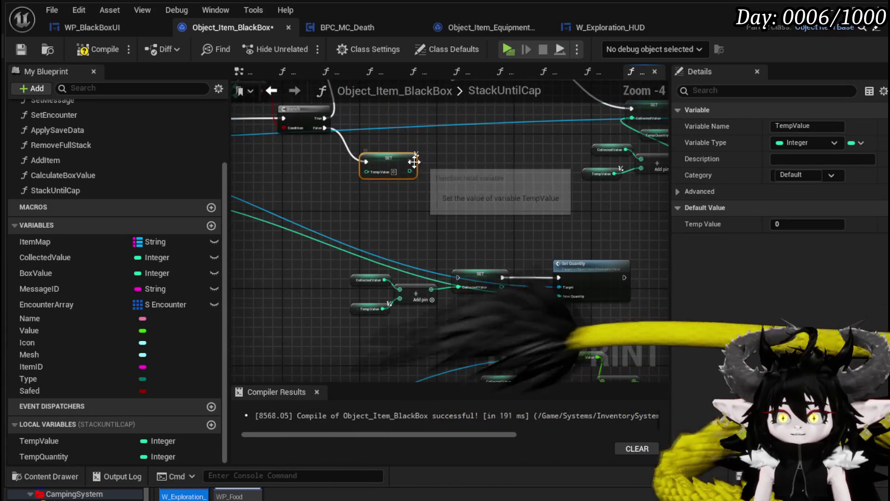
{"action": "left_click_drag", "start_coordinate": [452, 272], "coordinate": [457, 276]}
{"action": "scroll", "coordinate": [441, 218], "scroll_direction": "up", "scroll_amount": 1}
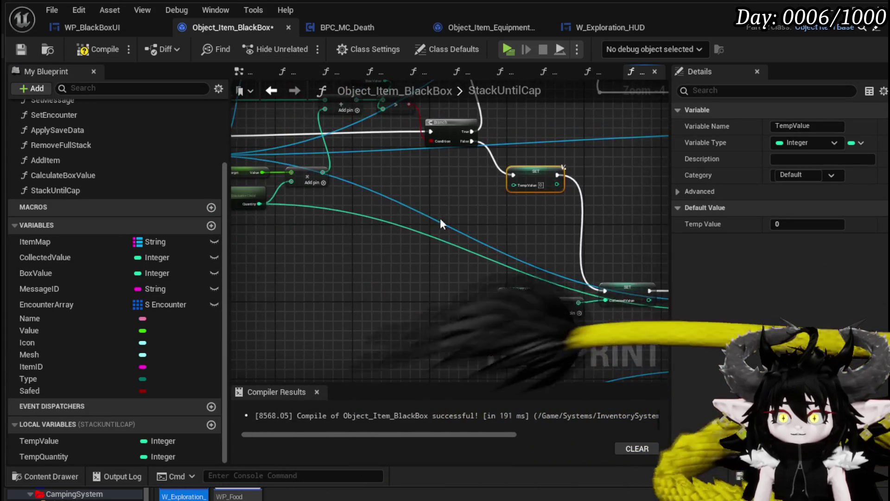
{"action": "left_click_drag", "start_coordinate": [321, 170], "coordinate": [571, 188]}
{"action": "left_click_drag", "start_coordinate": [598, 169], "coordinate": [593, 157]}
{"action": "left_click", "coordinate": [386, 201]}
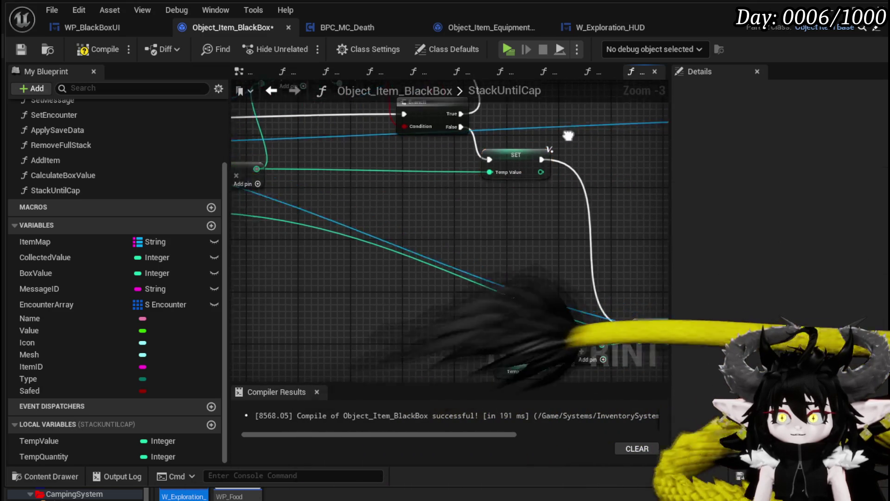
- Place SET TempValue just below the Branch and wire Branch False into it
{"action": "left_click_drag", "start_coordinate": [525, 170], "coordinate": [528, 172]}
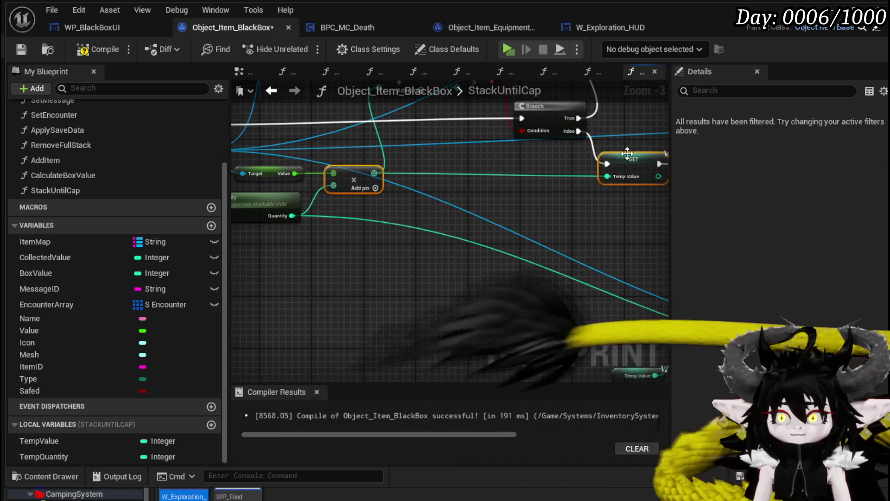
{"action": "scroll", "coordinate": [540, 264], "scroll_direction": "down", "scroll_amount": 1}
{"action": "mouse_move", "coordinate": [541, 264]}
{"action": "left_mouse_down"}
{"action": "mouse_move", "coordinate": [478, 253]}
{"action": "mouse_move", "coordinate": [434, 282]}
{"action": "mouse_move", "coordinate": [433, 246]}
{"action": "left_mouse_up"}
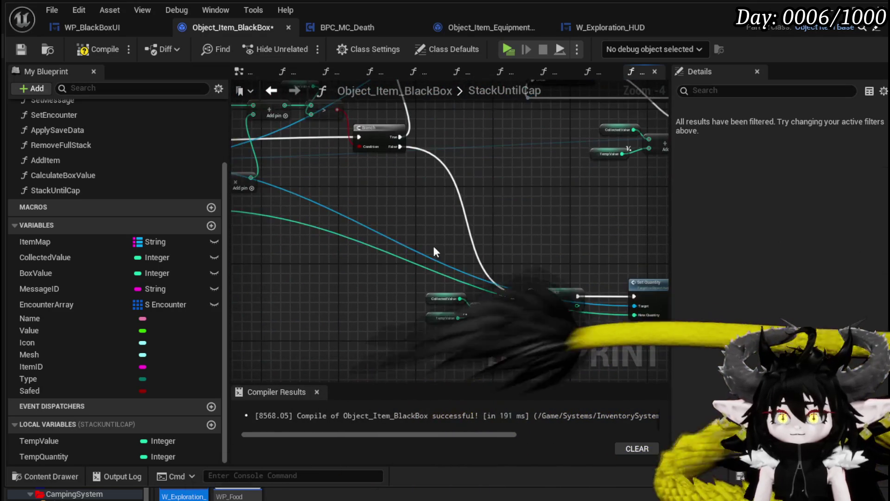
{"action": "left_click_drag", "start_coordinate": [358, 211], "coordinate": [418, 232]}
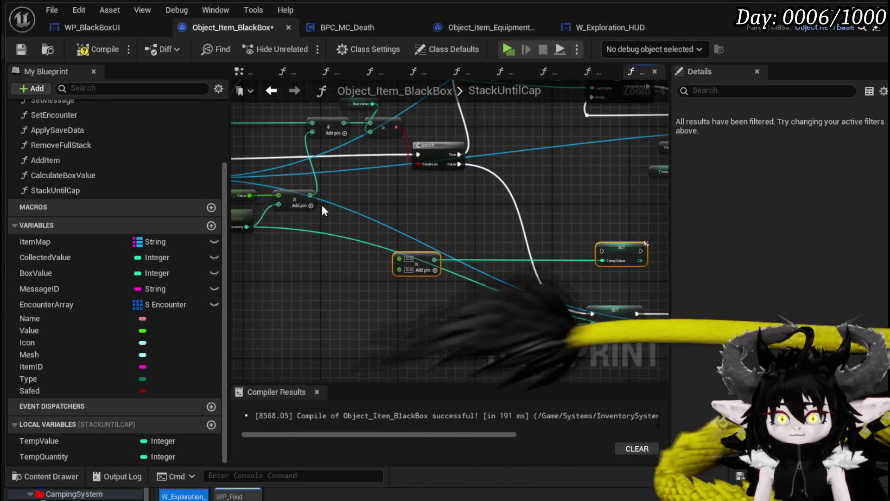
{"action": "scroll", "coordinate": [322, 210], "scroll_direction": "up", "scroll_amount": 1}
{"action": "scroll", "coordinate": [306, 191], "scroll_direction": "down", "scroll_amount": 1}
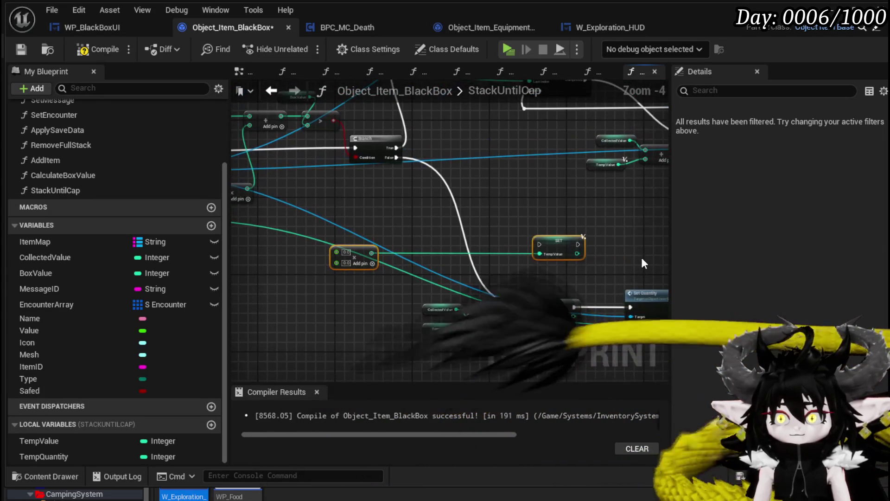
{"action": "left_click_drag", "start_coordinate": [546, 236], "coordinate": [465, 171]}
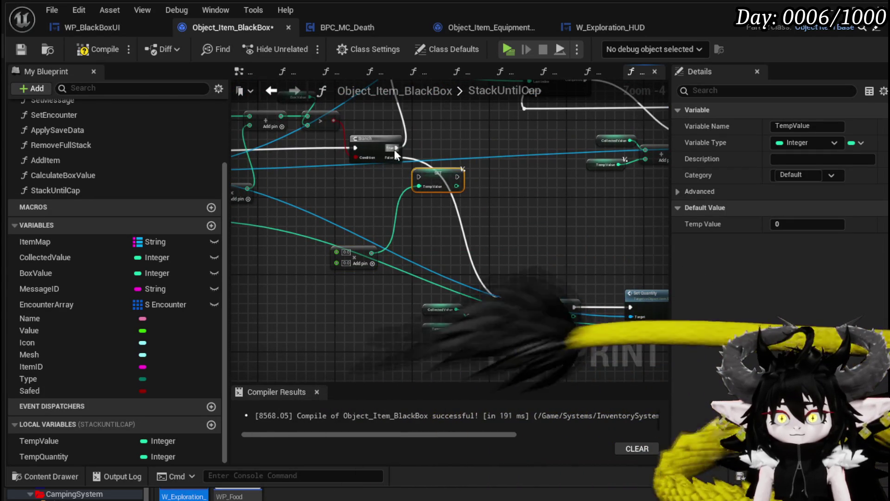
{"action": "mouse_move", "coordinate": [396, 156]}
{"action": "left_mouse_down"}
{"action": "mouse_move", "coordinate": [539, 314]}
{"action": "mouse_move", "coordinate": [532, 305]}
{"action": "left_mouse_up"}
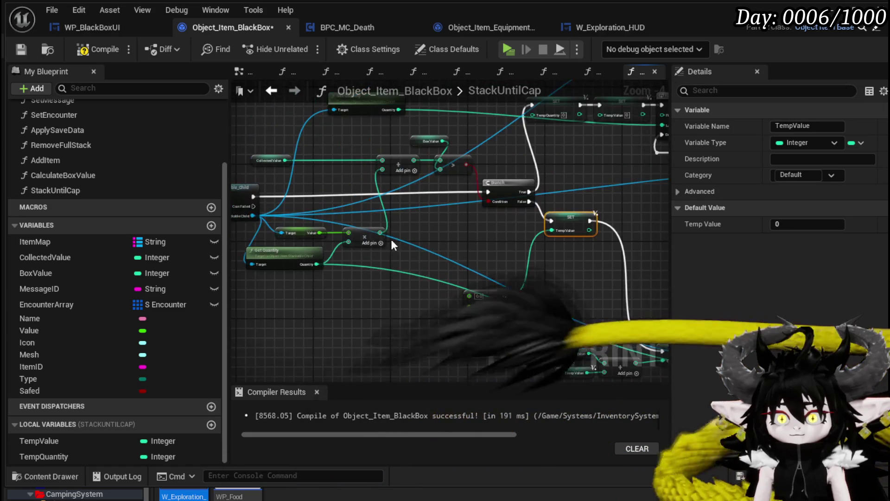
- Connect the multiply result to TempValue and launch a play-test
{"action": "left_click_drag", "start_coordinate": [381, 232], "coordinate": [560, 230]}
{"action": "left_click", "coordinate": [478, 297]}
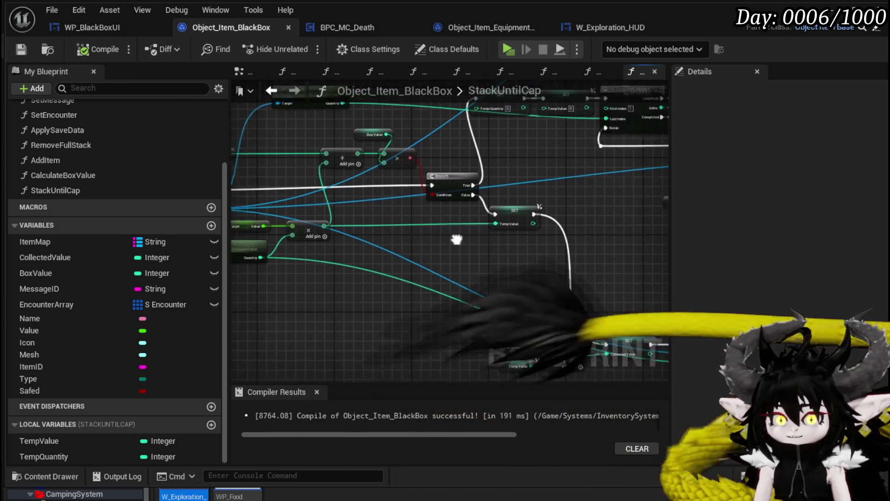
{"action": "scroll", "coordinate": [322, 204], "scroll_direction": "up", "scroll_amount": 2}
{"action": "mouse_move", "coordinate": [321, 204]}
{"action": "left_mouse_down"}
{"action": "mouse_move", "coordinate": [385, 283]}
{"action": "mouse_move", "coordinate": [428, 282]}
{"action": "left_mouse_up"}
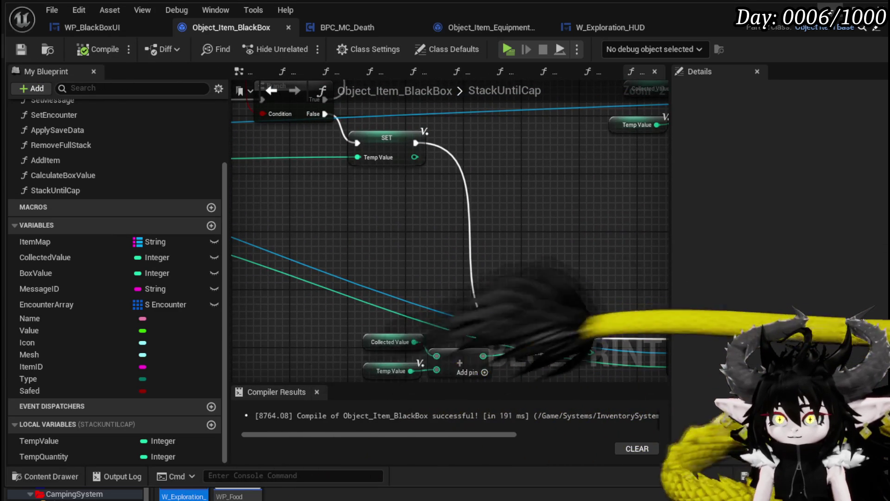
{"action": "key", "text": "alt+Tab"}
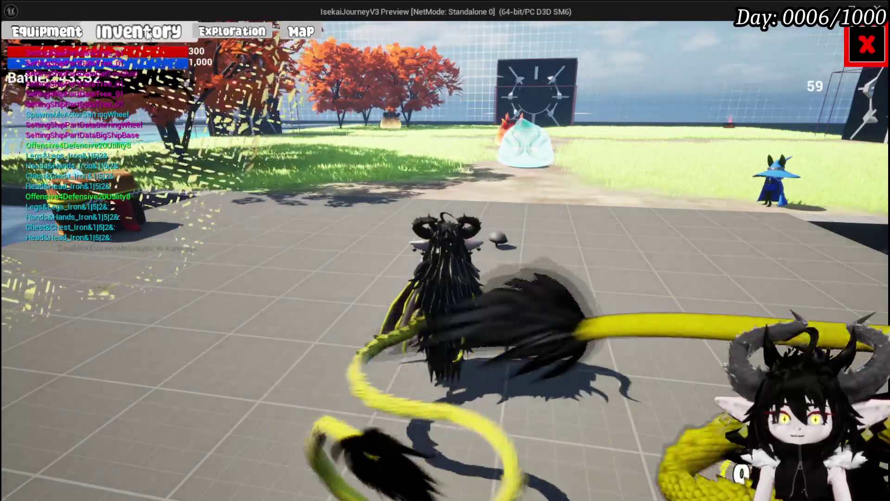
- In the inventory's Material items, move Iron Ore, Iron Ingot, Copper Ore and Essence into the Black Box
{"action": "left_click", "coordinate": [138, 31]}
{"action": "left_click", "coordinate": [397, 127]}
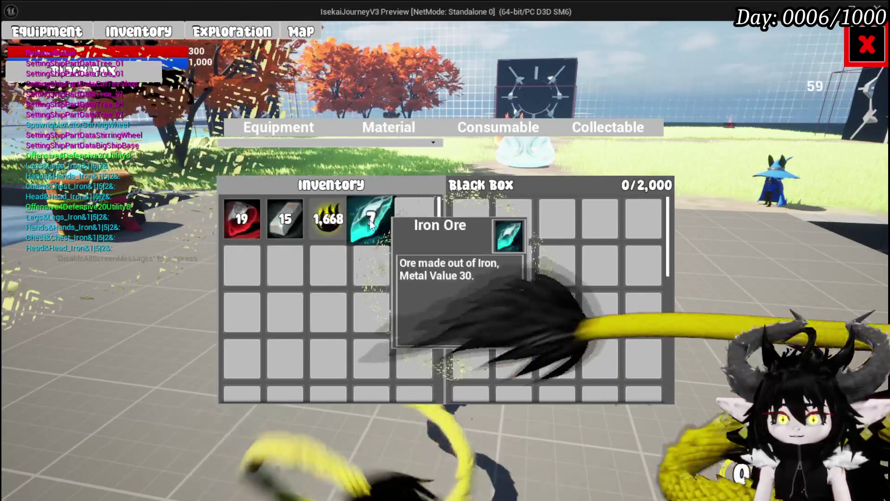
{"action": "left_click", "coordinate": [383, 218]}
{"action": "left_click", "coordinate": [280, 239]}
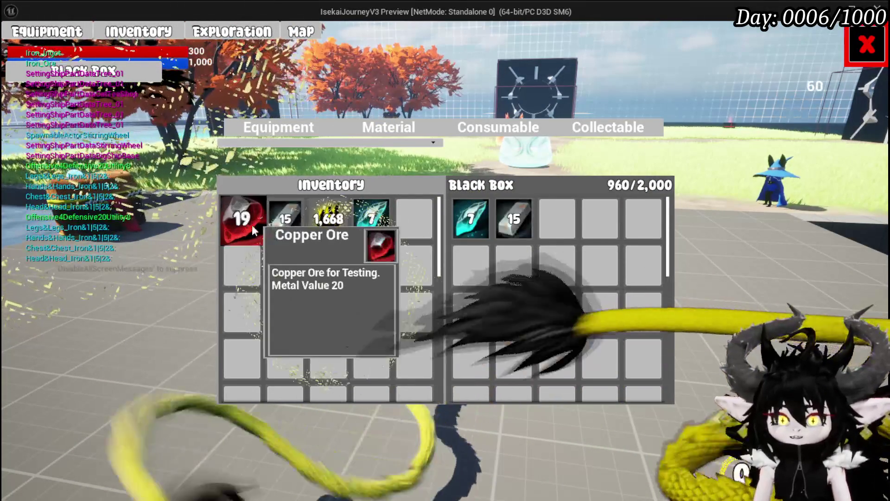
{"action": "left_click", "coordinate": [252, 224]}
{"action": "left_click", "coordinate": [329, 222]}
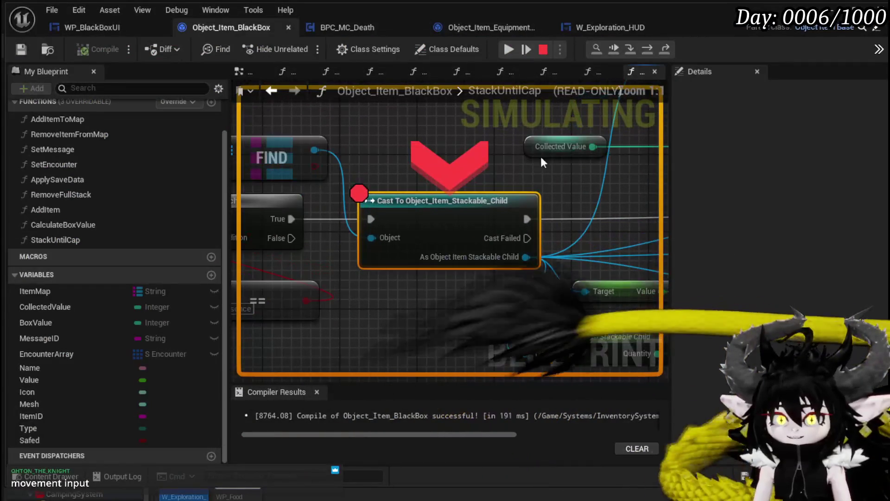
- Step to the Branch breakpoint and inspect the sum, comparison and Collected Value
{"action": "left_click", "coordinate": [646, 52]}
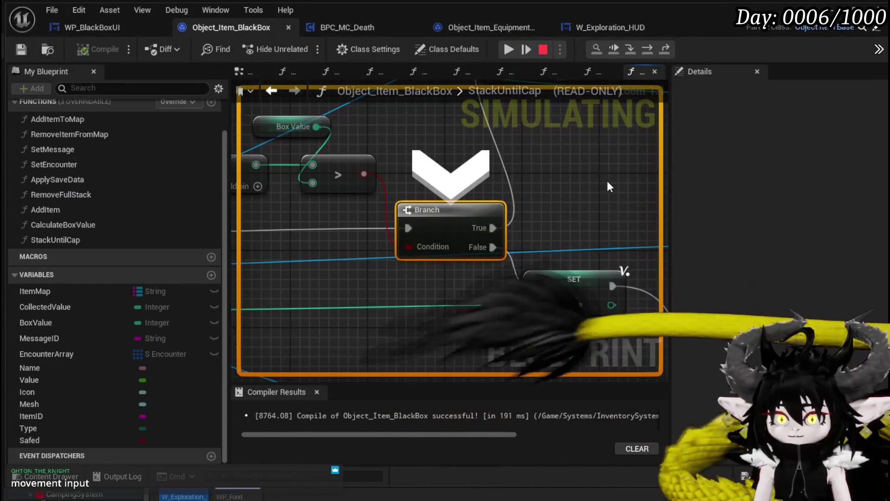
{"action": "mouse_move", "coordinate": [321, 134]}
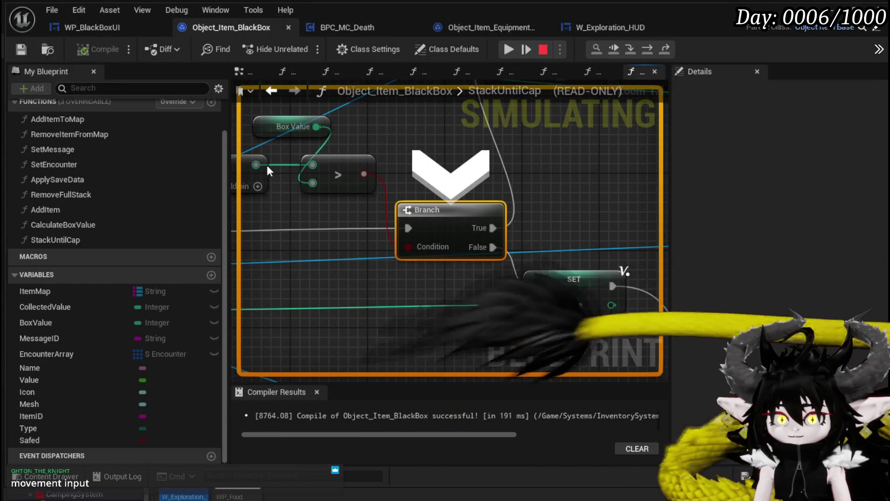
{"action": "left_click_drag", "start_coordinate": [266, 163], "coordinate": [467, 185]}
{"action": "mouse_move", "coordinate": [465, 187]}
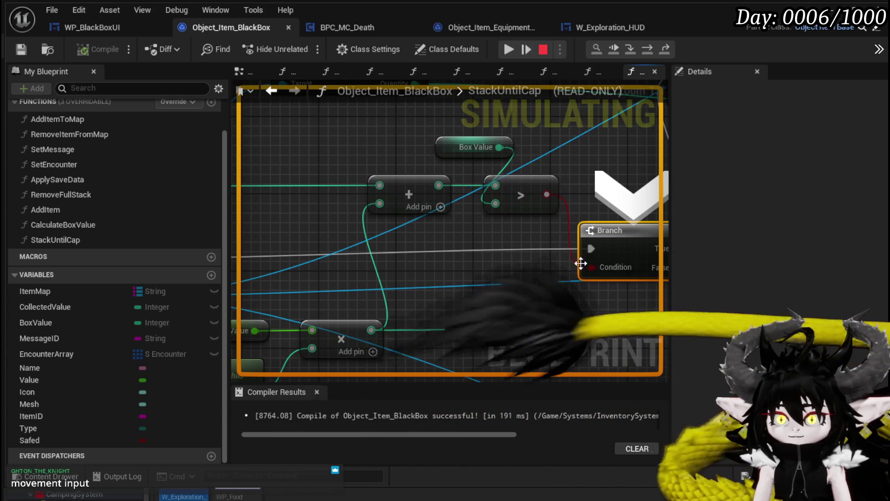
{"action": "mouse_move", "coordinate": [590, 267]}
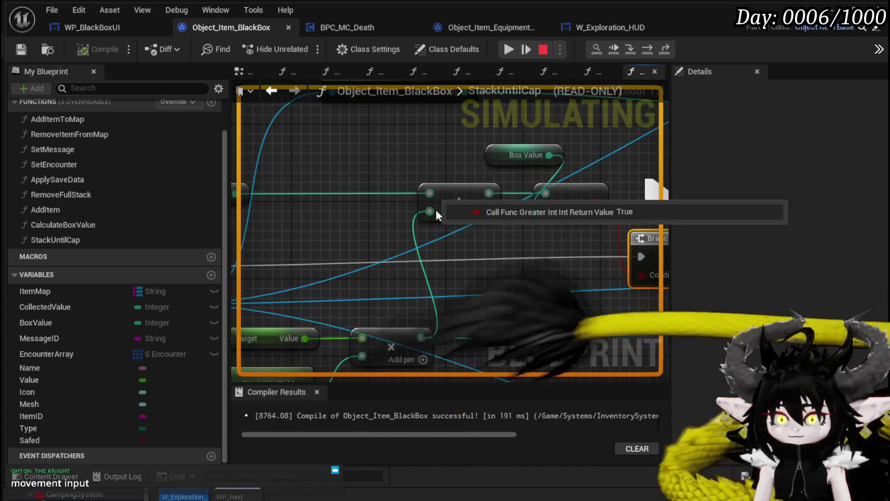
{"action": "left_click_drag", "start_coordinate": [436, 210], "coordinate": [506, 262]}
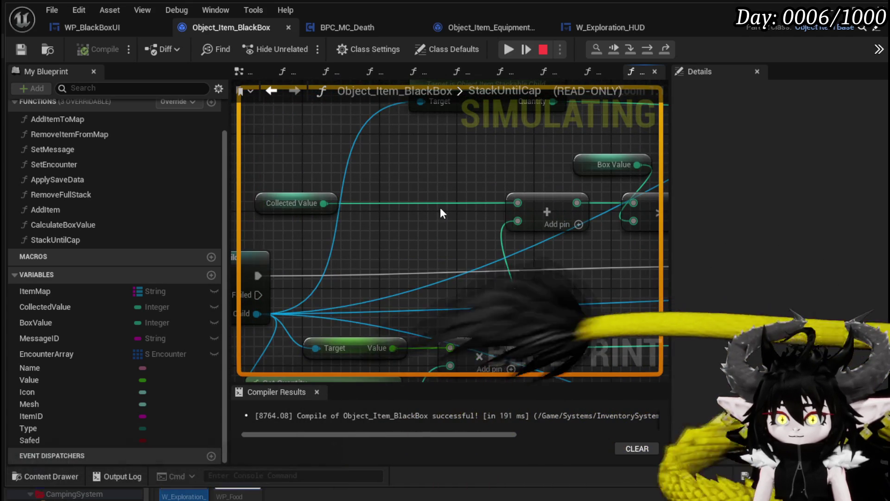
- Step through Temp Quantity, Temp Value and the loop, then resume the game
{"action": "key", "text": "F10"}
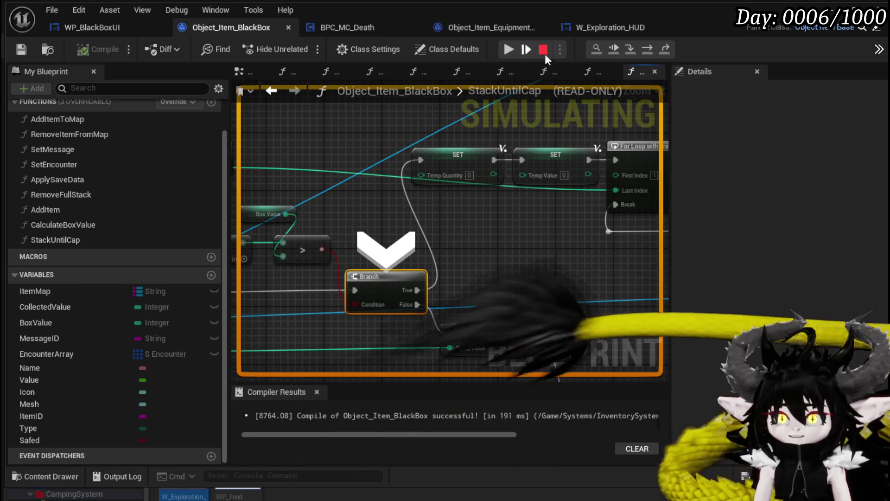
{"action": "left_click", "coordinate": [655, 50]}
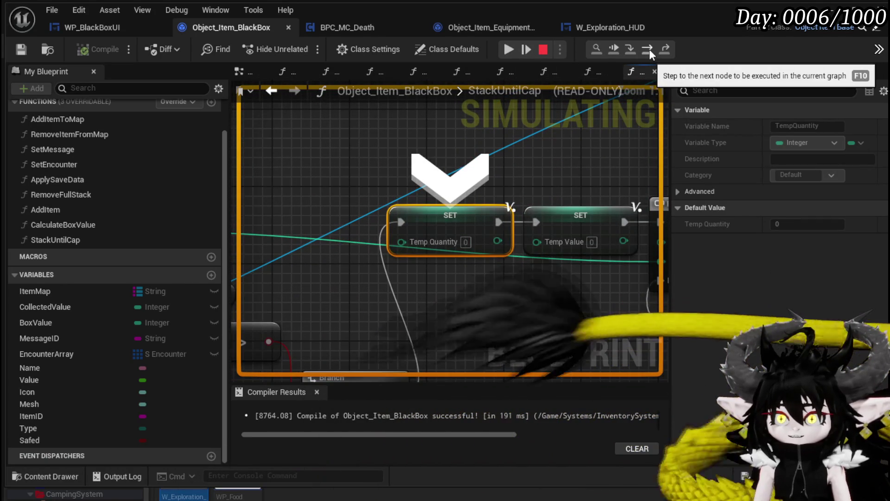
{"action": "left_click", "coordinate": [649, 49]}
{"action": "left_click", "coordinate": [649, 50]}
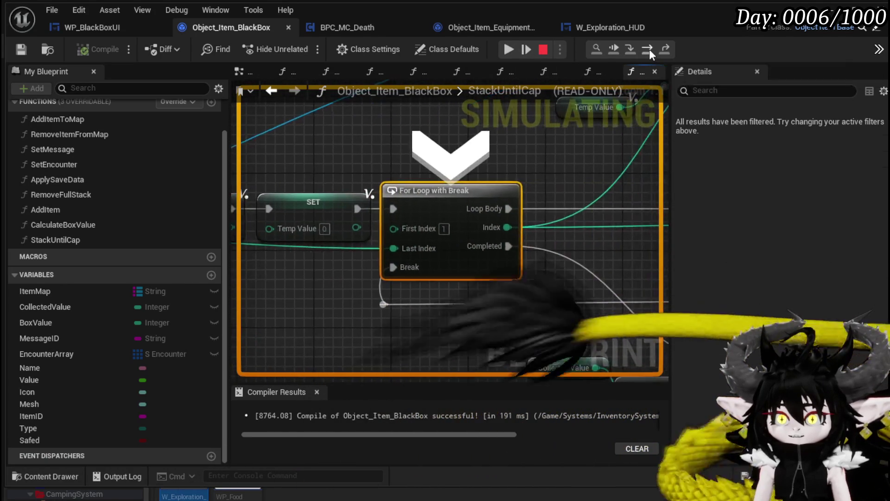
{"action": "left_click", "coordinate": [649, 49]}
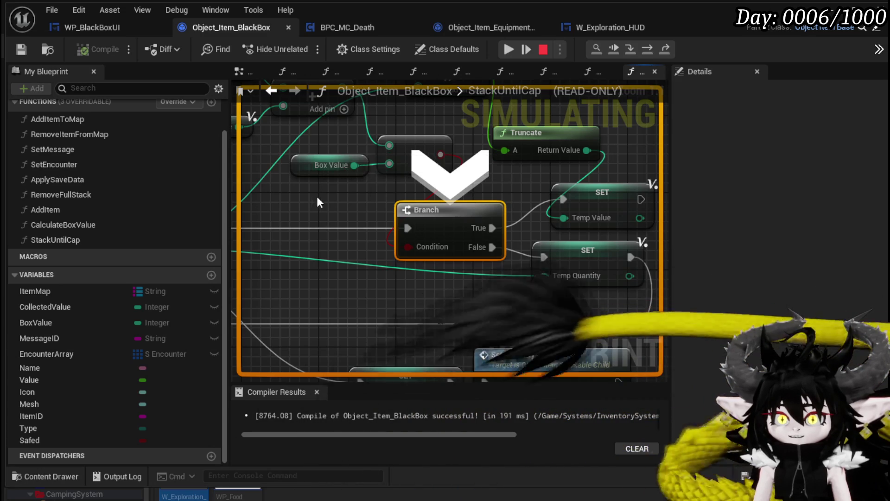
{"action": "left_click_drag", "start_coordinate": [316, 196], "coordinate": [416, 263]}
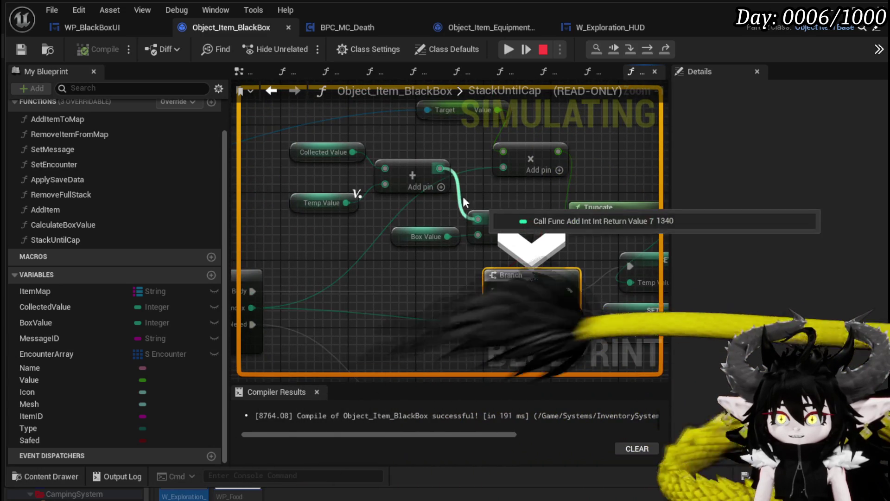
{"action": "left_click", "coordinate": [506, 51]}
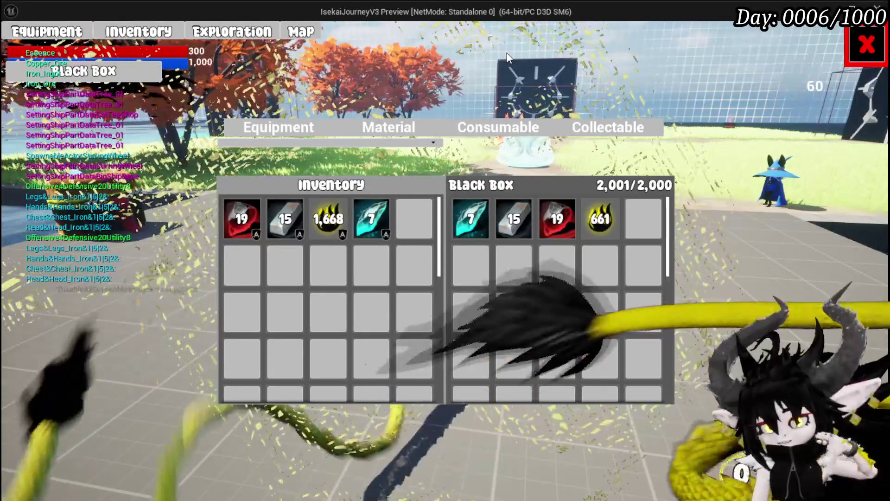
- Close the inventory, stop the play session and view the For Loop with Break
{"action": "left_click", "coordinate": [866, 45]}
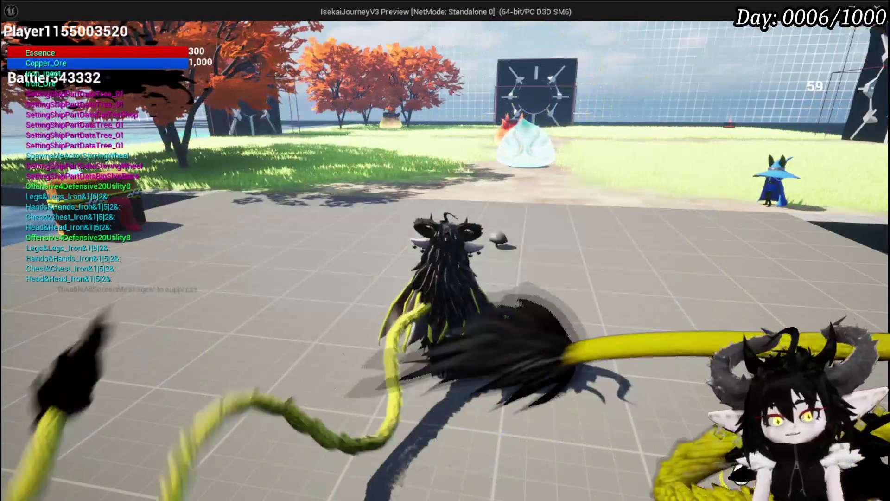
{"action": "key", "text": "Escape"}
{"action": "mouse_move", "coordinate": [278, 269]}
{"action": "left_mouse_down"}
{"action": "mouse_move", "coordinate": [602, 278]}
{"action": "mouse_move", "coordinate": [470, 277]}
{"action": "left_mouse_up"}
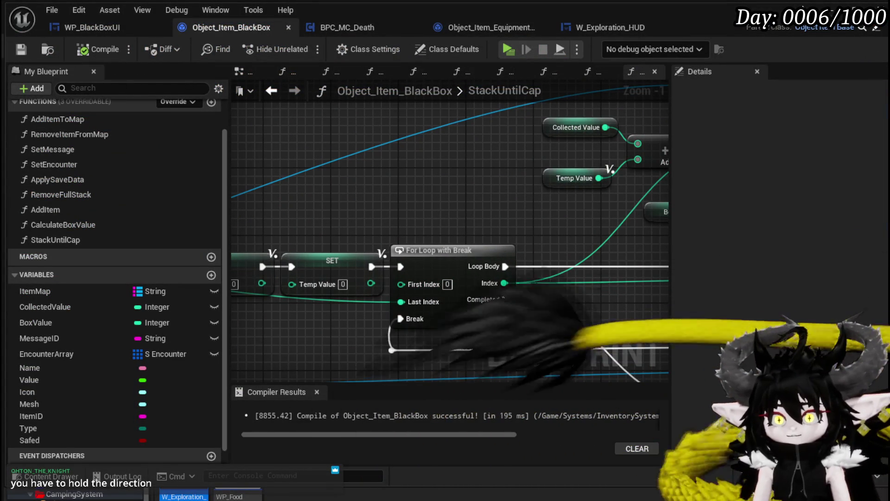
- Start another play-test and move the ores and ingot from Material into the Black Box
{"action": "key", "text": "alt+p"}
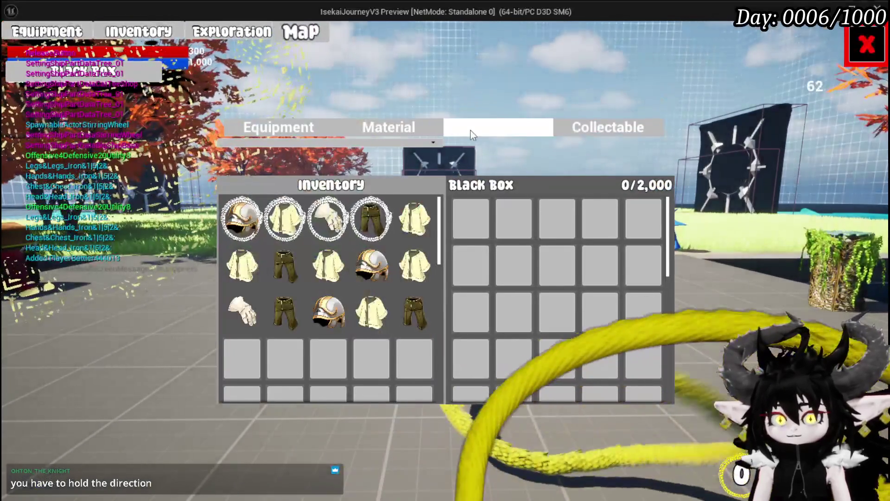
{"action": "left_click", "coordinate": [424, 134]}
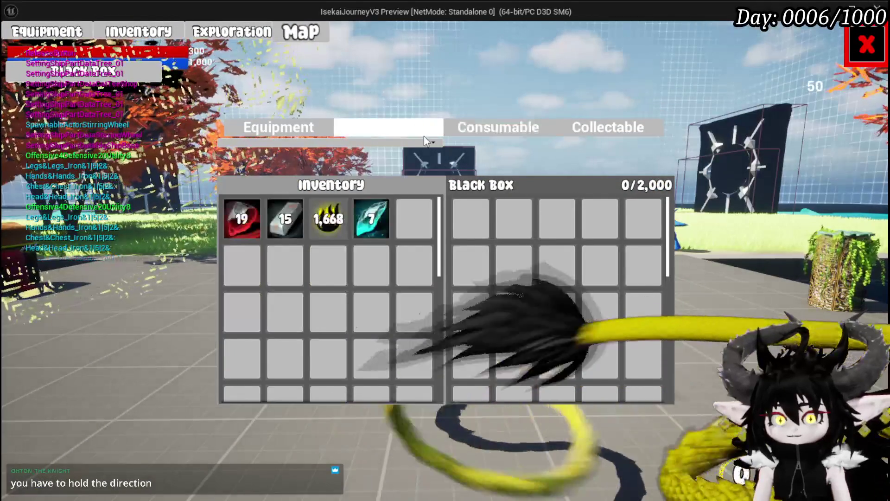
{"action": "left_click", "coordinate": [373, 221]}
{"action": "left_click", "coordinate": [272, 221]}
{"action": "left_click", "coordinate": [246, 220]}
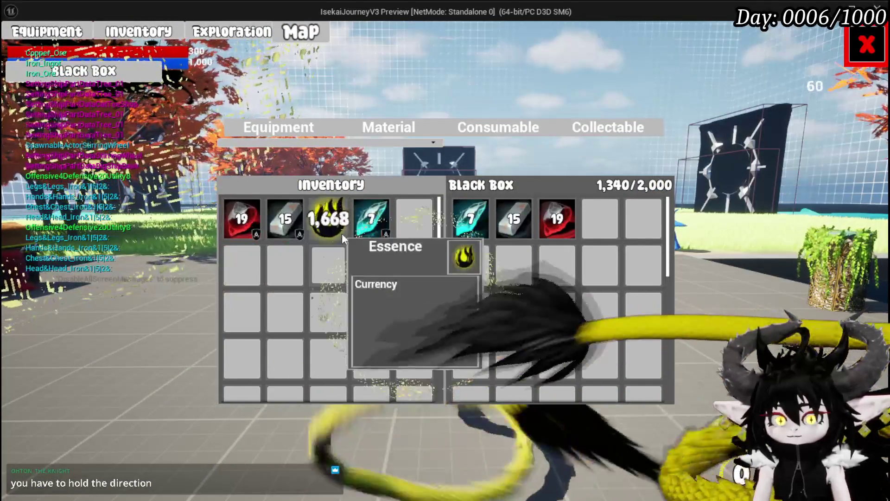
- Step the debugger three nodes to setting Temp Value, resume, and close the inventory
{"action": "key", "text": "alt+Tab"}
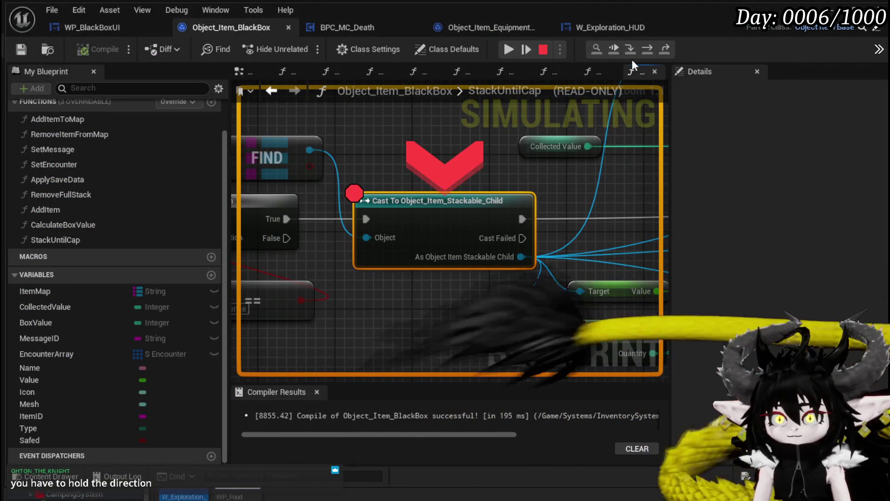
{"action": "left_click", "coordinate": [646, 53]}
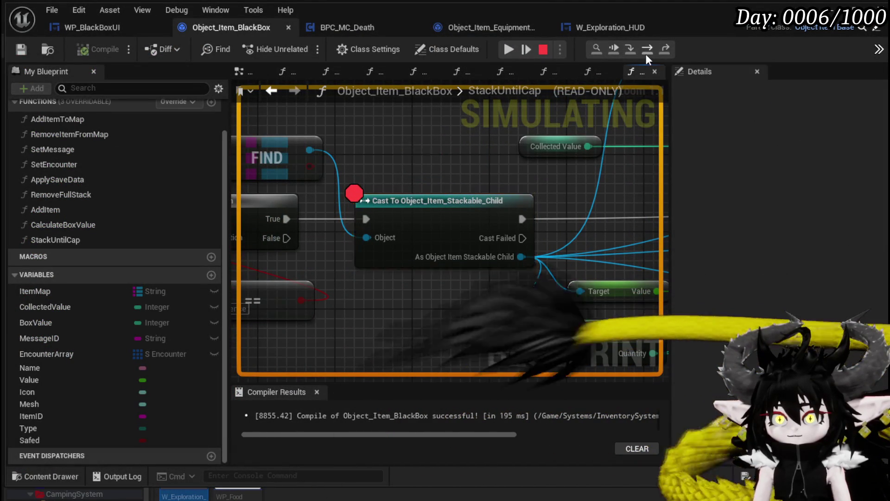
{"action": "left_click", "coordinate": [646, 54]}
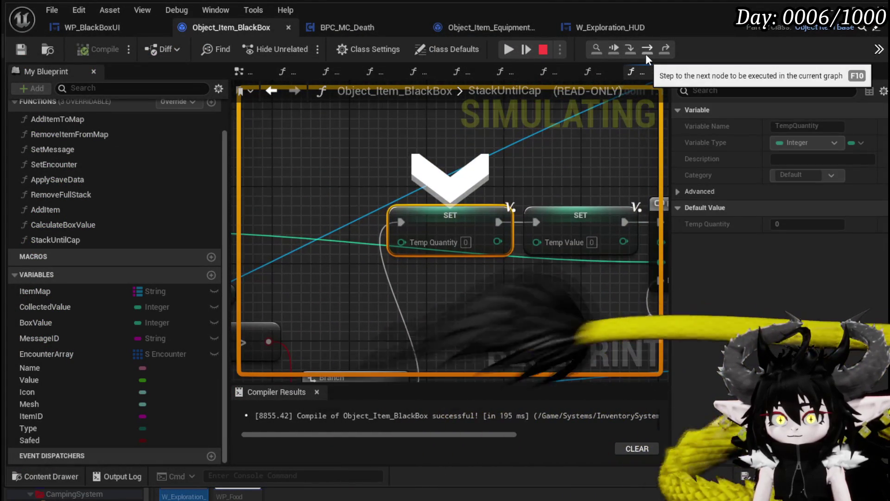
{"action": "left_click", "coordinate": [647, 54]}
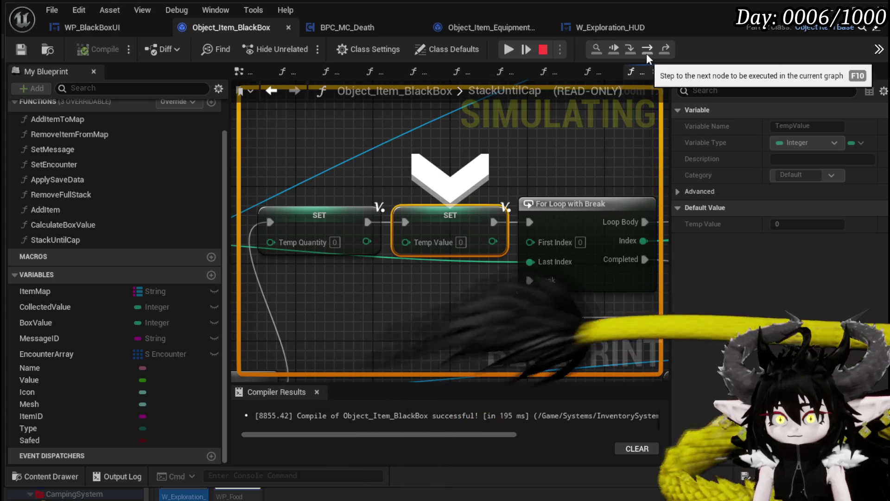
{"action": "left_click", "coordinate": [518, 49]}
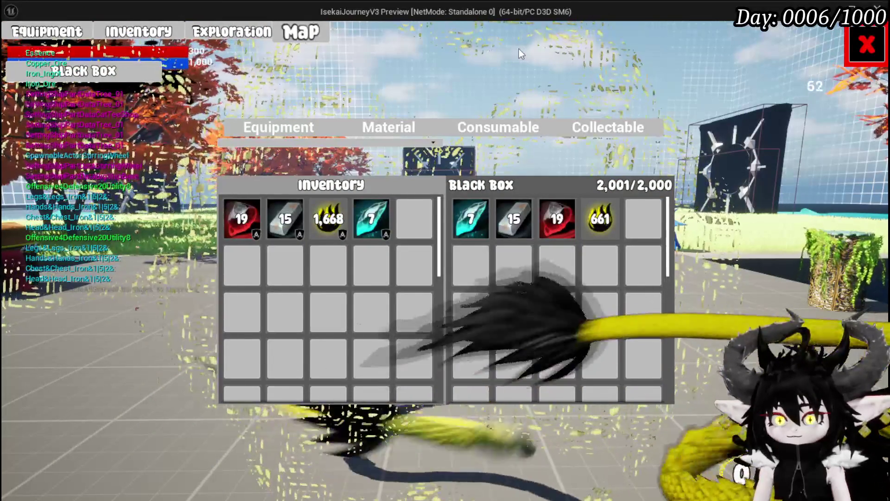
{"action": "key", "text": "Escape"}
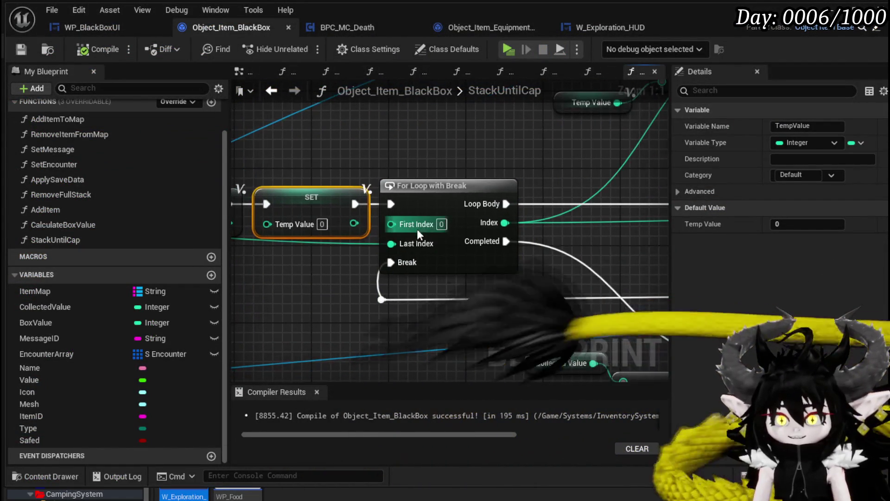
- Compile, shift Box Value left and delete the less-than comparison node
{"action": "scroll", "coordinate": [463, 162], "scroll_direction": "down", "scroll_amount": 2}
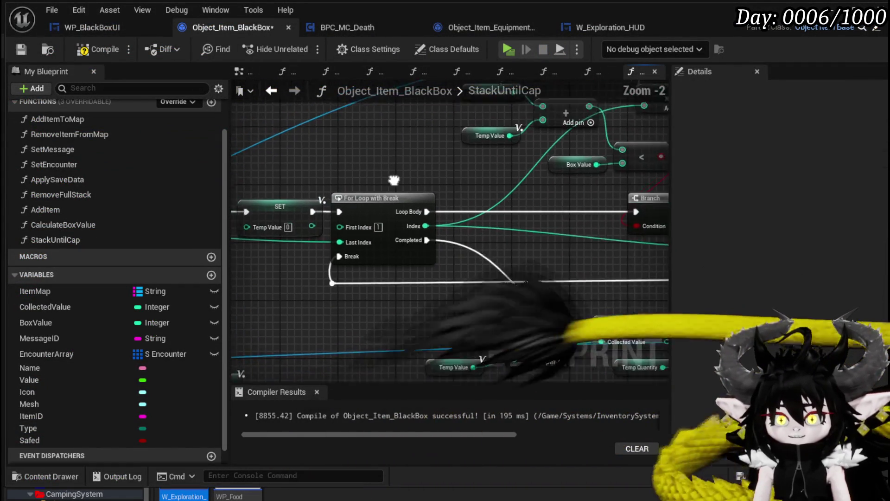
{"action": "left_click", "coordinate": [98, 48]}
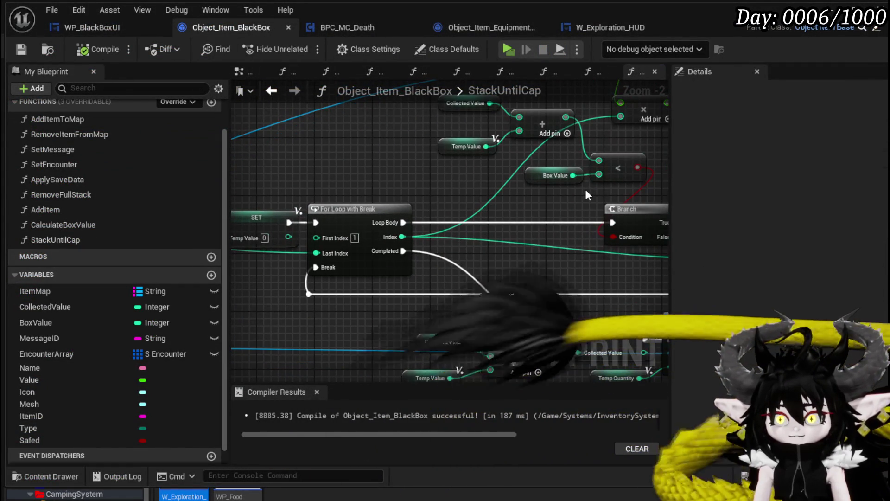
{"action": "scroll", "coordinate": [433, 179], "scroll_direction": "up", "scroll_amount": 2}
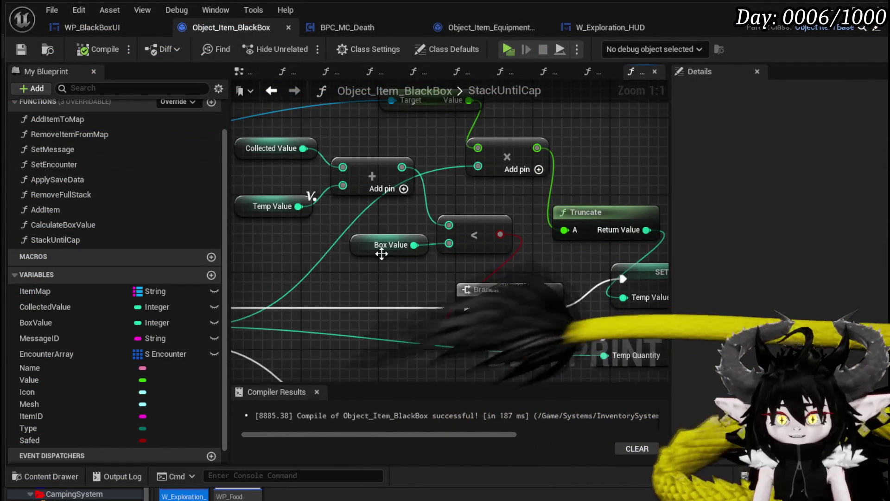
{"action": "left_click_drag", "start_coordinate": [381, 253], "coordinate": [332, 250]}
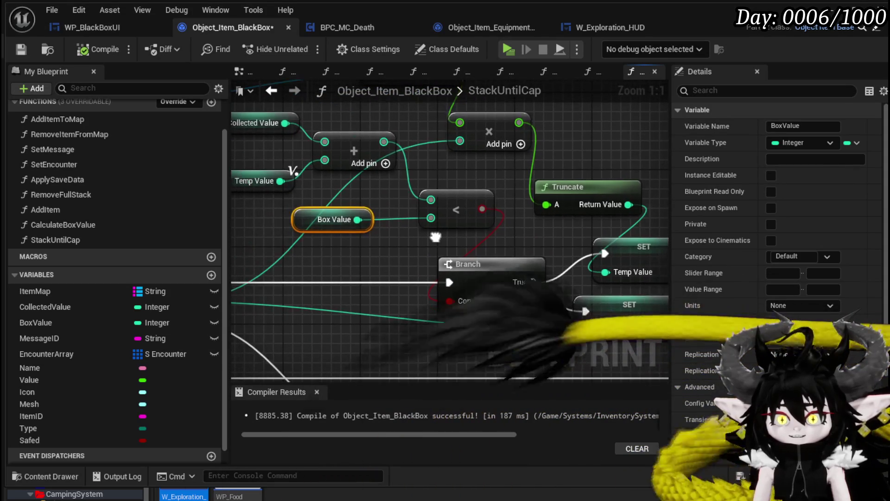
{"action": "left_click", "coordinate": [456, 210]}
{"action": "key", "text": "Delete"}
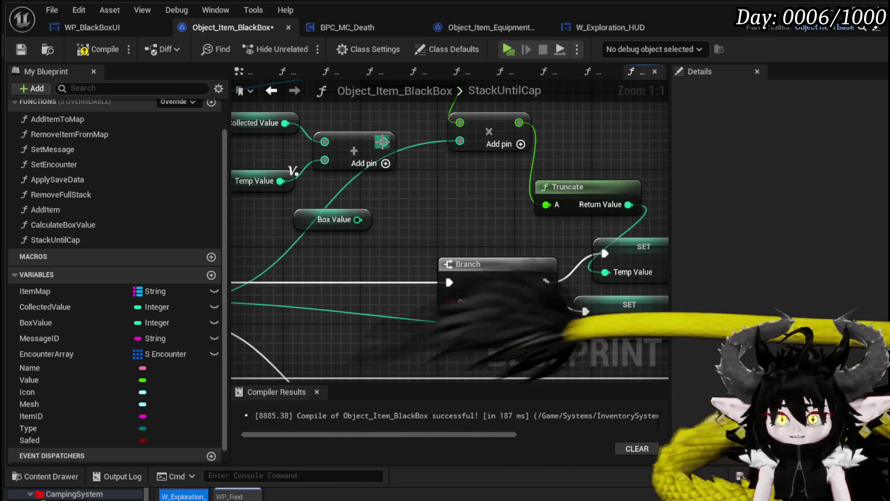
- Add a <= node on the sum with Box Value, wire it into Branch Condition, and save
{"action": "left_click_drag", "start_coordinate": [384, 142], "coordinate": [447, 185]}
{"action": "type", "text": "less"}
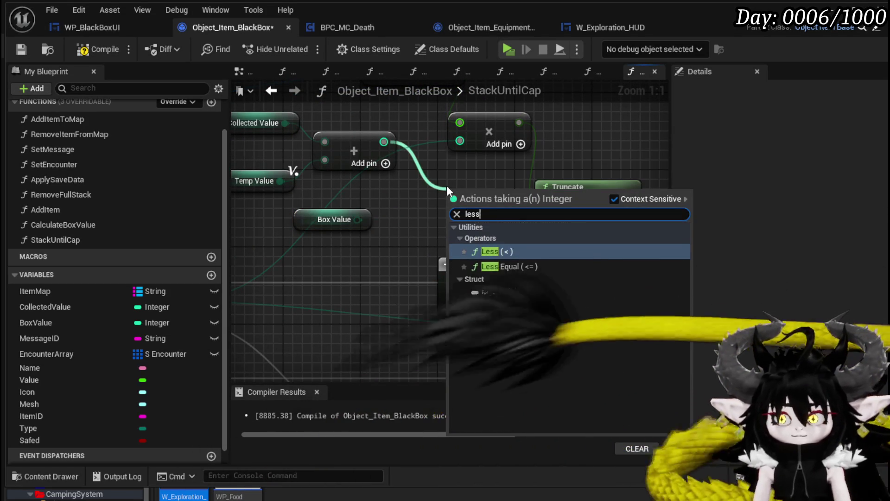
{"action": "key", "text": "Return"}
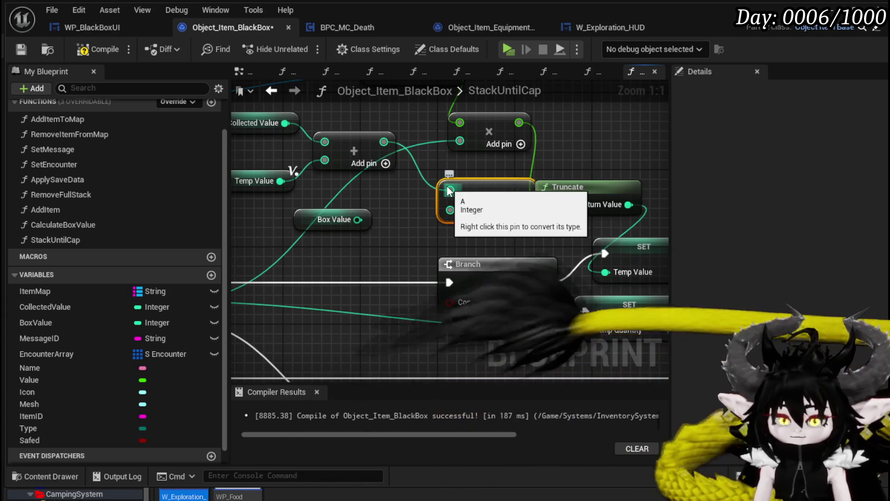
{"action": "left_click_drag", "start_coordinate": [357, 219], "coordinate": [450, 210]}
{"action": "mouse_move", "coordinate": [512, 205]}
{"action": "left_mouse_down"}
{"action": "mouse_move", "coordinate": [471, 204]}
{"action": "mouse_move", "coordinate": [422, 291]}
{"action": "mouse_move", "coordinate": [450, 301]}
{"action": "left_mouse_up"}
{"action": "left_click", "coordinate": [380, 254]}
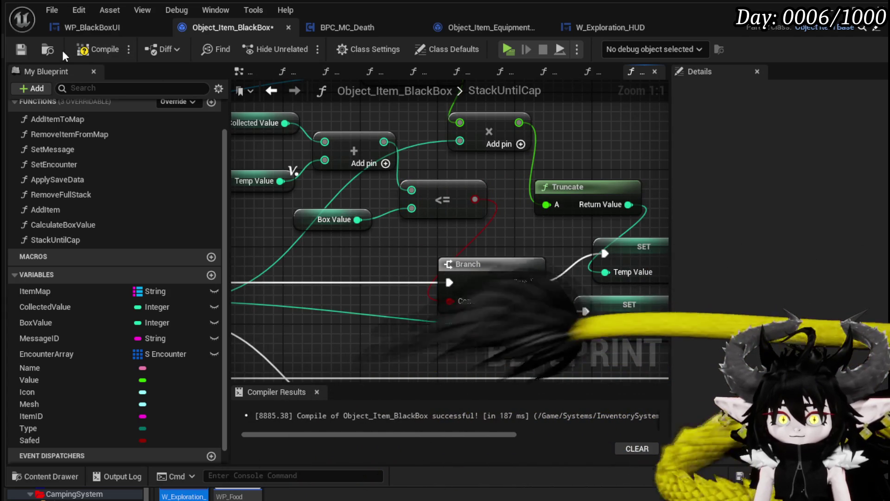
{"action": "left_click", "coordinate": [29, 53]}
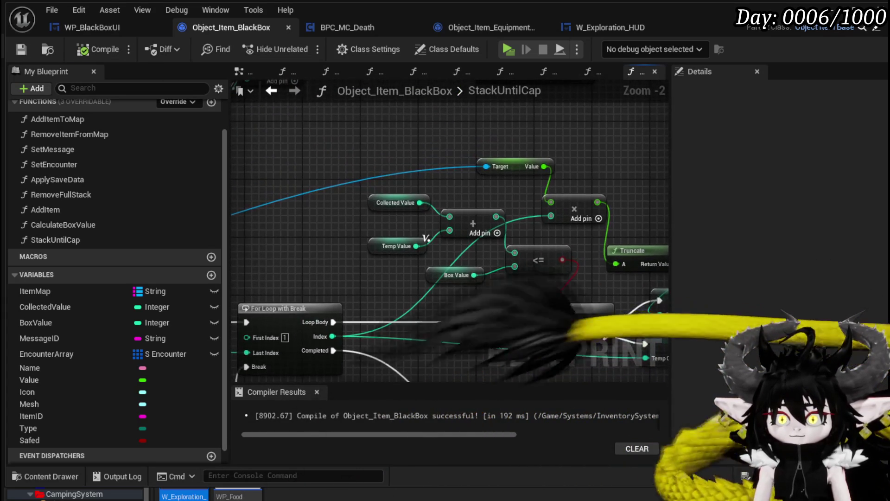
- Undo an accidental deletion and rewire the <= result to the Branch Condition
{"action": "scroll", "coordinate": [473, 285], "scroll_direction": "down", "scroll_amount": 3}
{"action": "mouse_move", "coordinate": [473, 285]}
{"action": "left_mouse_down"}
{"action": "mouse_move", "coordinate": [478, 208]}
{"action": "mouse_move", "coordinate": [470, 257]}
{"action": "mouse_move", "coordinate": [488, 234]}
{"action": "mouse_move", "coordinate": [429, 237]}
{"action": "mouse_move", "coordinate": [412, 255]}
{"action": "left_mouse_up"}
{"action": "scroll", "coordinate": [488, 235], "scroll_direction": "up", "scroll_amount": 3}
{"action": "key", "text": "Delete"}
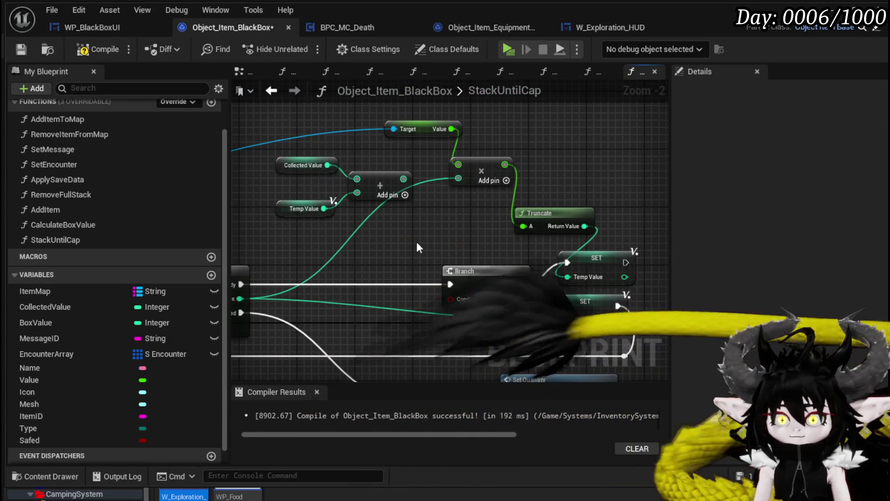
{"action": "key", "text": "ctrl+z"}
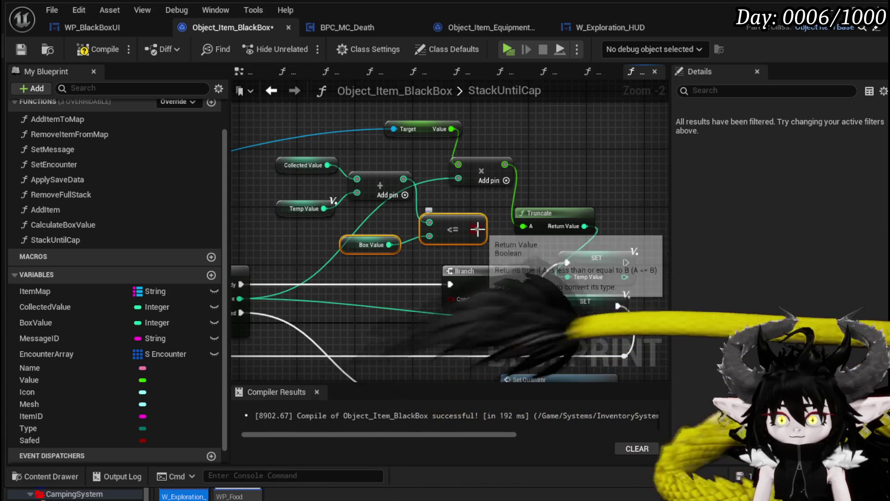
{"action": "left_click_drag", "start_coordinate": [476, 229], "coordinate": [451, 299]}
{"action": "mouse_move", "coordinate": [384, 291]}
{"action": "left_mouse_down"}
{"action": "mouse_move", "coordinate": [392, 206]}
{"action": "mouse_move", "coordinate": [378, 139]}
{"action": "mouse_move", "coordinate": [380, 193]}
{"action": "mouse_move", "coordinate": [389, 132]}
{"action": "left_mouse_up"}
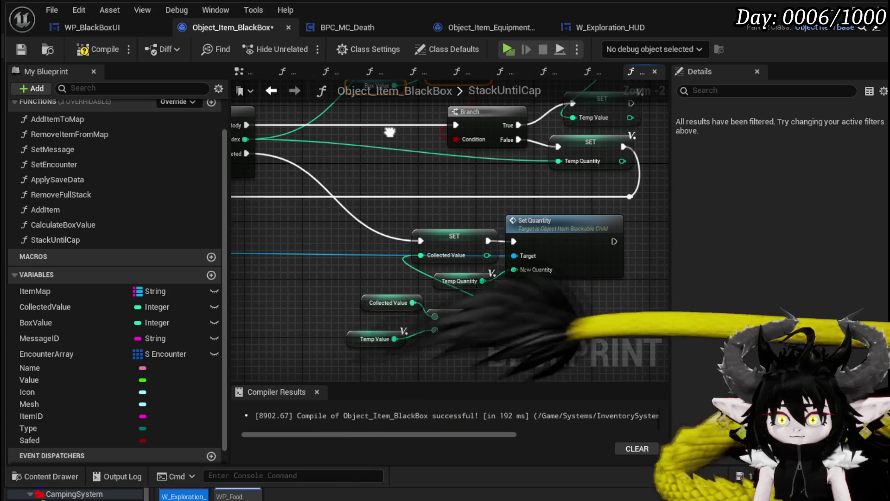
{"action": "left_click_drag", "start_coordinate": [390, 132], "coordinate": [361, 198]}
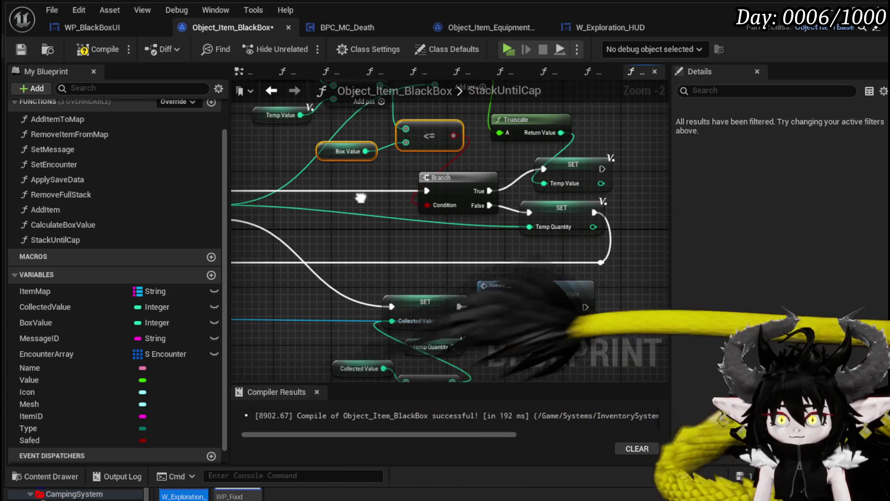
{"action": "mouse_move", "coordinate": [361, 198]}
{"action": "left_mouse_down"}
{"action": "mouse_move", "coordinate": [494, 147]}
{"action": "mouse_move", "coordinate": [417, 166]}
{"action": "mouse_move", "coordinate": [603, 185]}
{"action": "mouse_move", "coordinate": [431, 188]}
{"action": "mouse_move", "coordinate": [296, 220]}
{"action": "left_mouse_up"}
- Unhook False from SET Temp Quantity and route it through a reroute knot to the loop's Break
{"action": "left_click", "coordinate": [603, 202]}
{"action": "left_click_drag", "start_coordinate": [604, 204], "coordinate": [596, 196]}
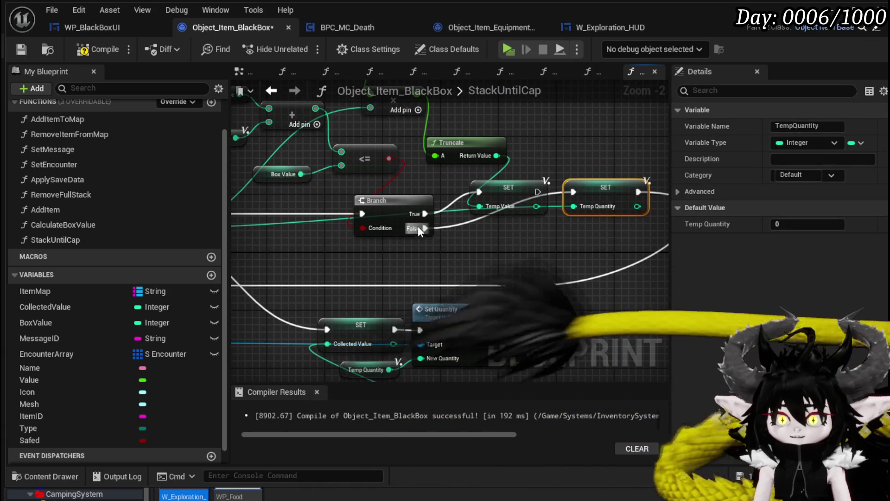
{"action": "left_click", "coordinate": [425, 228], "text": "alt"}
{"action": "mouse_move", "coordinate": [537, 192]}
{"action": "left_mouse_down"}
{"action": "mouse_move", "coordinate": [584, 192]}
{"action": "mouse_move", "coordinate": [566, 191]}
{"action": "left_mouse_up"}
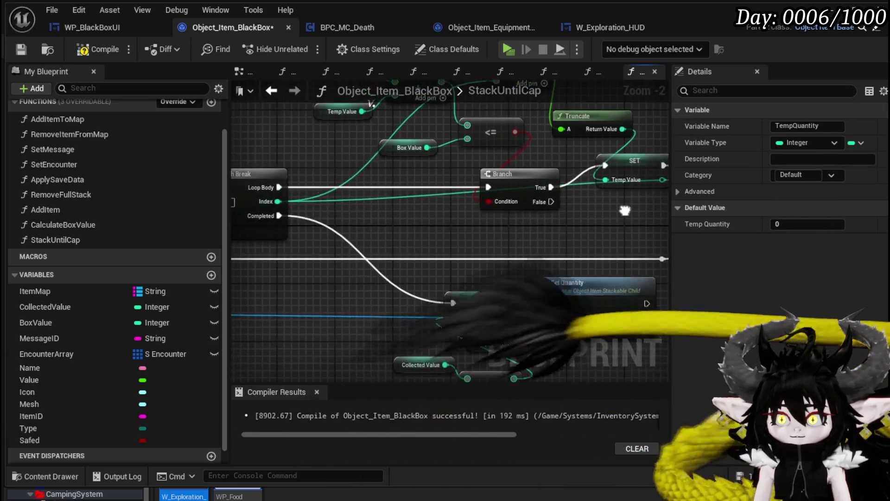
{"action": "left_click_drag", "start_coordinate": [562, 243], "coordinate": [548, 229]}
{"action": "mouse_move", "coordinate": [523, 272]}
{"action": "left_mouse_down"}
{"action": "mouse_move", "coordinate": [241, 223]}
{"action": "mouse_move", "coordinate": [420, 226]}
{"action": "mouse_move", "coordinate": [412, 263]}
{"action": "mouse_move", "coordinate": [426, 232]}
{"action": "left_mouse_up"}
{"action": "double_click", "coordinate": [524, 223]}
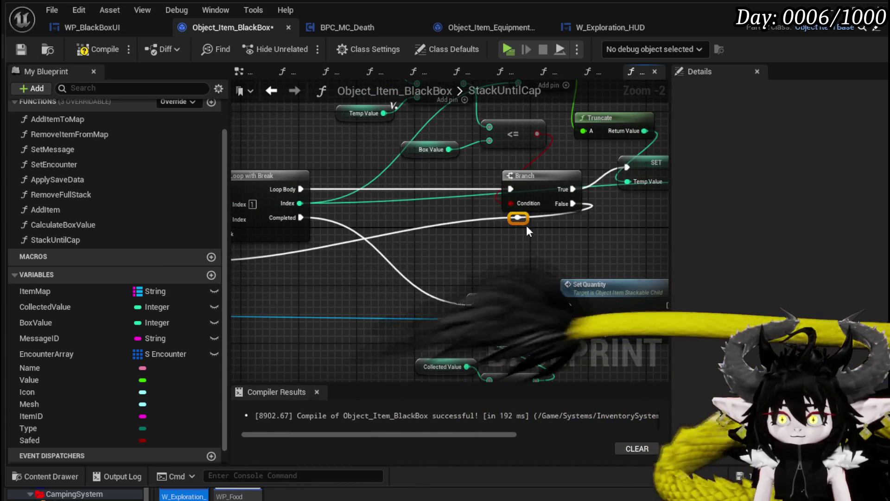
{"action": "mouse_move", "coordinate": [526, 225]}
{"action": "left_mouse_down"}
{"action": "mouse_move", "coordinate": [578, 255]}
{"action": "mouse_move", "coordinate": [582, 274]}
{"action": "left_mouse_up"}
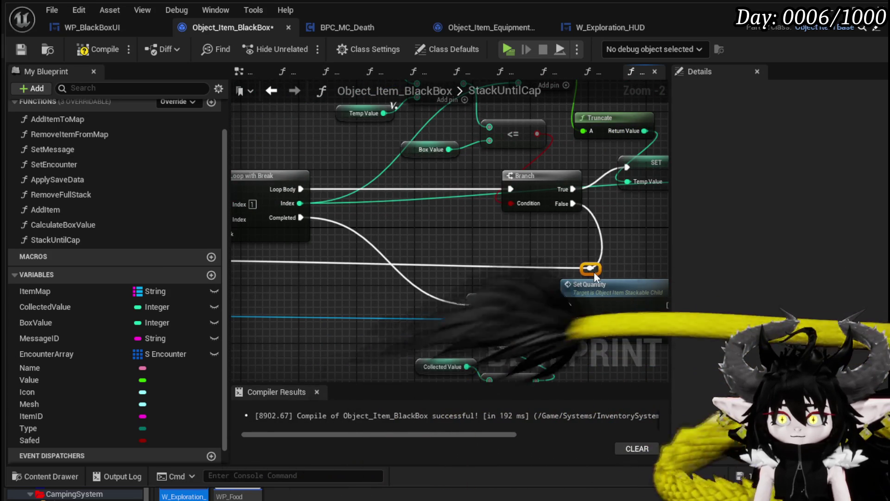
- Place SET Temp Quantity after SET Temp Value and chain their execution pins
{"action": "scroll", "coordinate": [502, 239], "scroll_direction": "down", "scroll_amount": 2}
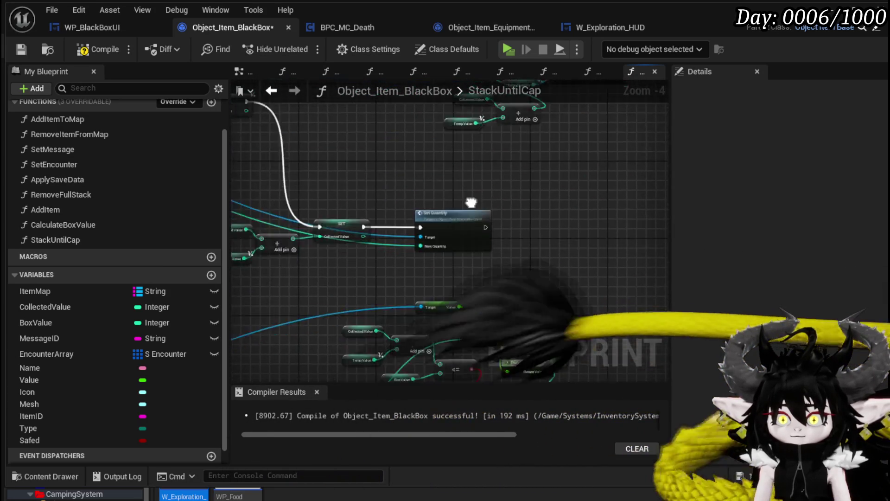
{"action": "scroll", "coordinate": [493, 216], "scroll_direction": "up", "scroll_amount": 2}
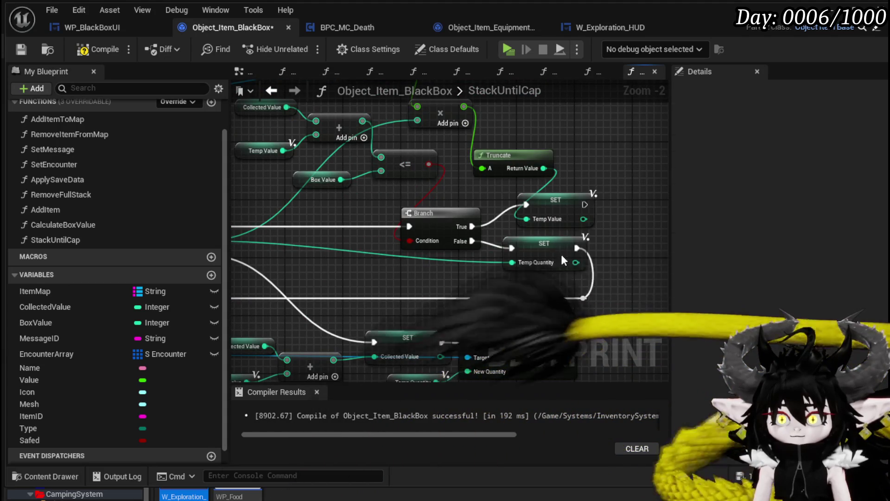
{"action": "mouse_move", "coordinate": [547, 247]}
{"action": "left_mouse_down"}
{"action": "mouse_move", "coordinate": [649, 207]}
{"action": "mouse_move", "coordinate": [641, 204]}
{"action": "left_mouse_up"}
{"action": "left_click", "coordinate": [510, 236]}
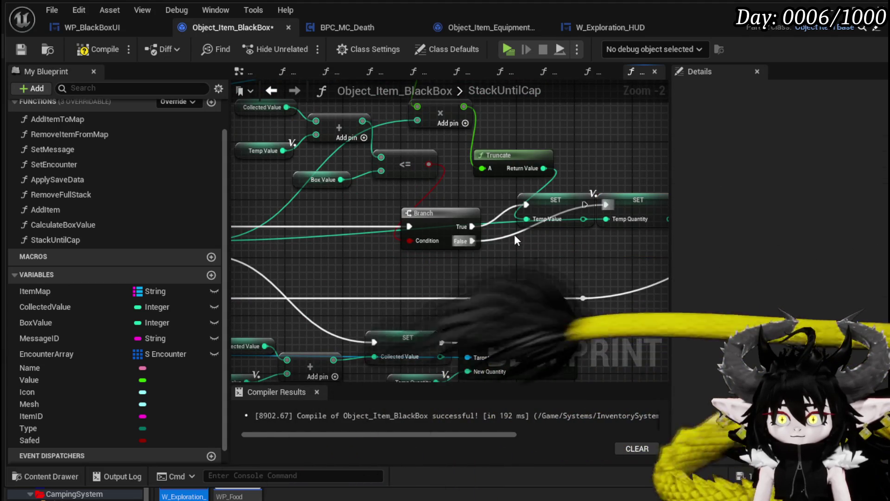
{"action": "left_click_drag", "start_coordinate": [585, 205], "coordinate": [606, 204]}
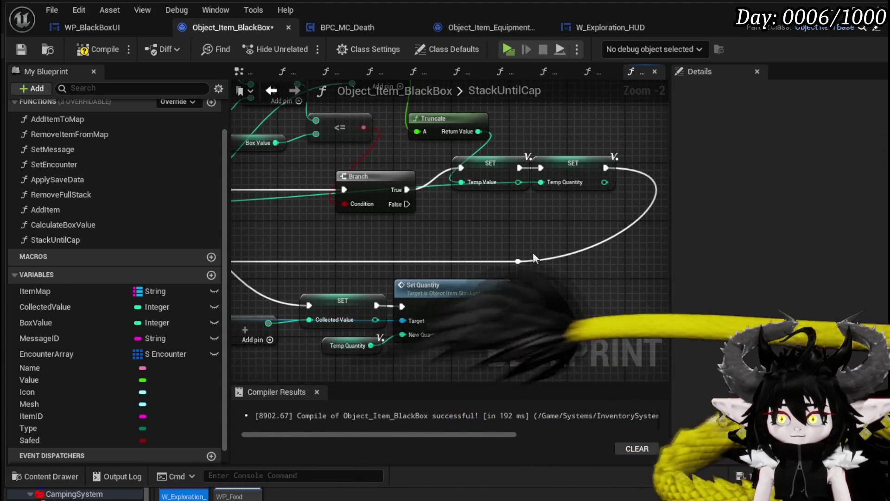
{"action": "mouse_move", "coordinate": [407, 205]}
{"action": "left_mouse_down"}
{"action": "mouse_move", "coordinate": [488, 262]}
{"action": "mouse_move", "coordinate": [624, 269]}
{"action": "mouse_move", "coordinate": [549, 271]}
{"action": "left_mouse_up"}
{"action": "left_click", "coordinate": [518, 261]}
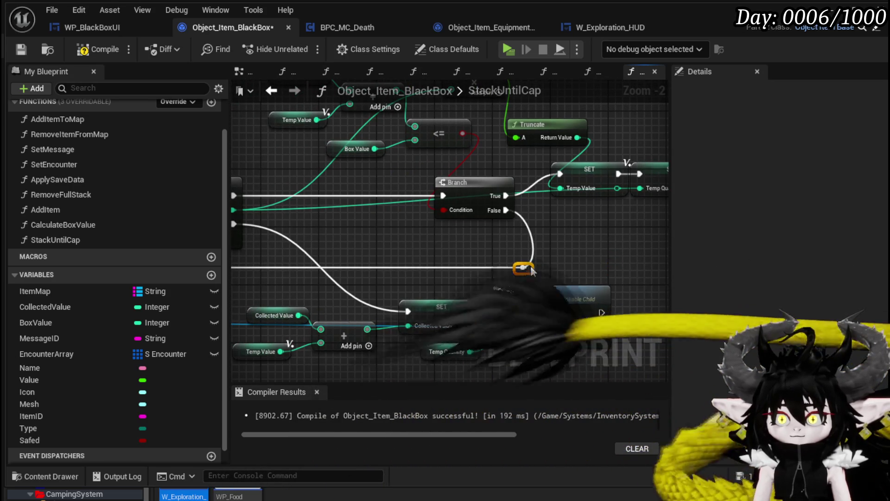
{"action": "scroll", "coordinate": [532, 271], "scroll_direction": "down", "scroll_amount": 1}
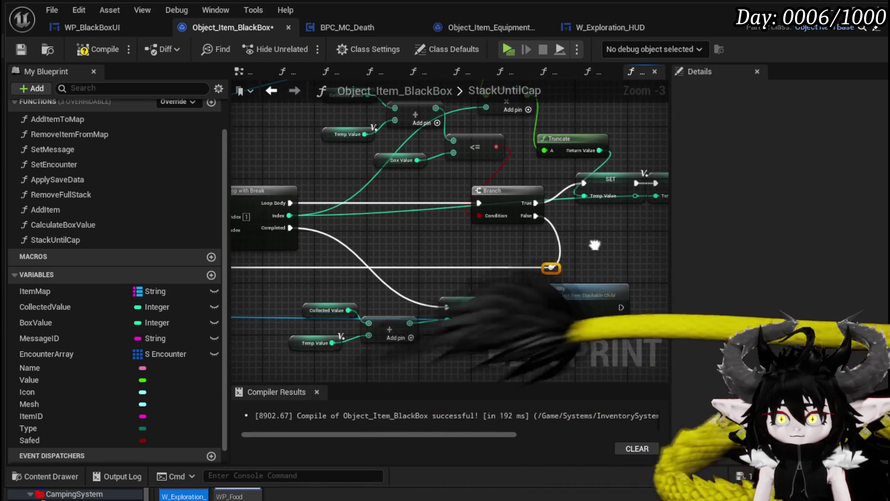
{"action": "mouse_move", "coordinate": [595, 244]}
{"action": "left_mouse_down"}
{"action": "mouse_move", "coordinate": [517, 237]}
{"action": "mouse_move", "coordinate": [567, 242]}
{"action": "left_mouse_up"}
{"action": "scroll", "coordinate": [518, 236], "scroll_direction": "down", "scroll_amount": 1}
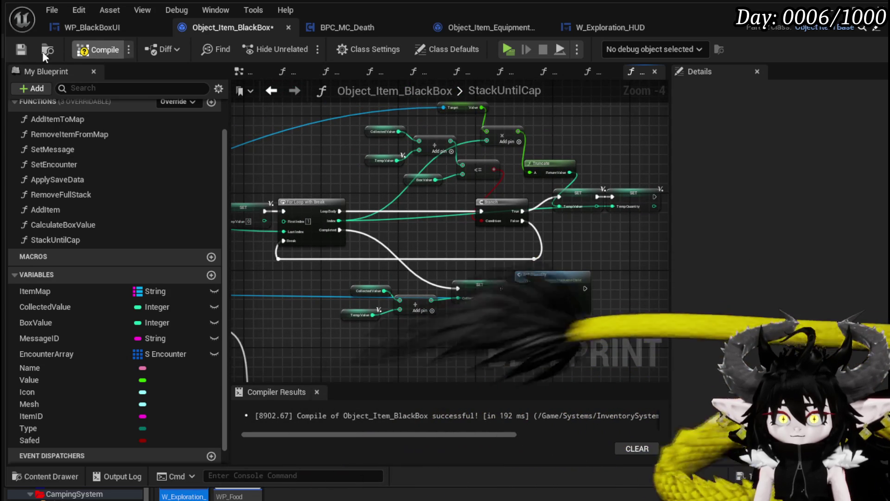
- Compile with F7, play-test moving an item stack into the Black Box, then stop play
{"action": "key", "text": "F7"}
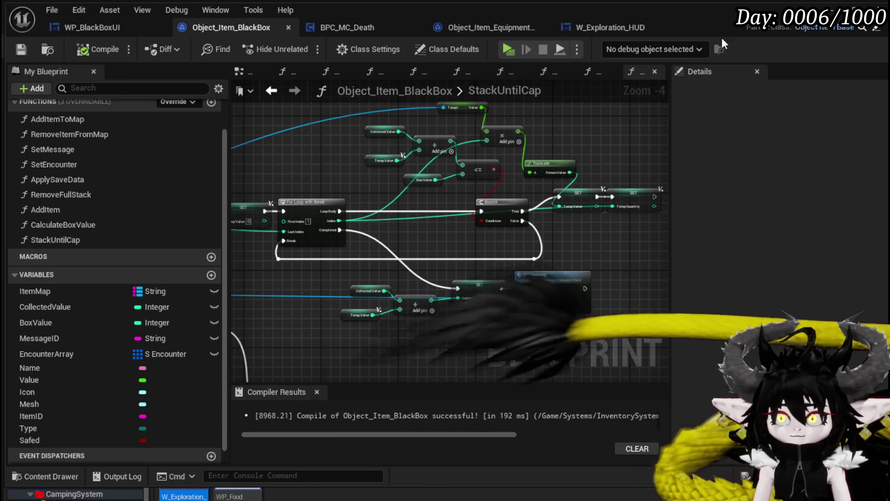
{"action": "left_click", "coordinate": [508, 50]}
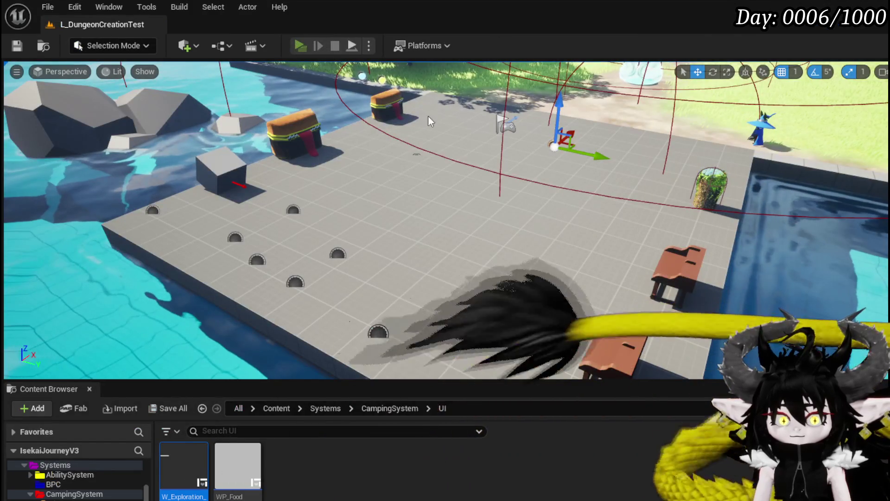
{"action": "key", "text": "Tab"}
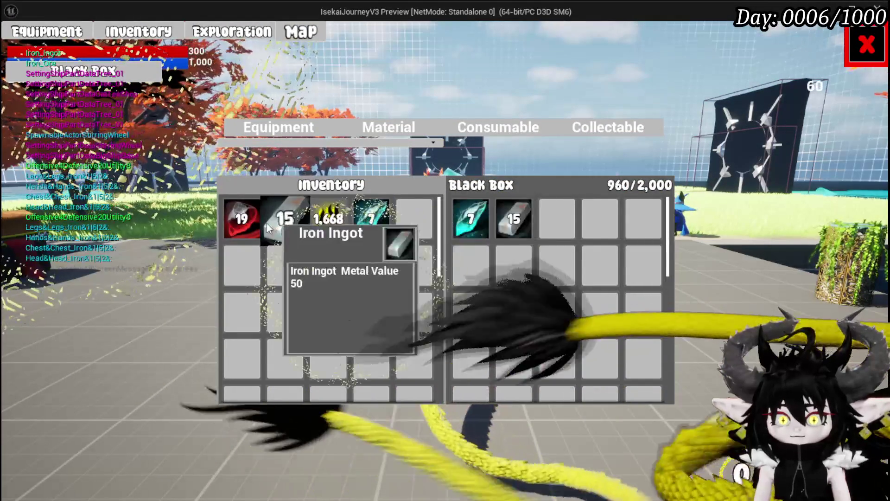
{"action": "left_click", "coordinate": [328, 232]}
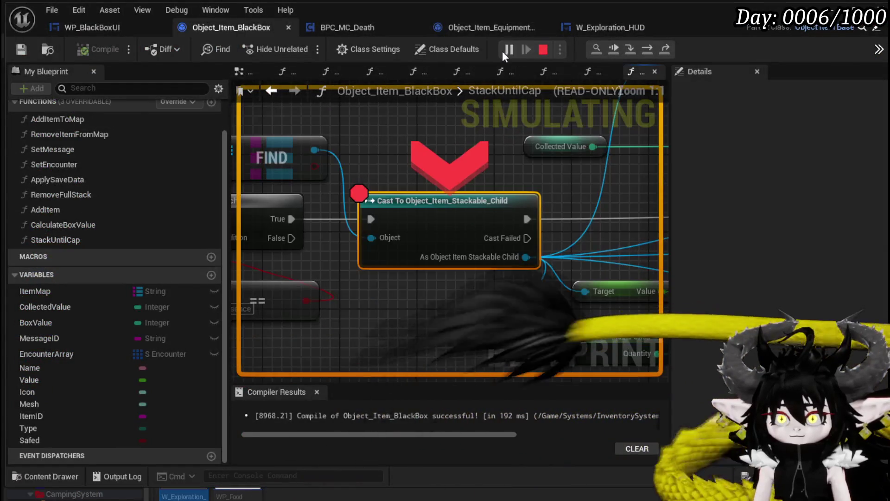
{"action": "left_click", "coordinate": [502, 51]}
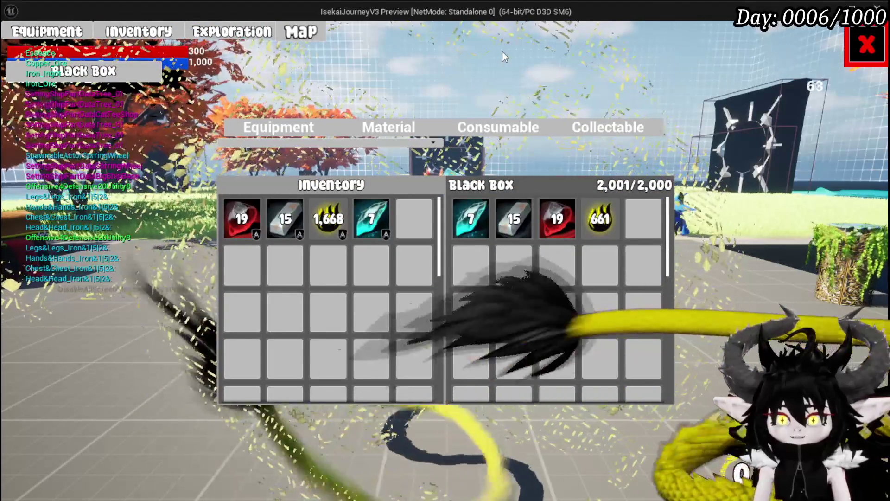
{"action": "left_click", "coordinate": [868, 55]}
{"action": "key", "text": "Escape"}
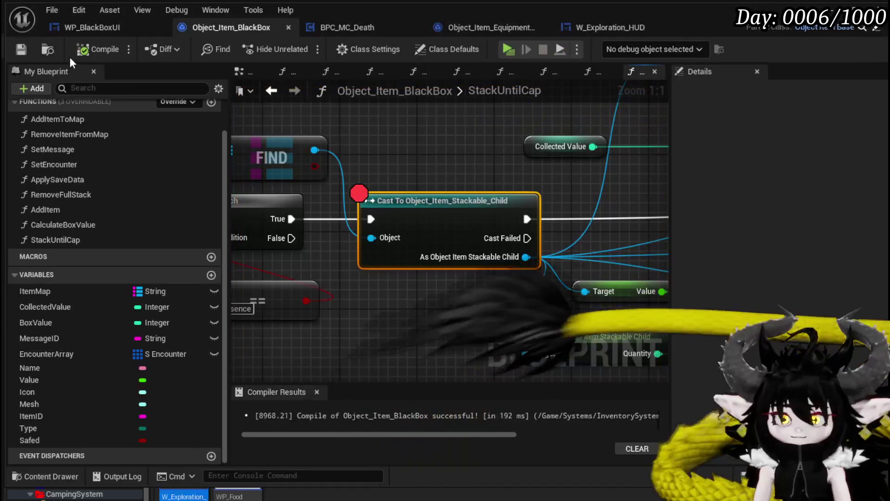
- Wire the loop's Loop Body into the first SET node and that SET's output into the Branch
{"action": "scroll", "coordinate": [516, 148], "scroll_direction": "down", "scroll_amount": 3}
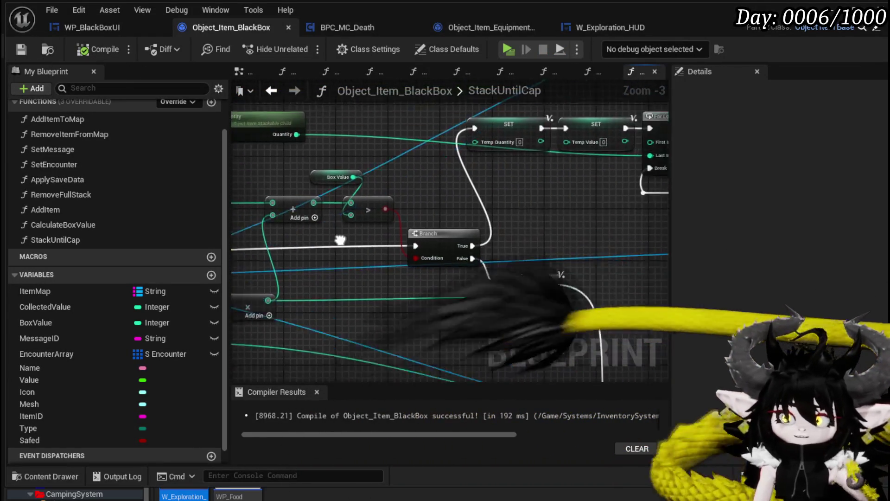
{"action": "left_click_drag", "start_coordinate": [522, 245], "coordinate": [319, 243]}
{"action": "mouse_move", "coordinate": [415, 240]}
{"action": "left_mouse_down"}
{"action": "mouse_move", "coordinate": [235, 273]}
{"action": "mouse_move", "coordinate": [594, 269]}
{"action": "left_mouse_up"}
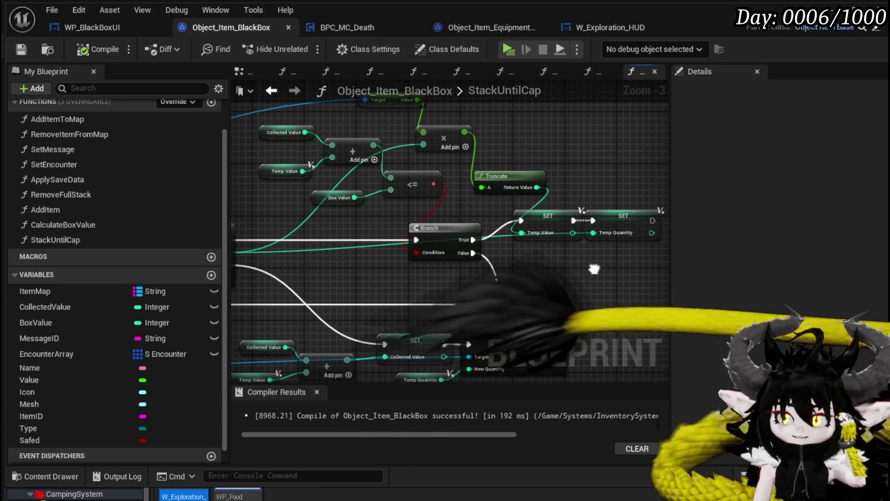
{"action": "left_click_drag", "start_coordinate": [594, 269], "coordinate": [594, 269]}
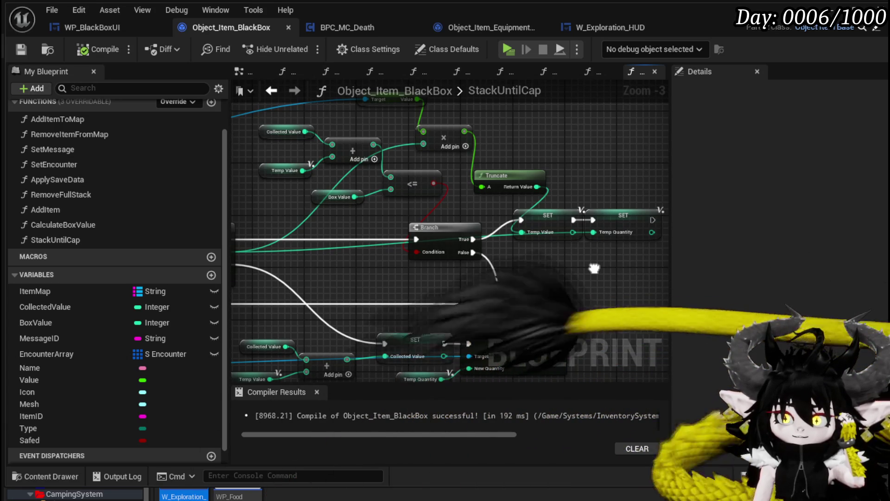
{"action": "left_click_drag", "start_coordinate": [594, 268], "coordinate": [577, 206]}
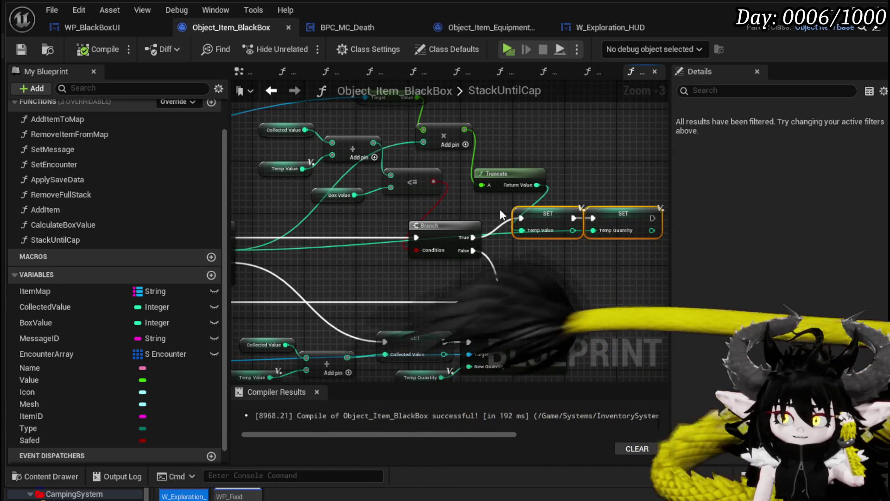
{"action": "left_click_drag", "start_coordinate": [362, 225], "coordinate": [456, 217]}
{"action": "left_click", "coordinate": [449, 202]}
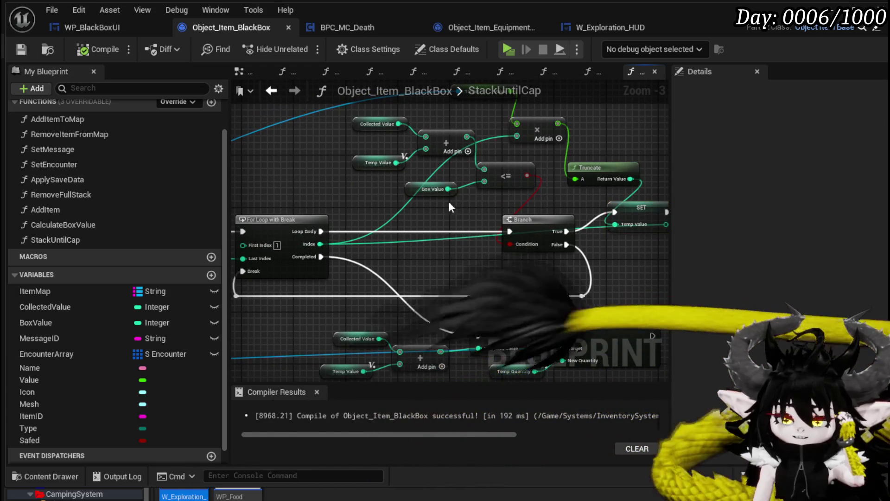
{"action": "mouse_move", "coordinate": [321, 232]}
{"action": "left_mouse_down"}
{"action": "mouse_move", "coordinate": [617, 193]}
{"action": "mouse_move", "coordinate": [617, 211]}
{"action": "left_mouse_up"}
{"action": "mouse_move", "coordinate": [622, 252]}
{"action": "left_mouse_down"}
{"action": "mouse_move", "coordinate": [635, 238]}
{"action": "mouse_move", "coordinate": [520, 224]}
{"action": "mouse_move", "coordinate": [316, 230]}
{"action": "left_mouse_up"}
{"action": "left_click_drag", "start_coordinate": [392, 224], "coordinate": [429, 224]}
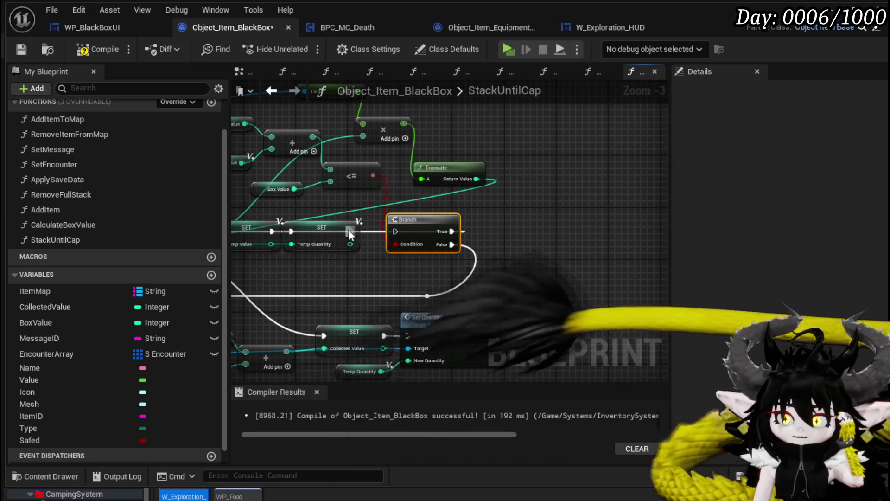
{"action": "left_click_drag", "start_coordinate": [350, 231], "coordinate": [395, 236]}
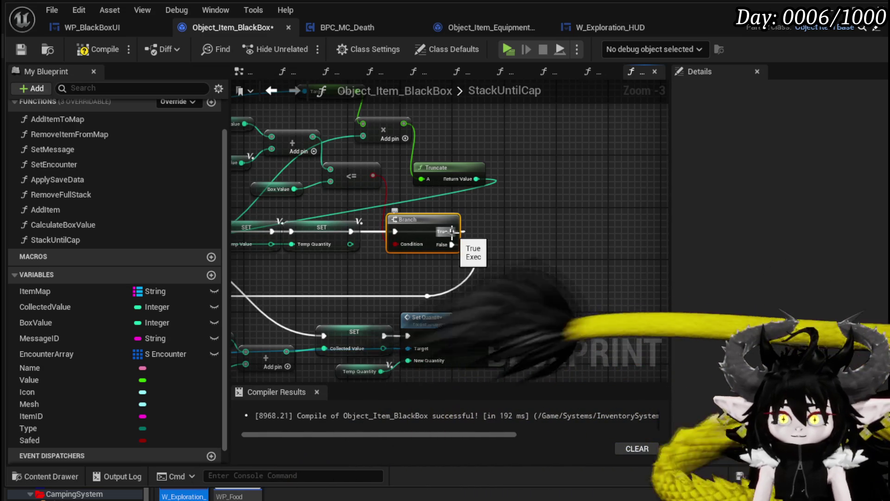
{"action": "mouse_move", "coordinate": [472, 214]}
{"action": "left_mouse_down"}
{"action": "mouse_move", "coordinate": [608, 245]}
{"action": "mouse_move", "coordinate": [592, 276]}
{"action": "left_mouse_up"}
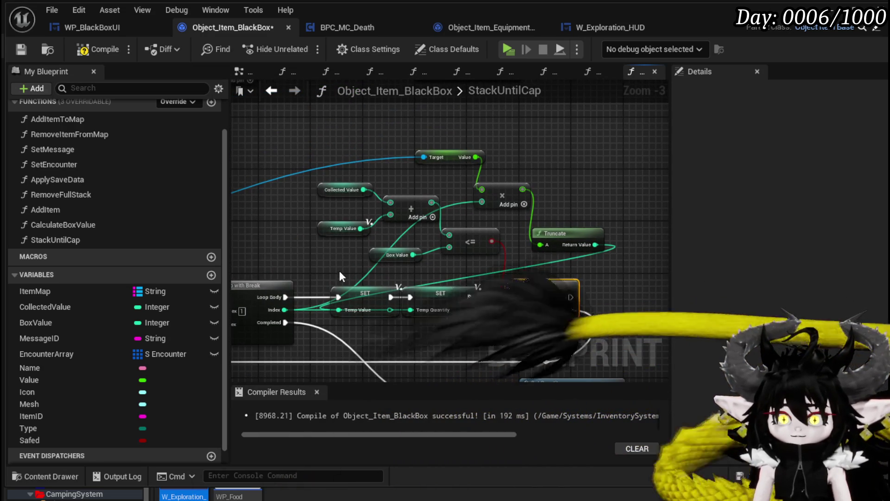
- Place the Temp Value and Temp Quantity SET nodes between the loop and Branch, linking Temp Quantity to Branch
{"action": "left_click_drag", "start_coordinate": [375, 341], "coordinate": [449, 294]}
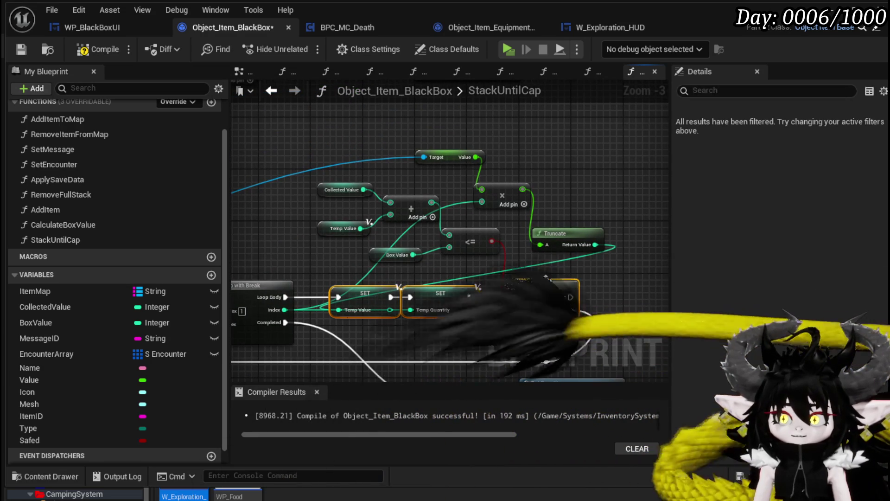
{"action": "scroll", "coordinate": [465, 314], "scroll_direction": "down", "scroll_amount": 3}
{"action": "scroll", "coordinate": [423, 232], "scroll_direction": "up", "scroll_amount": 3}
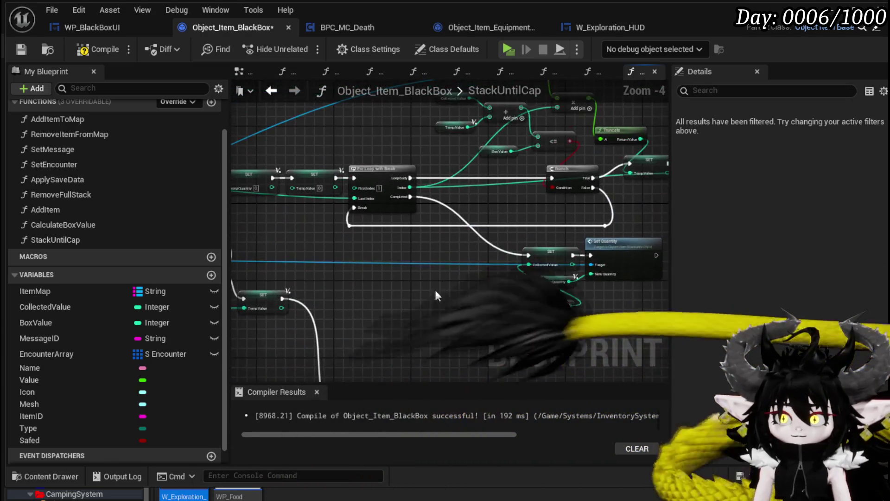
{"action": "left_click_drag", "start_coordinate": [526, 298], "coordinate": [458, 294]}
{"action": "left_click_drag", "start_coordinate": [640, 237], "coordinate": [370, 255]}
{"action": "left_click_drag", "start_coordinate": [294, 287], "coordinate": [373, 286]}
{"action": "left_click_drag", "start_coordinate": [434, 258], "coordinate": [467, 258]}
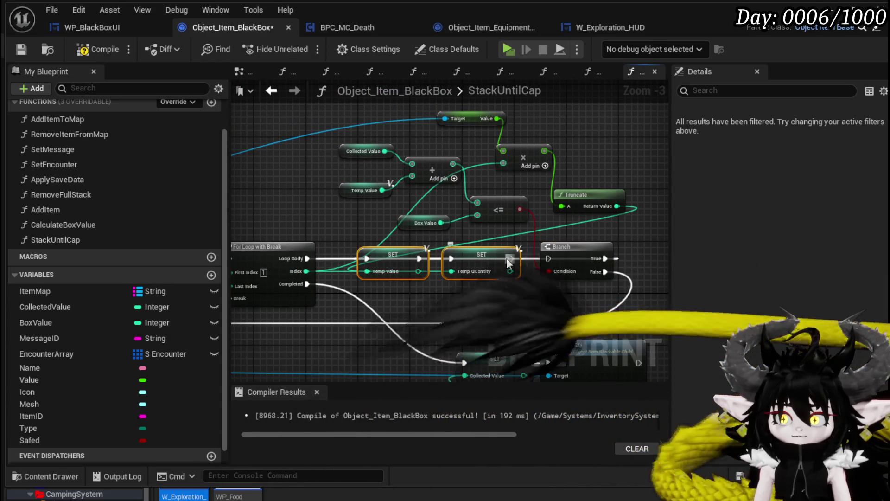
{"action": "left_click_drag", "start_coordinate": [510, 258], "coordinate": [548, 259]}
{"action": "left_click", "coordinate": [642, 235]}
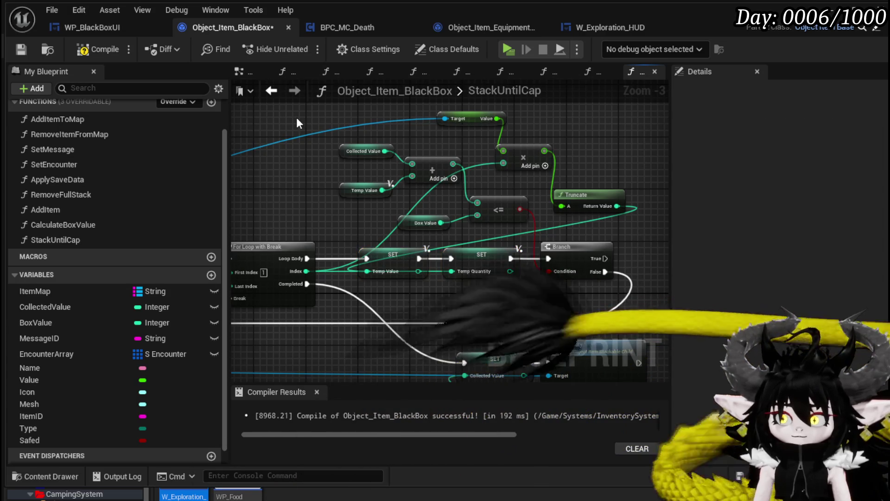
- Compile and save the blueprint, then tidy the Truncate and SET node positions
{"action": "left_click", "coordinate": [14, 48]}
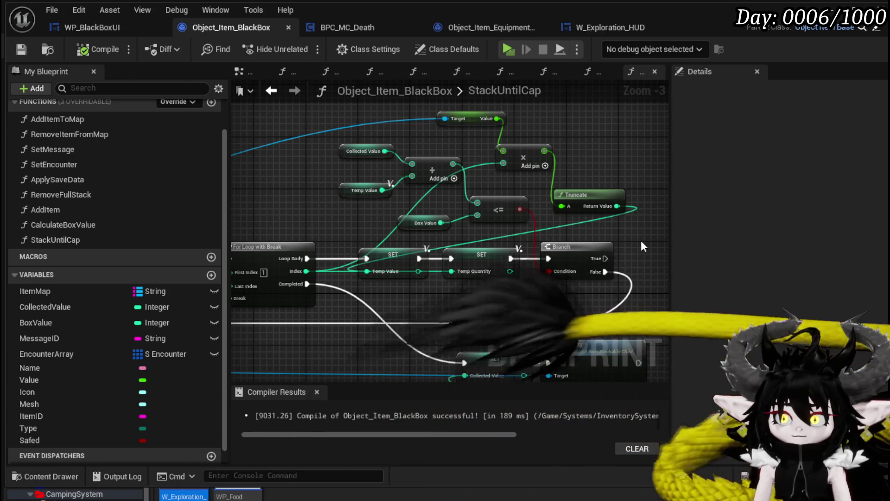
{"action": "mouse_move", "coordinate": [584, 199]}
{"action": "left_mouse_down"}
{"action": "mouse_move", "coordinate": [597, 172]}
{"action": "mouse_move", "coordinate": [582, 185]}
{"action": "left_mouse_up"}
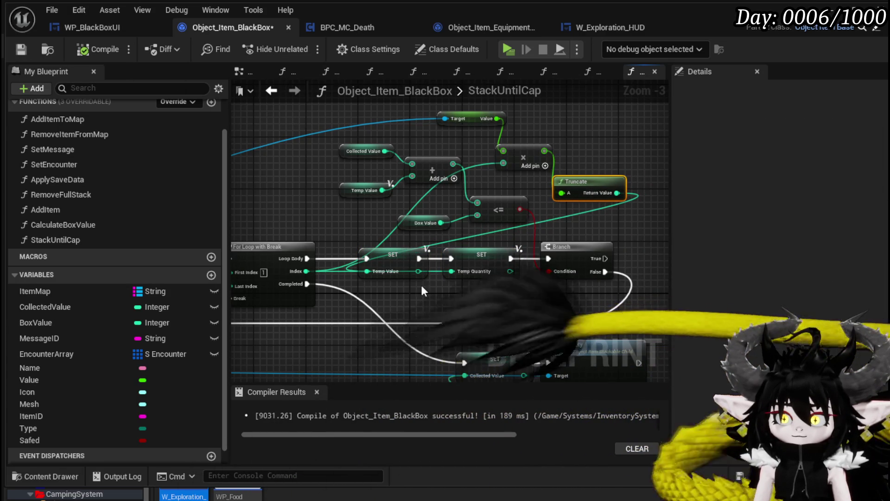
{"action": "left_click_drag", "start_coordinate": [483, 263], "coordinate": [476, 262]}
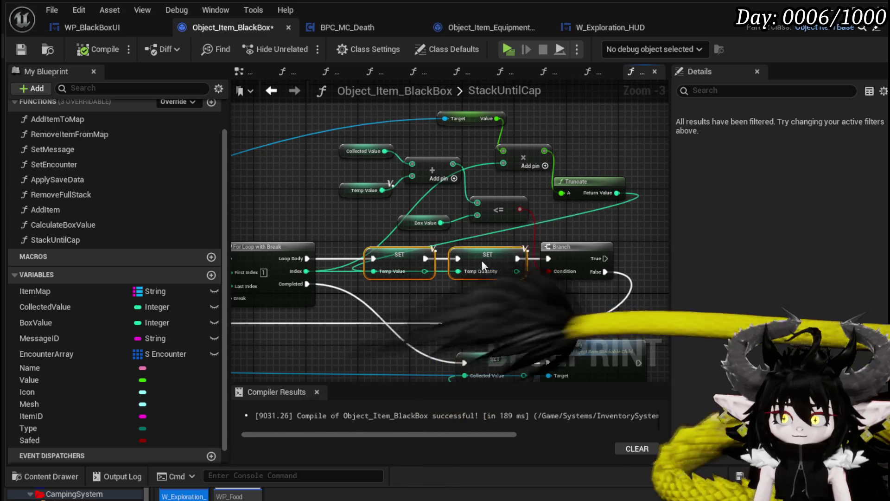
{"action": "left_click", "coordinate": [651, 209]}
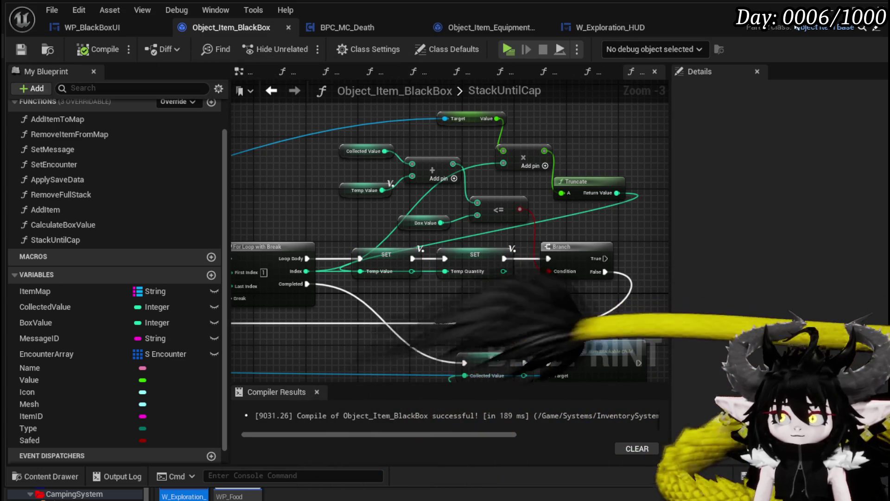
- Start a play-test and add the crystal, 15 Iron Ingot and 19 Copper Ore stacks to the Black Box
{"action": "key", "text": "alt+Tab"}
{"action": "left_click", "coordinate": [300, 46]}
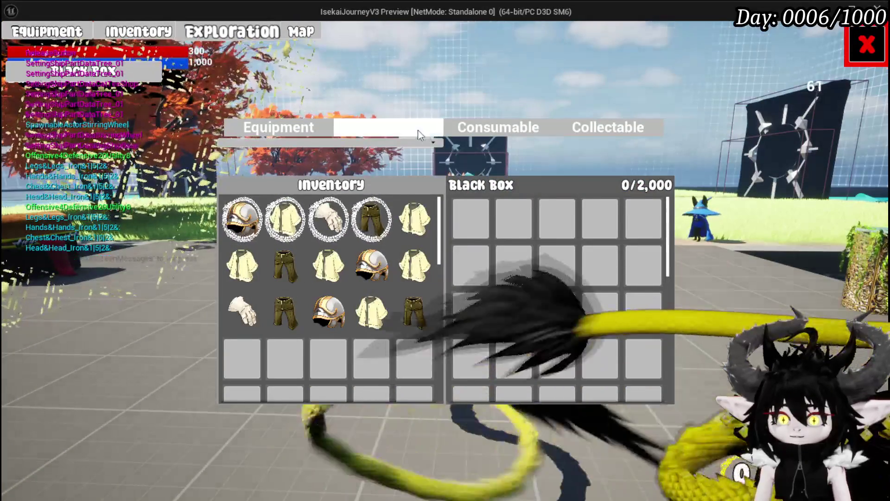
{"action": "left_click", "coordinate": [417, 129]}
{"action": "left_click", "coordinate": [392, 226]}
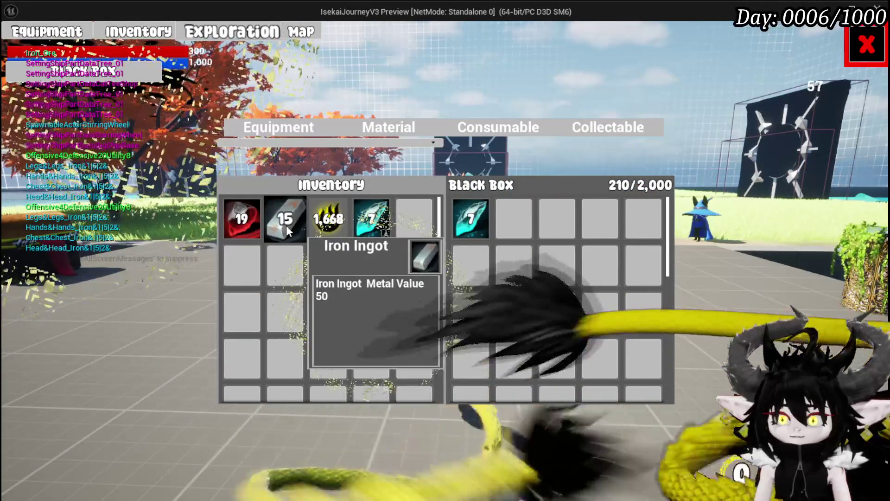
{"action": "left_click", "coordinate": [285, 226]}
{"action": "left_click", "coordinate": [244, 224]}
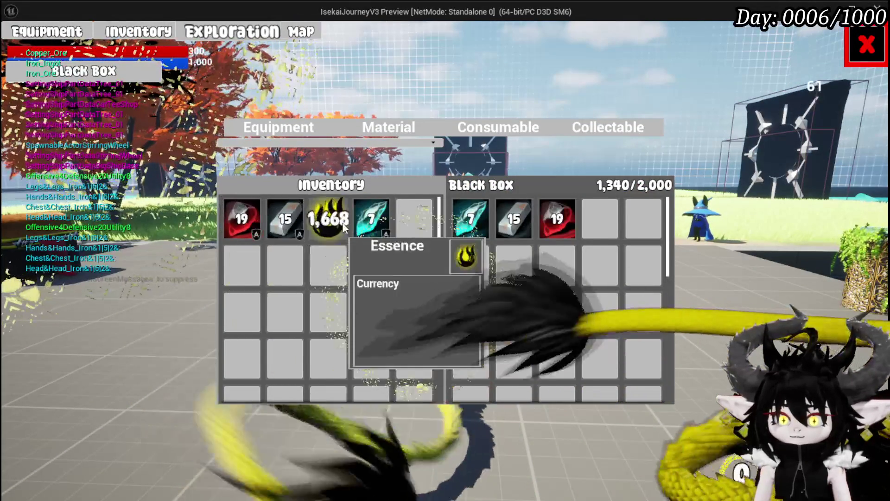
- Add the Essence stack, resume past the breakpoint and step into SetDataFromString
{"action": "left_click", "coordinate": [341, 222]}
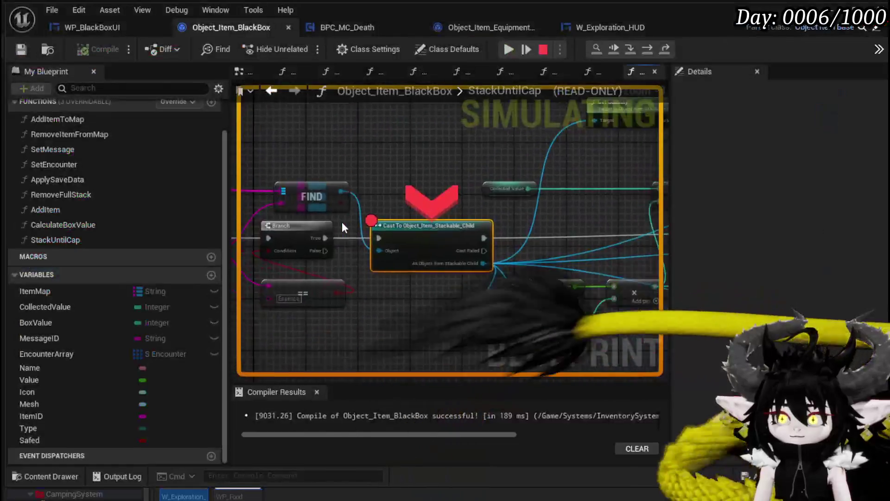
{"action": "left_click", "coordinate": [505, 49]}
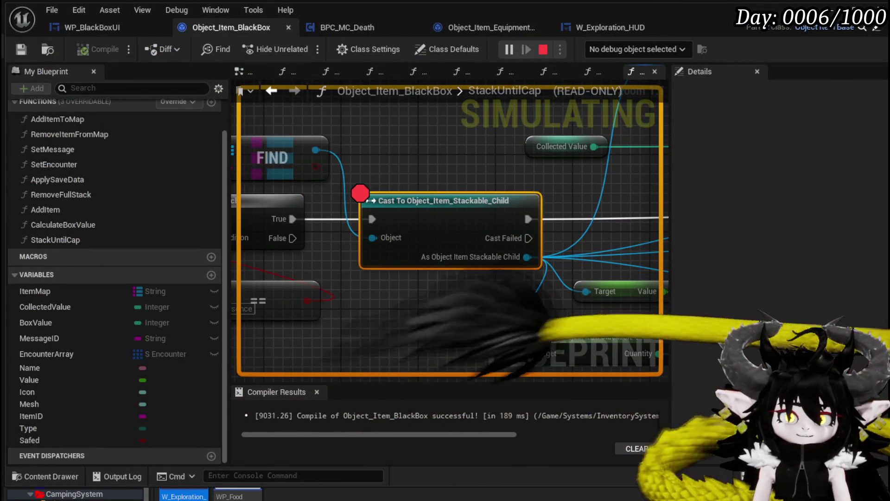
{"action": "key", "text": "F11"}
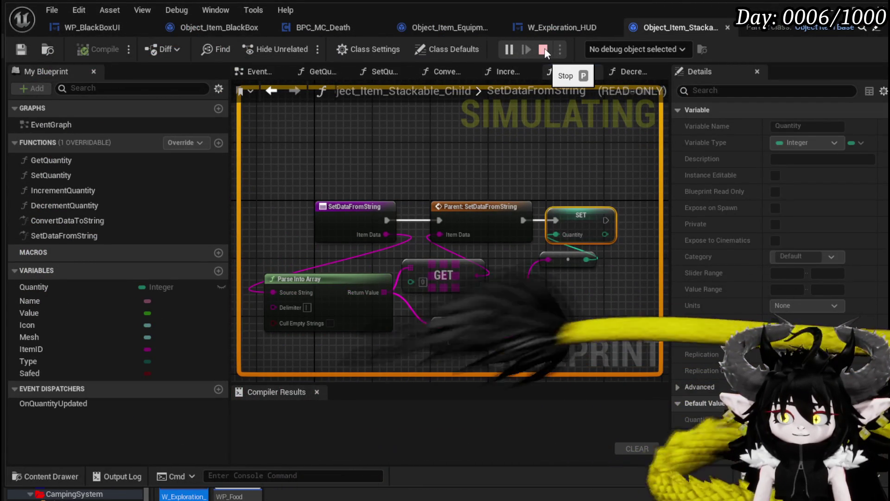
- Stop the play-test and switch to the WP_BlackBoxUI blueprint's UpdateBoxVisualData graph
{"action": "left_click", "coordinate": [545, 48]}
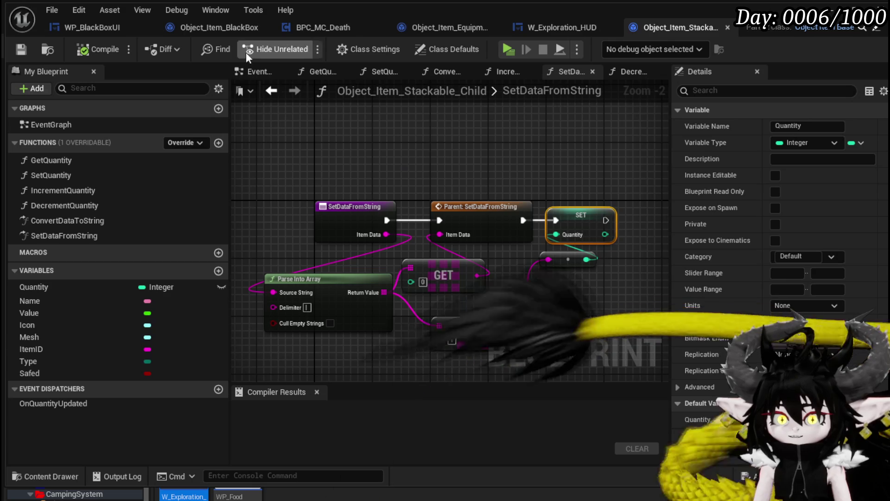
{"action": "left_click", "coordinate": [65, 27]}
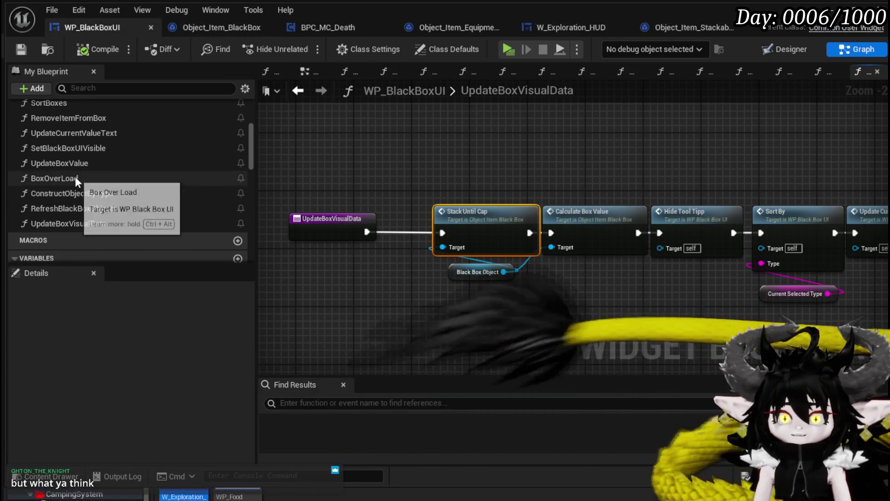
- Open ConstructObjectByType and add a three-input Append node feeding Item Data, with Quantity wired to C
{"action": "scroll", "coordinate": [75, 176], "scroll_direction": "up", "scroll_amount": 1}
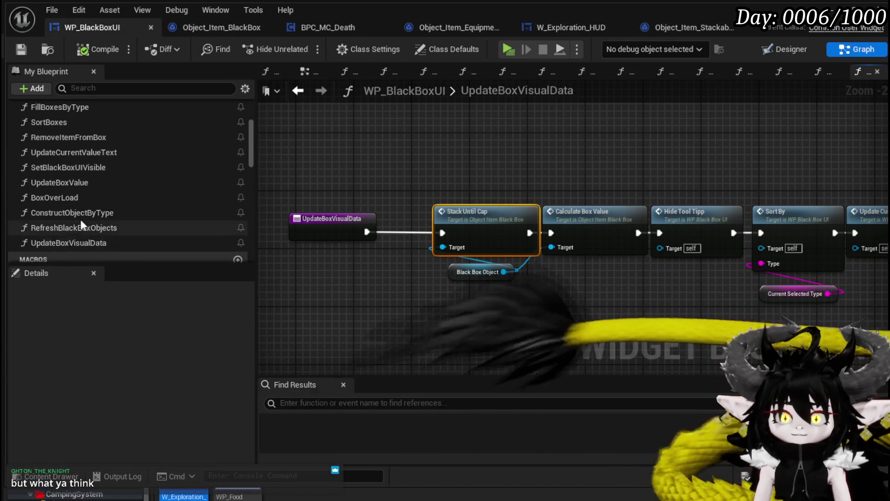
{"action": "double_click", "coordinate": [102, 210]}
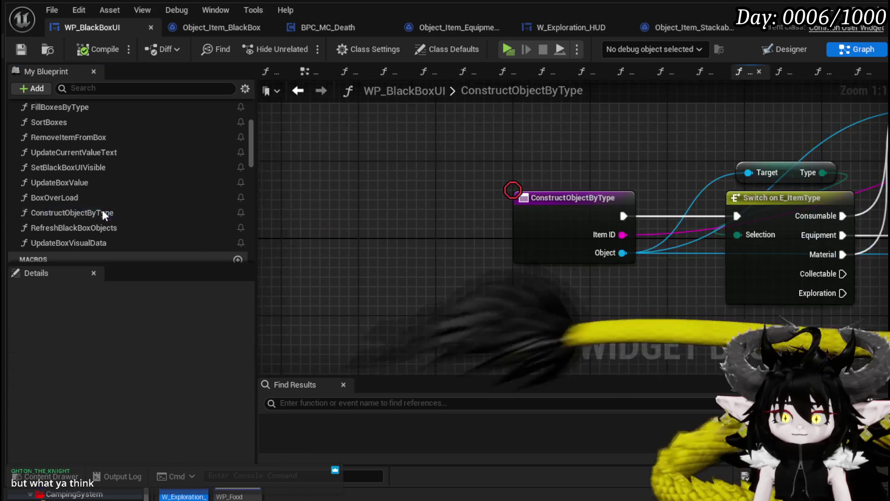
{"action": "scroll", "coordinate": [671, 214], "scroll_direction": "down", "scroll_amount": 1}
{"action": "left_click_drag", "start_coordinate": [671, 214], "coordinate": [622, 225]}
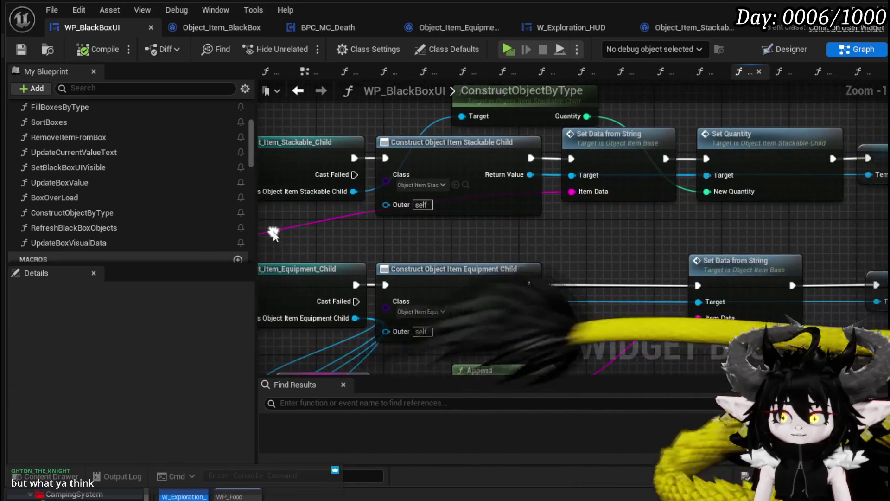
{"action": "left_click_drag", "start_coordinate": [573, 192], "coordinate": [592, 226]}
{"action": "type", "text": "Appe"}
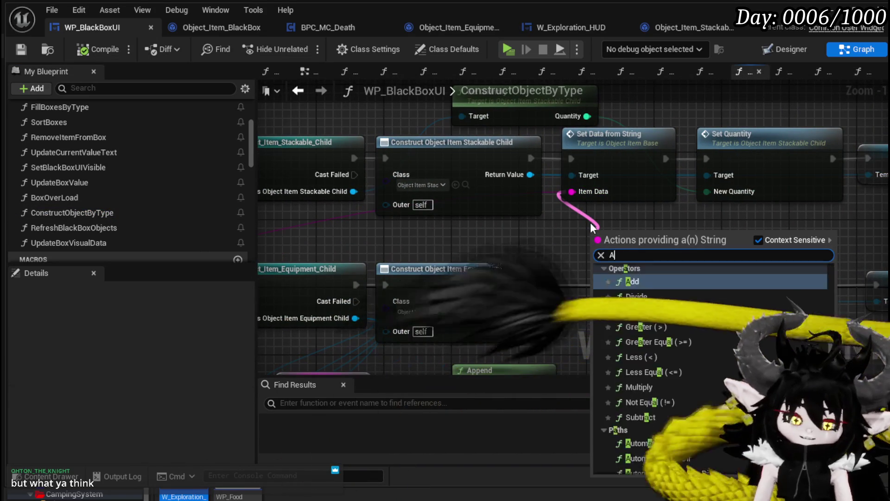
{"action": "key", "text": "Return"}
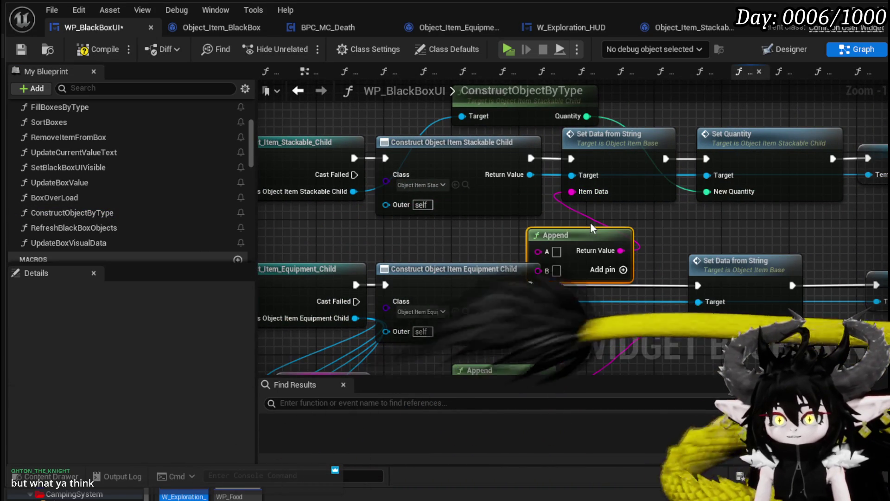
{"action": "left_click_drag", "start_coordinate": [567, 242], "coordinate": [626, 219]}
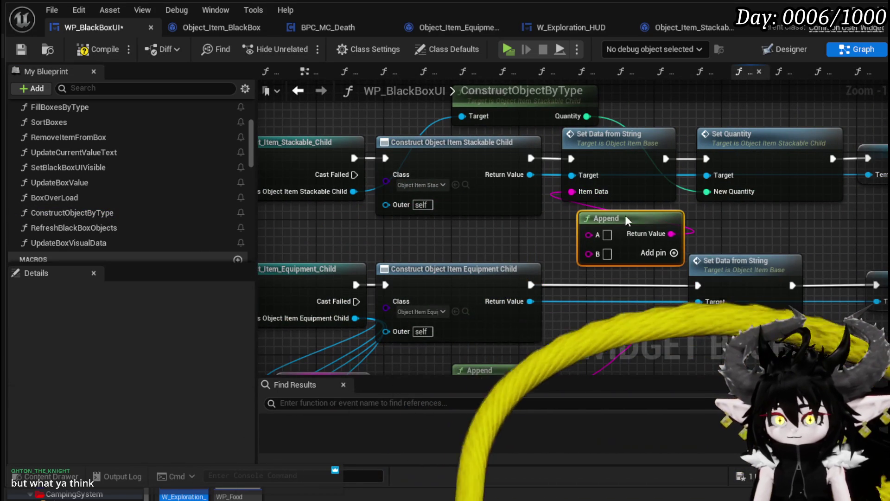
{"action": "left_click", "coordinate": [598, 254]}
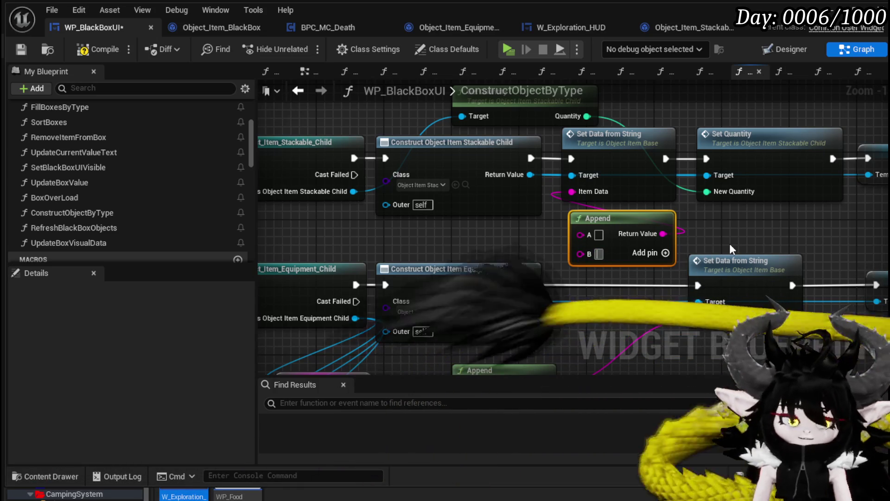
{"action": "left_click", "coordinate": [666, 252]}
{"action": "mouse_move", "coordinate": [587, 116]}
{"action": "left_mouse_down"}
{"action": "mouse_move", "coordinate": [573, 122]}
{"action": "mouse_move", "coordinate": [581, 272]}
{"action": "left_mouse_up"}
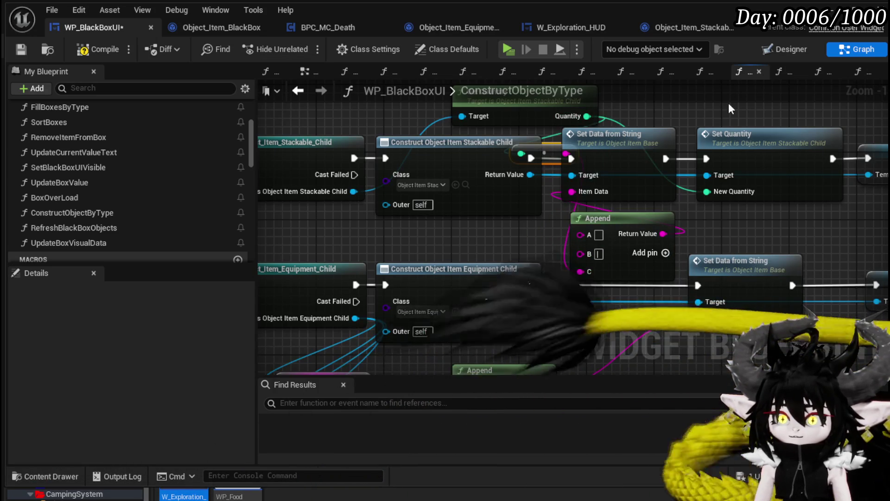
- Delete the Set Quantity node and shift Set Data from String to the right
{"action": "left_click_drag", "start_coordinate": [729, 109], "coordinate": [654, 156]}
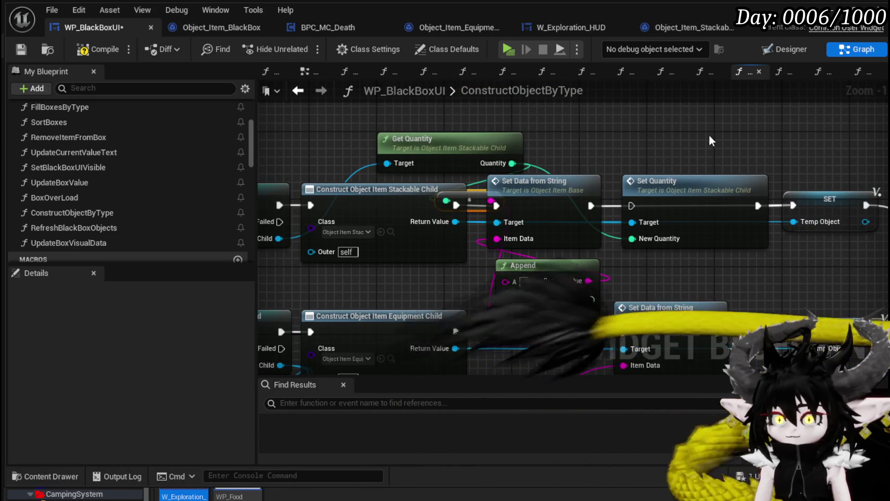
{"action": "left_click", "coordinate": [696, 182]}
{"action": "key", "text": "Delete"}
{"action": "left_click_drag", "start_coordinate": [537, 181], "coordinate": [629, 181]}
{"action": "mouse_move", "coordinate": [503, 237]}
{"action": "left_mouse_down"}
{"action": "mouse_move", "coordinate": [622, 206]}
{"action": "mouse_move", "coordinate": [788, 196]}
{"action": "mouse_move", "coordinate": [858, 176]}
{"action": "mouse_move", "coordinate": [601, 173]}
{"action": "mouse_move", "coordinate": [482, 191]}
{"action": "left_mouse_up"}
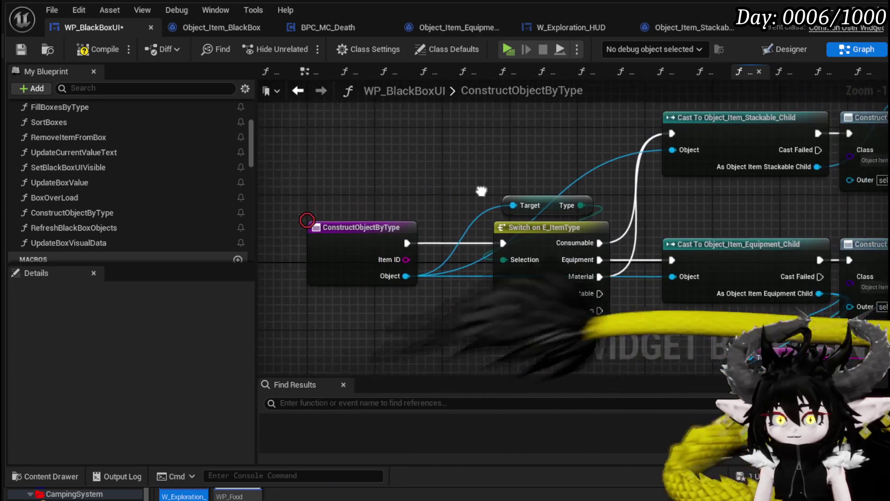
{"action": "left_click_drag", "start_coordinate": [406, 259], "coordinate": [700, 224]}
- Add a Get Item ID node for the stackable child and wire it into Append's A input
{"action": "scroll", "coordinate": [701, 223], "scroll_direction": "down", "scroll_amount": 1}
{"action": "mouse_move", "coordinate": [570, 185]}
{"action": "left_mouse_down"}
{"action": "mouse_move", "coordinate": [505, 241]}
{"action": "mouse_move", "coordinate": [575, 197]}
{"action": "mouse_move", "coordinate": [597, 203]}
{"action": "left_mouse_up"}
{"action": "left_click_drag", "start_coordinate": [390, 195], "coordinate": [389, 226]}
{"action": "type", "text": "get"}
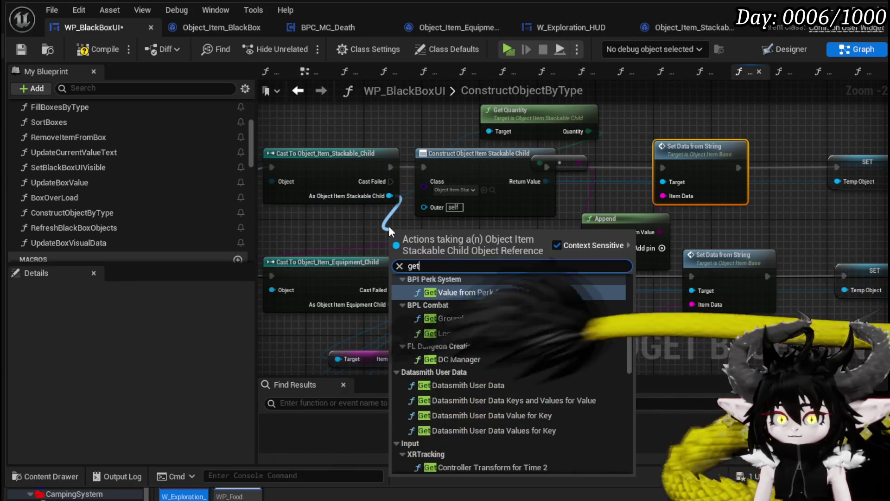
{"action": "type", "text": " item ID"}
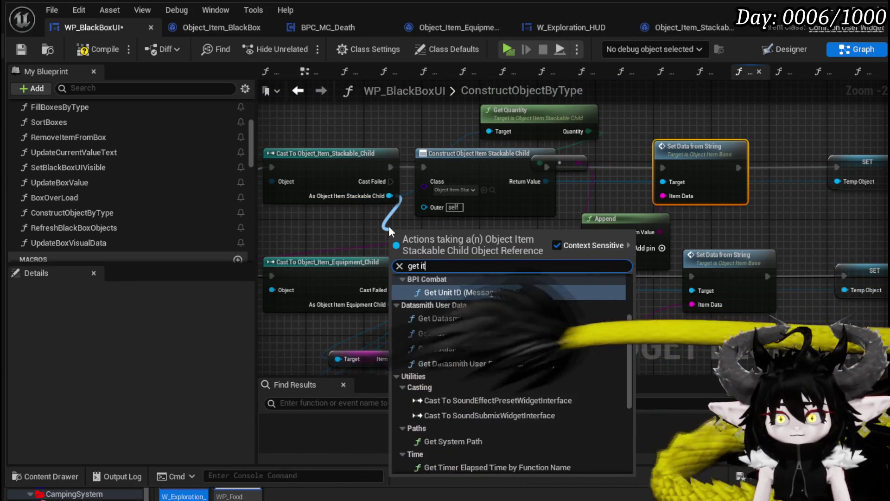
{"action": "key", "text": "Return"}
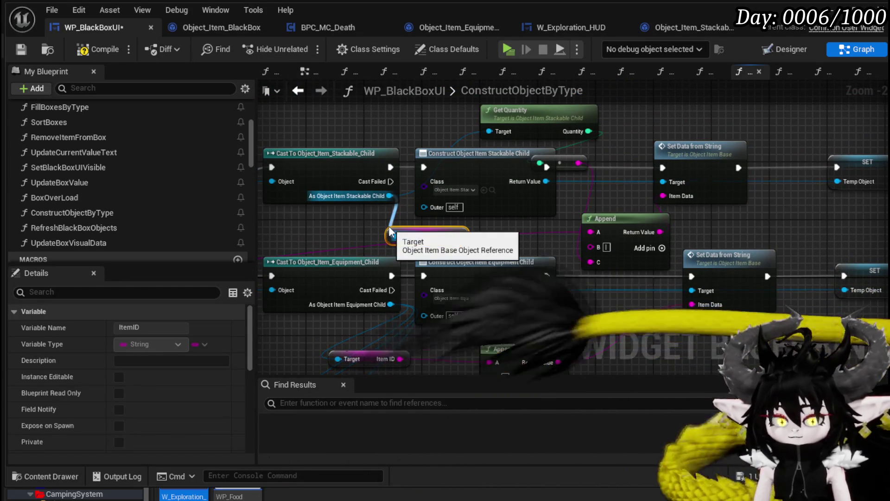
{"action": "left_click_drag", "start_coordinate": [459, 236], "coordinate": [597, 231]}
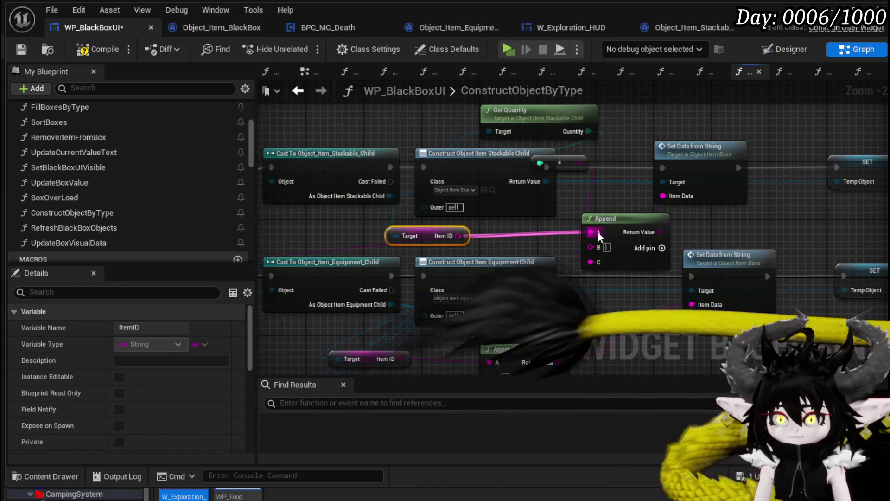
{"action": "mouse_move", "coordinate": [427, 238]}
{"action": "left_mouse_down"}
{"action": "mouse_move", "coordinate": [465, 236]}
{"action": "mouse_move", "coordinate": [453, 234]}
{"action": "left_mouse_up"}
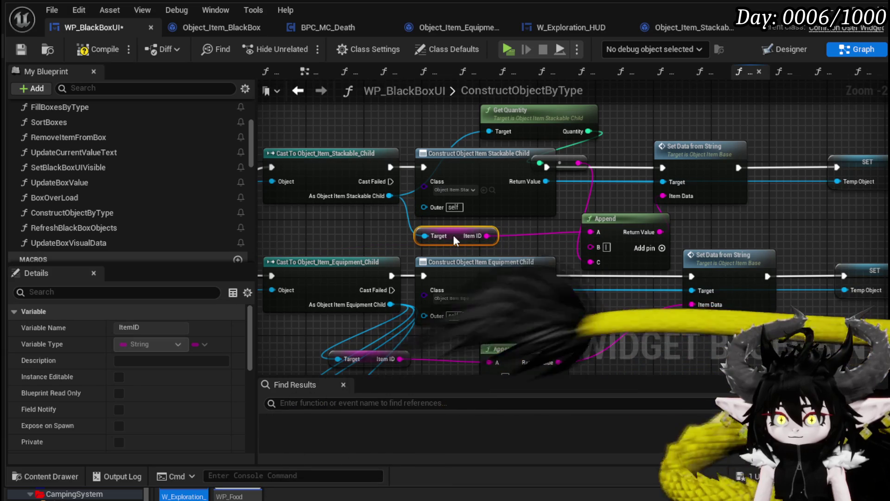
- Tidy the reroute knot near the Construct node and save the blueprint
{"action": "left_click", "coordinate": [582, 167]}
{"action": "left_click_drag", "start_coordinate": [582, 167], "coordinate": [654, 117]}
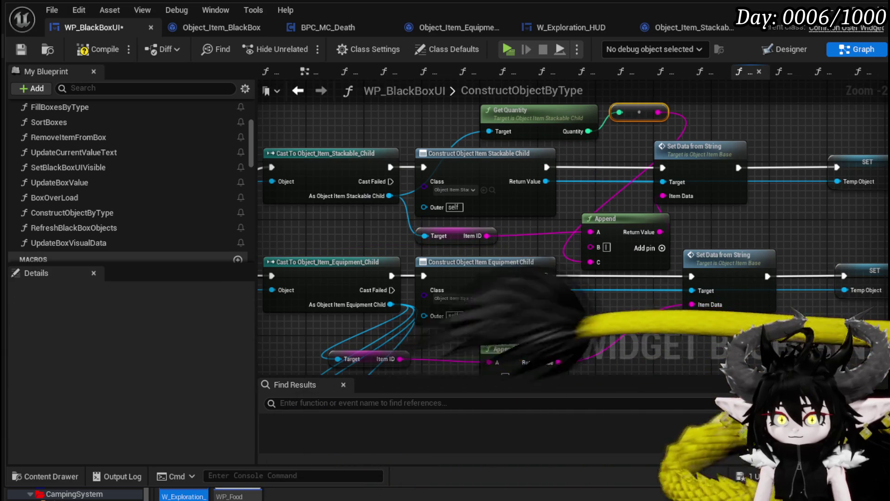
{"action": "left_click_drag", "start_coordinate": [361, 242], "coordinate": [671, 202]}
{"action": "mouse_move", "coordinate": [390, 171]}
{"action": "left_mouse_down"}
{"action": "mouse_move", "coordinate": [322, 181]}
{"action": "mouse_move", "coordinate": [455, 172]}
{"action": "left_mouse_up"}
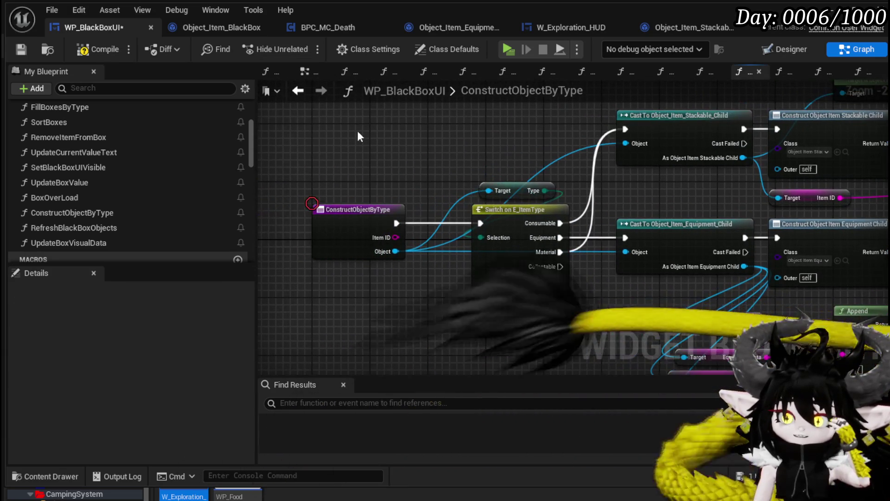
{"action": "left_click", "coordinate": [21, 50]}
{"action": "left_click_drag", "start_coordinate": [442, 127], "coordinate": [265, 165]}
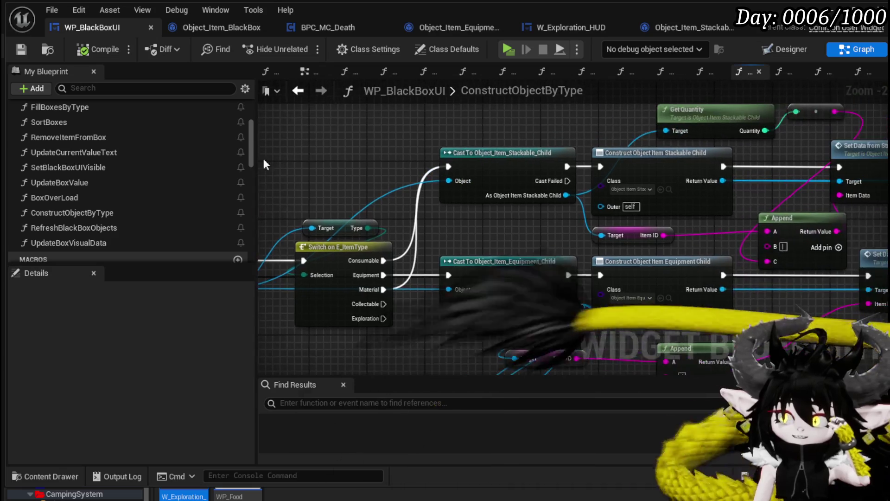
{"action": "left_click_drag", "start_coordinate": [712, 146], "coordinate": [507, 164]}
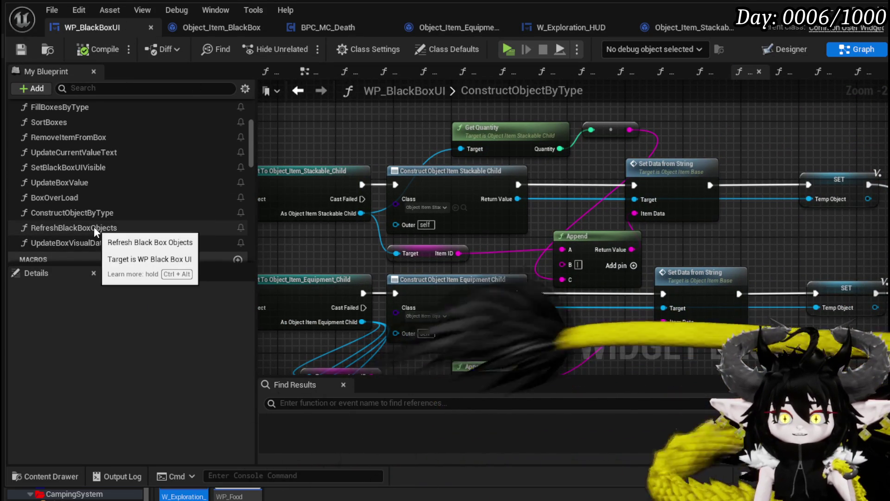
- Open WP_BlackBoxUI's SafeItemInBox function graph to inspect it
{"action": "scroll", "coordinate": [81, 151], "scroll_direction": "up", "scroll_amount": 3}
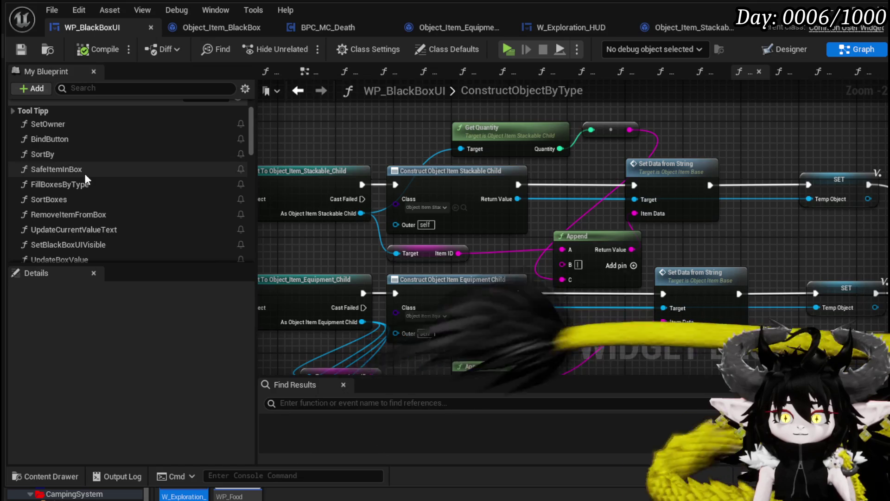
{"action": "double_click", "coordinate": [84, 169]}
{"action": "mouse_move", "coordinate": [625, 248]}
{"action": "left_mouse_down"}
{"action": "mouse_move", "coordinate": [696, 277]}
{"action": "mouse_move", "coordinate": [656, 266]}
{"action": "mouse_move", "coordinate": [633, 311]}
{"action": "mouse_move", "coordinate": [592, 281]}
{"action": "mouse_move", "coordinate": [648, 284]}
{"action": "left_mouse_up"}
- Switch to Object_Item_BlackBox and review the loop, Branch, SET and Get Quantity nodes in StackUntilCap
{"action": "left_click", "coordinate": [218, 28]}
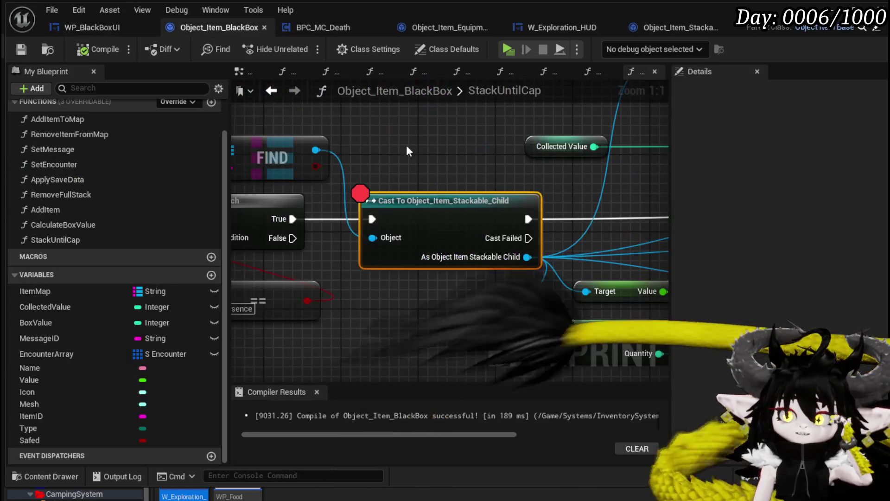
{"action": "scroll", "coordinate": [573, 196], "scroll_direction": "down", "scroll_amount": 2}
{"action": "mouse_move", "coordinate": [574, 196]}
{"action": "left_mouse_down"}
{"action": "mouse_move", "coordinate": [477, 203]}
{"action": "mouse_move", "coordinate": [411, 182]}
{"action": "mouse_move", "coordinate": [322, 243]}
{"action": "left_mouse_up"}
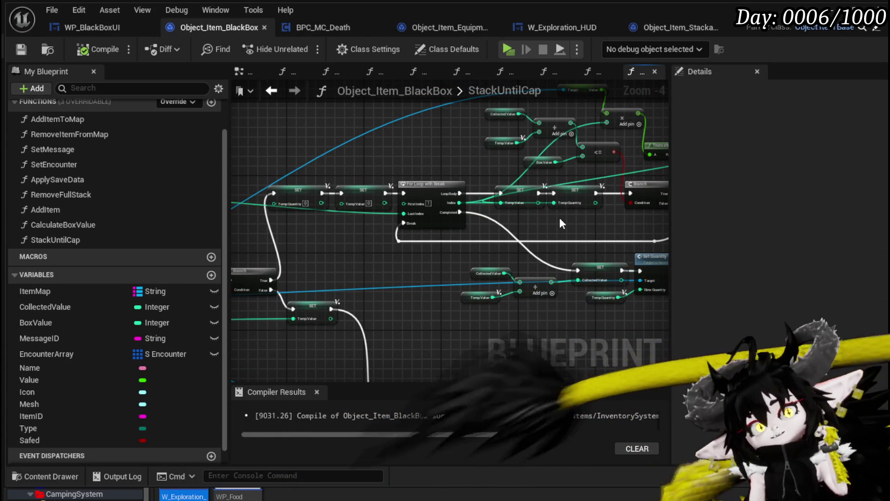
{"action": "mouse_move", "coordinate": [549, 236]}
{"action": "left_mouse_down"}
{"action": "mouse_move", "coordinate": [389, 224]}
{"action": "mouse_move", "coordinate": [441, 220]}
{"action": "left_mouse_up"}
{"action": "scroll", "coordinate": [394, 220], "scroll_direction": "up", "scroll_amount": 1}
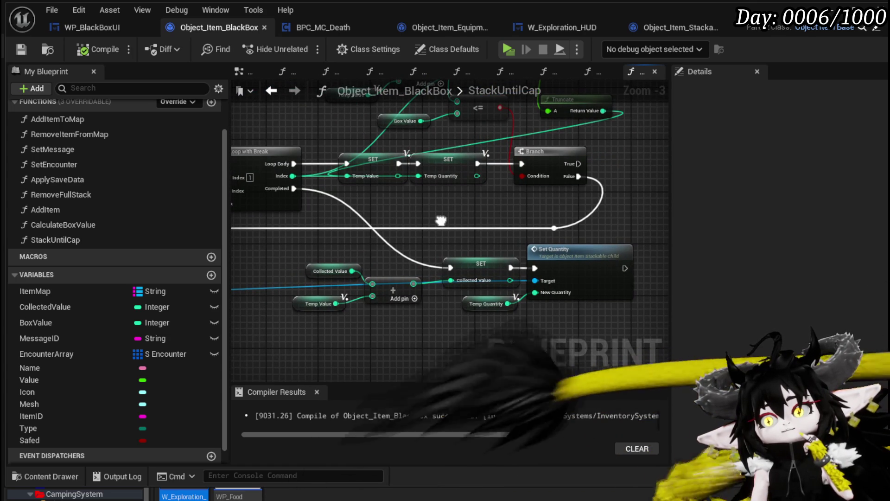
{"action": "left_click_drag", "start_coordinate": [440, 220], "coordinate": [562, 213]}
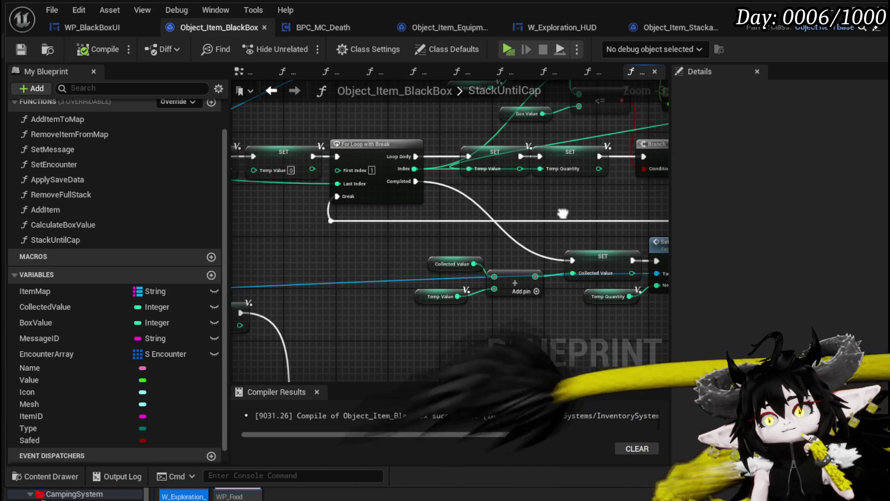
{"action": "left_click_drag", "start_coordinate": [288, 235], "coordinate": [613, 249]}
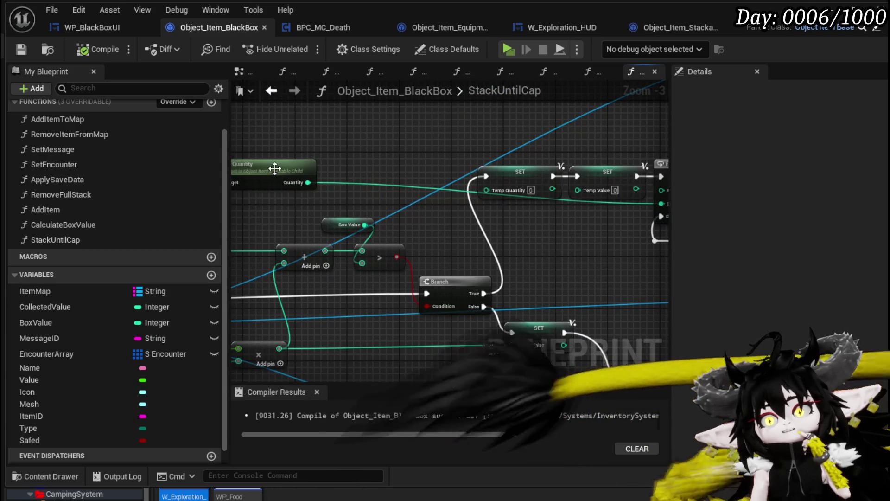
{"action": "left_click_drag", "start_coordinate": [283, 158], "coordinate": [333, 194]}
{"action": "left_click_drag", "start_coordinate": [544, 238], "coordinate": [352, 229]}
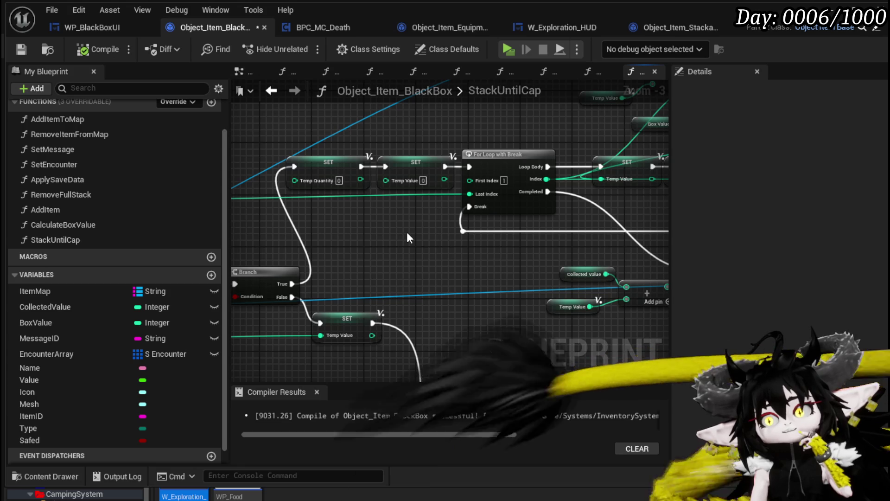
{"action": "left_click_drag", "start_coordinate": [408, 234], "coordinate": [583, 222]}
- Add a Subtract node so Get Quantity's Quantity minus 1 drives the loop's Last Index
{"action": "mouse_move", "coordinate": [621, 104]}
{"action": "left_mouse_down"}
{"action": "mouse_move", "coordinate": [358, 212]}
{"action": "mouse_move", "coordinate": [552, 240]}
{"action": "mouse_move", "coordinate": [522, 240]}
{"action": "left_mouse_up"}
{"action": "type", "text": "-"}
{"action": "left_click", "coordinate": [570, 389]}
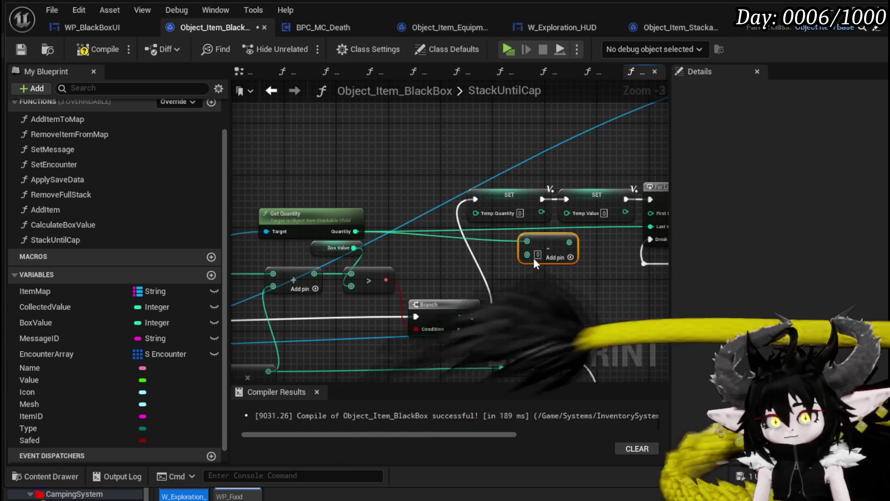
{"action": "mouse_move", "coordinate": [600, 263]}
{"action": "left_mouse_down"}
{"action": "mouse_move", "coordinate": [522, 282]}
{"action": "mouse_move", "coordinate": [591, 254]}
{"action": "mouse_move", "coordinate": [572, 245]}
{"action": "left_mouse_up"}
{"action": "scroll", "coordinate": [460, 240], "scroll_direction": "down", "scroll_amount": 2}
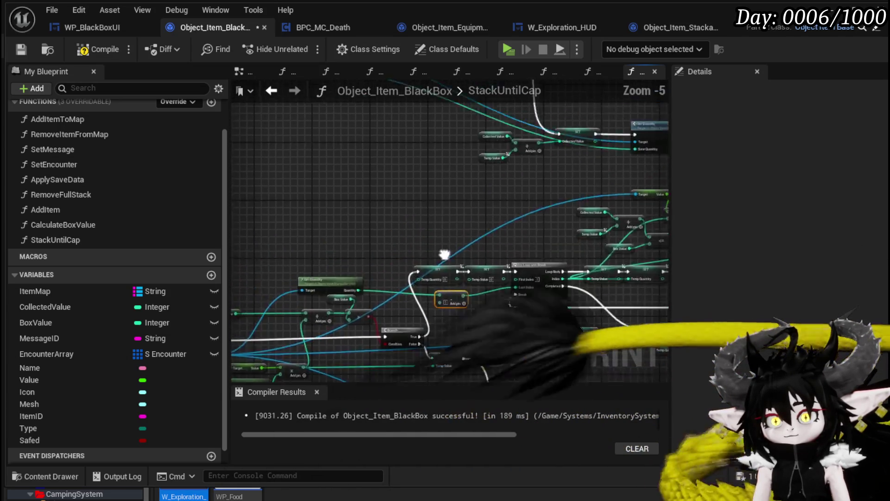
{"action": "mouse_move", "coordinate": [460, 324]}
{"action": "left_mouse_down"}
{"action": "mouse_move", "coordinate": [475, 250]}
{"action": "mouse_move", "coordinate": [387, 244]}
{"action": "left_mouse_up"}
{"action": "scroll", "coordinate": [388, 244], "scroll_direction": "up", "scroll_amount": 1}
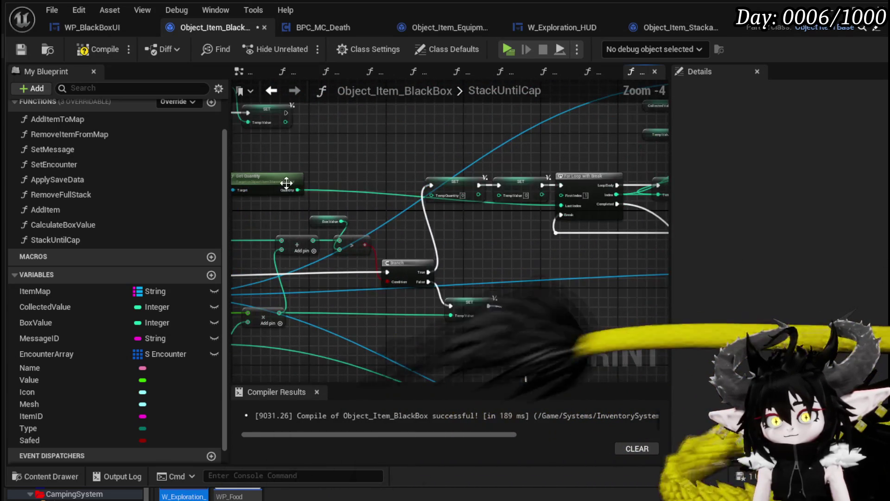
{"action": "mouse_move", "coordinate": [298, 189]}
{"action": "left_mouse_down"}
{"action": "mouse_move", "coordinate": [352, 207]}
{"action": "mouse_move", "coordinate": [474, 221]}
{"action": "mouse_move", "coordinate": [567, 206]}
{"action": "left_mouse_up"}
{"action": "type", "text": "-"}
{"action": "left_click", "coordinate": [544, 336]}
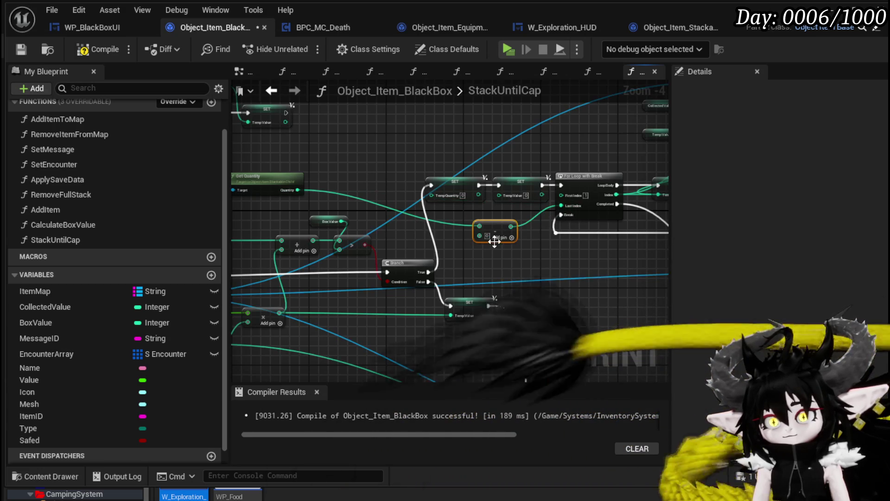
- Compile and save the Object_Item_BlackBox blueprint
{"action": "left_click", "coordinate": [535, 267]}
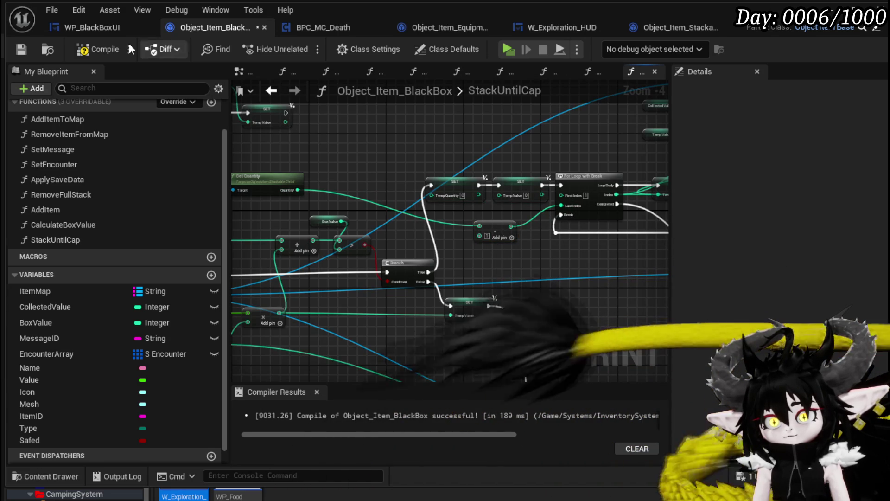
{"action": "left_click", "coordinate": [94, 49]}
{"action": "left_click", "coordinate": [21, 48]}
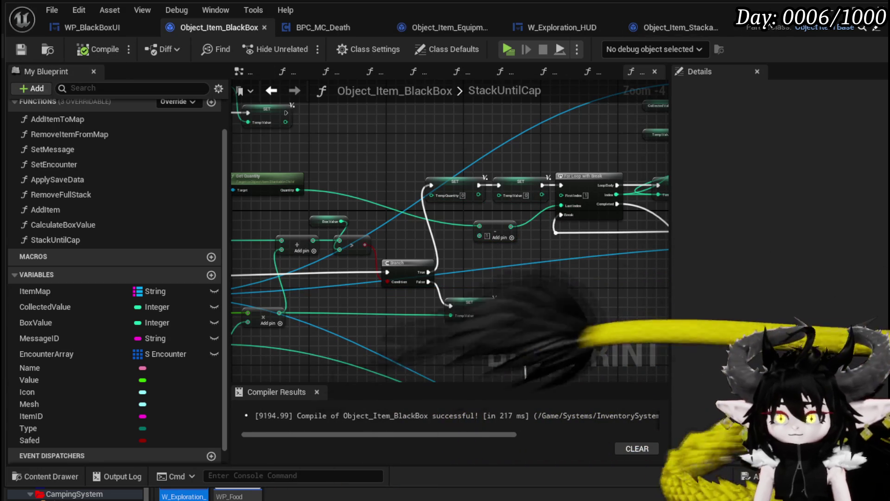
- Play-test by adding iron ore, iron ingot, red ore and Essence to the Black Box, resuming at the breakpoint
{"action": "key", "text": "alt+Tab"}
{"action": "left_click", "coordinate": [300, 45]}
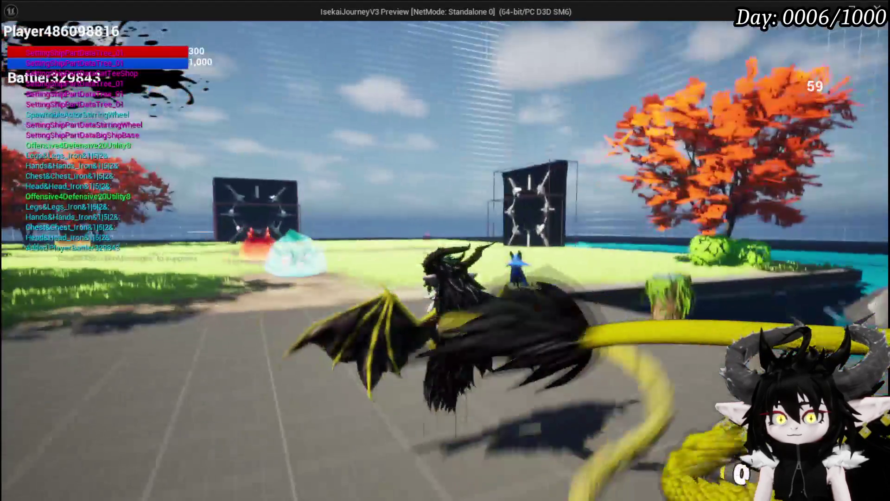
{"action": "left_click", "coordinate": [163, 32]}
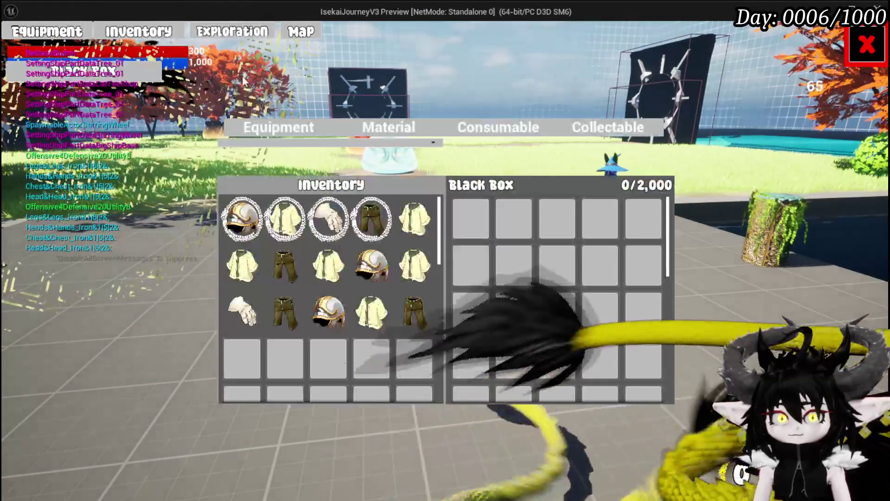
{"action": "left_click", "coordinate": [387, 124]}
{"action": "right_click", "coordinate": [371, 218]}
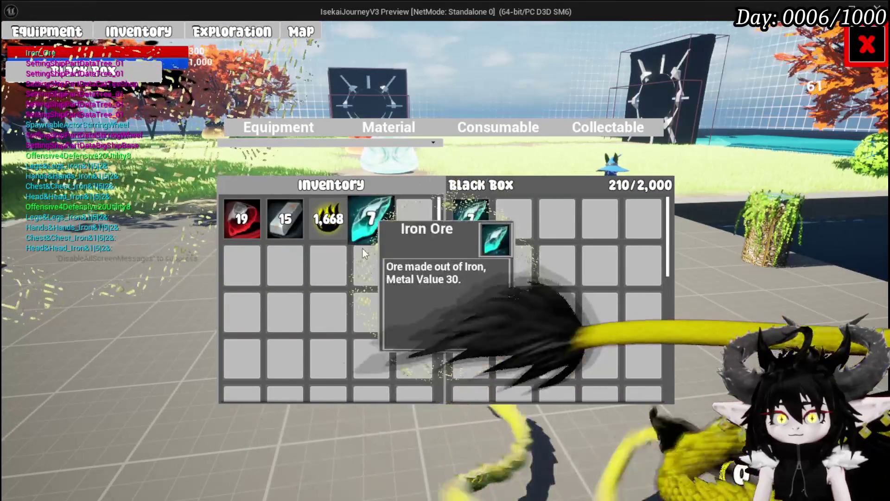
{"action": "right_click", "coordinate": [285, 218]}
{"action": "right_click", "coordinate": [242, 218]}
{"action": "right_click", "coordinate": [330, 218]}
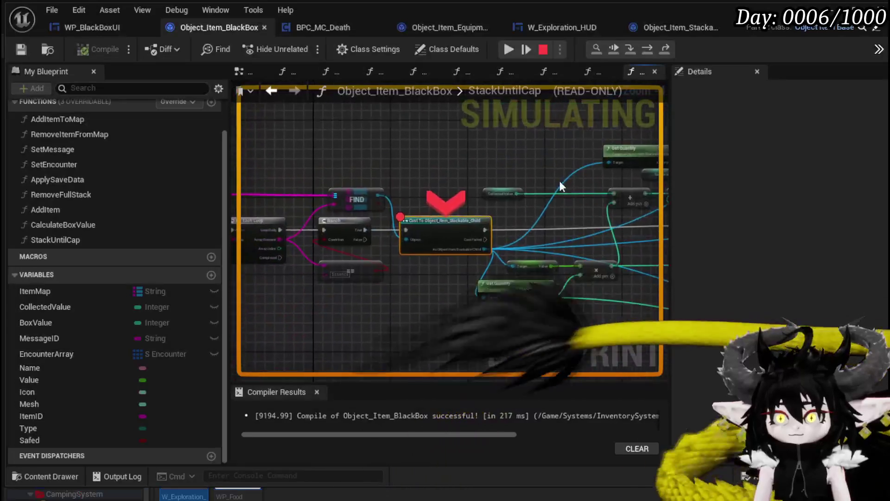
{"action": "left_click", "coordinate": [512, 51]}
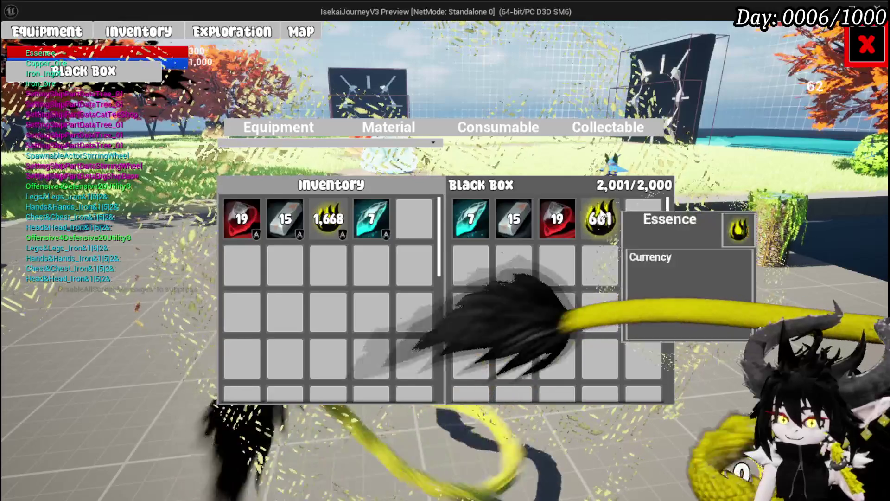
- Remove those items, re-add Essence and another item, then bring up the Cast node's breakpoint options
{"action": "right_click", "coordinate": [601, 218]}
{"action": "right_click", "coordinate": [557, 218]}
{"action": "right_click", "coordinate": [514, 227]}
{"action": "right_click", "coordinate": [472, 224]}
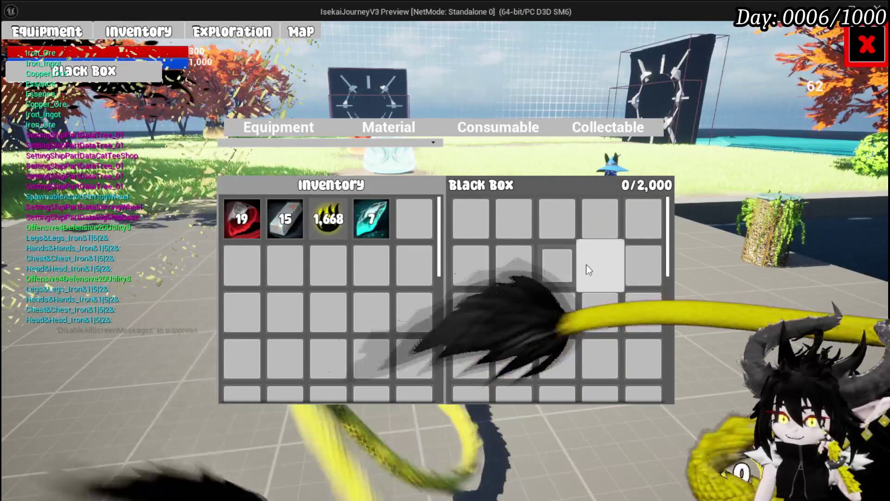
{"action": "right_click", "coordinate": [322, 237]}
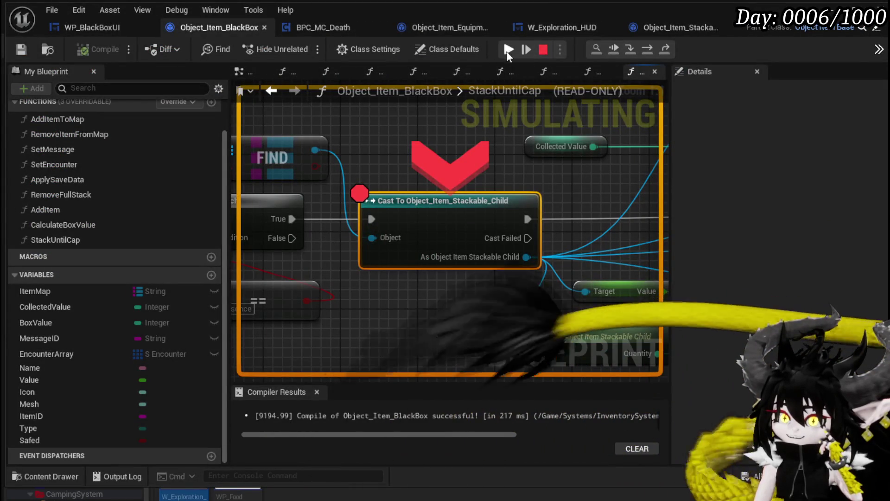
{"action": "left_click", "coordinate": [509, 50]}
{"action": "right_click", "coordinate": [386, 234]}
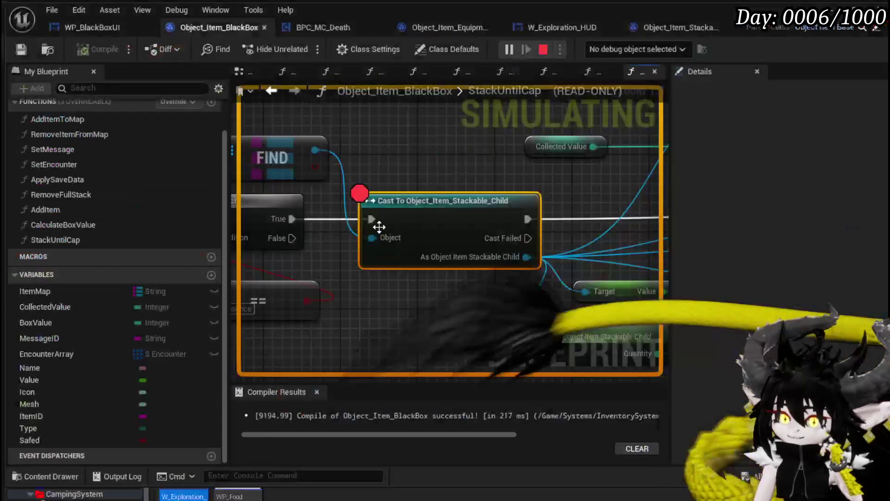
{"action": "scroll", "coordinate": [450, 167], "scroll_direction": "down", "scroll_amount": 3}
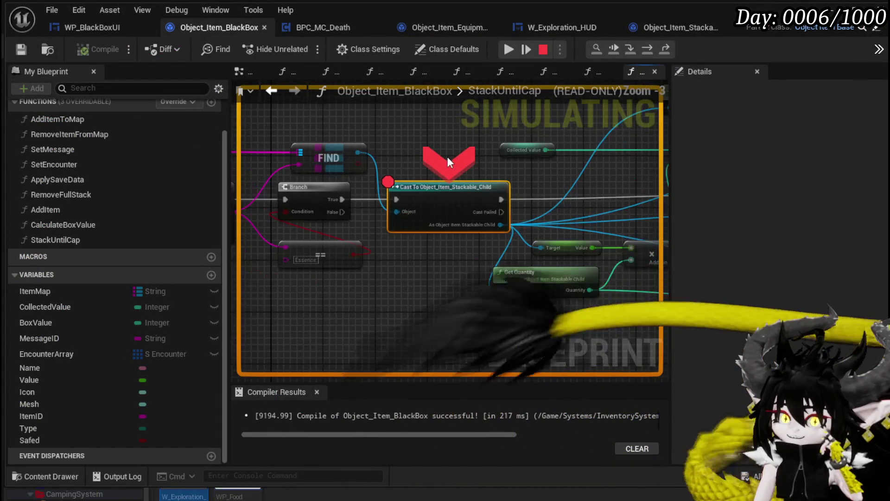
{"action": "right_click", "coordinate": [473, 230]}
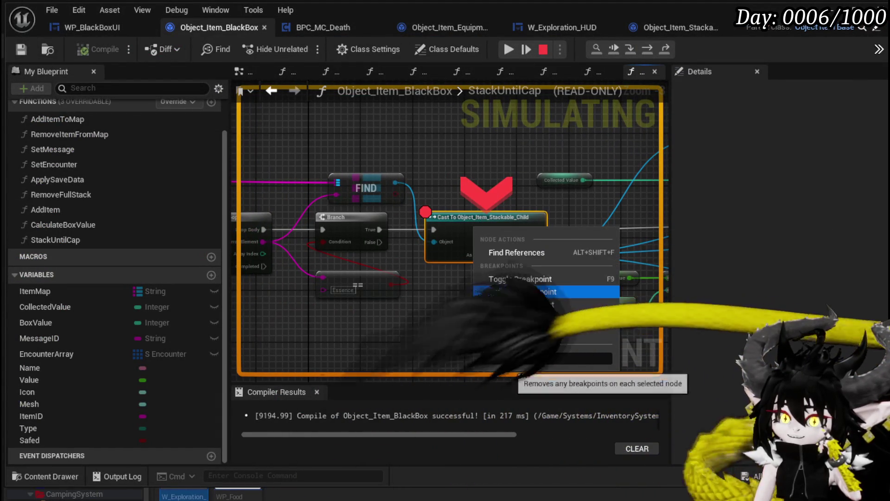
- Disable the Cast node breakpoint, resume, drop the Iron Ingot stack into the Black Box, and stop play
{"action": "left_click", "coordinate": [509, 307]}
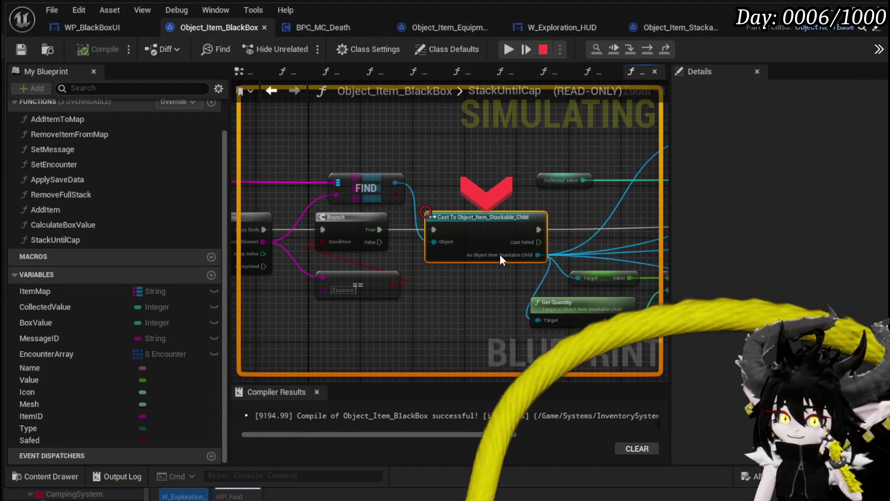
{"action": "left_click", "coordinate": [510, 48]}
{"action": "mouse_move", "coordinate": [394, 222]}
{"action": "left_mouse_down"}
{"action": "mouse_move", "coordinate": [425, 231]}
{"action": "mouse_move", "coordinate": [557, 218]}
{"action": "left_mouse_up"}
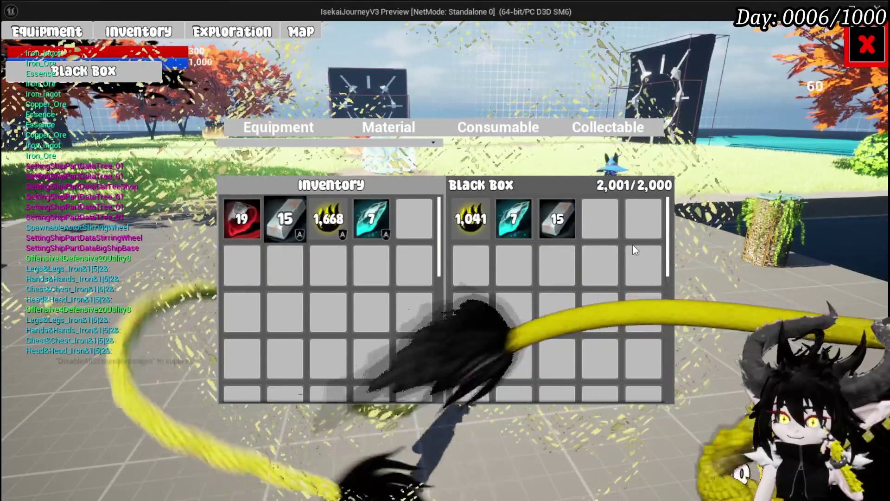
{"action": "mouse_move", "coordinate": [504, 234]}
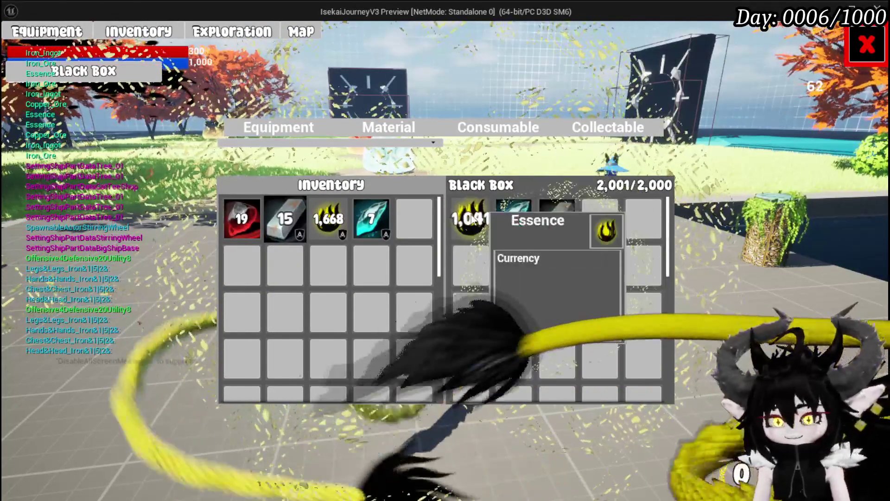
{"action": "key", "text": "Escape"}
{"action": "scroll", "coordinate": [555, 150], "scroll_direction": "down", "scroll_amount": 5}
{"action": "scroll", "coordinate": [392, 186], "scroll_direction": "up", "scroll_amount": 4}
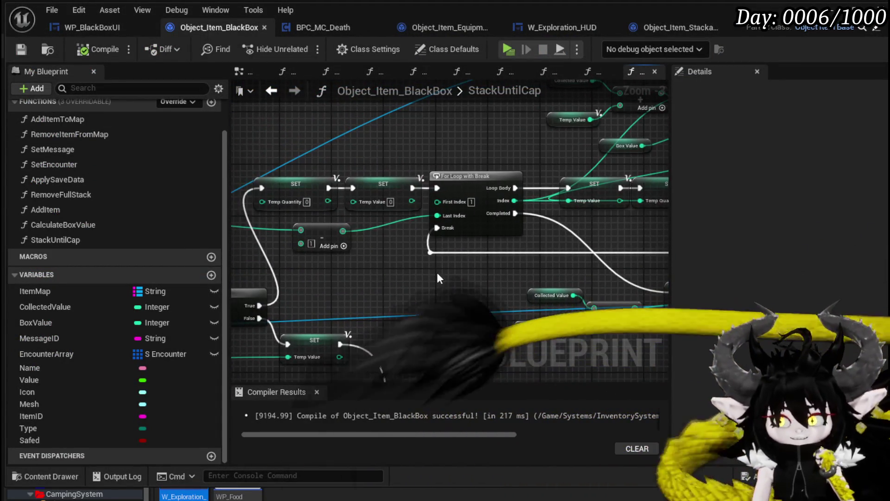
- Shift the sum, comparison and Truncate nodes up and nudge the two SET nodes right for a neater layout
{"action": "scroll", "coordinate": [498, 289], "scroll_direction": "down", "scroll_amount": 1}
{"action": "mouse_move", "coordinate": [498, 289]}
{"action": "left_mouse_down"}
{"action": "mouse_move", "coordinate": [446, 302]}
{"action": "mouse_move", "coordinate": [550, 267]}
{"action": "mouse_move", "coordinate": [536, 259]}
{"action": "mouse_move", "coordinate": [504, 331]}
{"action": "left_mouse_up"}
{"action": "left_click_drag", "start_coordinate": [487, 158], "coordinate": [518, 194]}
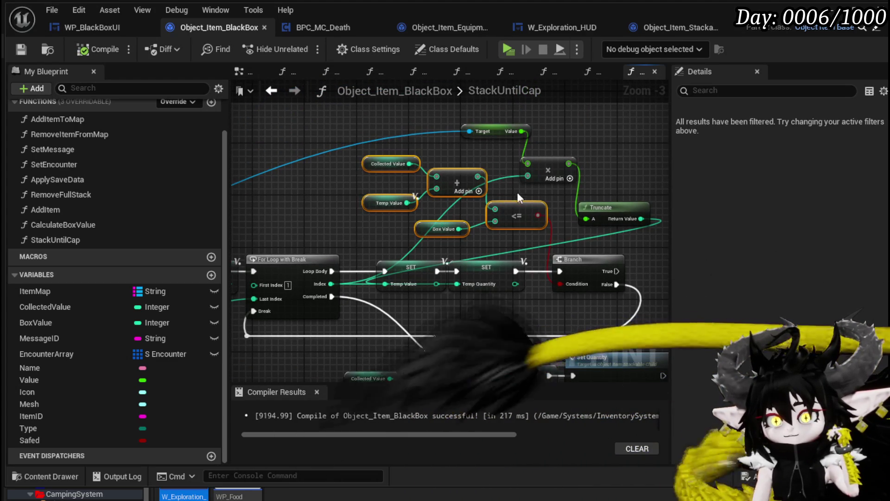
{"action": "left_click_drag", "start_coordinate": [450, 191], "coordinate": [451, 185]}
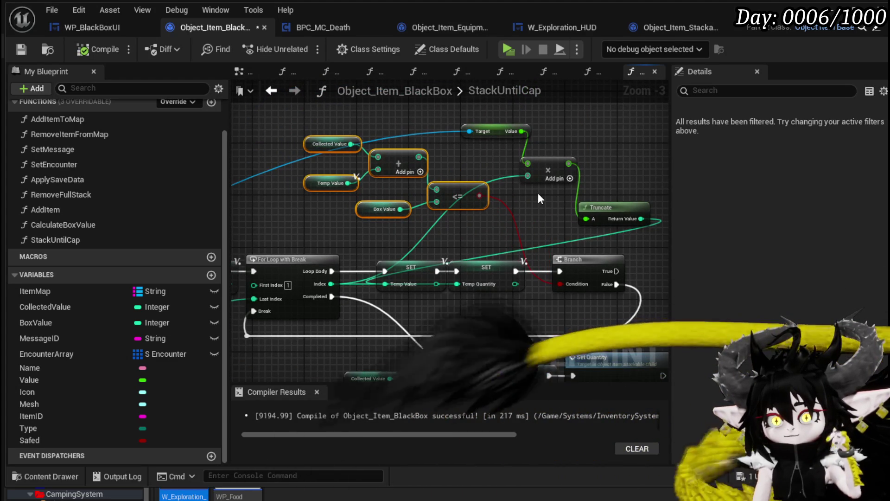
{"action": "left_click_drag", "start_coordinate": [495, 106], "coordinate": [552, 168]}
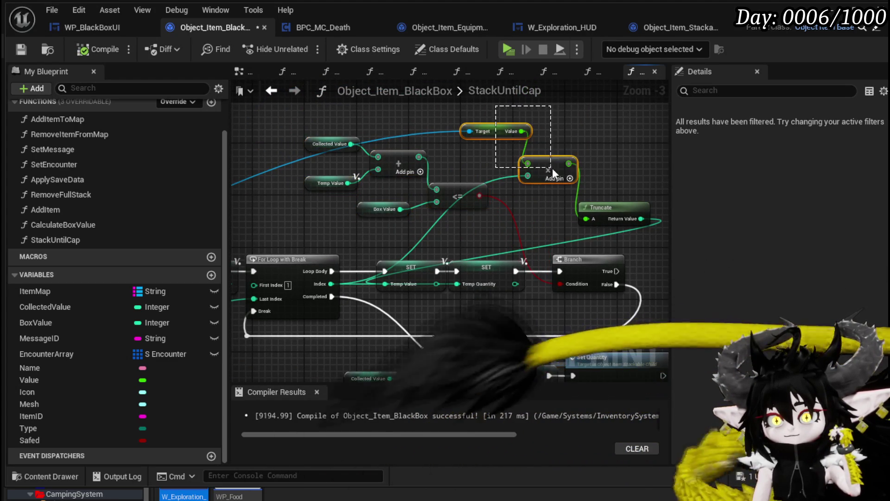
{"action": "left_click_drag", "start_coordinate": [616, 202], "coordinate": [538, 141]}
{"action": "mouse_move", "coordinate": [445, 323]}
{"action": "left_mouse_down"}
{"action": "mouse_move", "coordinate": [499, 265]}
{"action": "mouse_move", "coordinate": [519, 261]}
{"action": "left_mouse_up"}
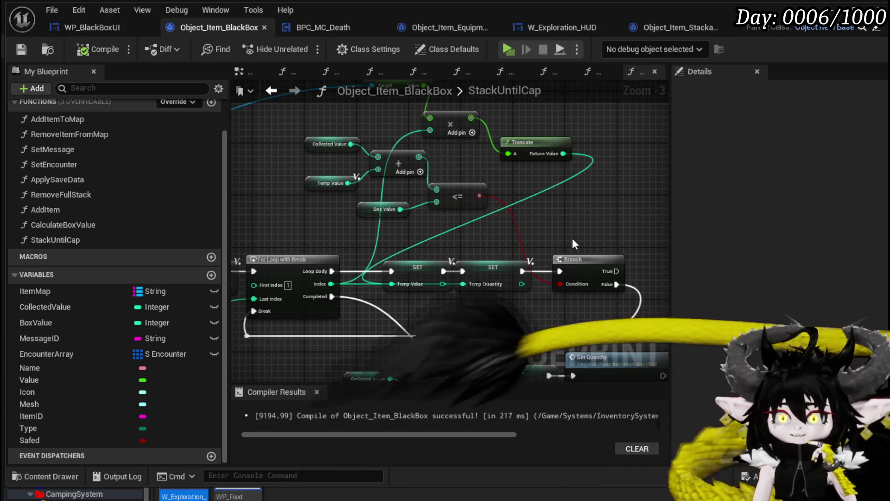
{"action": "scroll", "coordinate": [572, 231], "scroll_direction": "down", "scroll_amount": 2}
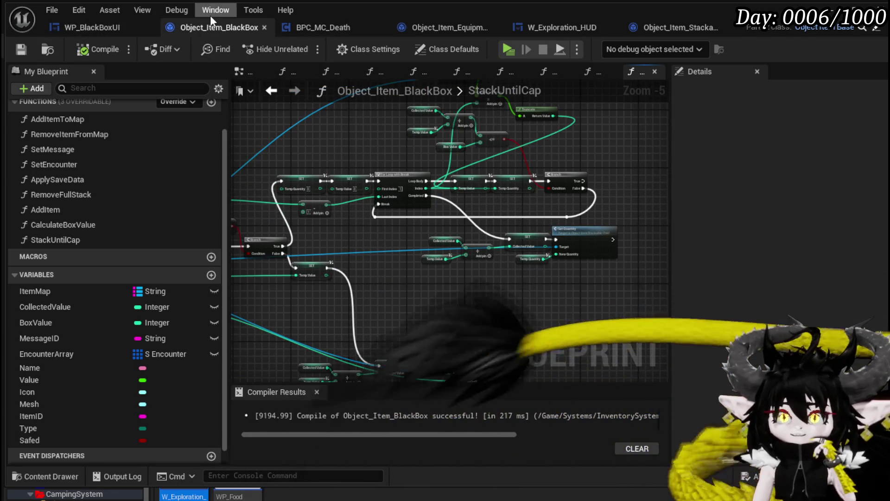
- Switch to WP_BlackBoxUI and open its UpdateBoxVisualData function to inspect the nodes
{"action": "left_click", "coordinate": [82, 28]}
{"action": "mouse_move", "coordinate": [555, 266]}
{"action": "left_mouse_down"}
{"action": "mouse_move", "coordinate": [404, 245]}
{"action": "mouse_move", "coordinate": [515, 198]}
{"action": "mouse_move", "coordinate": [562, 208]}
{"action": "left_mouse_up"}
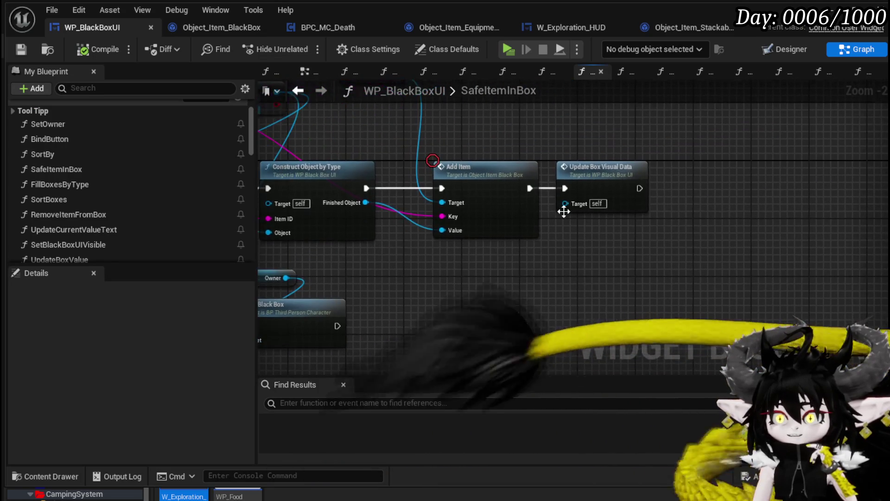
{"action": "double_click", "coordinate": [562, 204]}
{"action": "left_click_drag", "start_coordinate": [621, 195], "coordinate": [455, 173]}
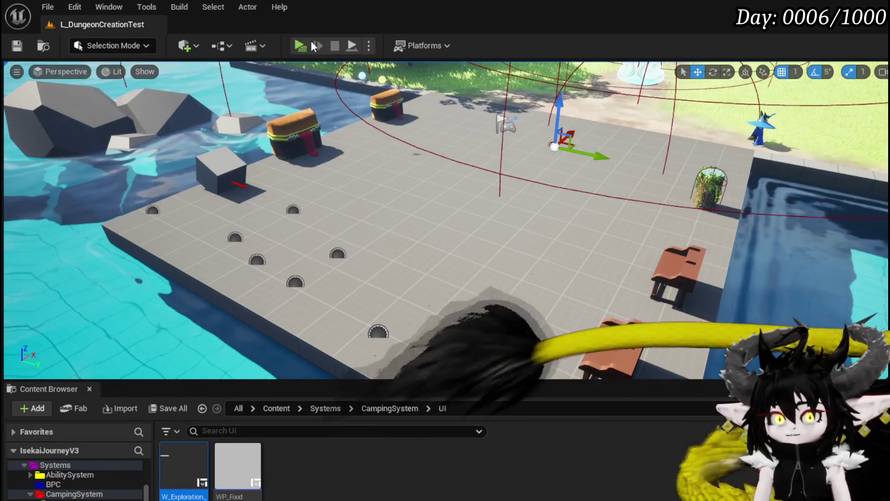
- Start a new play test and load Iron Ore, Iron Ingot, red ore and Essence into the Black Box
{"action": "left_click", "coordinate": [291, 46]}
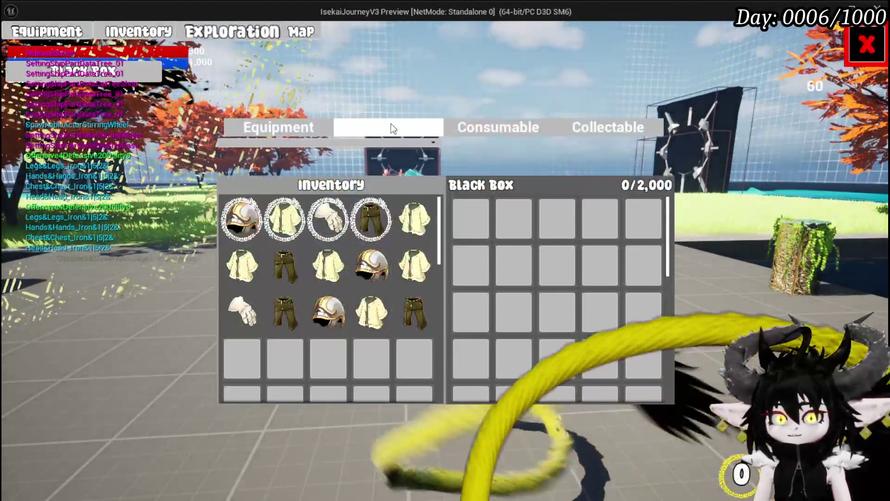
{"action": "left_click", "coordinate": [390, 126]}
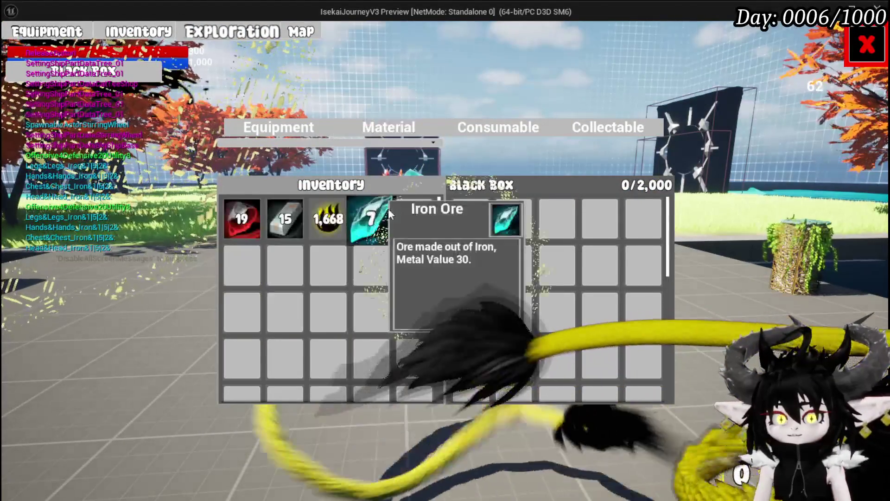
{"action": "left_click", "coordinate": [371, 216]}
{"action": "left_click", "coordinate": [284, 220]}
{"action": "left_click", "coordinate": [241, 219]}
{"action": "left_click", "coordinate": [328, 219]}
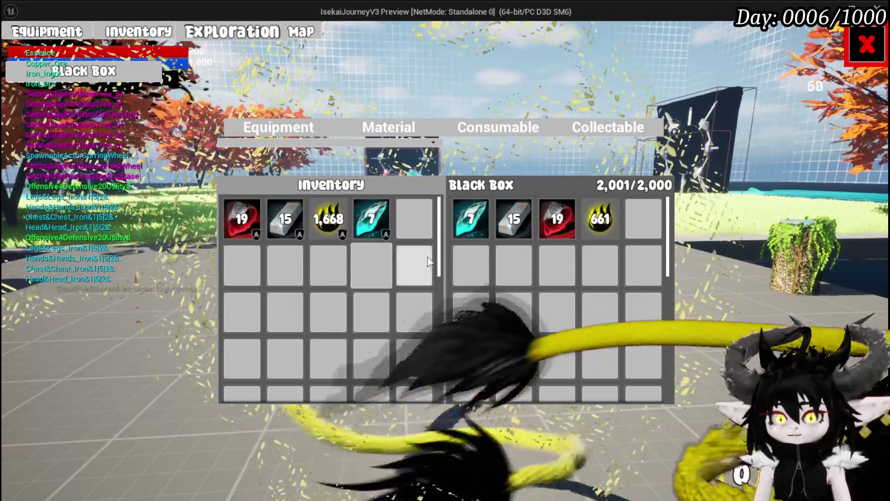
- Empty the Black Box of Essence, red ore, Iron Ingot and Iron Ore
{"action": "left_click", "coordinate": [603, 218]}
{"action": "left_click", "coordinate": [556, 219]}
{"action": "left_click", "coordinate": [514, 219]}
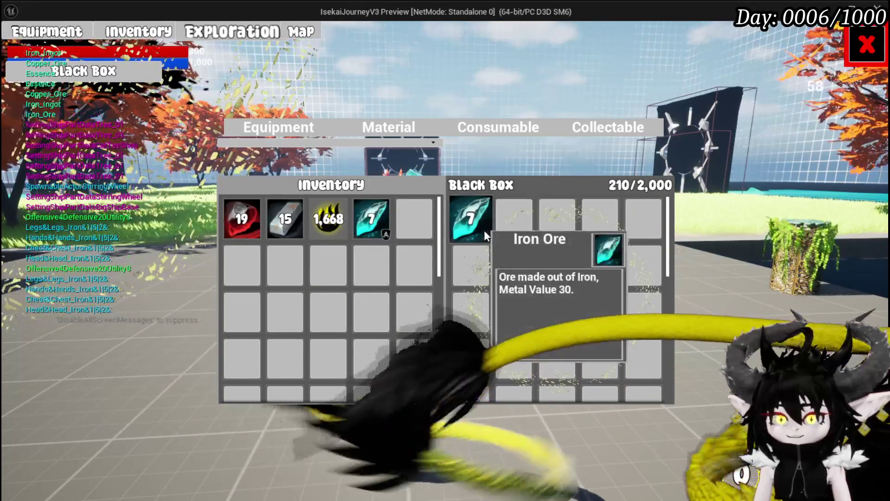
{"action": "left_click", "coordinate": [478, 225]}
- Fill the Black Box with Essence and Iron Ingot, re-adding the ingots to test the 2,000 cap
{"action": "left_click", "coordinate": [330, 222]}
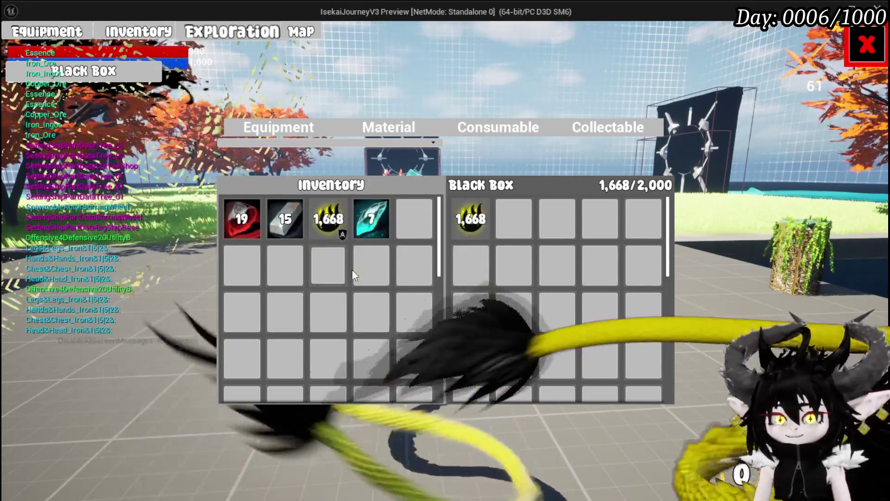
{"action": "left_click", "coordinate": [303, 232]}
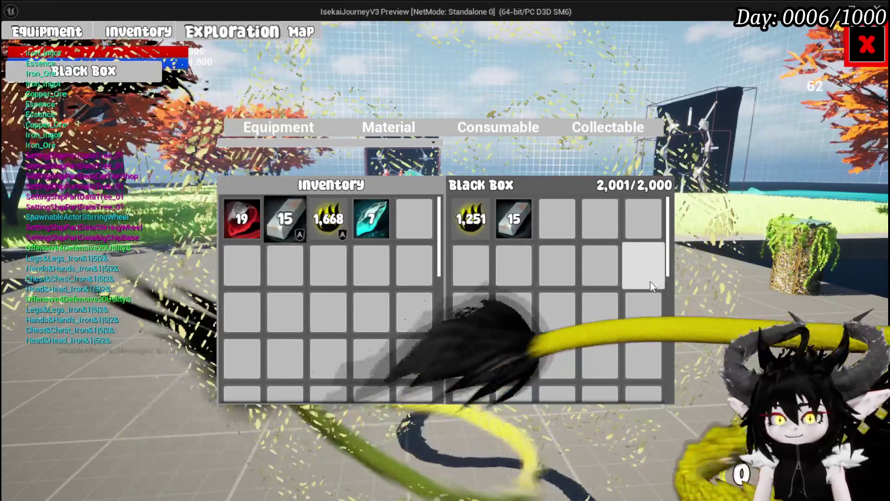
{"action": "left_click", "coordinate": [514, 219]}
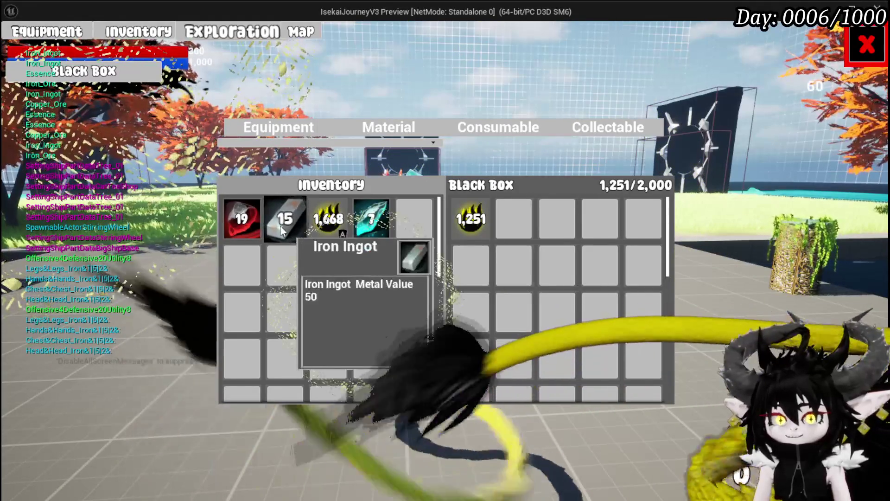
{"action": "left_click", "coordinate": [283, 230]}
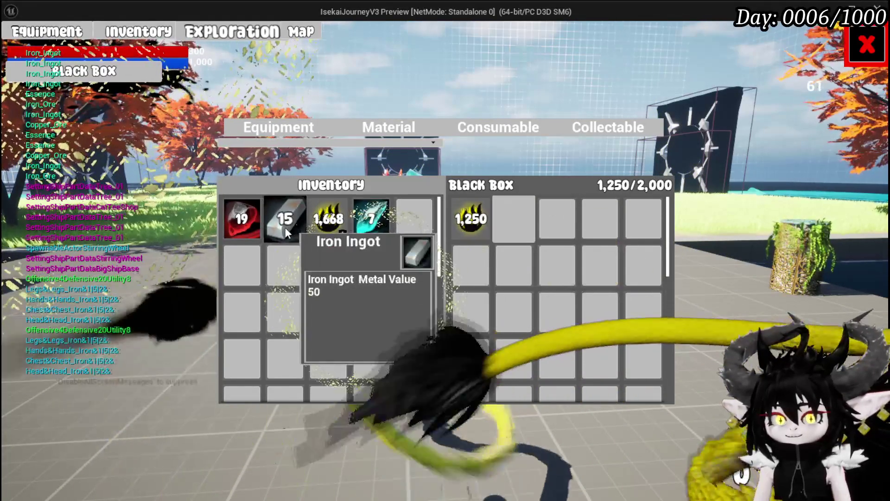
{"action": "left_click", "coordinate": [285, 227]}
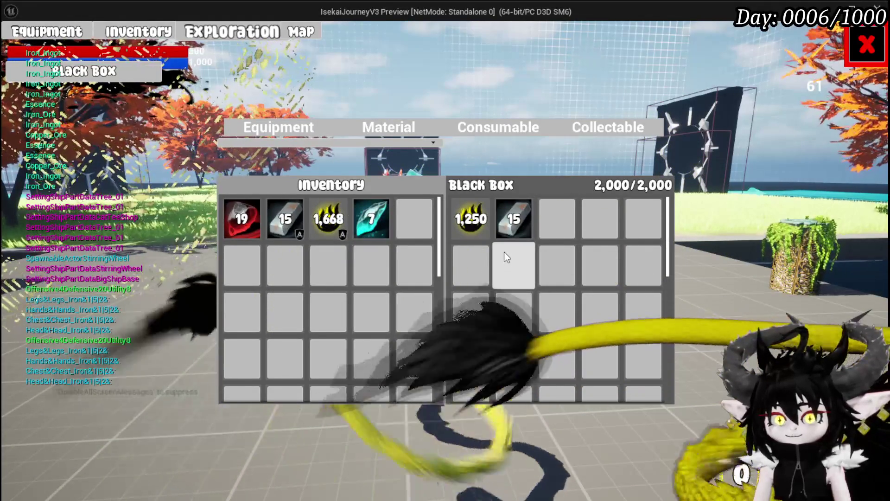
- Refill the Black Box to 2,000/2,000 with 1,250 Essence and 15 Iron Ingots
{"action": "mouse_move", "coordinate": [457, 224]}
{"action": "left_click", "coordinate": [514, 218]}
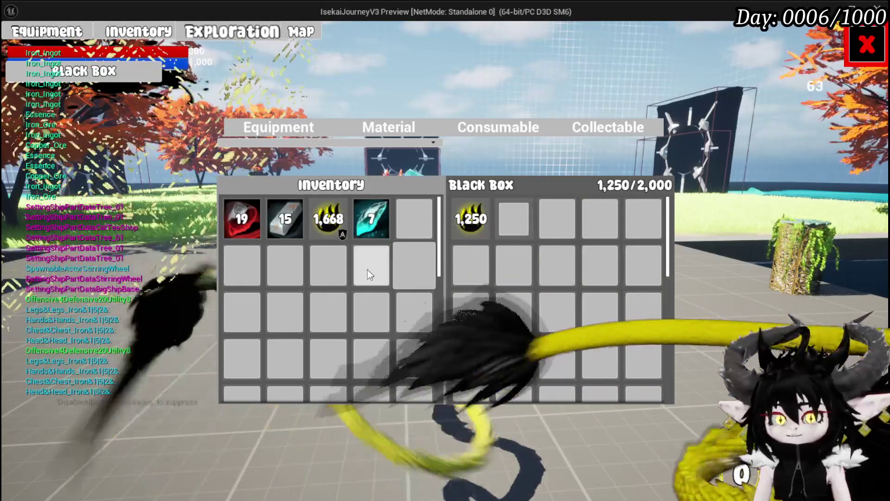
{"action": "left_click", "coordinate": [459, 220]}
{"action": "left_click", "coordinate": [330, 235]}
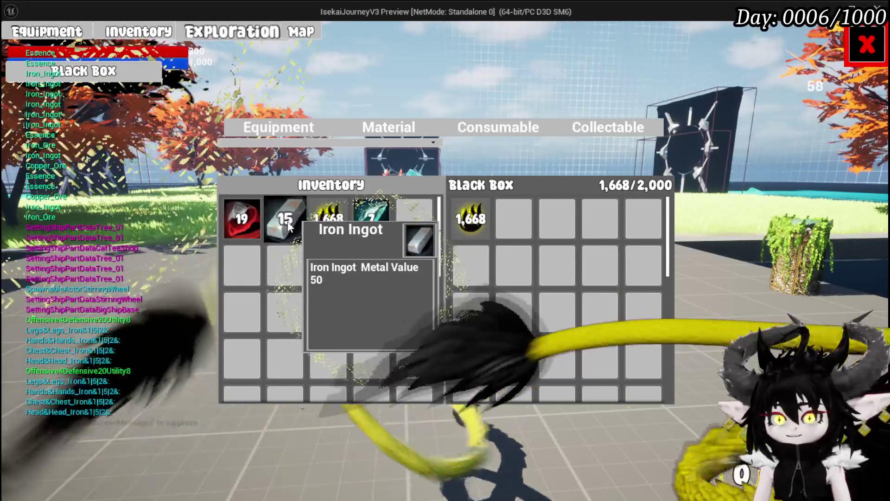
{"action": "left_click", "coordinate": [289, 226]}
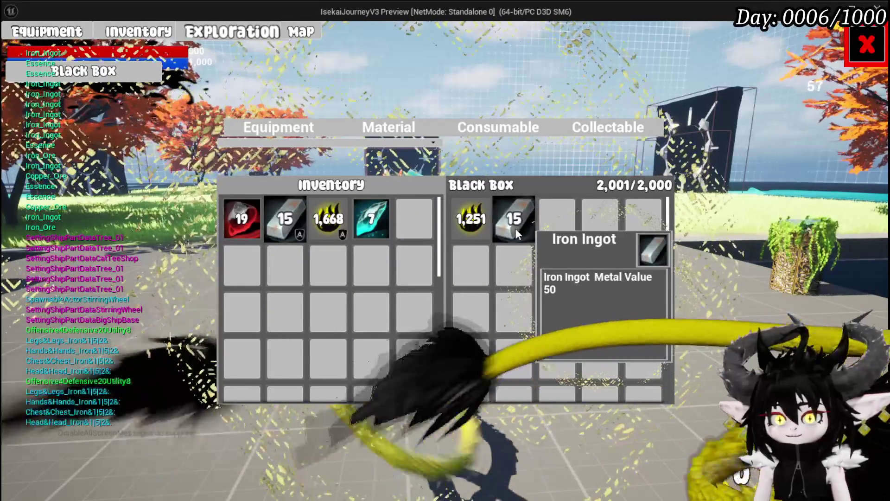
{"action": "left_click", "coordinate": [516, 228]}
{"action": "left_click", "coordinate": [277, 223]}
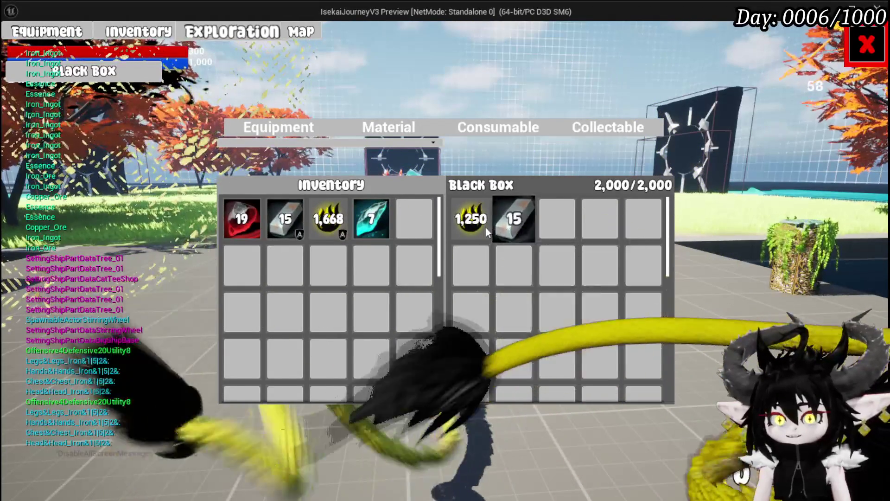
{"action": "mouse_move", "coordinate": [477, 223]}
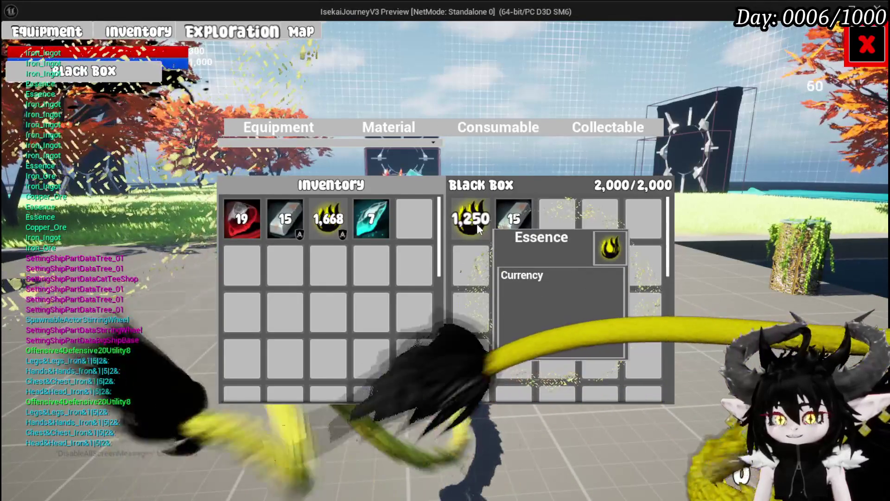
{"action": "mouse_move", "coordinate": [511, 230]}
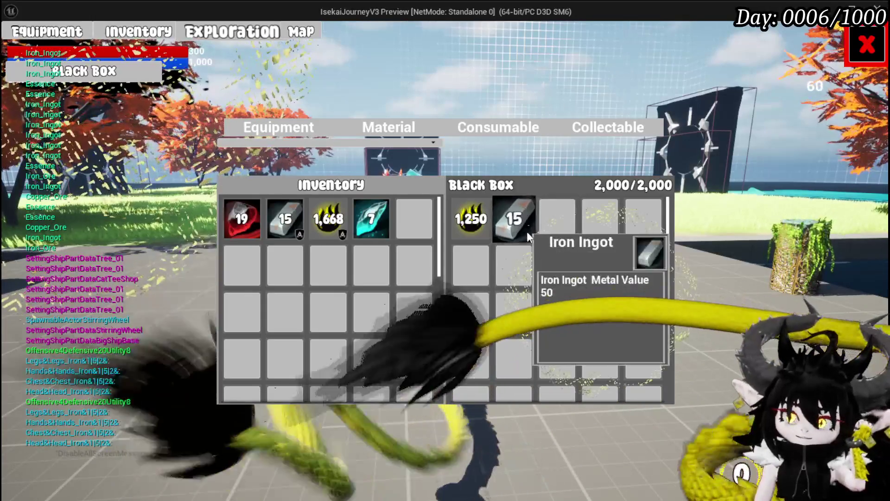
- Empty the Black Box, then add Iron Ore, Iron Ingot and Copper Ore
{"action": "left_click", "coordinate": [524, 229]}
{"action": "left_click", "coordinate": [483, 220]}
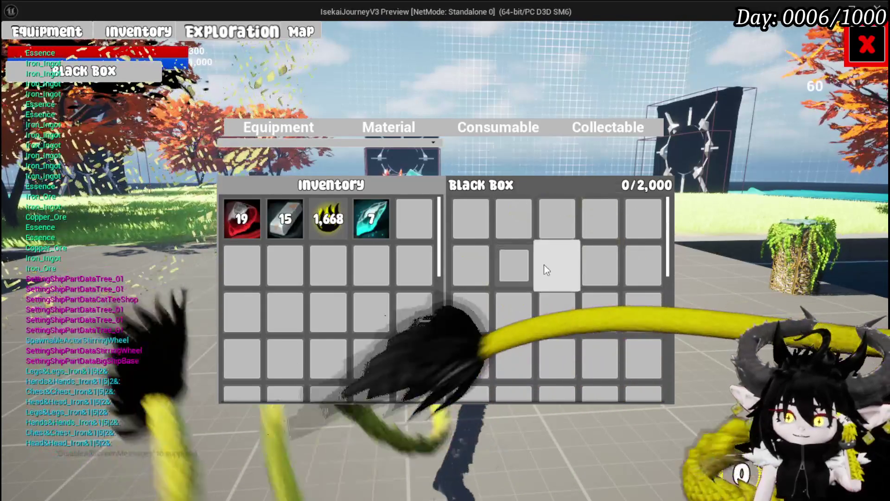
{"action": "left_click", "coordinate": [371, 218]}
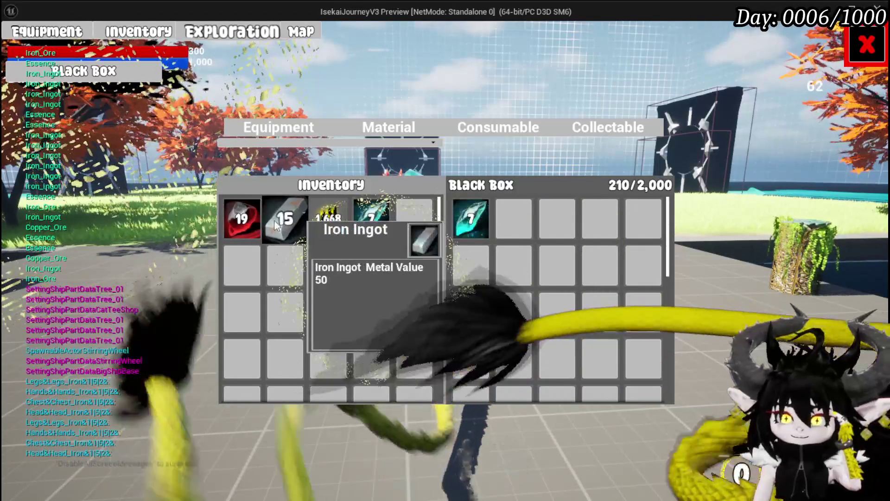
{"action": "left_click", "coordinate": [276, 220]}
{"action": "left_click", "coordinate": [248, 221]}
- Add Essence so the Black Box caps at 2,000/2,000 with 660 Essence, then stop the play test
{"action": "left_click", "coordinate": [344, 231]}
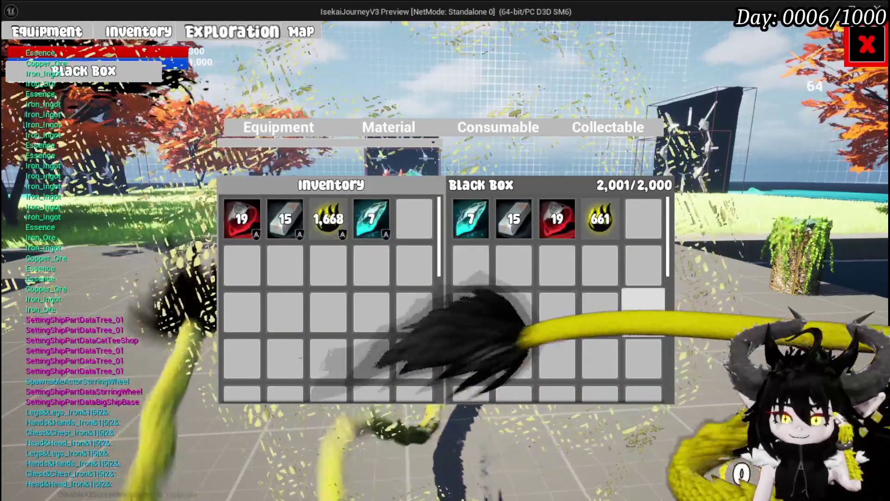
{"action": "left_click", "coordinate": [600, 223]}
{"action": "left_click", "coordinate": [324, 227]}
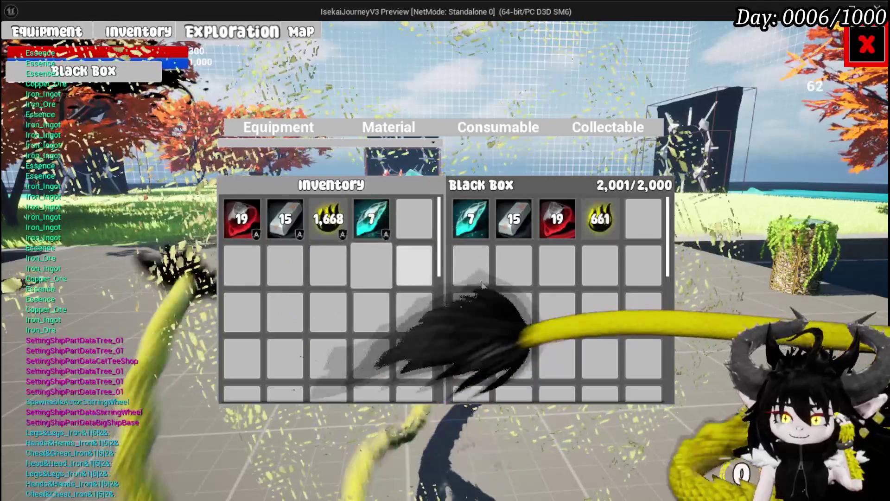
{"action": "left_click", "coordinate": [601, 222]}
{"action": "left_click", "coordinate": [343, 229]}
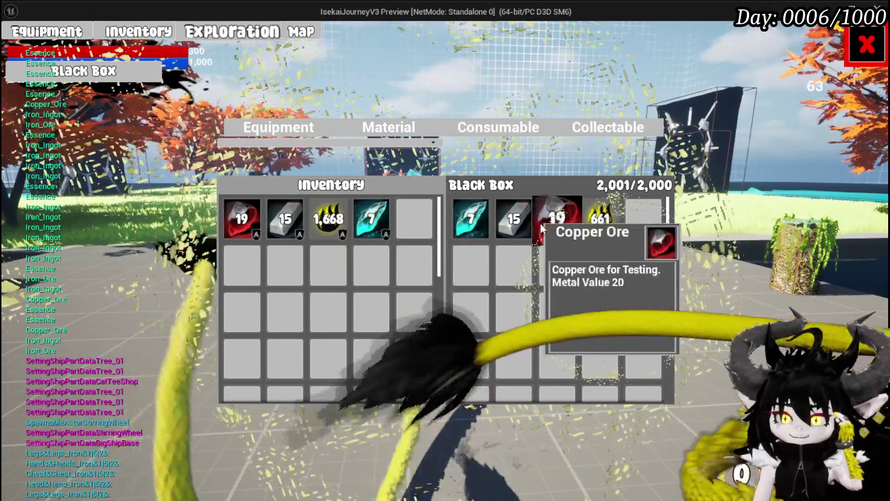
{"action": "left_click", "coordinate": [557, 220]}
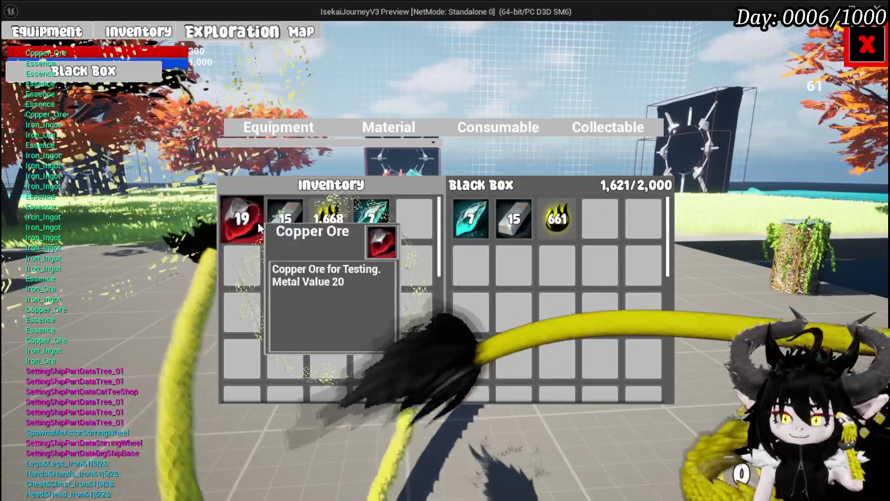
{"action": "left_click", "coordinate": [257, 222]}
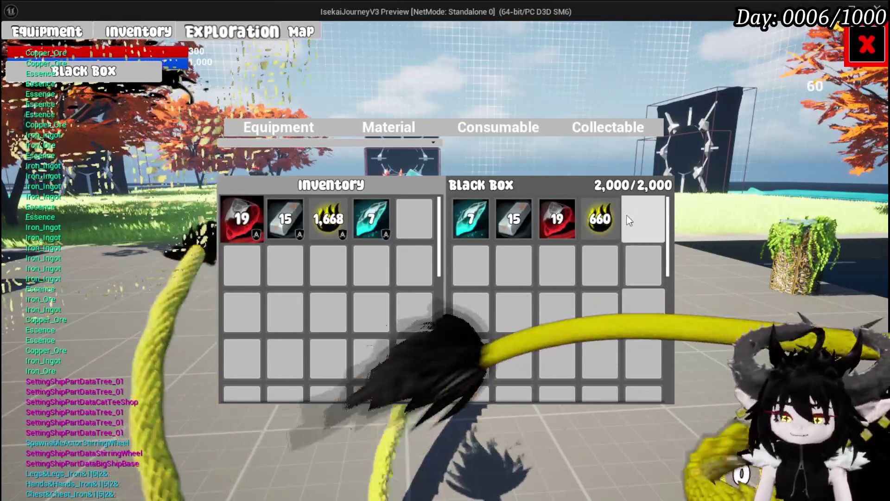
{"action": "mouse_move", "coordinate": [624, 214]}
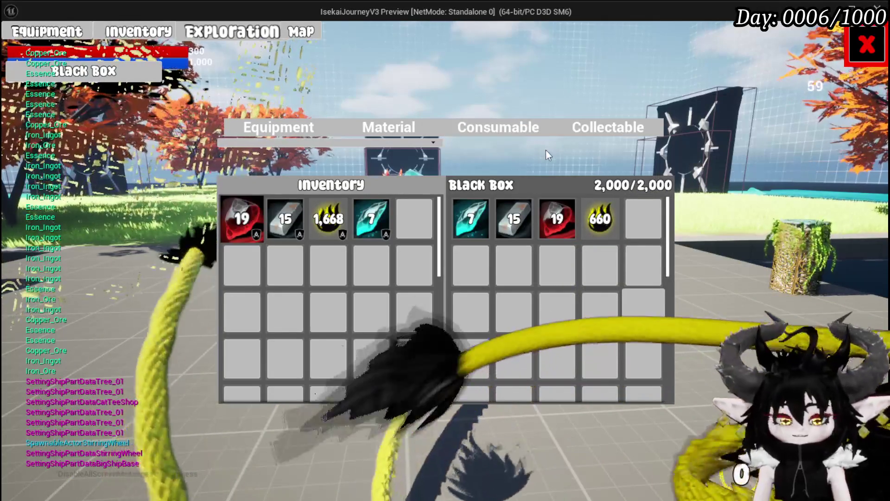
{"action": "key", "text": "Escape"}
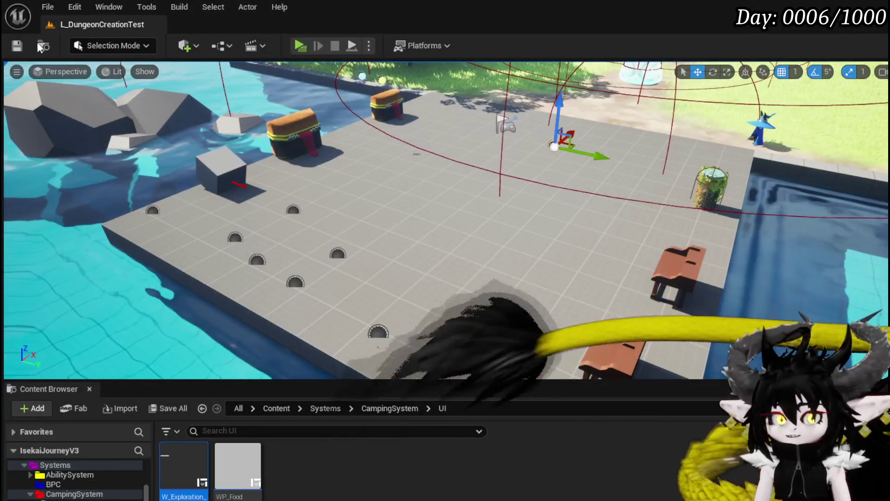
- In WP_BlackBoxUI's UpdateBoxVisualData graph, nudge the Calculate Box Value node upward and save the blueprint
{"action": "key", "text": "ctrl+s"}
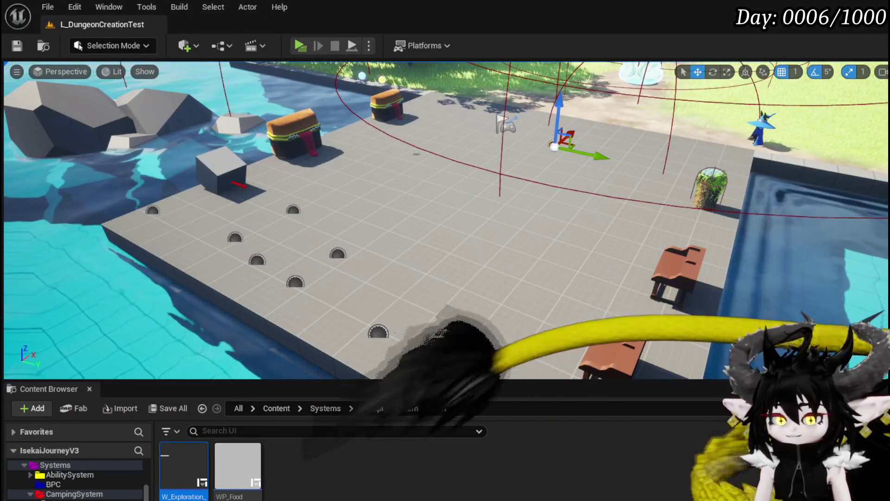
{"action": "key", "text": "alt+Tab"}
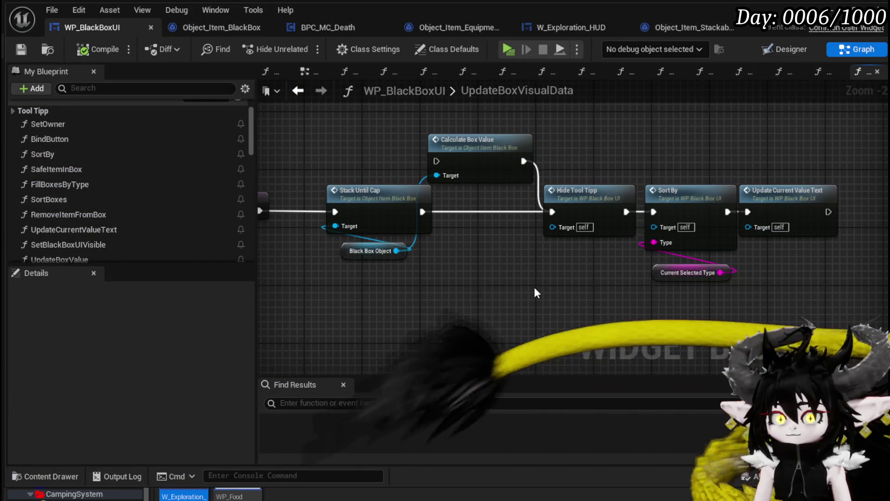
{"action": "left_click_drag", "start_coordinate": [493, 175], "coordinate": [482, 143]}
{"action": "left_click_drag", "start_coordinate": [507, 284], "coordinate": [533, 278]}
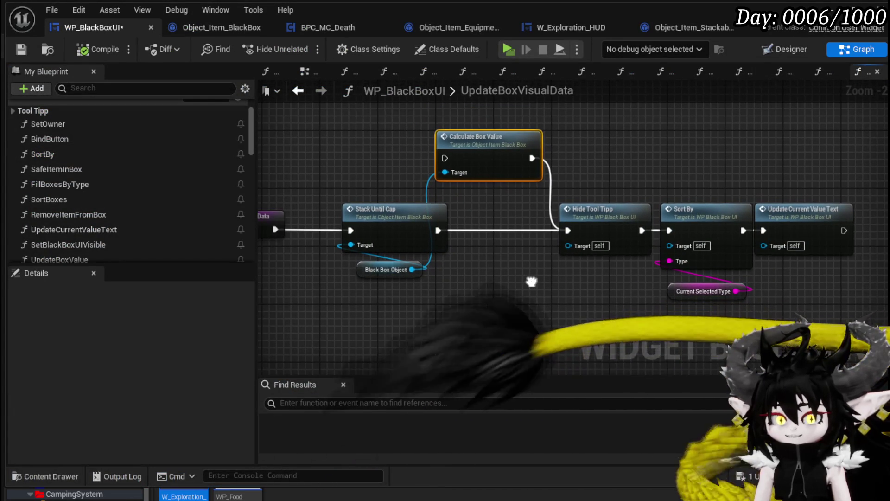
{"action": "key", "text": "ctrl+s"}
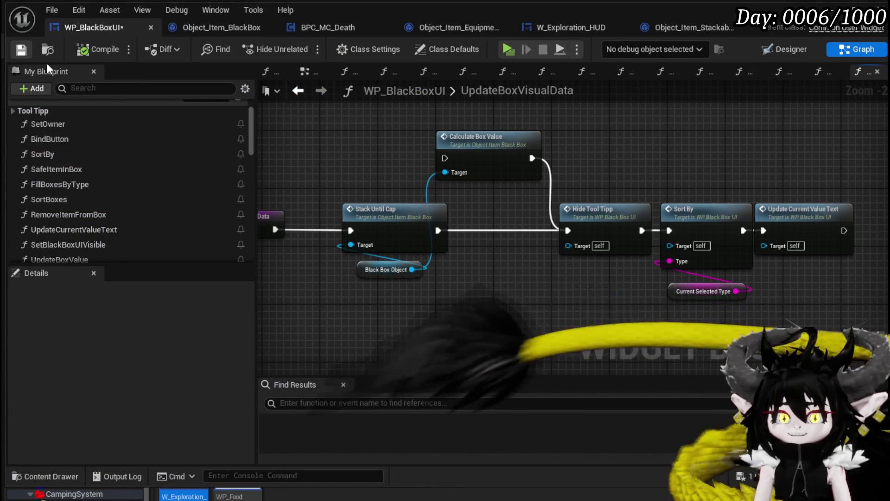
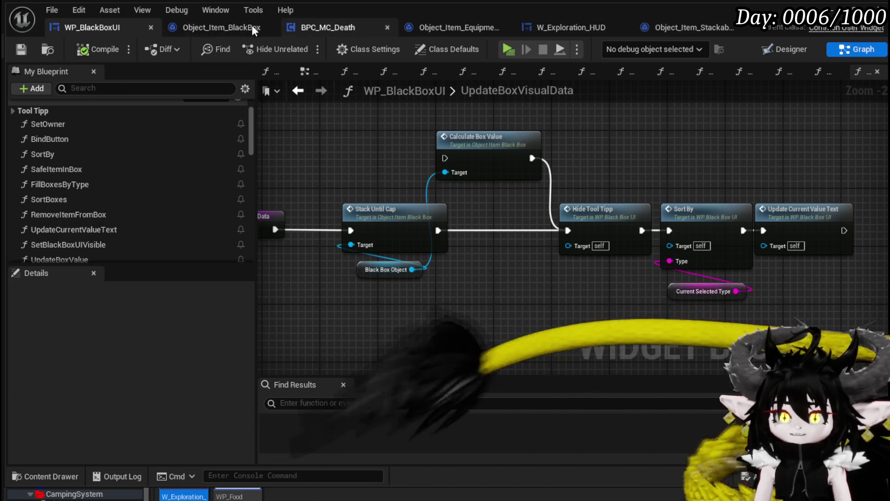
- In the Object_Item_BlackBox StackUntilCap graph, move the lower node group left and down
{"action": "left_click", "coordinate": [180, 26]}
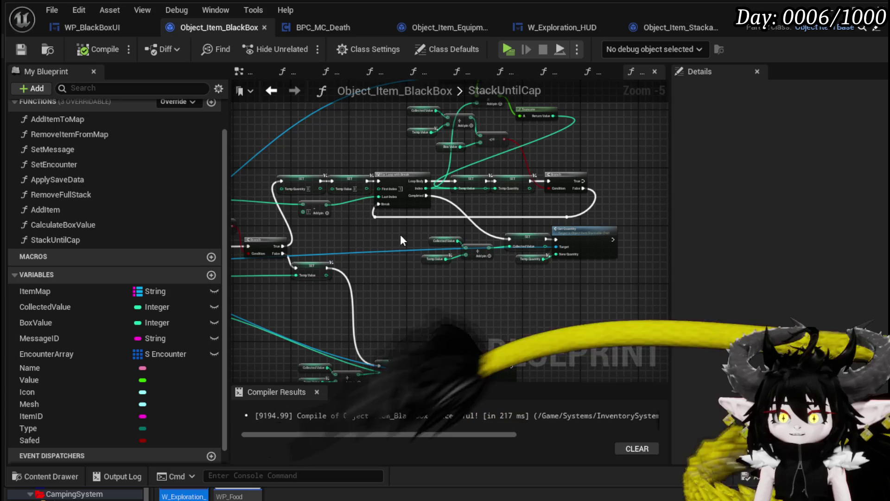
{"action": "mouse_move", "coordinate": [399, 234]}
{"action": "left_mouse_down"}
{"action": "mouse_move", "coordinate": [433, 189]}
{"action": "mouse_move", "coordinate": [564, 263]}
{"action": "mouse_move", "coordinate": [521, 226]}
{"action": "left_mouse_up"}
{"action": "scroll", "coordinate": [521, 227], "scroll_direction": "up", "scroll_amount": 2}
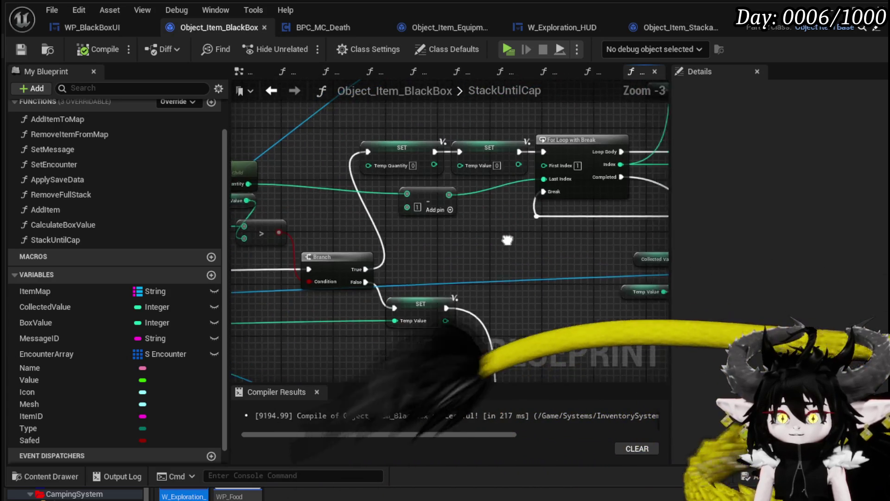
{"action": "mouse_move", "coordinate": [583, 235]}
{"action": "left_mouse_down"}
{"action": "mouse_move", "coordinate": [421, 252]}
{"action": "mouse_move", "coordinate": [417, 209]}
{"action": "mouse_move", "coordinate": [523, 181]}
{"action": "left_mouse_up"}
{"action": "left_click_drag", "start_coordinate": [319, 324], "coordinate": [617, 210]}
{"action": "left_click_drag", "start_coordinate": [561, 244], "coordinate": [490, 275]}
{"action": "left_click", "coordinate": [396, 199]}
{"action": "mouse_move", "coordinate": [396, 199]}
{"action": "left_mouse_down"}
{"action": "mouse_move", "coordinate": [492, 210]}
{"action": "mouse_move", "coordinate": [477, 188]}
{"action": "mouse_move", "coordinate": [481, 290]}
{"action": "left_mouse_up"}
- Shift both SET nodes and the Branch to the right and reposition the reroute knot
{"action": "mouse_move", "coordinate": [456, 228]}
{"action": "left_mouse_down"}
{"action": "mouse_move", "coordinate": [479, 300]}
{"action": "mouse_move", "coordinate": [533, 269]}
{"action": "left_mouse_up"}
{"action": "mouse_move", "coordinate": [619, 254]}
{"action": "left_mouse_down"}
{"action": "mouse_move", "coordinate": [533, 223]}
{"action": "mouse_move", "coordinate": [526, 250]}
{"action": "mouse_move", "coordinate": [585, 248]}
{"action": "left_mouse_up"}
{"action": "left_click_drag", "start_coordinate": [456, 290], "coordinate": [425, 264]}
{"action": "left_click", "coordinate": [489, 296]}
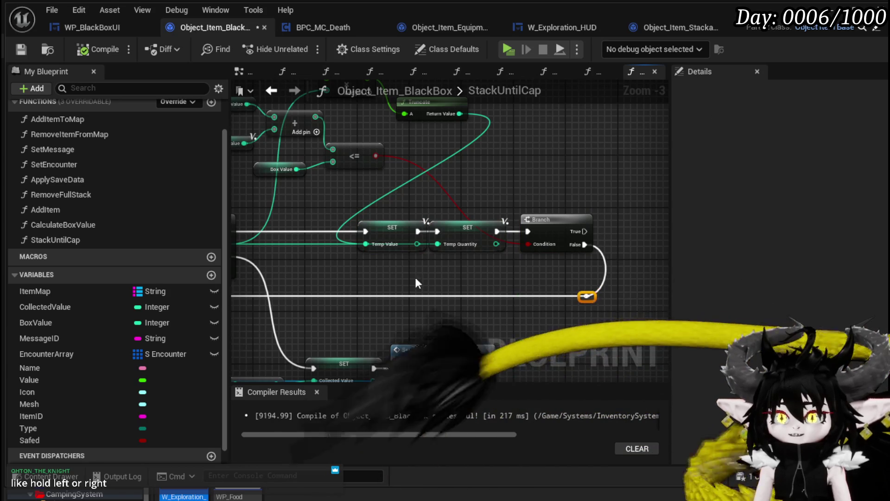
{"action": "left_click_drag", "start_coordinate": [414, 274], "coordinate": [352, 296]}
{"action": "left_click_drag", "start_coordinate": [443, 256], "coordinate": [367, 313]}
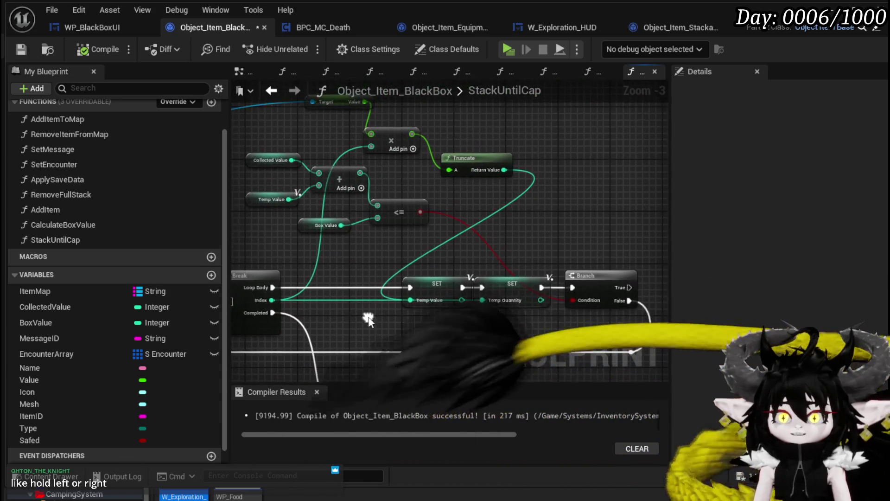
{"action": "left_click_drag", "start_coordinate": [508, 233], "coordinate": [623, 248]}
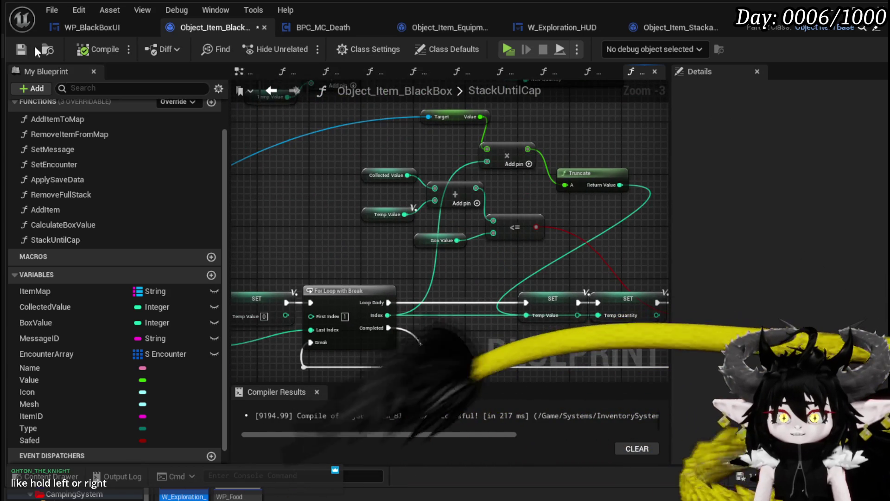
- Save the Object_Item_BlackBox blueprint and center the view on the loop setup nodes
{"action": "left_click", "coordinate": [20, 49]}
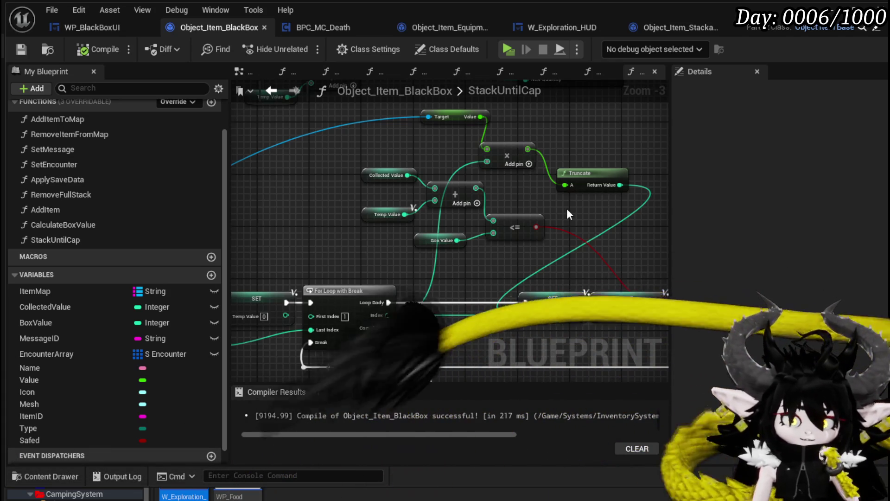
{"action": "mouse_move", "coordinate": [566, 208]}
{"action": "left_mouse_down"}
{"action": "mouse_move", "coordinate": [485, 198]}
{"action": "mouse_move", "coordinate": [427, 177]}
{"action": "mouse_move", "coordinate": [549, 180]}
{"action": "left_mouse_up"}
{"action": "mouse_move", "coordinate": [404, 181]}
{"action": "left_mouse_down"}
{"action": "mouse_move", "coordinate": [533, 172]}
{"action": "mouse_move", "coordinate": [520, 170]}
{"action": "left_mouse_up"}
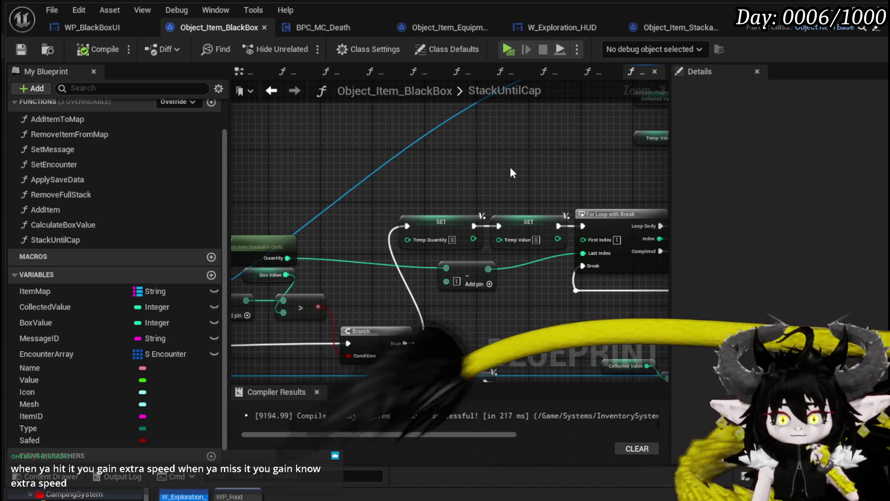
{"action": "mouse_move", "coordinate": [510, 173]}
{"action": "left_mouse_down"}
{"action": "mouse_move", "coordinate": [445, 204]}
{"action": "mouse_move", "coordinate": [434, 271]}
{"action": "mouse_move", "coordinate": [386, 218]}
{"action": "mouse_move", "coordinate": [376, 222]}
{"action": "mouse_move", "coordinate": [649, 239]}
{"action": "mouse_move", "coordinate": [440, 245]}
{"action": "left_mouse_up"}
- Move the Get Quantity node to a new spot beside the loop nodes
{"action": "left_click_drag", "start_coordinate": [471, 216], "coordinate": [463, 208]}
{"action": "left_click", "coordinate": [452, 201]}
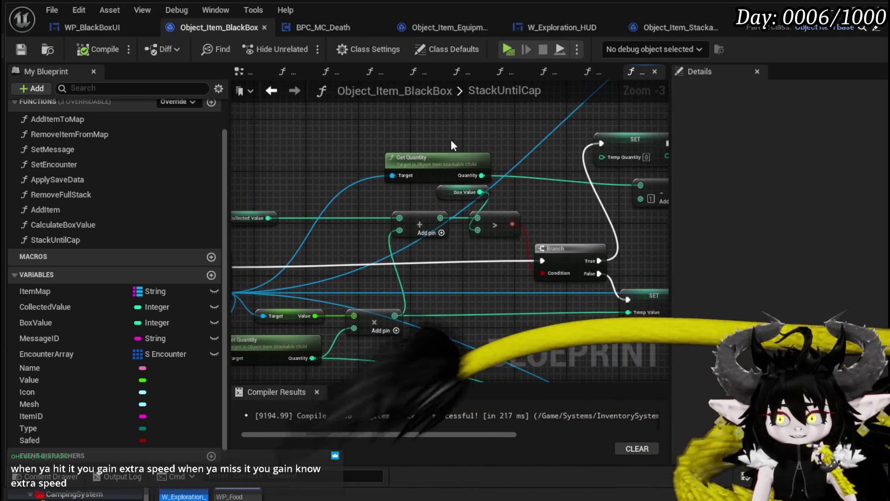
{"action": "mouse_move", "coordinate": [451, 140]}
{"action": "left_mouse_down"}
{"action": "mouse_move", "coordinate": [329, 211]}
{"action": "mouse_move", "coordinate": [412, 191]}
{"action": "mouse_move", "coordinate": [350, 181]}
{"action": "left_mouse_up"}
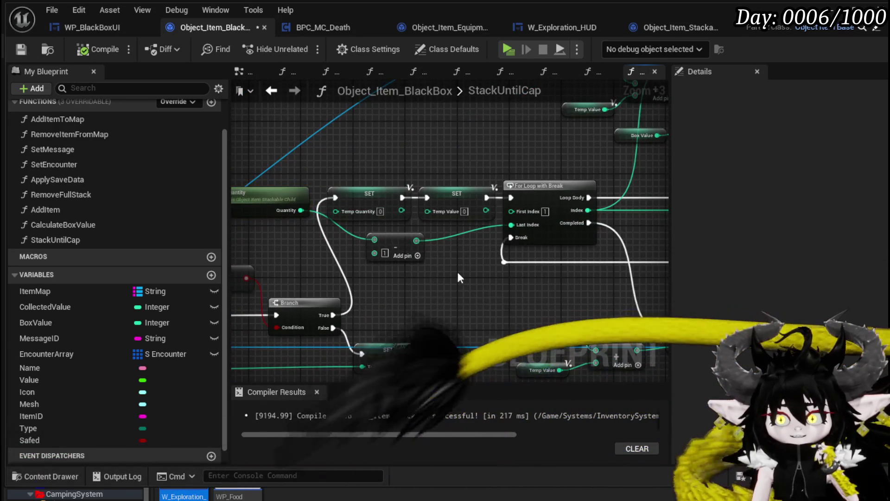
{"action": "mouse_move", "coordinate": [459, 277]}
{"action": "left_mouse_down"}
{"action": "mouse_move", "coordinate": [366, 262]}
{"action": "mouse_move", "coordinate": [348, 268]}
{"action": "mouse_move", "coordinate": [338, 259]}
{"action": "mouse_move", "coordinate": [324, 282]}
{"action": "mouse_move", "coordinate": [344, 266]}
{"action": "mouse_move", "coordinate": [330, 300]}
{"action": "mouse_move", "coordinate": [403, 344]}
{"action": "left_mouse_up"}
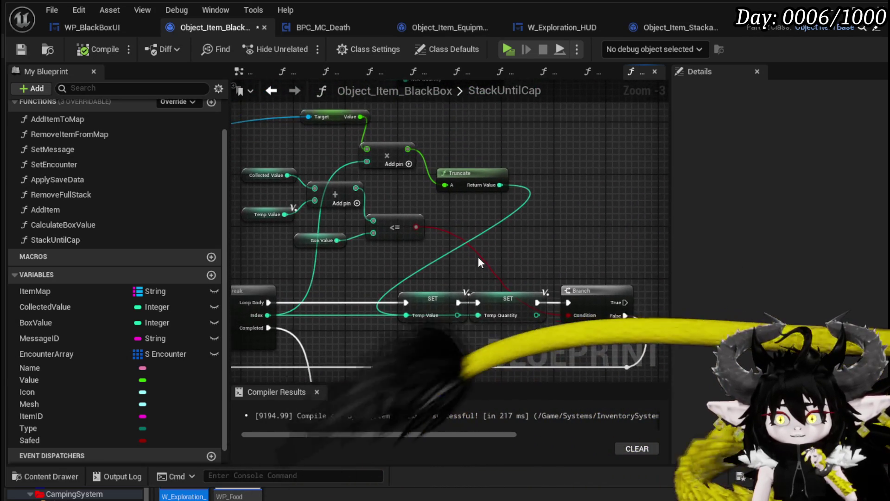
{"action": "left_click_drag", "start_coordinate": [319, 266], "coordinate": [370, 289]}
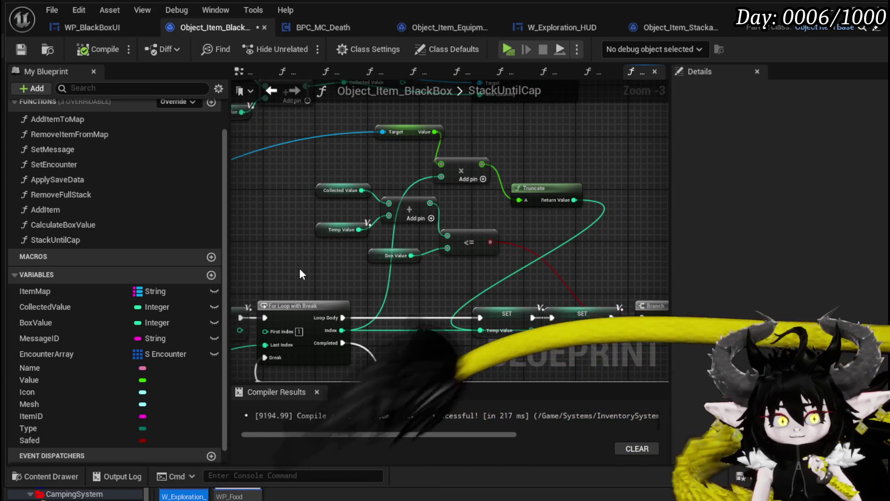
{"action": "mouse_move", "coordinate": [299, 268]}
{"action": "left_mouse_down"}
{"action": "mouse_move", "coordinate": [424, 204]}
{"action": "mouse_move", "coordinate": [438, 221]}
{"action": "left_mouse_up"}
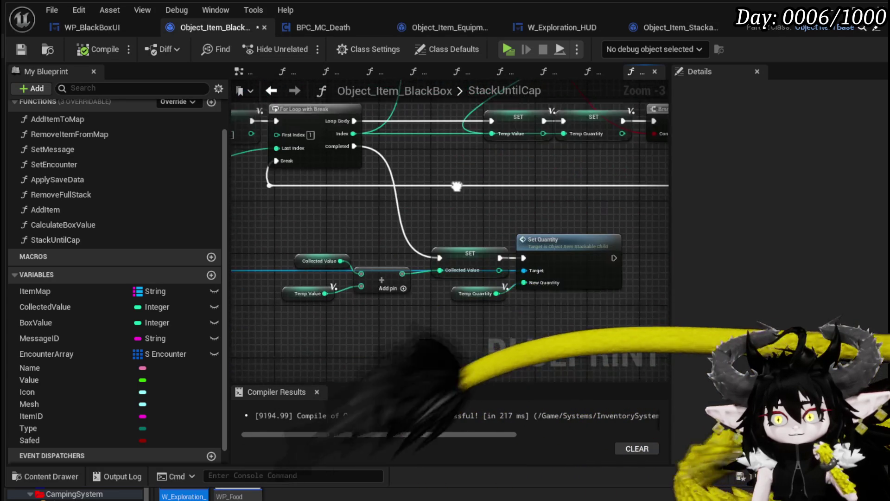
- Pan across StackUntilCap to review the Cast, Branch, SET and For Loop nodes
{"action": "mouse_move", "coordinate": [357, 224]}
{"action": "left_mouse_down"}
{"action": "mouse_move", "coordinate": [430, 258]}
{"action": "mouse_move", "coordinate": [362, 262]}
{"action": "mouse_move", "coordinate": [496, 234]}
{"action": "mouse_move", "coordinate": [589, 266]}
{"action": "left_mouse_up"}
{"action": "left_click_drag", "start_coordinate": [435, 274], "coordinate": [634, 249]}
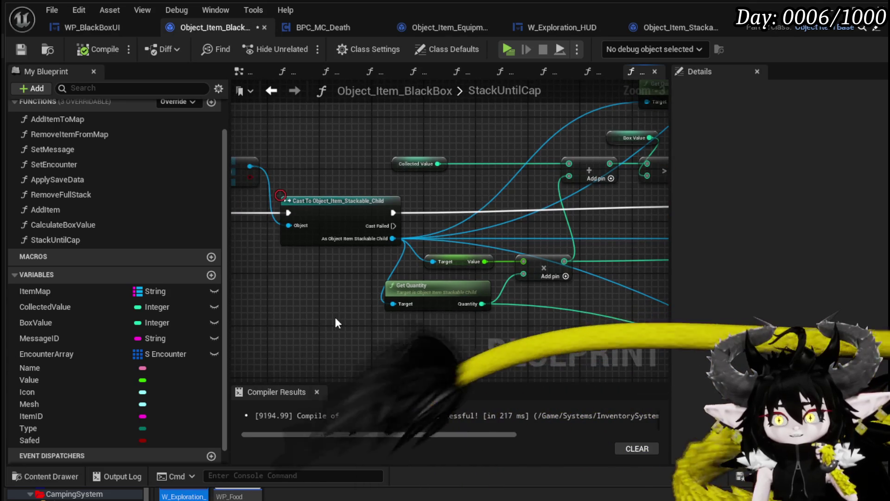
{"action": "mouse_move", "coordinate": [337, 323]}
{"action": "left_mouse_down"}
{"action": "mouse_move", "coordinate": [382, 248]}
{"action": "mouse_move", "coordinate": [452, 270]}
{"action": "left_mouse_up"}
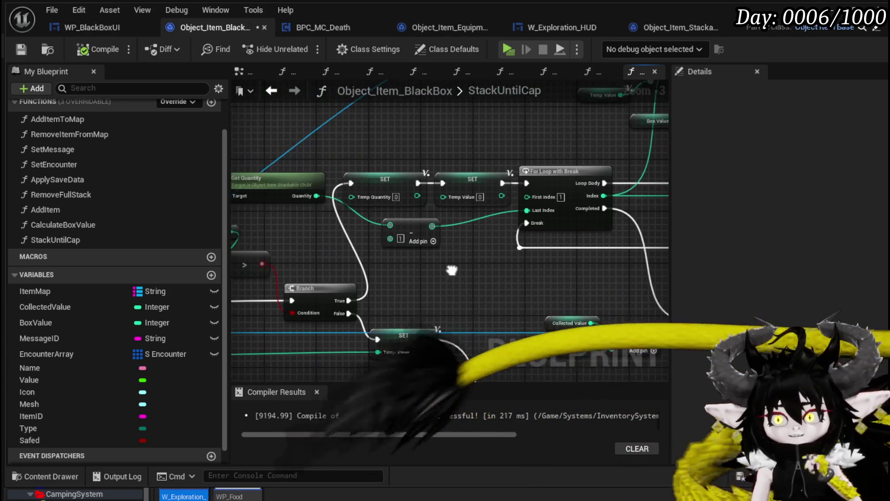
{"action": "scroll", "coordinate": [461, 268], "scroll_direction": "down", "scroll_amount": 4}
{"action": "scroll", "coordinate": [455, 251], "scroll_direction": "up", "scroll_amount": 4}
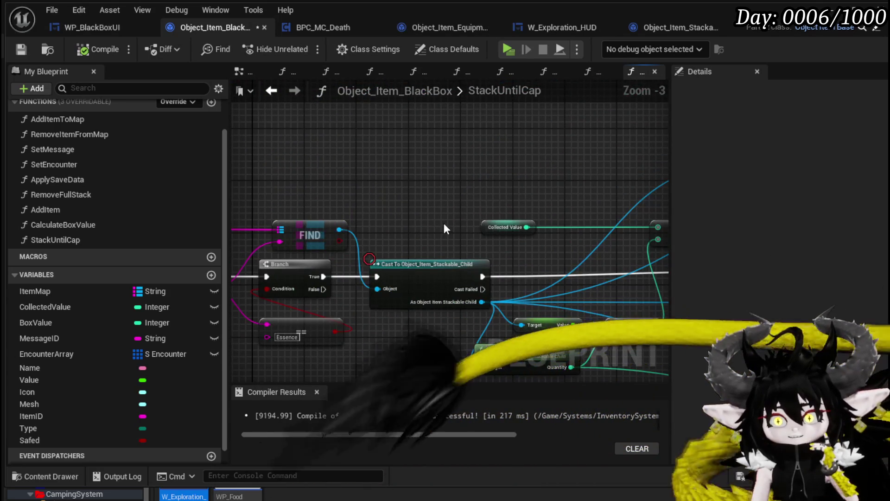
{"action": "left_click_drag", "start_coordinate": [443, 224], "coordinate": [319, 189]}
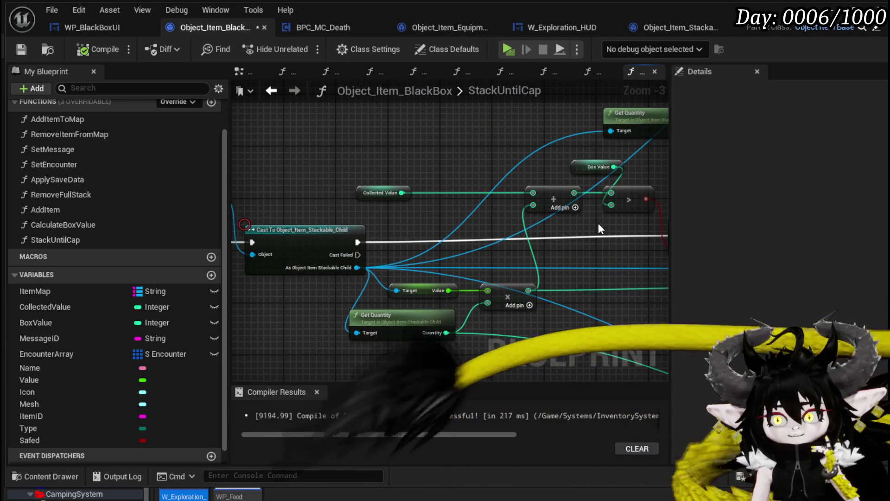
{"action": "mouse_move", "coordinate": [598, 223]}
{"action": "left_mouse_down"}
{"action": "mouse_move", "coordinate": [410, 218]}
{"action": "mouse_move", "coordinate": [521, 224]}
{"action": "mouse_move", "coordinate": [471, 216]}
{"action": "left_mouse_up"}
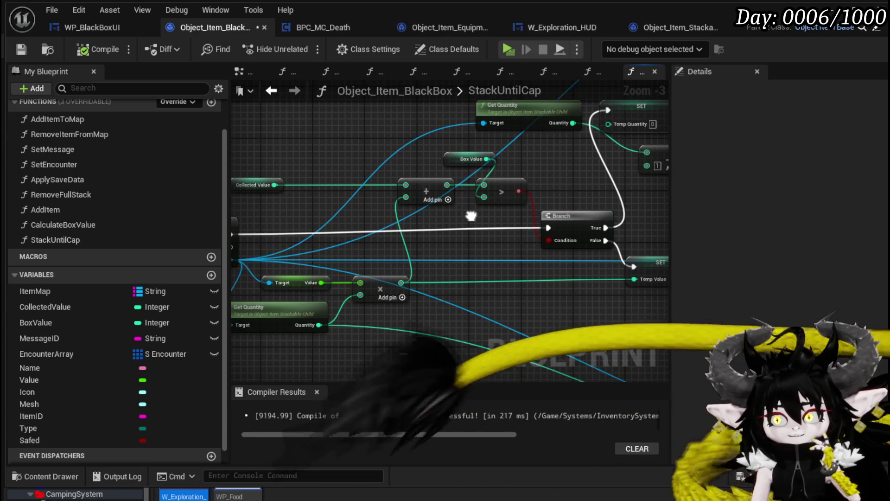
{"action": "mouse_move", "coordinate": [471, 216]}
{"action": "left_mouse_down"}
{"action": "mouse_move", "coordinate": [361, 241]}
{"action": "mouse_move", "coordinate": [283, 278]}
{"action": "left_mouse_up"}
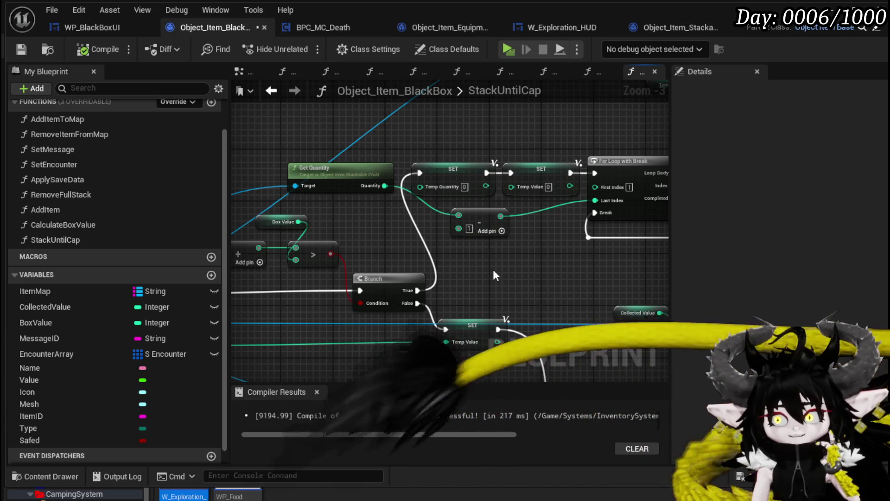
{"action": "mouse_move", "coordinate": [589, 277]}
{"action": "left_mouse_down"}
{"action": "mouse_move", "coordinate": [316, 299]}
{"action": "mouse_move", "coordinate": [411, 311]}
{"action": "mouse_move", "coordinate": [440, 336]}
{"action": "mouse_move", "coordinate": [437, 324]}
{"action": "left_mouse_up"}
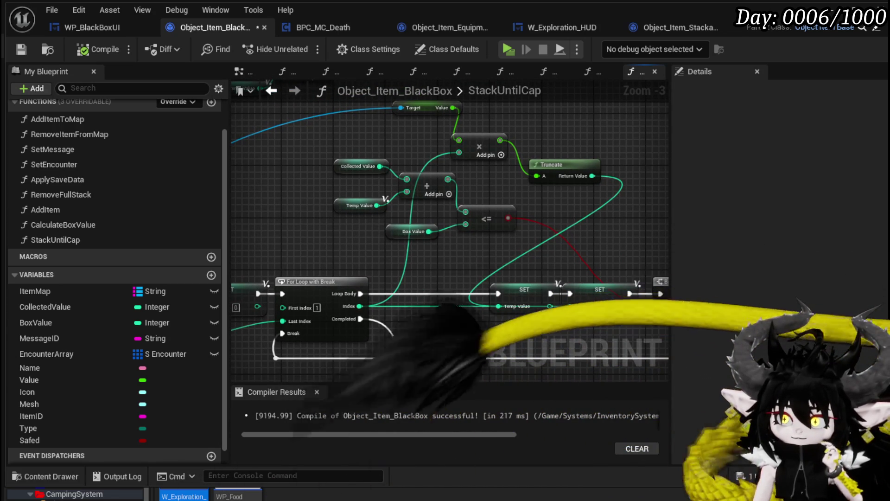
- Move the Temp Quantity SET node slightly down and nudge the Temp Value SET left
{"action": "left_click_drag", "start_coordinate": [438, 324], "coordinate": [391, 309]}
{"action": "left_click_drag", "start_coordinate": [542, 284], "coordinate": [546, 298]}
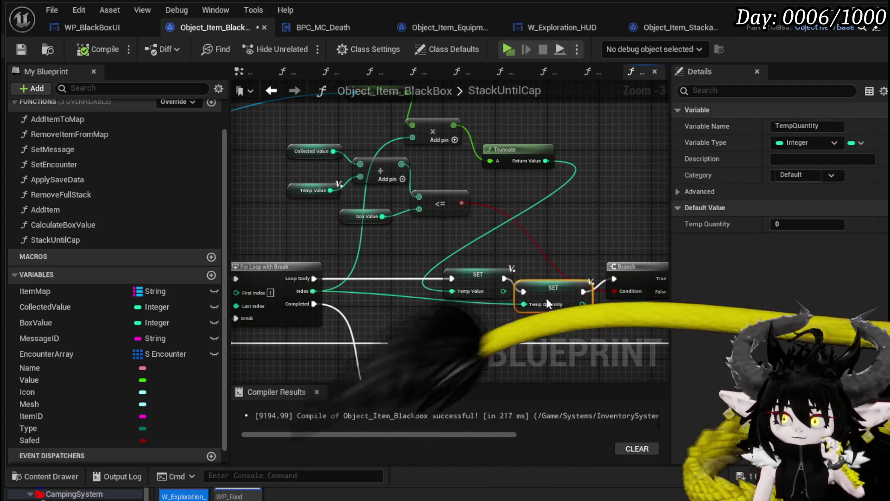
{"action": "left_click_drag", "start_coordinate": [470, 274], "coordinate": [463, 274]}
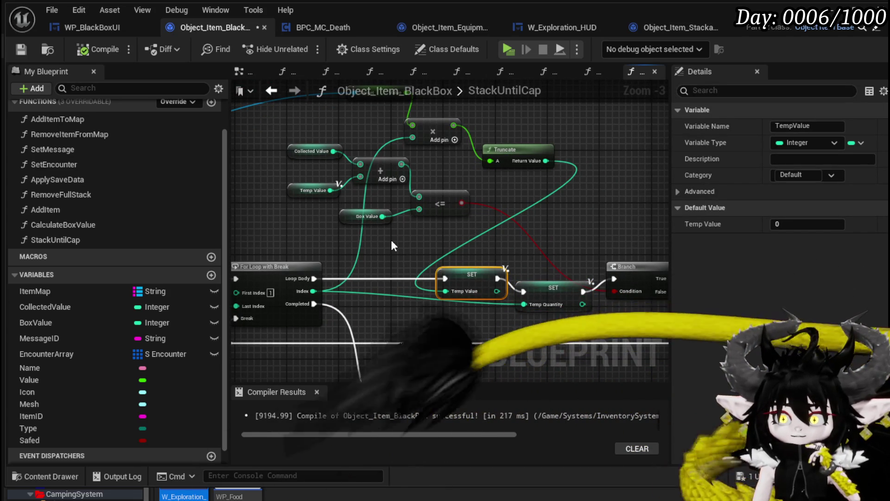
{"action": "left_click", "coordinate": [313, 221]}
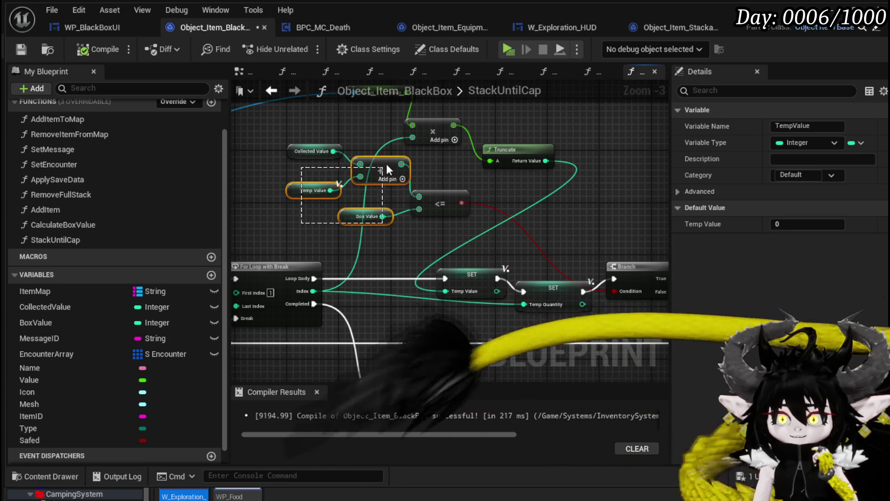
- Move the add and compare math nodes right of Truncate, and the <= and Box Value nodes down-left
{"action": "mouse_move", "coordinate": [386, 166]}
{"action": "left_mouse_down"}
{"action": "mouse_move", "coordinate": [403, 158]}
{"action": "mouse_move", "coordinate": [443, 188]}
{"action": "left_mouse_up"}
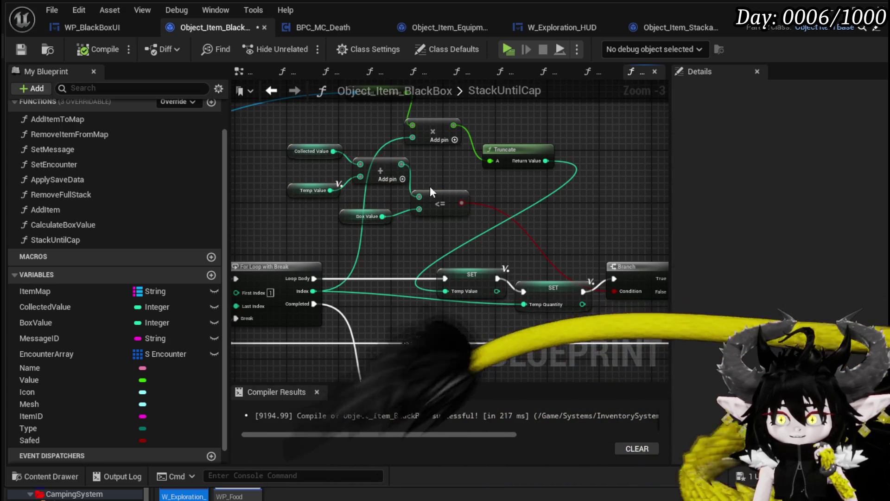
{"action": "left_click_drag", "start_coordinate": [307, 219], "coordinate": [447, 157]}
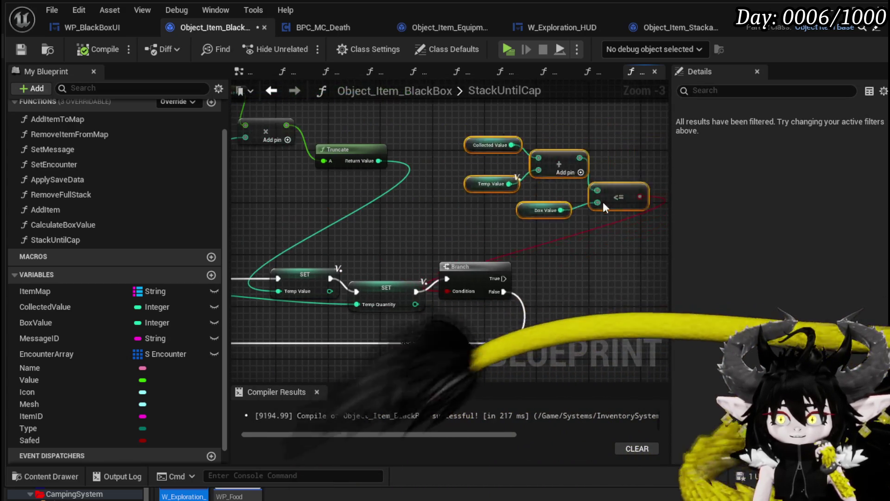
{"action": "mouse_move", "coordinate": [437, 201]}
{"action": "left_mouse_down"}
{"action": "mouse_move", "coordinate": [602, 201]}
{"action": "mouse_move", "coordinate": [570, 210]}
{"action": "left_mouse_up"}
{"action": "left_click", "coordinate": [610, 178]}
{"action": "mouse_move", "coordinate": [610, 178]}
{"action": "left_mouse_down"}
{"action": "mouse_move", "coordinate": [535, 226]}
{"action": "mouse_move", "coordinate": [501, 223]}
{"action": "left_mouse_up"}
{"action": "left_click", "coordinate": [598, 204]}
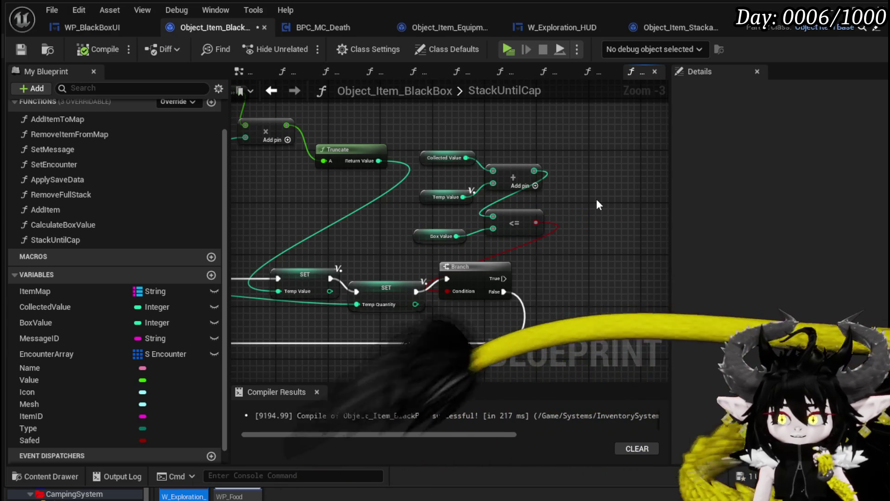
- Move the Target, multiply and Truncate nodes down-left, then review the loop body
{"action": "mouse_move", "coordinate": [382, 229]}
{"action": "left_mouse_down"}
{"action": "mouse_move", "coordinate": [478, 250]}
{"action": "mouse_move", "coordinate": [491, 244]}
{"action": "left_mouse_up"}
{"action": "left_click_drag", "start_coordinate": [297, 207], "coordinate": [385, 235]}
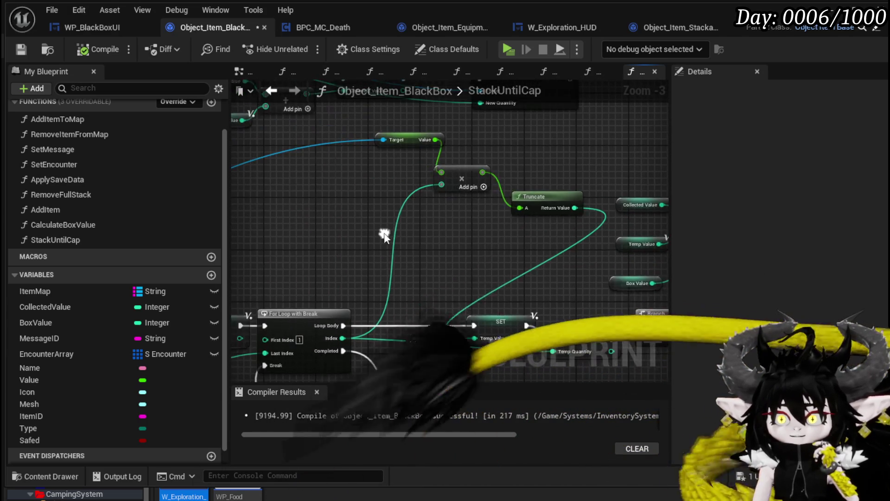
{"action": "left_click_drag", "start_coordinate": [547, 135], "coordinate": [547, 135]}
{"action": "left_click_drag", "start_coordinate": [533, 198], "coordinate": [430, 269]}
{"action": "left_click", "coordinate": [514, 226]}
{"action": "left_click_drag", "start_coordinate": [516, 232], "coordinate": [501, 169]}
{"action": "left_click_drag", "start_coordinate": [268, 180], "coordinate": [446, 182]}
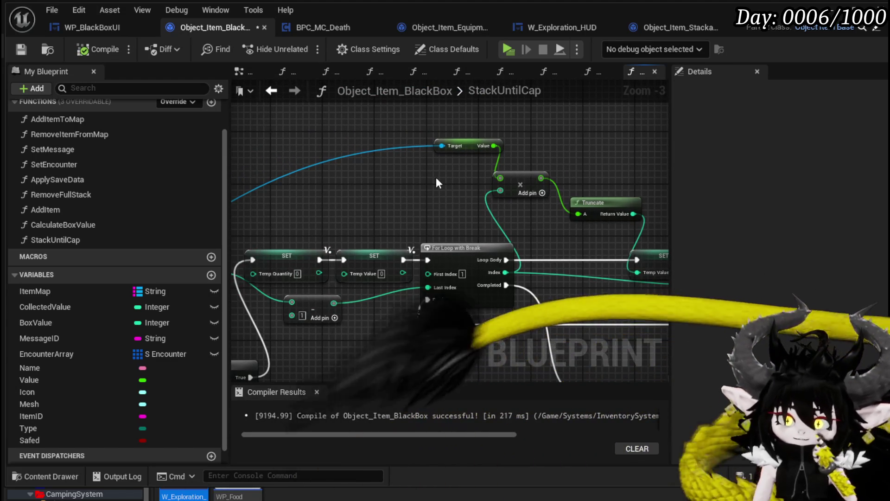
{"action": "left_click_drag", "start_coordinate": [436, 177], "coordinate": [538, 145]}
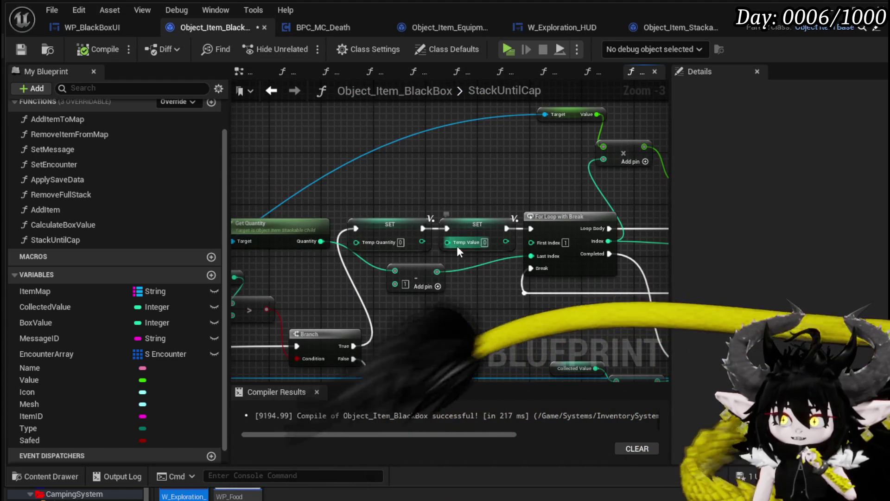
{"action": "mouse_move", "coordinate": [458, 242]}
{"action": "left_mouse_down"}
{"action": "mouse_move", "coordinate": [282, 218]}
{"action": "mouse_move", "coordinate": [370, 195]}
{"action": "mouse_move", "coordinate": [344, 199]}
{"action": "left_mouse_up"}
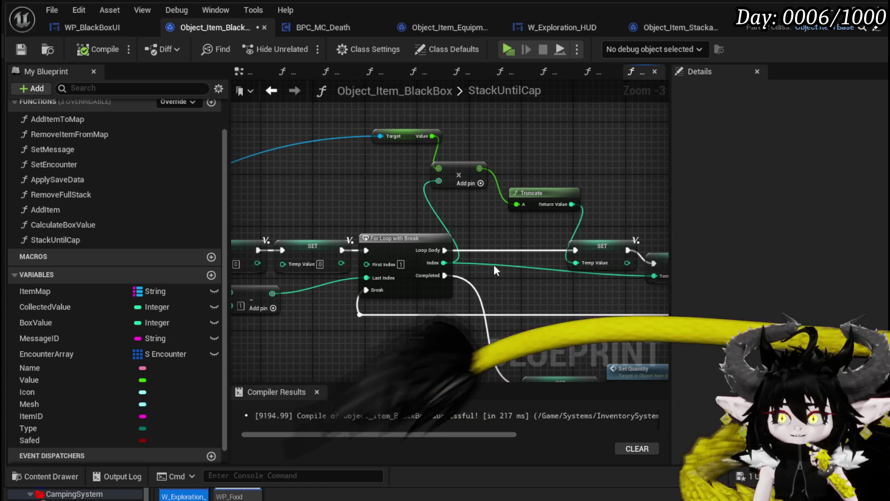
{"action": "mouse_move", "coordinate": [493, 269]}
{"action": "left_mouse_down"}
{"action": "mouse_move", "coordinate": [378, 224]}
{"action": "mouse_move", "coordinate": [329, 274]}
{"action": "mouse_move", "coordinate": [457, 249]}
{"action": "left_mouse_up"}
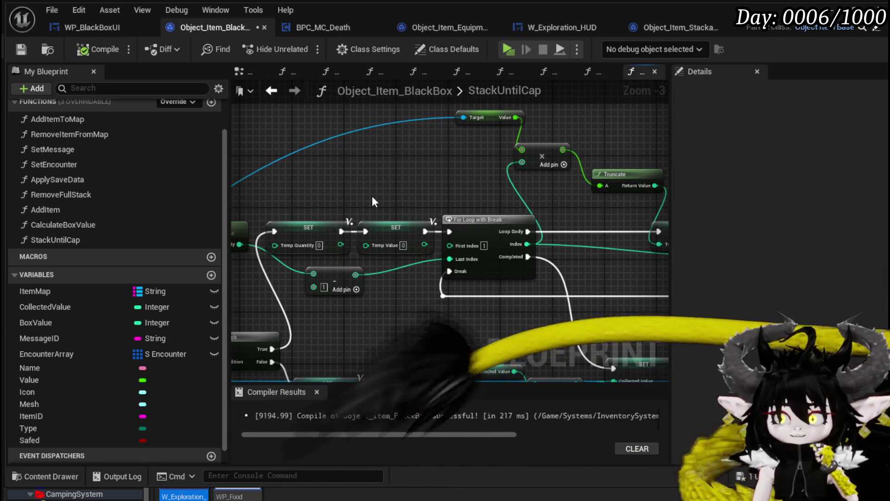
{"action": "left_click_drag", "start_coordinate": [372, 196], "coordinate": [282, 211]}
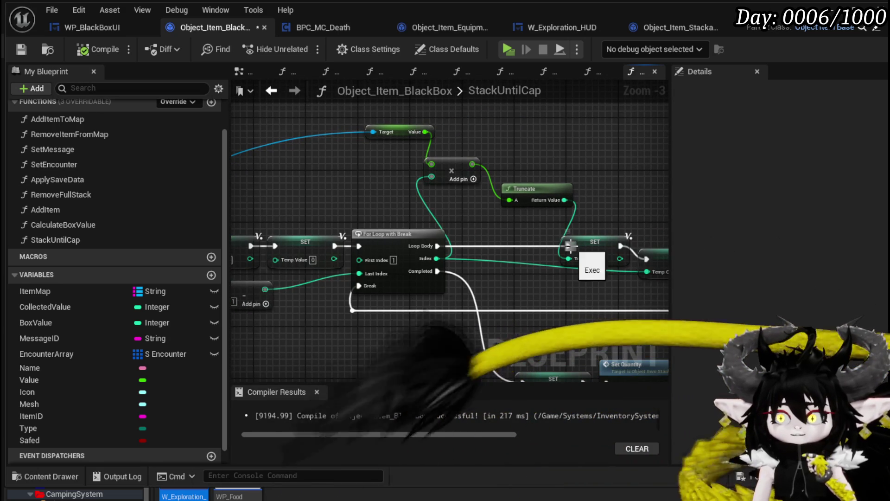
{"action": "left_click_drag", "start_coordinate": [595, 237], "coordinate": [469, 235]}
- Add a breakpoint on the SET Temp Value node, save, and launch the game preview
{"action": "right_click", "coordinate": [469, 234]}
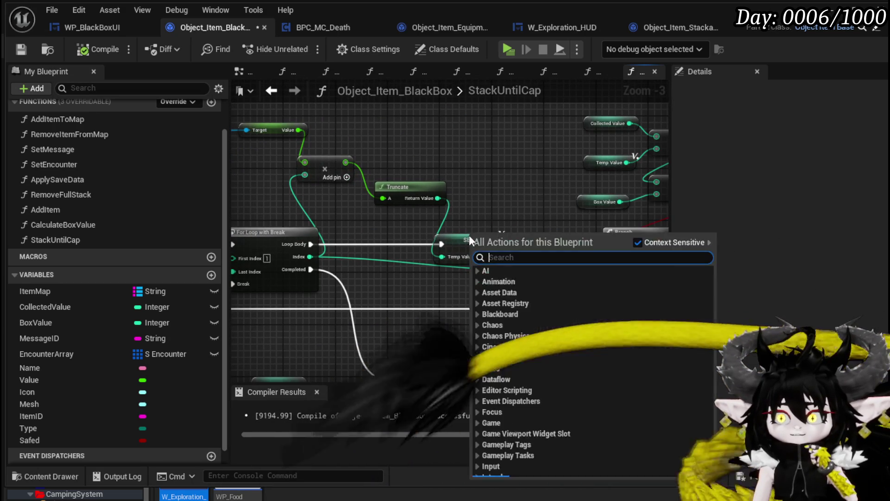
{"action": "right_click", "coordinate": [456, 246]}
{"action": "left_click", "coordinate": [492, 473]}
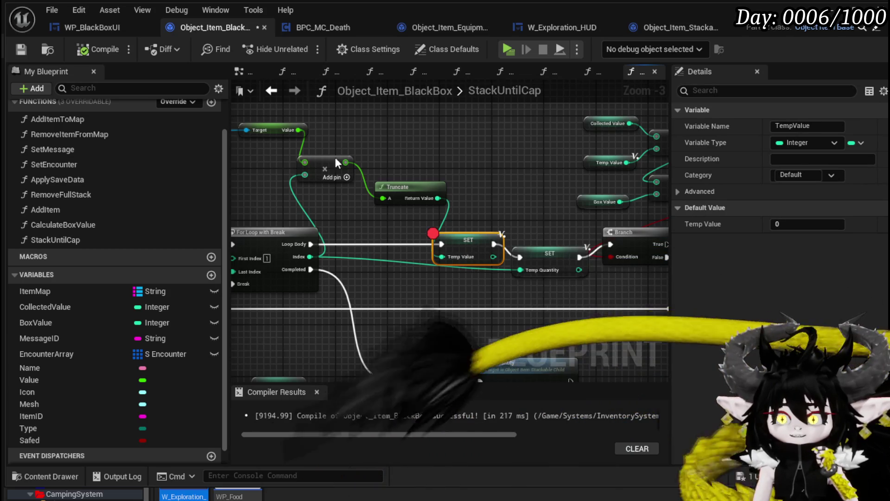
{"action": "left_click", "coordinate": [21, 49]}
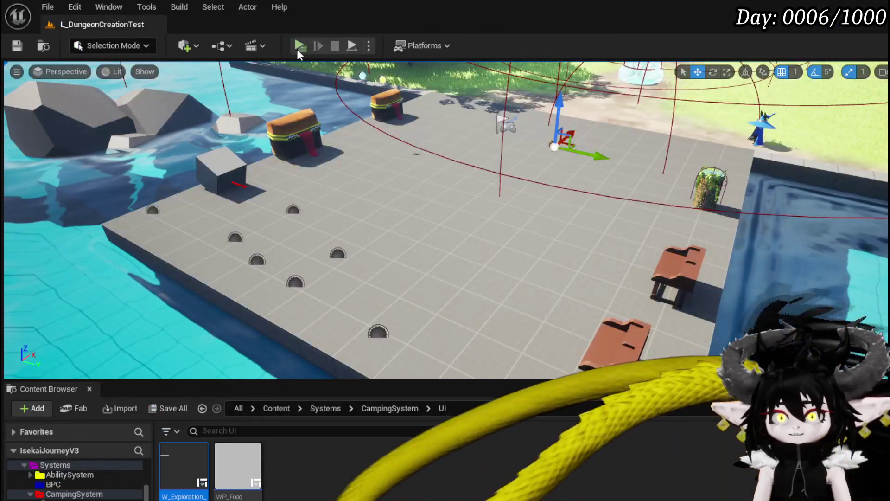
{"action": "left_click", "coordinate": [296, 49]}
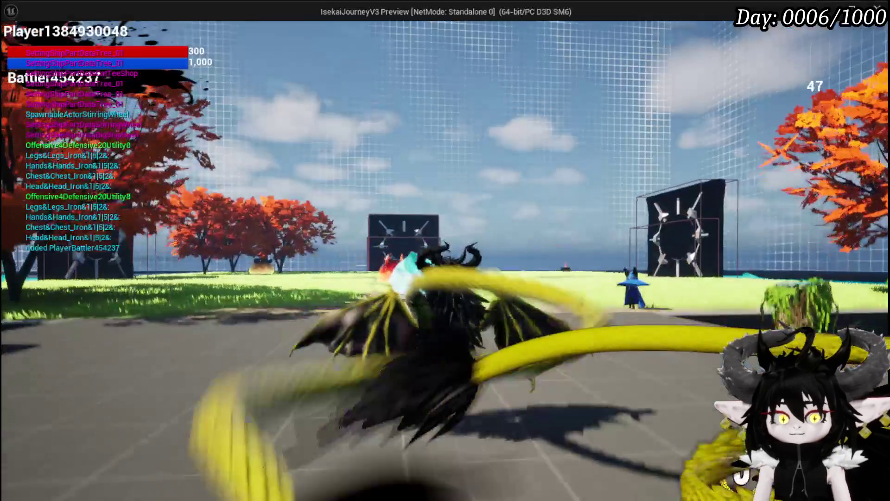
- In Exploration > Material, deposit Iron Ore, Iron Ingot, Copper Ore and another material into the Black Box
{"action": "key", "text": "Tab"}
{"action": "left_click", "coordinate": [253, 38]}
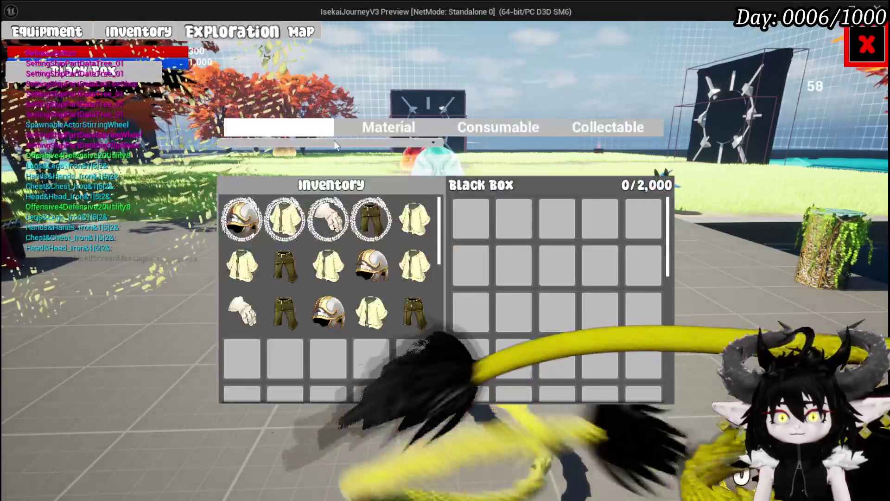
{"action": "left_click", "coordinate": [383, 133]}
{"action": "left_click", "coordinate": [366, 232]}
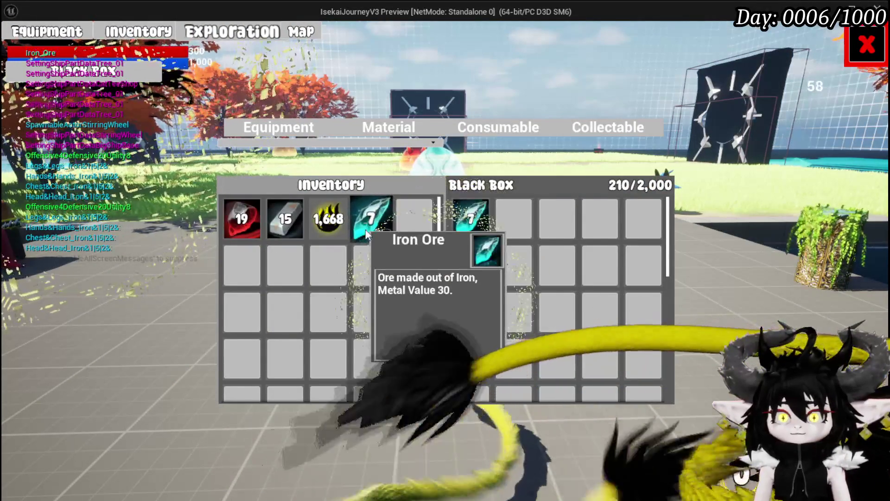
{"action": "left_click", "coordinate": [285, 221]}
{"action": "left_click", "coordinate": [242, 221]}
{"action": "left_click", "coordinate": [327, 220]}
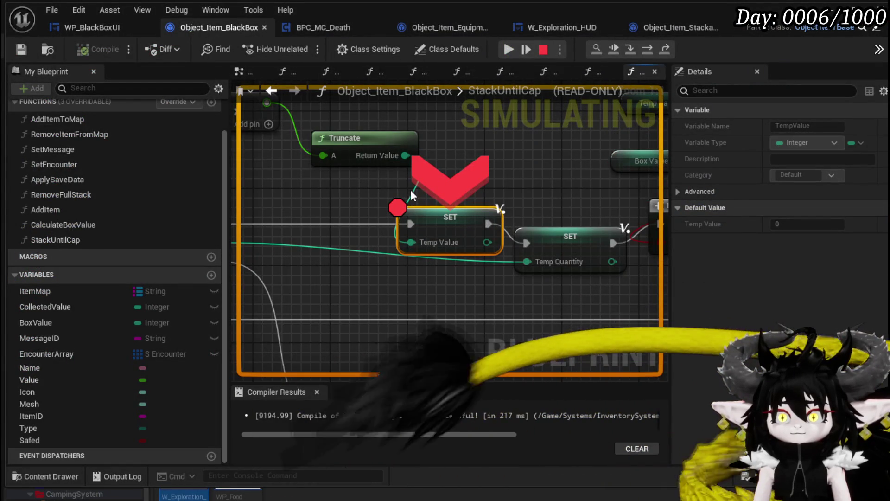
{"action": "scroll", "coordinate": [589, 153], "scroll_direction": "down", "scroll_amount": 2}
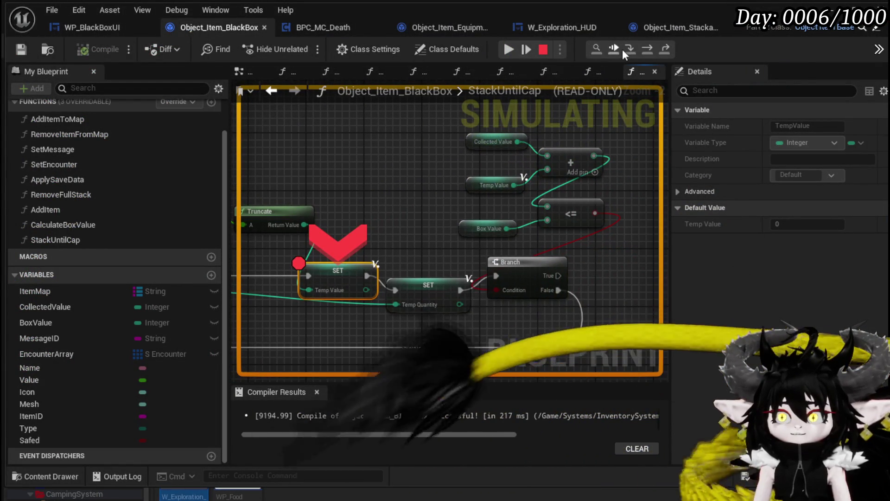
- Step over execution to the Branch node and inspect its condition values
{"action": "left_click", "coordinate": [644, 50]}
{"action": "left_click", "coordinate": [644, 49]}
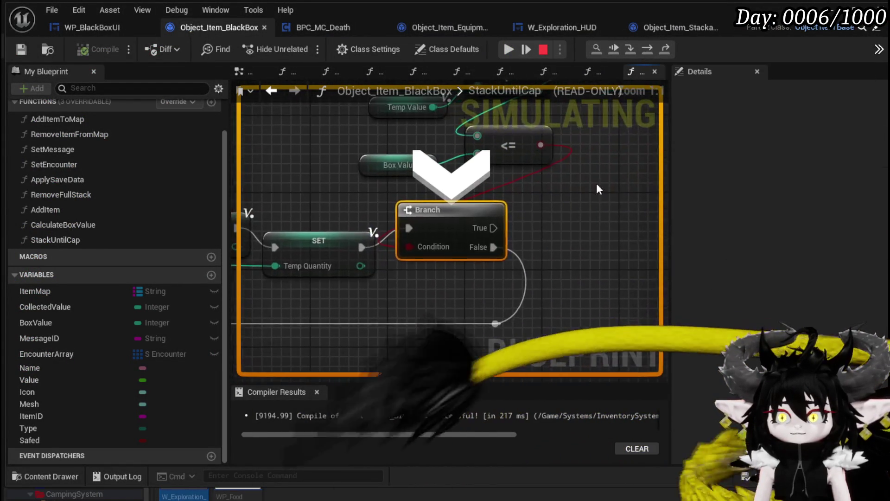
{"action": "mouse_move", "coordinate": [482, 184]}
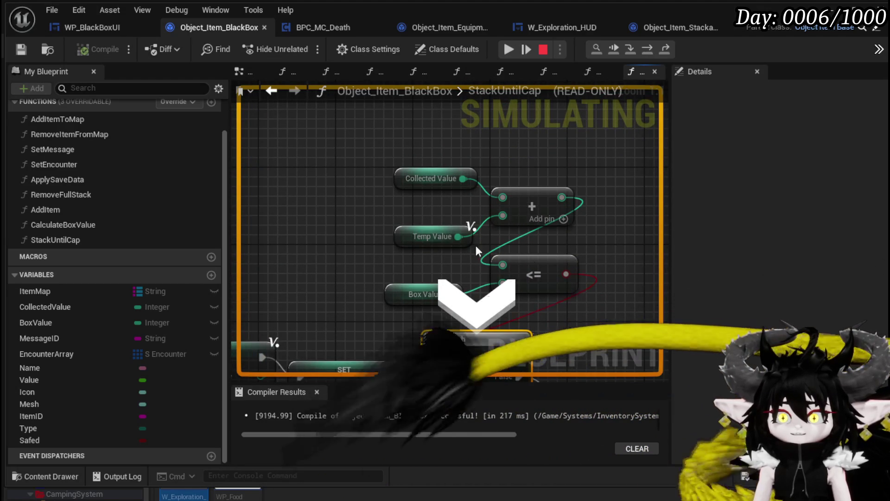
{"action": "left_click_drag", "start_coordinate": [557, 305], "coordinate": [549, 194]}
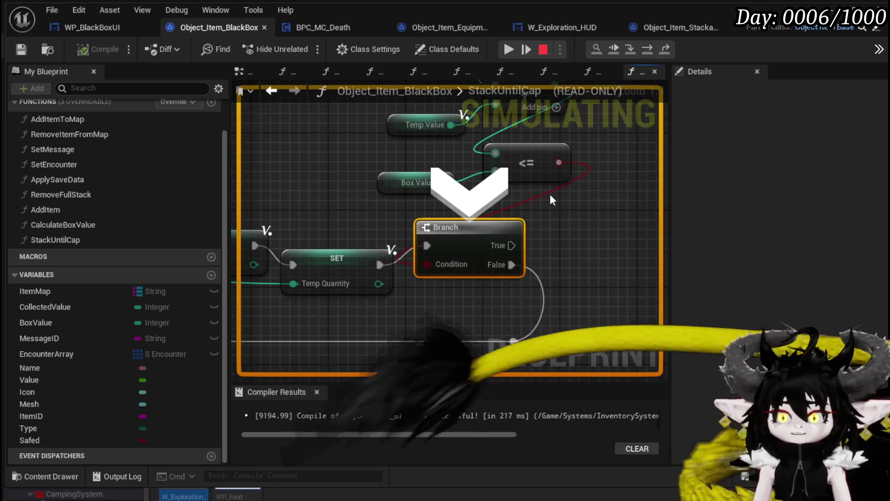
{"action": "mouse_move", "coordinate": [540, 195]}
{"action": "scroll", "coordinate": [540, 196], "scroll_direction": "down", "scroll_amount": 2}
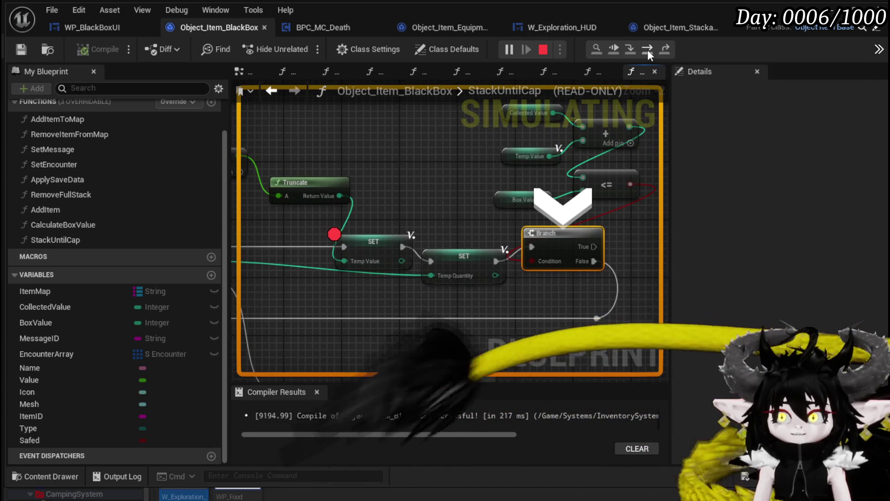
- Step through the loop macro back into StackUntilCap, inspecting the SET and Branch nodes
{"action": "left_click", "coordinate": [647, 50]}
{"action": "left_click", "coordinate": [647, 50]}
{"action": "left_click", "coordinate": [648, 49]}
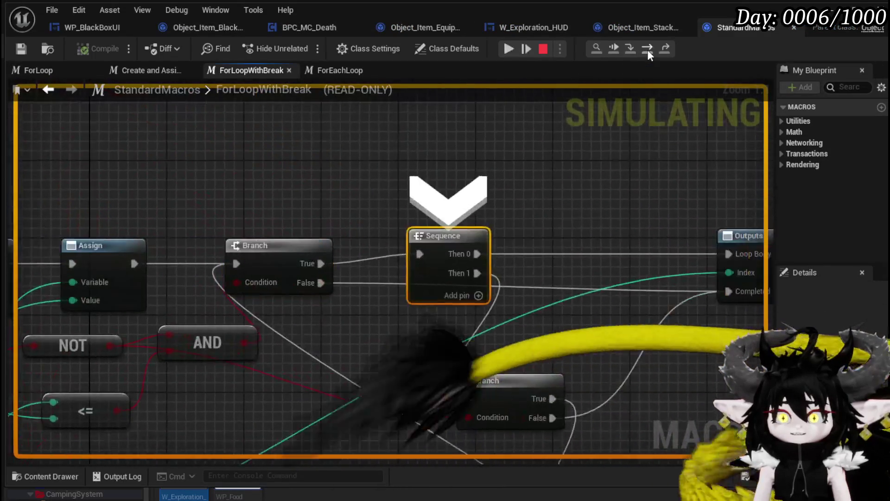
{"action": "left_click", "coordinate": [647, 49]}
{"action": "left_click", "coordinate": [647, 49]}
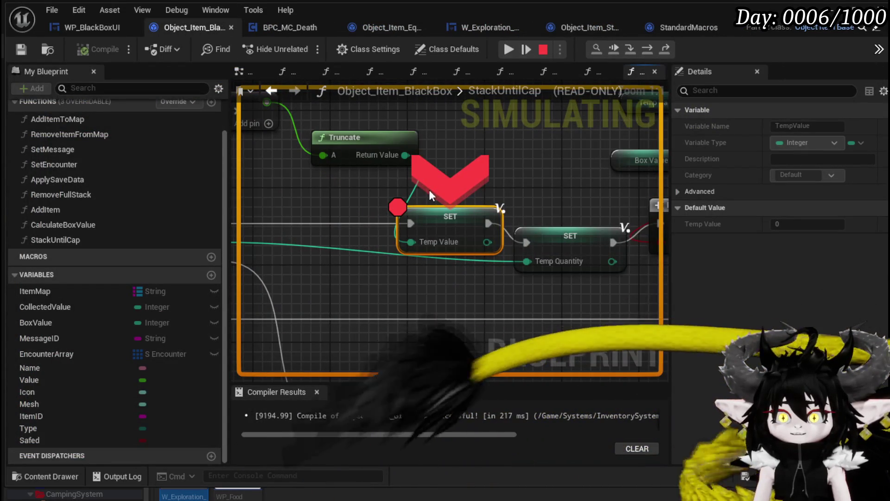
{"action": "mouse_move", "coordinate": [414, 194]}
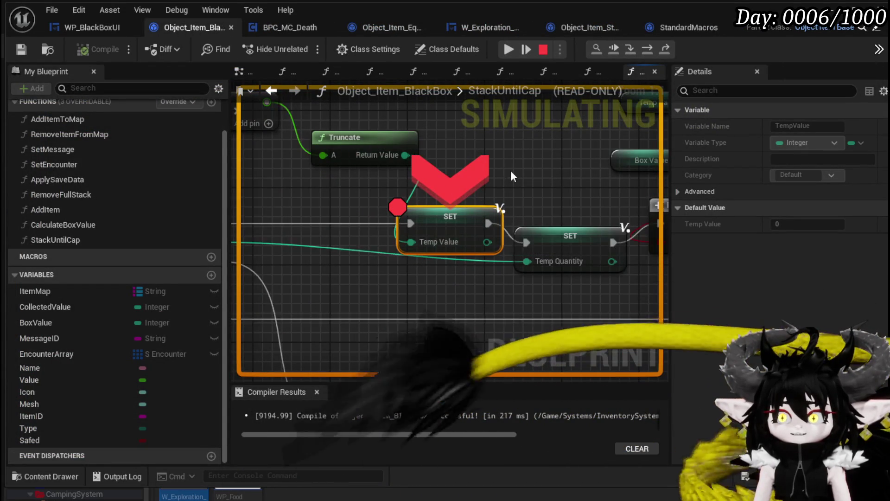
{"action": "scroll", "coordinate": [511, 171], "scroll_direction": "down", "scroll_amount": 2}
{"action": "mouse_move", "coordinate": [506, 190]}
{"action": "left_mouse_down"}
{"action": "mouse_move", "coordinate": [438, 216]}
{"action": "mouse_move", "coordinate": [438, 204]}
{"action": "mouse_move", "coordinate": [440, 212]}
{"action": "left_mouse_up"}
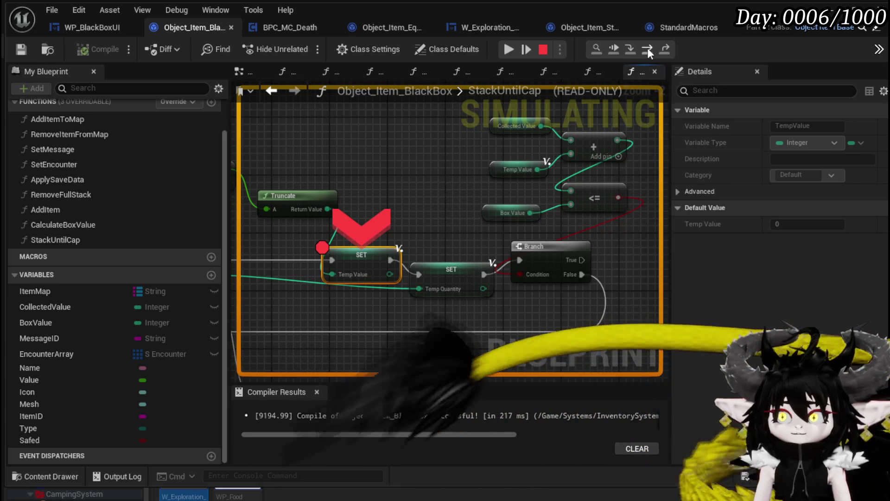
- Step through the next loop iteration via Temp Quantity SET back to the Branch
{"action": "left_click", "coordinate": [647, 48]}
{"action": "left_click", "coordinate": [647, 49]}
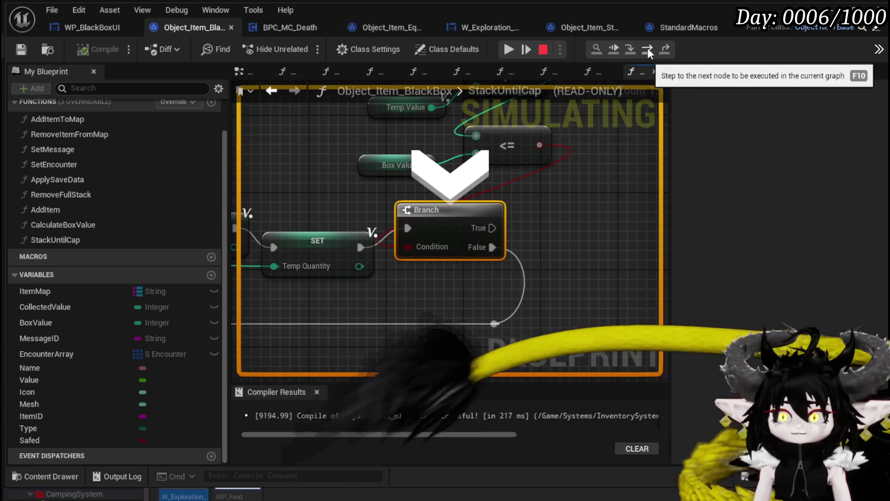
{"action": "left_click", "coordinate": [648, 48]}
{"action": "left_click", "coordinate": [647, 48]}
{"action": "left_click", "coordinate": [647, 48]}
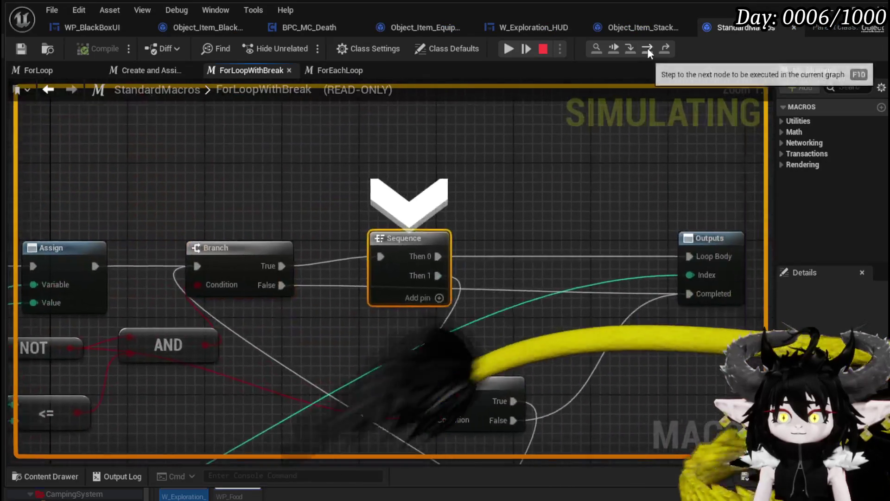
{"action": "left_click", "coordinate": [648, 48]}
{"action": "left_click", "coordinate": [647, 48]}
{"action": "left_click", "coordinate": [647, 48]}
{"action": "left_click", "coordinate": [647, 48]}
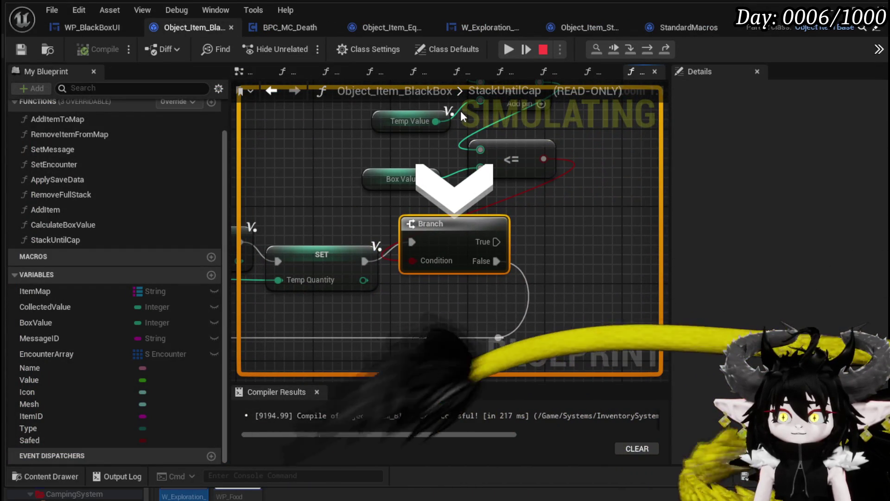
- Inspect the Temp Value and add node values while panning over the StackUntilCap graph
{"action": "mouse_move", "coordinate": [461, 105]}
{"action": "left_mouse_down"}
{"action": "mouse_move", "coordinate": [459, 119]}
{"action": "mouse_move", "coordinate": [358, 207]}
{"action": "left_mouse_up"}
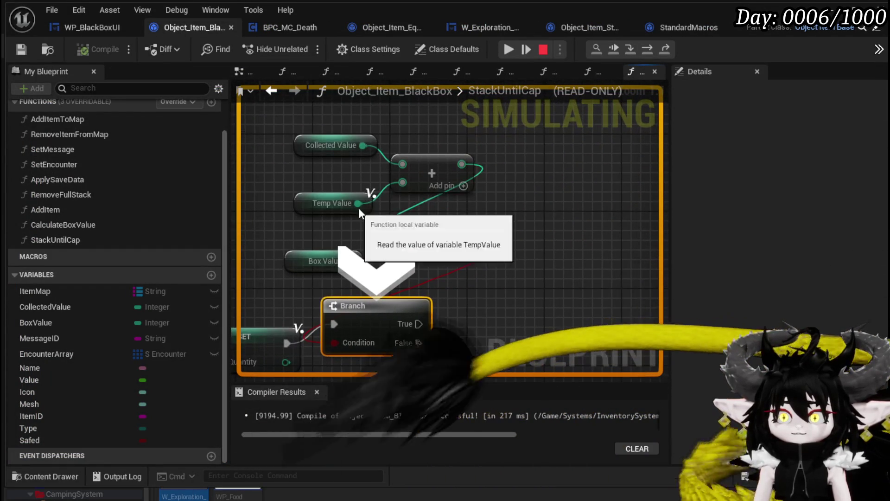
{"action": "mouse_move", "coordinate": [365, 204]}
{"action": "left_click_drag", "start_coordinate": [519, 192], "coordinate": [530, 164]}
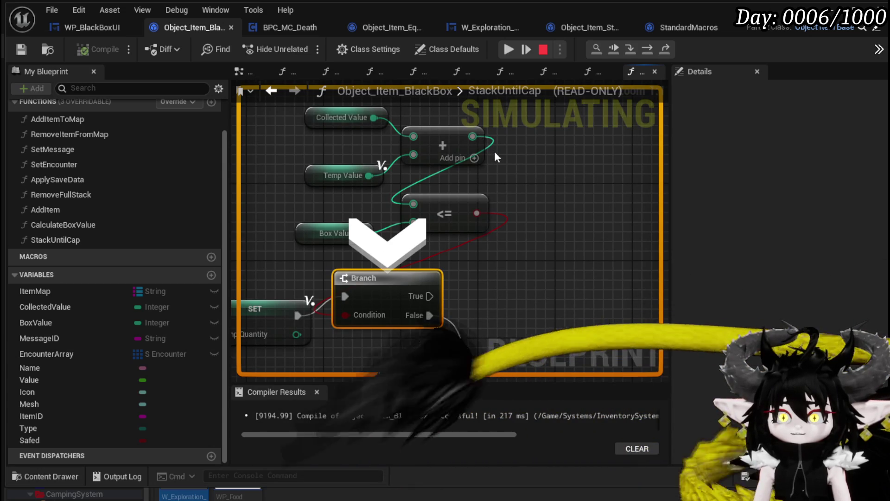
{"action": "mouse_move", "coordinate": [474, 138]}
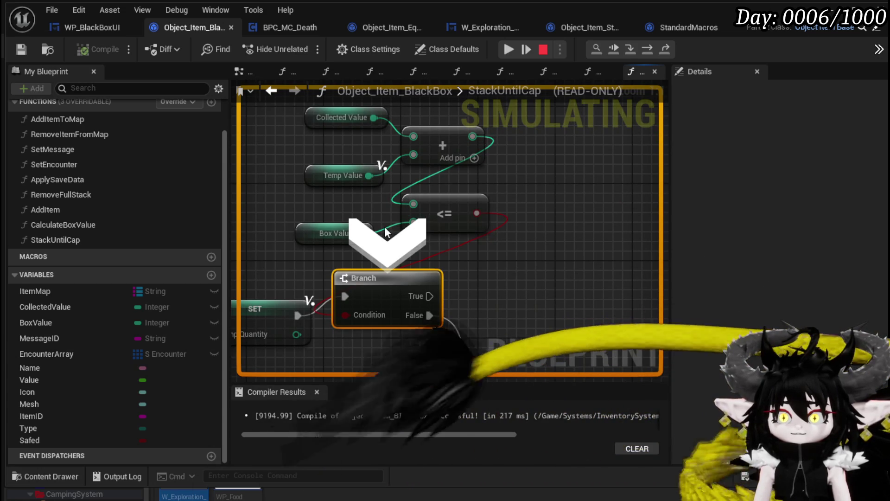
{"action": "scroll", "coordinate": [597, 199], "scroll_direction": "down", "scroll_amount": 5}
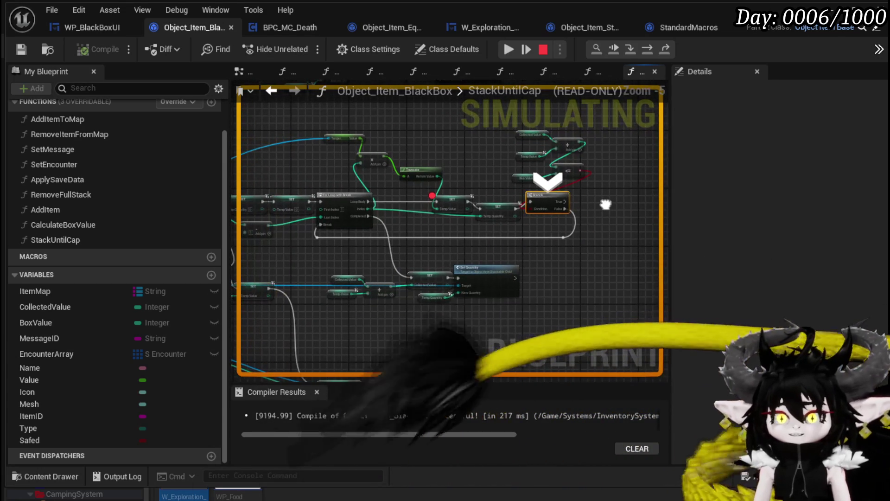
{"action": "left_click_drag", "start_coordinate": [605, 204], "coordinate": [616, 186]}
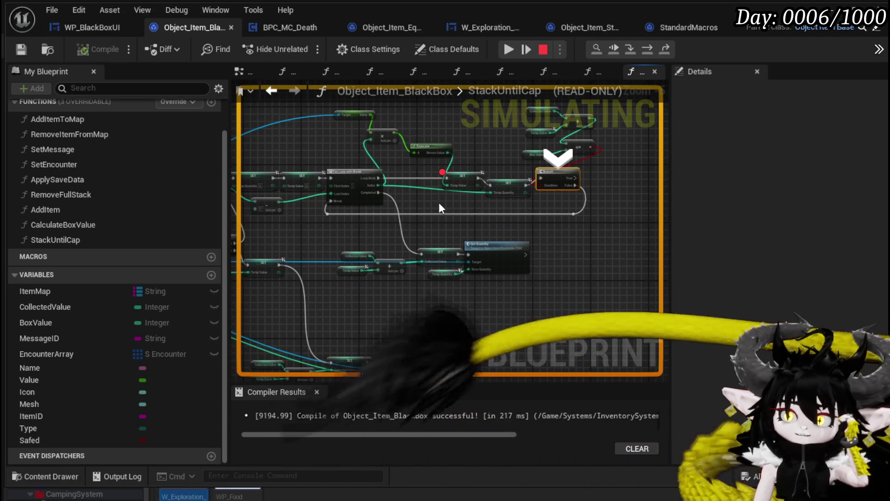
{"action": "left_click_drag", "start_coordinate": [438, 202], "coordinate": [495, 145]}
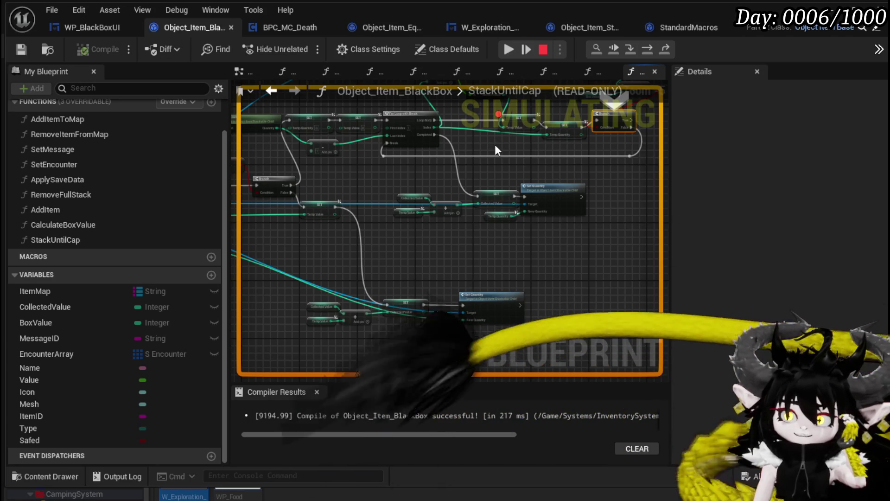
{"action": "scroll", "coordinate": [495, 146], "scroll_direction": "up", "scroll_amount": 3}
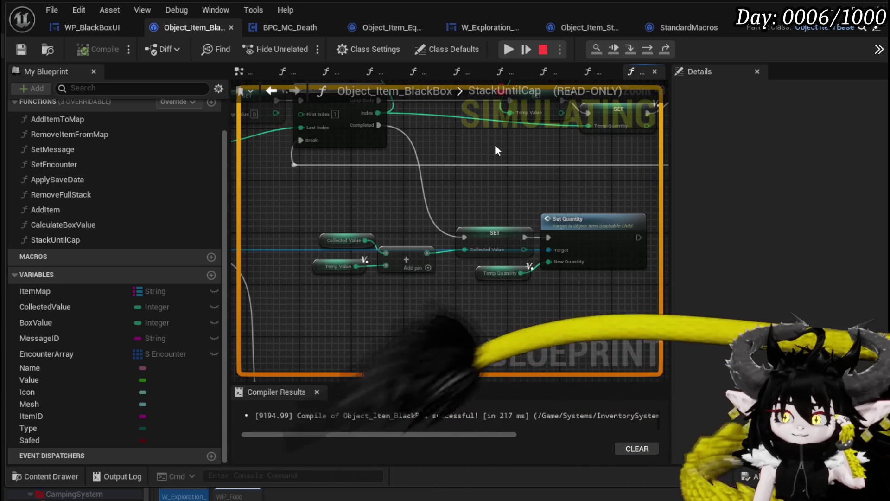
- Step into ForLoopWithBreak, walk through it, and step out to the SET Temp Quantity node
{"action": "left_click_drag", "start_coordinate": [494, 144], "coordinate": [379, 261]}
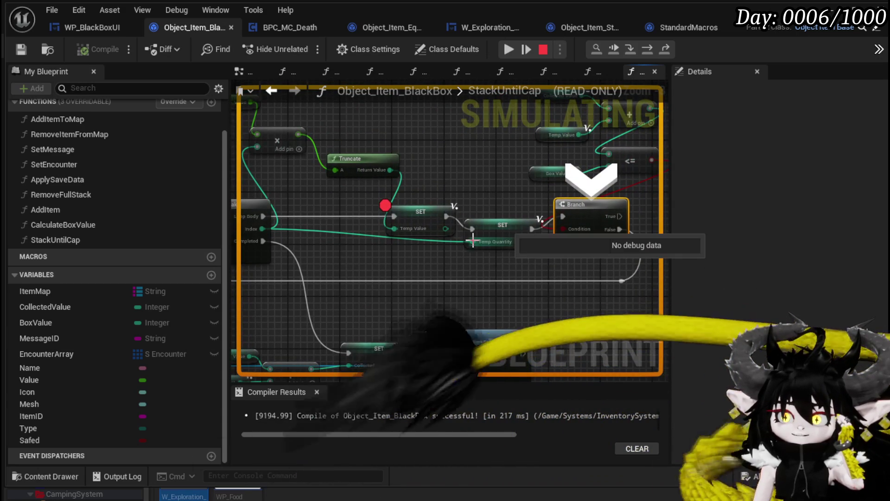
{"action": "mouse_move", "coordinate": [449, 242]}
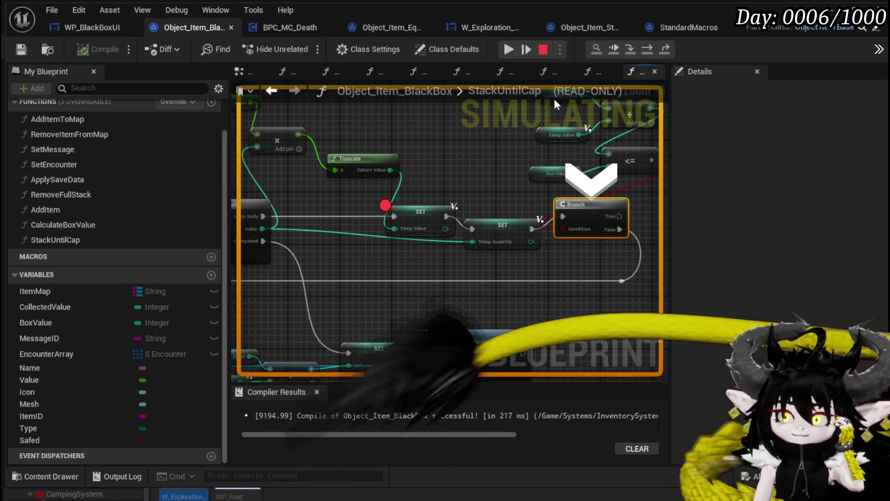
{"action": "left_click", "coordinate": [640, 49]}
{"action": "left_click", "coordinate": [642, 48]}
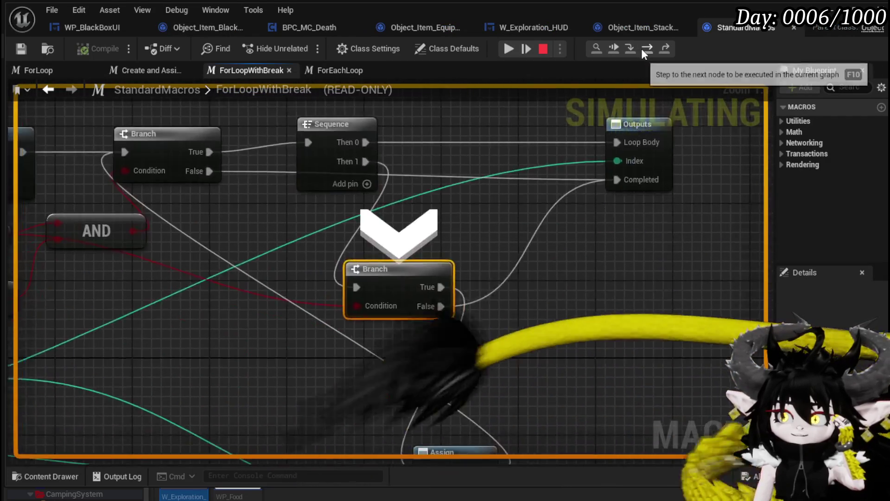
{"action": "left_click", "coordinate": [641, 49]}
{"action": "left_click", "coordinate": [641, 48]}
{"action": "left_click", "coordinate": [641, 48]}
{"action": "left_click", "coordinate": [641, 48]}
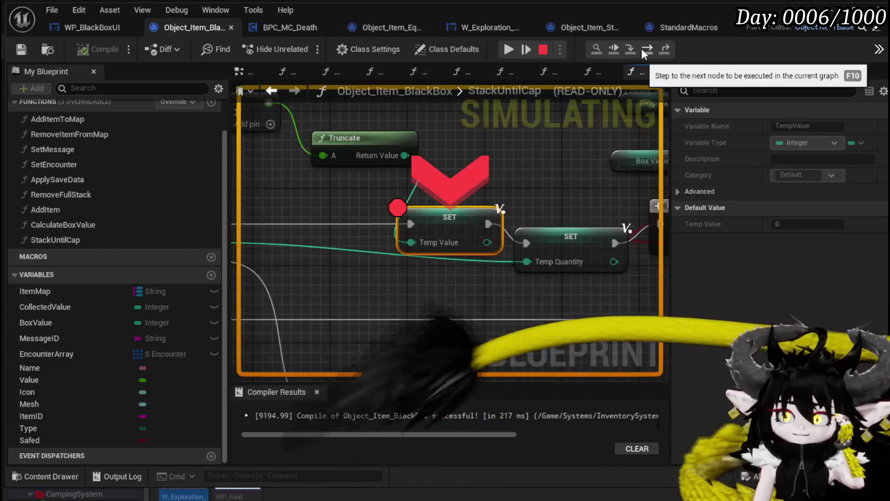
{"action": "left_click", "coordinate": [642, 51]}
- Inspect pin values on the Truncate, For Loop, Set Quantity and SET nodes
{"action": "mouse_move", "coordinate": [417, 244]}
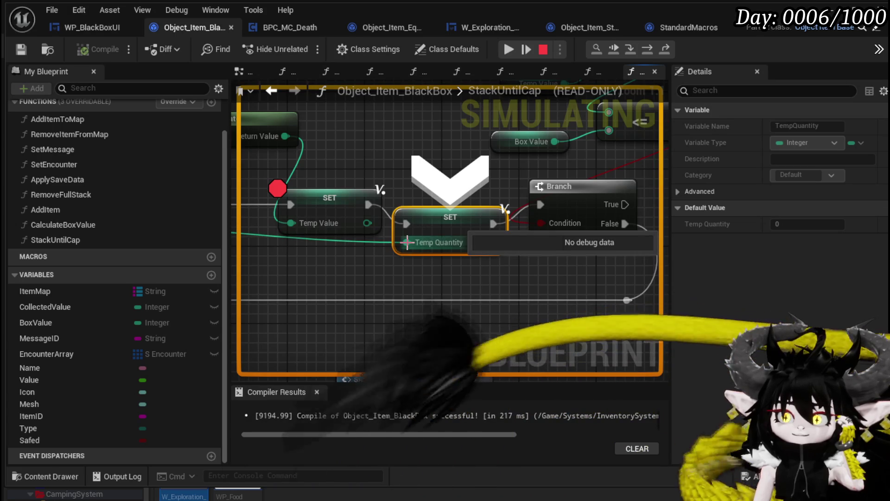
{"action": "left_click_drag", "start_coordinate": [329, 270], "coordinate": [507, 278]}
{"action": "scroll", "coordinate": [505, 278], "scroll_direction": "down", "scroll_amount": 2}
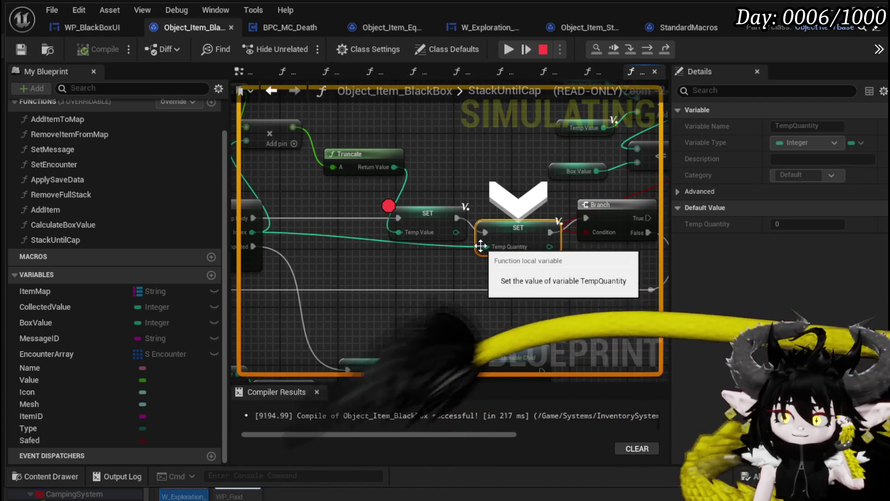
{"action": "mouse_move", "coordinate": [484, 246]}
{"action": "mouse_move", "coordinate": [345, 261]}
{"action": "left_mouse_down"}
{"action": "mouse_move", "coordinate": [547, 263]}
{"action": "mouse_move", "coordinate": [634, 248]}
{"action": "mouse_move", "coordinate": [494, 241]}
{"action": "mouse_move", "coordinate": [423, 258]}
{"action": "left_mouse_up"}
{"action": "mouse_move", "coordinate": [449, 238]}
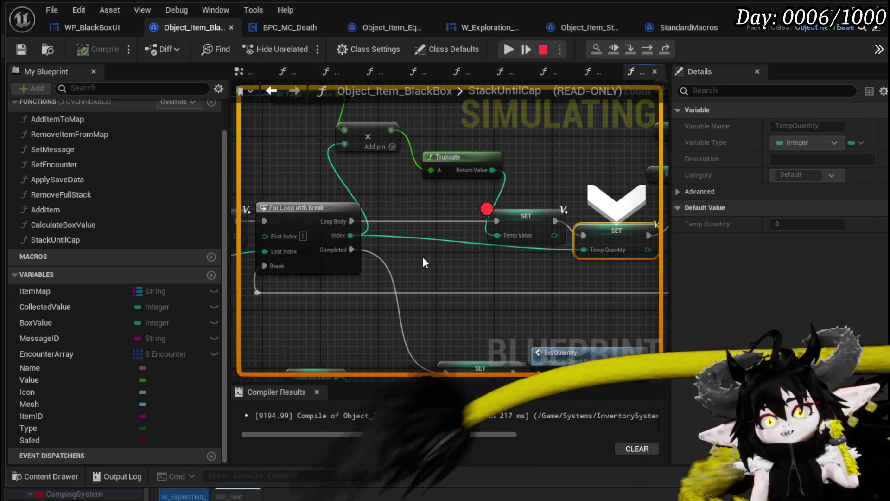
{"action": "left_click_drag", "start_coordinate": [422, 257], "coordinate": [338, 164]}
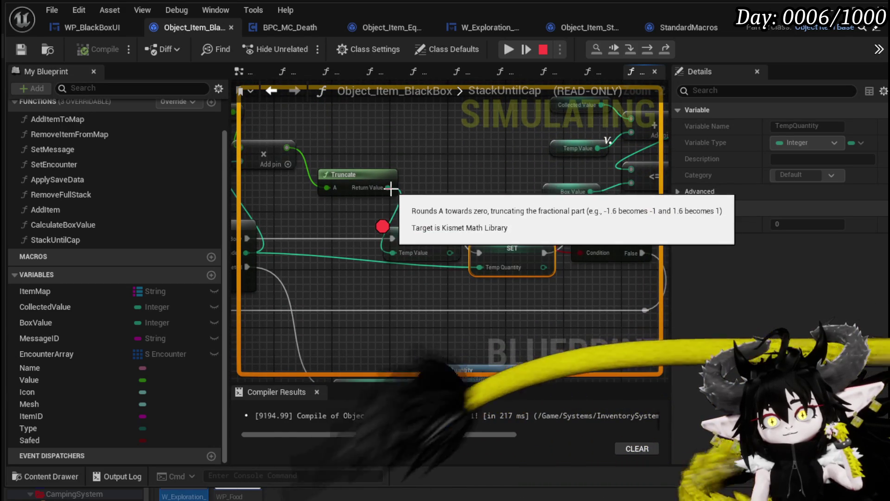
{"action": "mouse_move", "coordinate": [406, 196]}
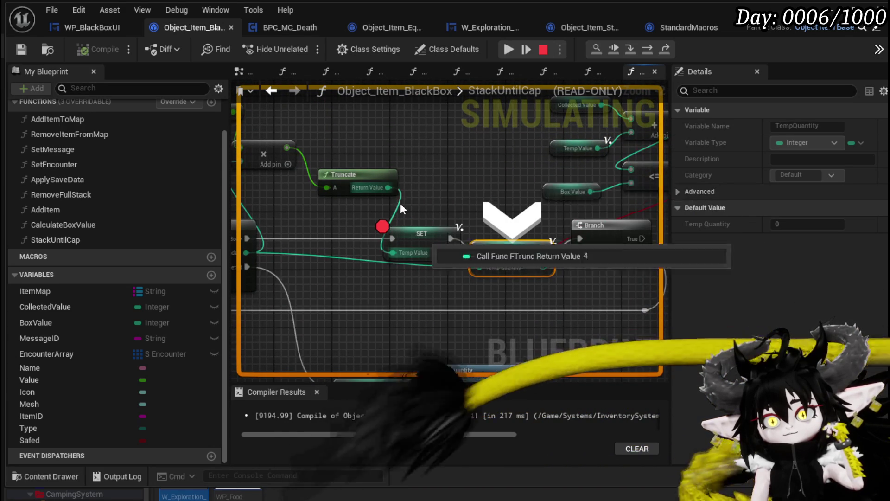
{"action": "left_click_drag", "start_coordinate": [342, 215], "coordinate": [340, 248]}
{"action": "mouse_move", "coordinate": [401, 236]}
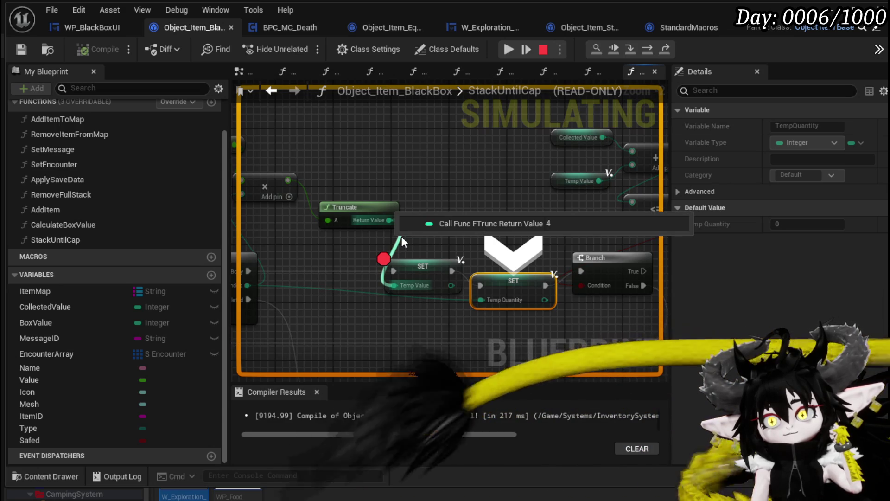
- Advance with F10 to the Branch, where Temp Value and Temp Quantity read 4, and select SET Temp Quantity
{"action": "left_click", "coordinate": [597, 49]}
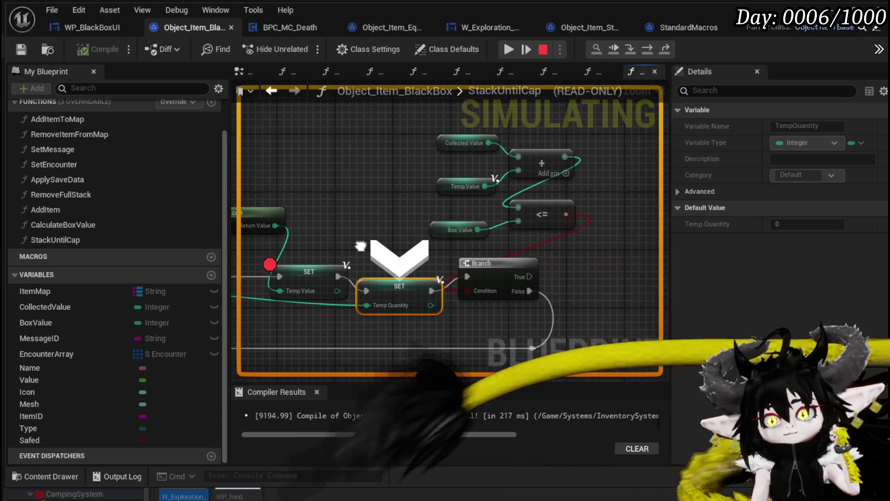
{"action": "left_click", "coordinate": [642, 50]}
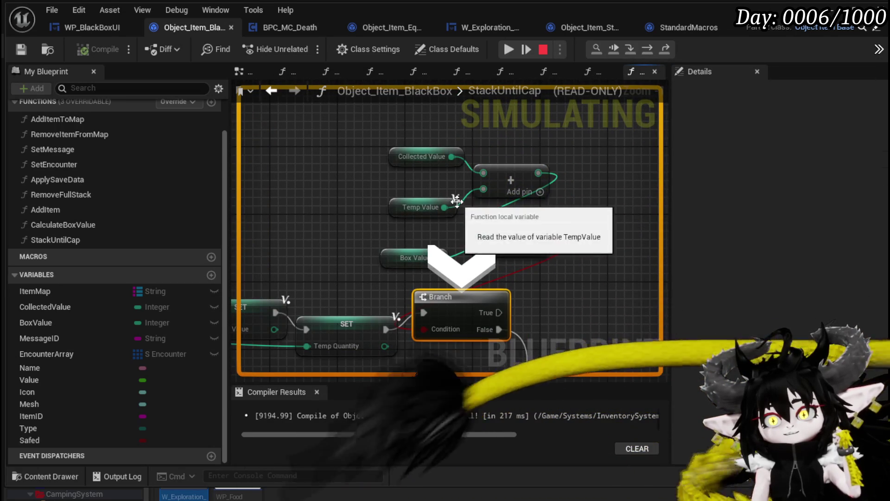
{"action": "mouse_move", "coordinate": [462, 204]}
{"action": "key", "text": "F10"}
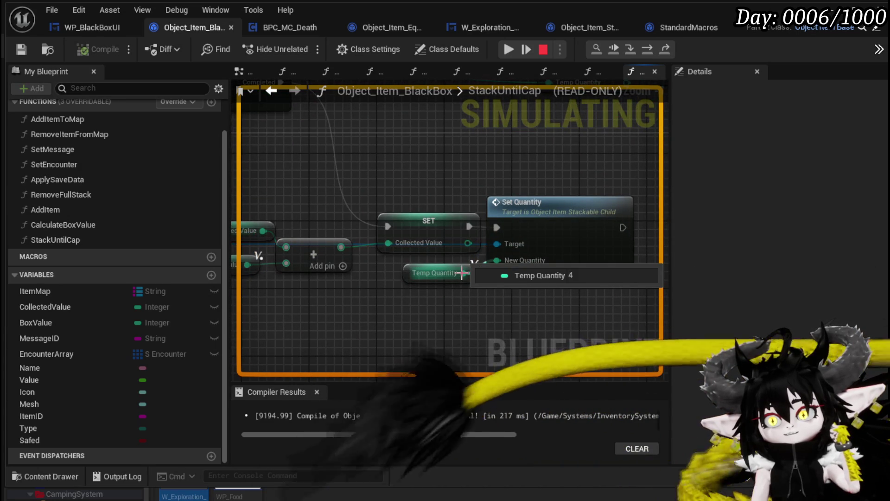
{"action": "key", "text": "F10"}
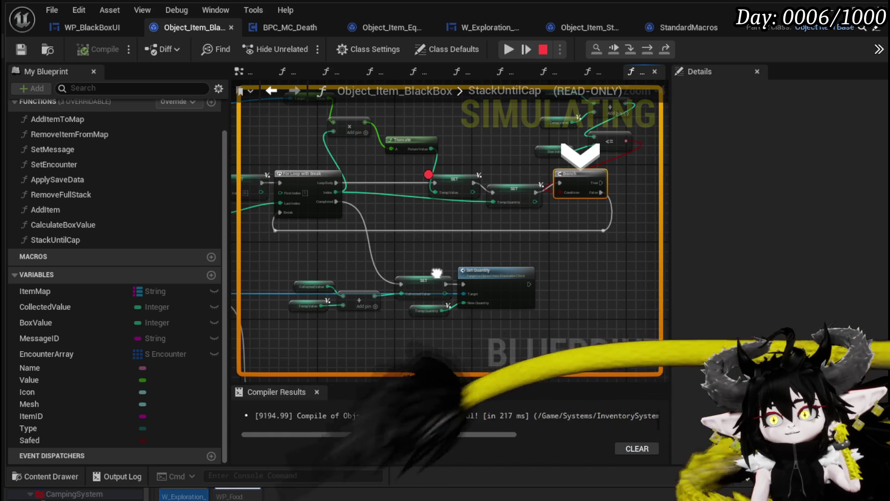
{"action": "left_click", "coordinate": [512, 189]}
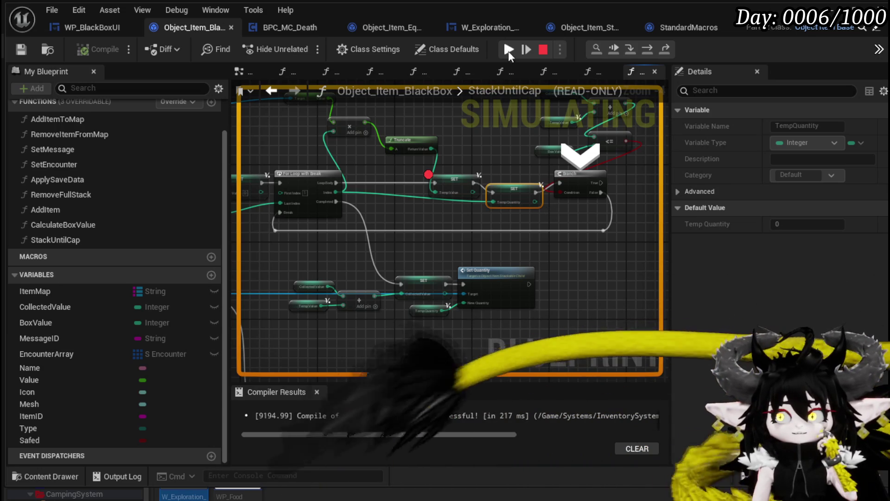
- Resume execution and close the Inventory and Black Box windows
{"action": "left_click", "coordinate": [509, 50]}
{"action": "left_click", "coordinate": [508, 50]}
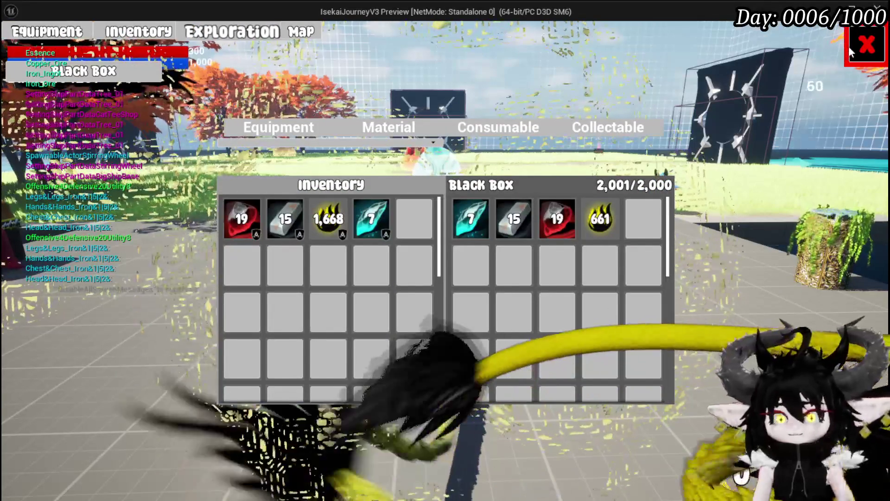
{"action": "left_click", "coordinate": [848, 46]}
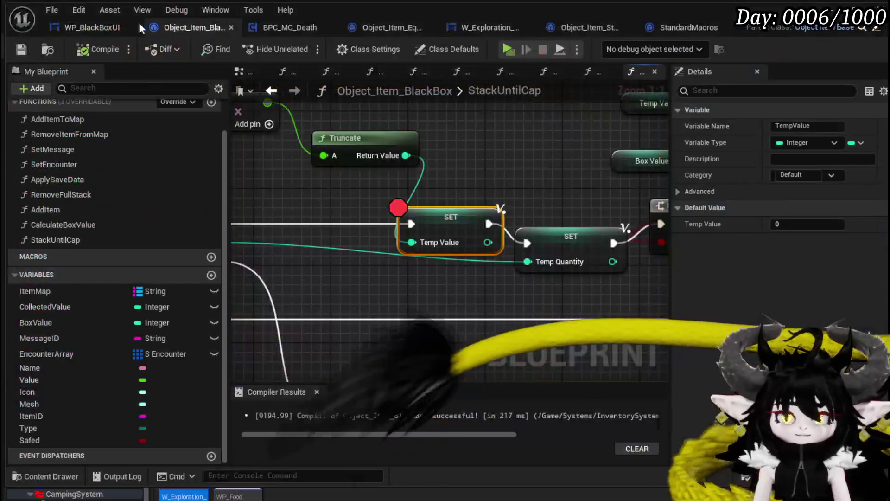
- Wire SET Temp Value into the Branch, run SET Temp Quantity from True, then compile and save
{"action": "left_click_drag", "start_coordinate": [323, 254], "coordinate": [496, 254]}
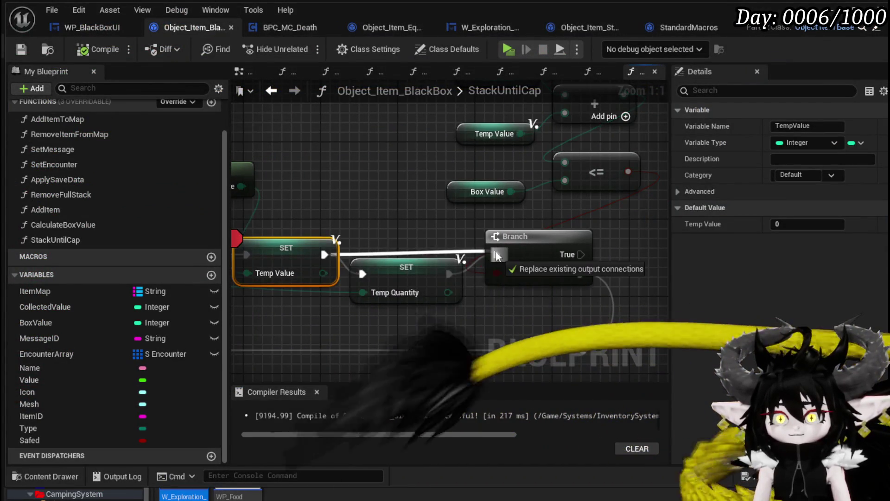
{"action": "scroll", "coordinate": [497, 254], "scroll_direction": "down", "scroll_amount": 2}
{"action": "mouse_move", "coordinate": [408, 243]}
{"action": "left_mouse_down"}
{"action": "mouse_move", "coordinate": [574, 248]}
{"action": "mouse_move", "coordinate": [593, 230]}
{"action": "left_mouse_up"}
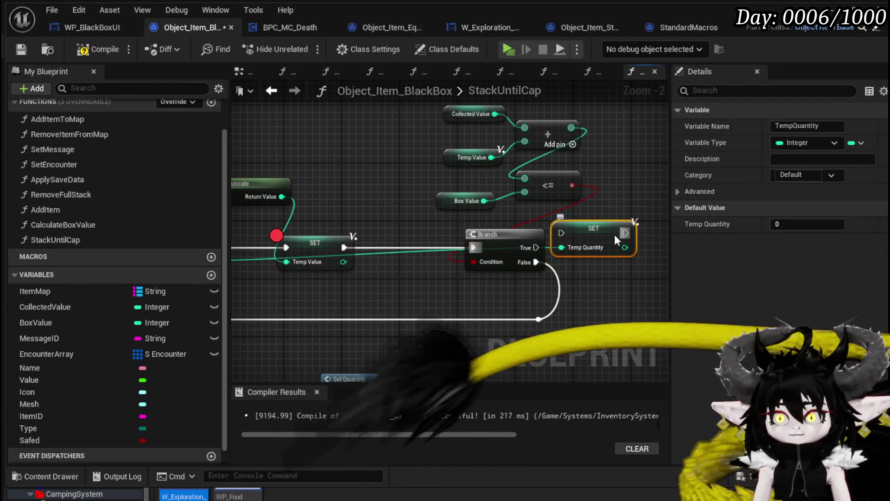
{"action": "left_click_drag", "start_coordinate": [529, 247], "coordinate": [561, 233]}
{"action": "scroll", "coordinate": [533, 242], "scroll_direction": "down", "scroll_amount": 1}
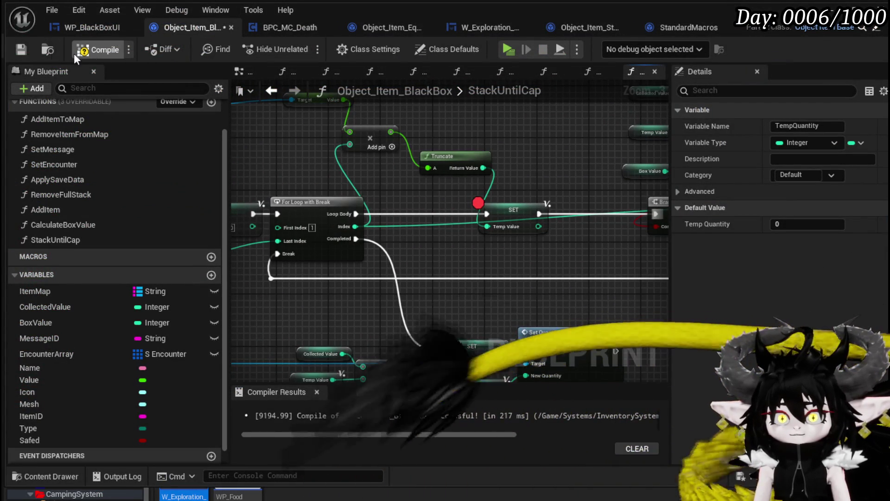
{"action": "left_click", "coordinate": [14, 50]}
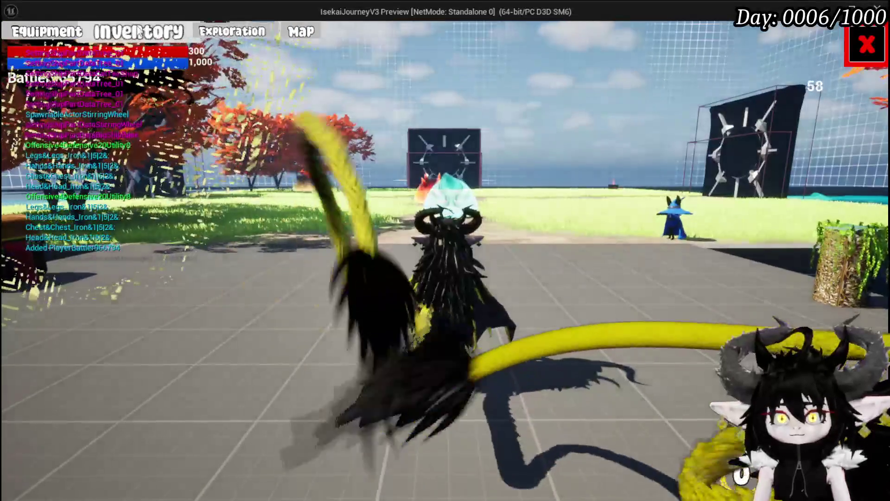
- Open the Black Box from Exploration, deposit four ore stacks, and resume past the breakpoint
{"action": "left_click", "coordinate": [227, 35]}
{"action": "left_click", "coordinate": [445, 117]}
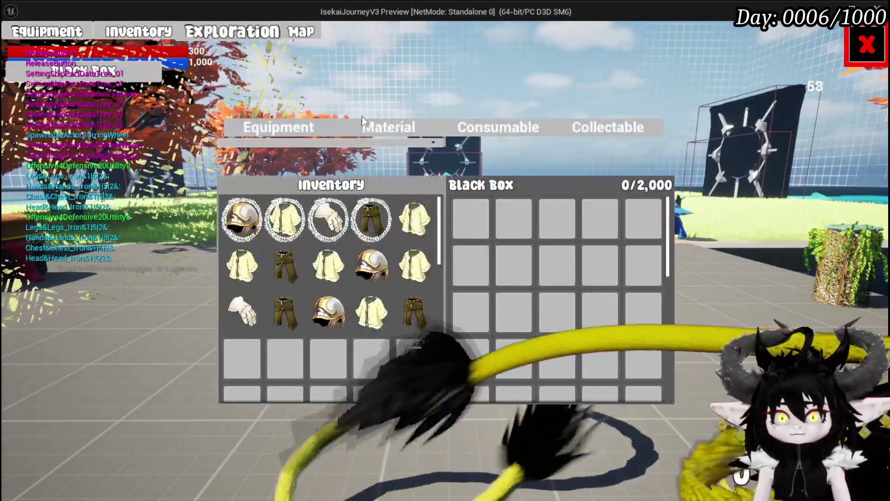
{"action": "left_click", "coordinate": [388, 127]}
{"action": "left_click", "coordinate": [387, 211]}
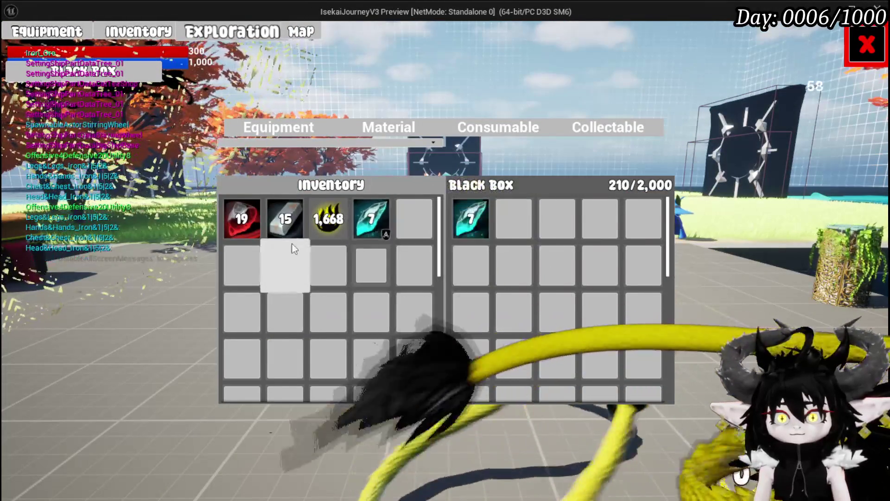
{"action": "left_click", "coordinate": [285, 217]}
{"action": "left_click", "coordinate": [241, 218]}
{"action": "left_click", "coordinate": [328, 218]}
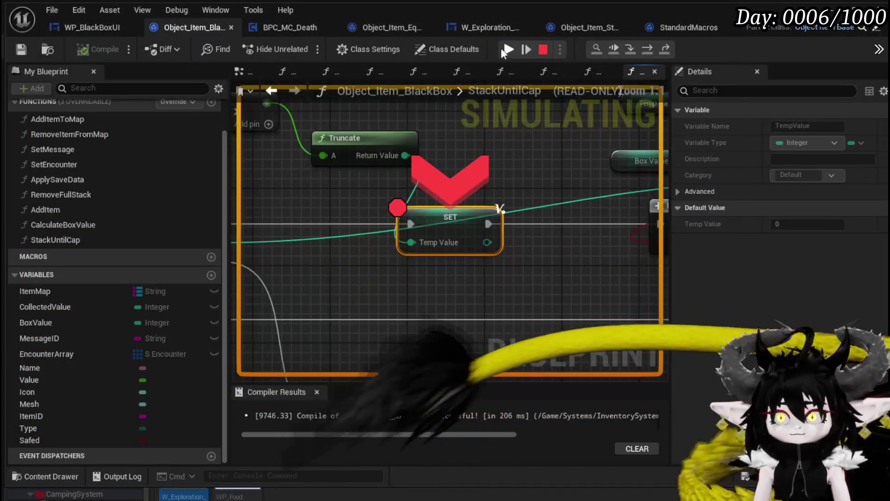
{"action": "left_click", "coordinate": [503, 50]}
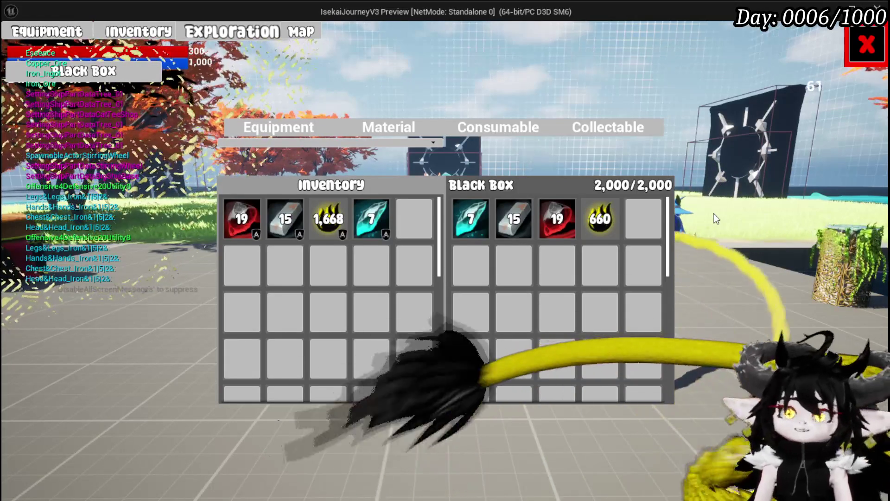
- Take the Essence back out and deposit three iron armor pieces into the Black Box
{"action": "left_click", "coordinate": [605, 224]}
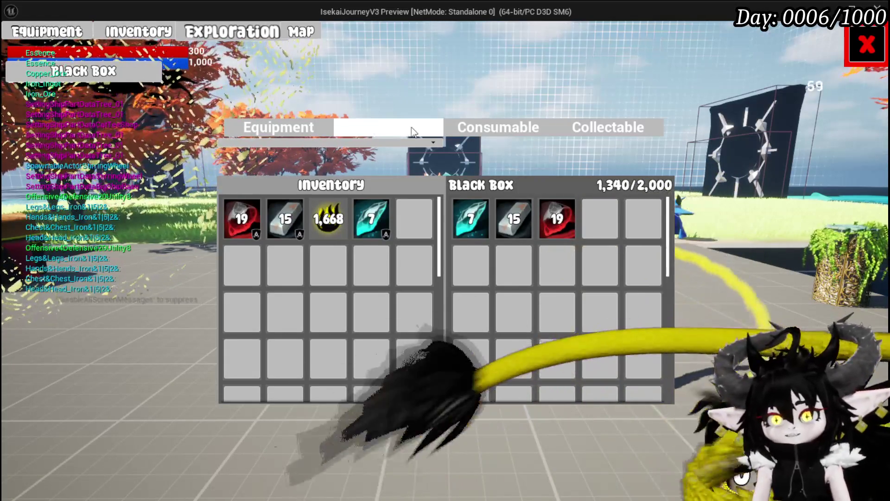
{"action": "left_click", "coordinate": [278, 128]}
{"action": "left_click", "coordinate": [376, 225]}
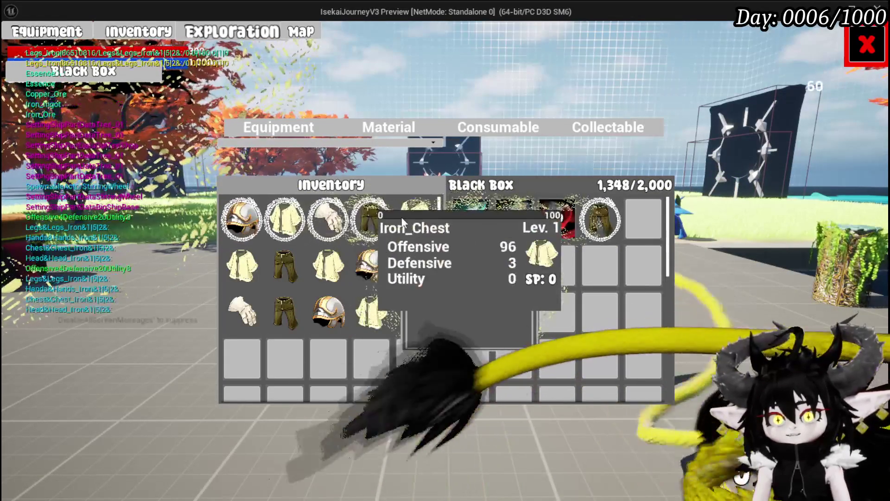
{"action": "left_click", "coordinate": [402, 217]}
{"action": "left_click", "coordinate": [388, 129]}
- Deposit one more item, resume from the breakpoint, and close the Black Box window
{"action": "left_click", "coordinate": [338, 224]}
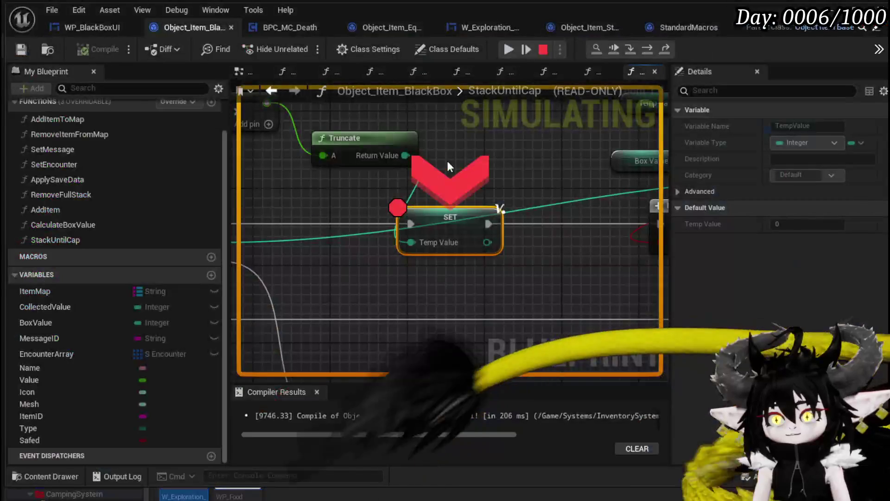
{"action": "left_click", "coordinate": [507, 49]}
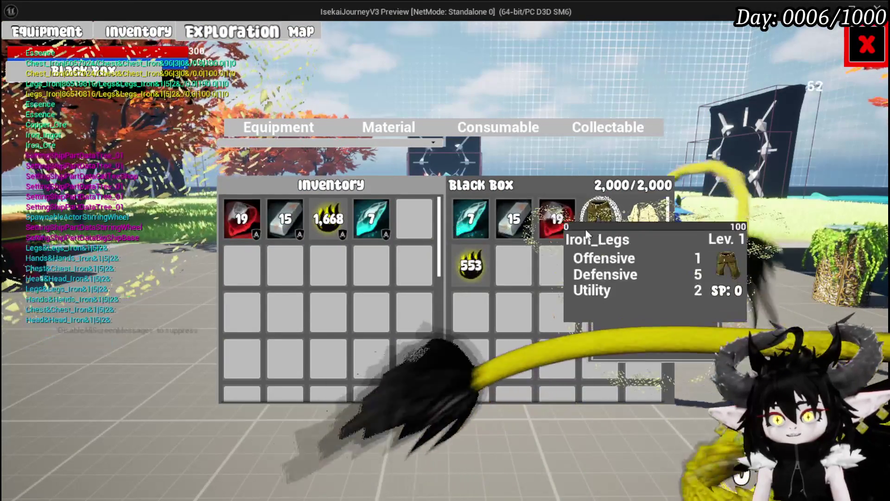
{"action": "mouse_move", "coordinate": [645, 229]}
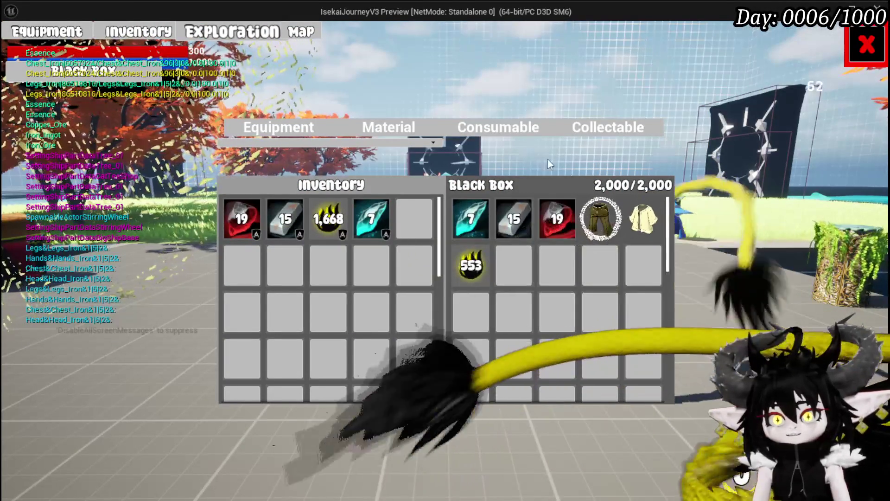
{"action": "left_click", "coordinate": [885, 49]}
- Take all loot from the chest, bringing essence to 2,142, then check the full Black Box
{"action": "key", "text": "w"}
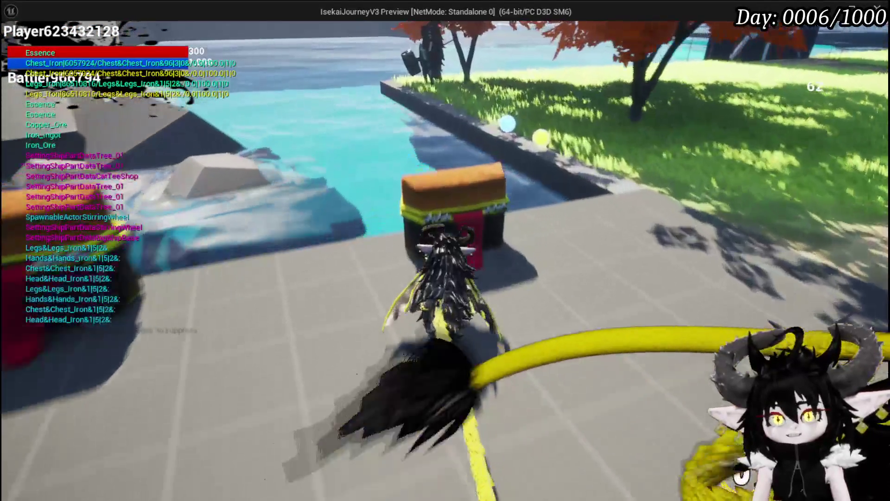
{"action": "key", "text": "e"}
{"action": "left_click", "coordinate": [430, 469]}
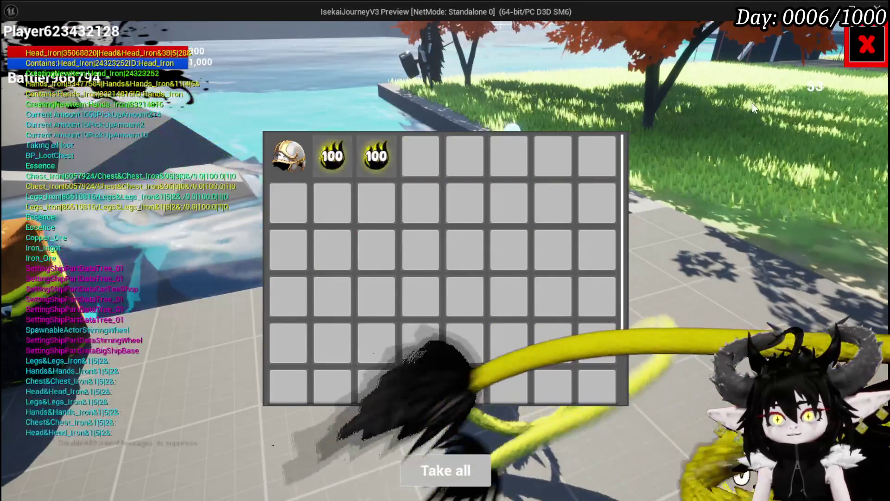
{"action": "key", "text": "i"}
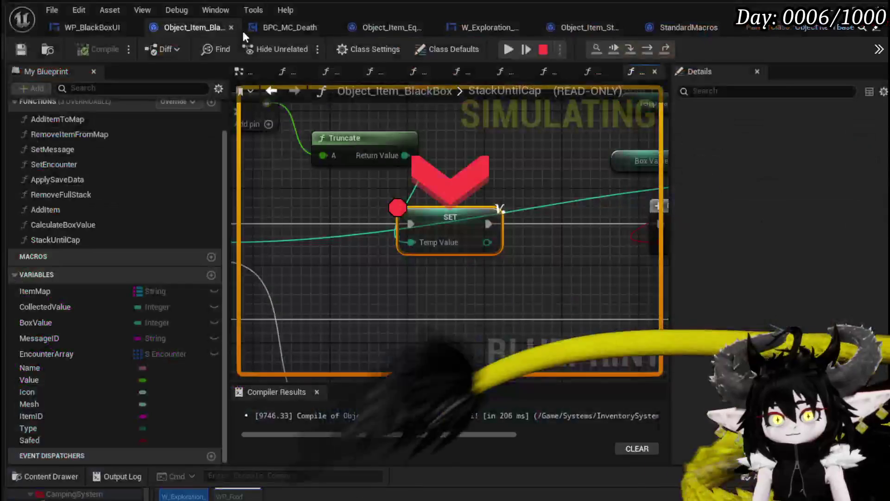
{"action": "left_click", "coordinate": [507, 49]}
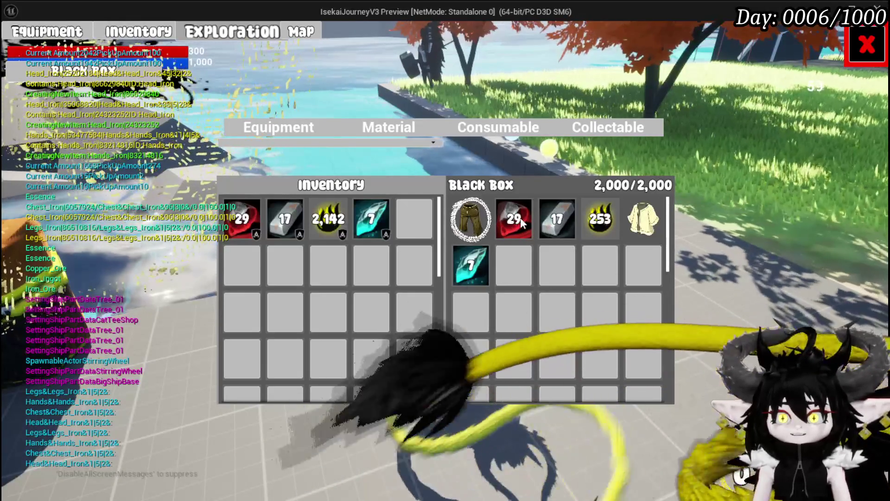
{"action": "mouse_move", "coordinate": [524, 199]}
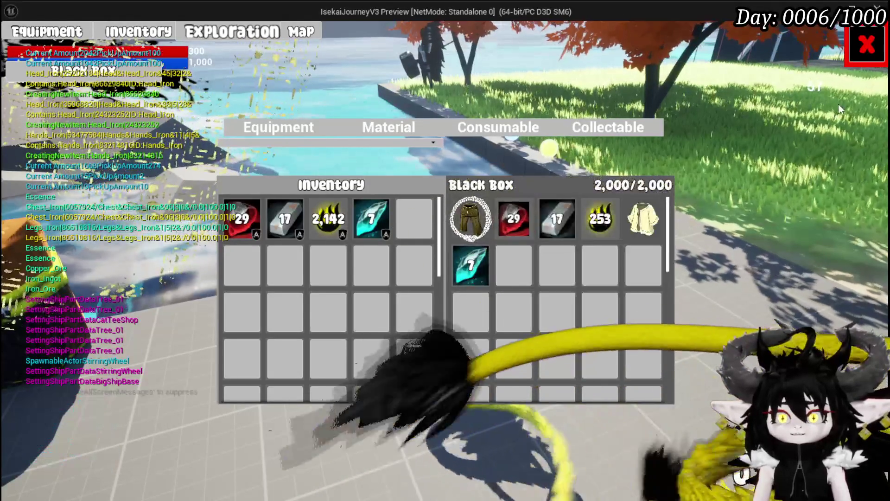
{"action": "left_click", "coordinate": [857, 55]}
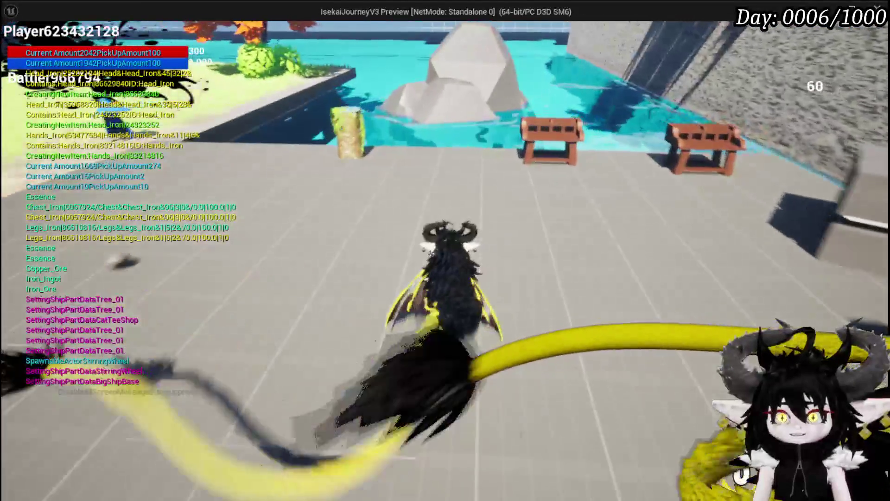
- Spend 2000 essence to upgrade Iron_Legs to level 5 at the workbench, then reopen the inventory
{"action": "key", "text": "e"}
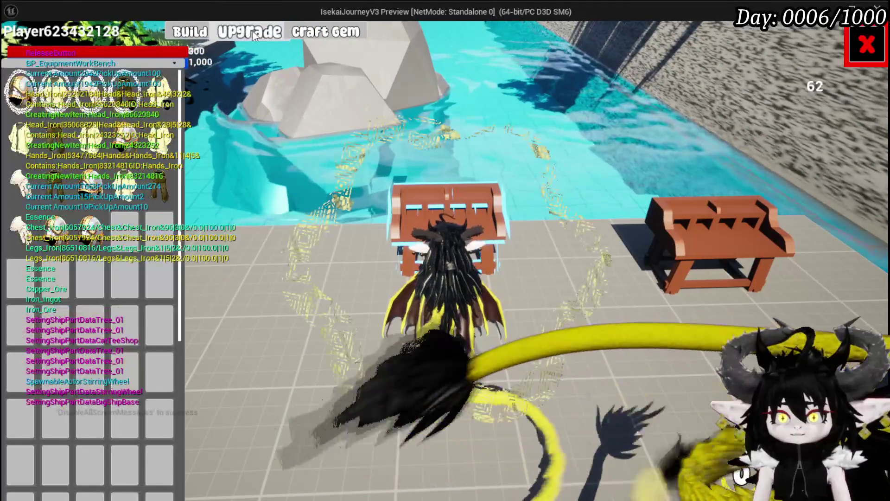
{"action": "left_click", "coordinate": [130, 97]}
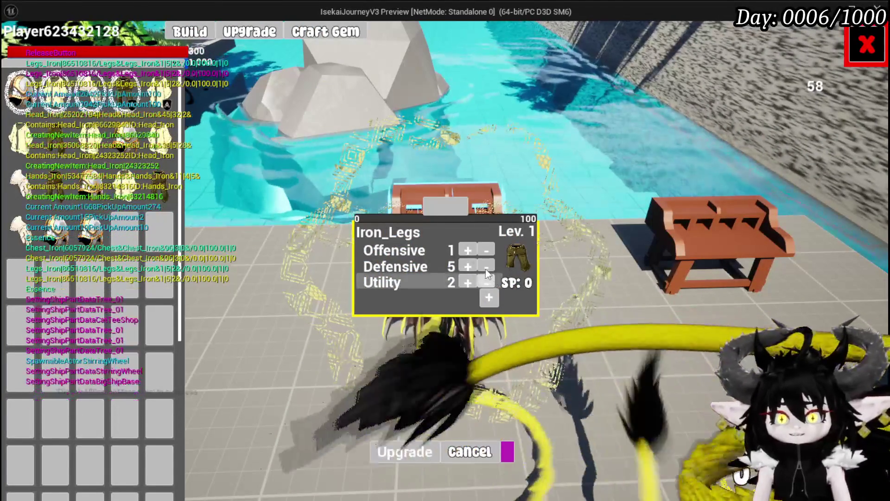
{"action": "left_click", "coordinate": [468, 179]}
{"action": "type", "text": "2000"}
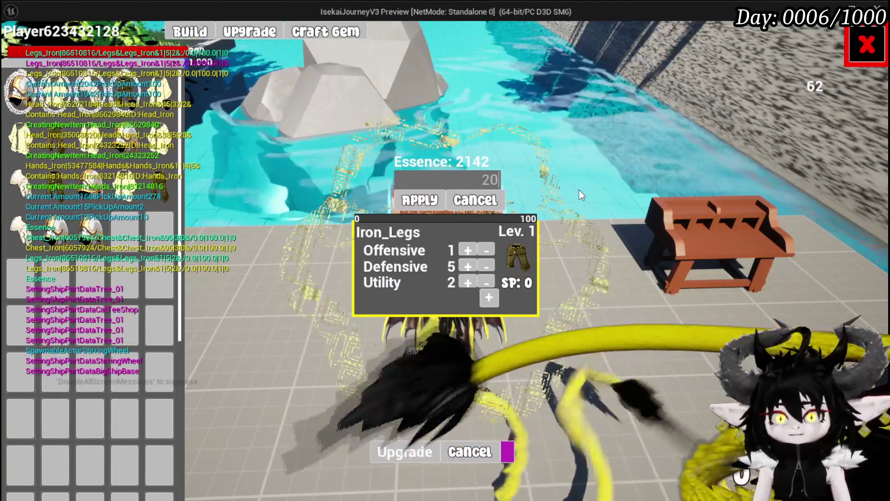
{"action": "left_click", "coordinate": [424, 200]}
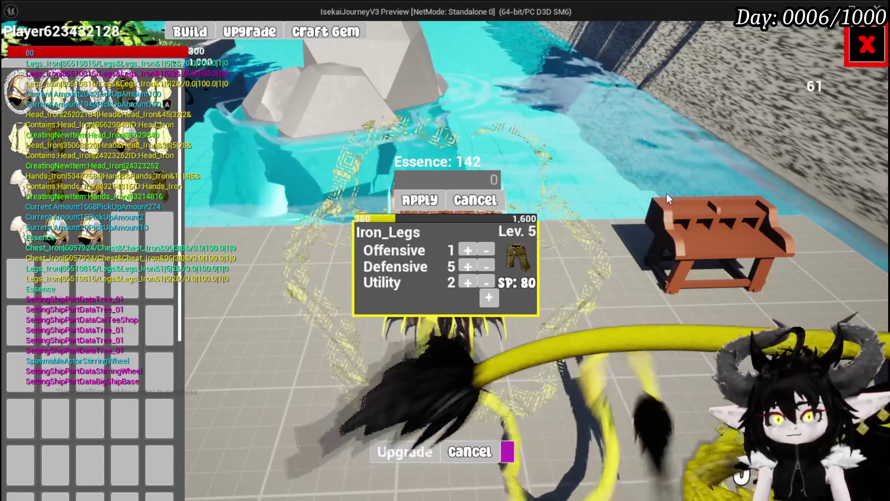
{"action": "left_click", "coordinate": [396, 459]}
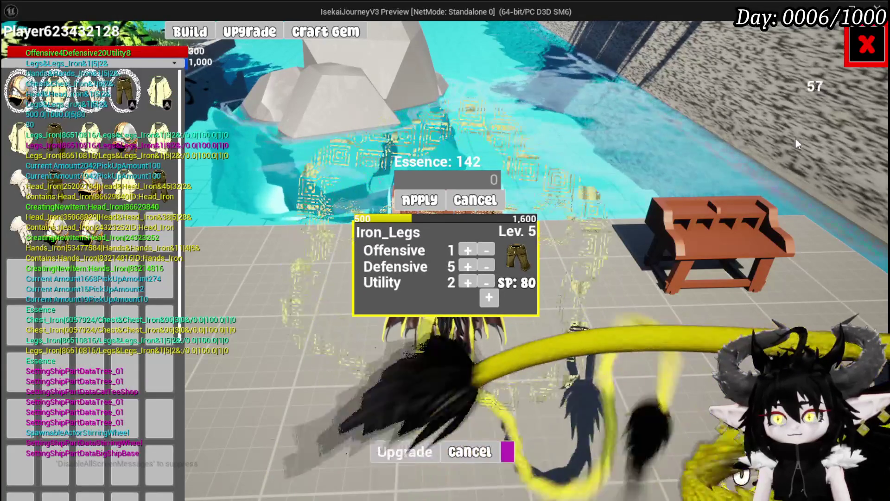
{"action": "left_click", "coordinate": [855, 59]}
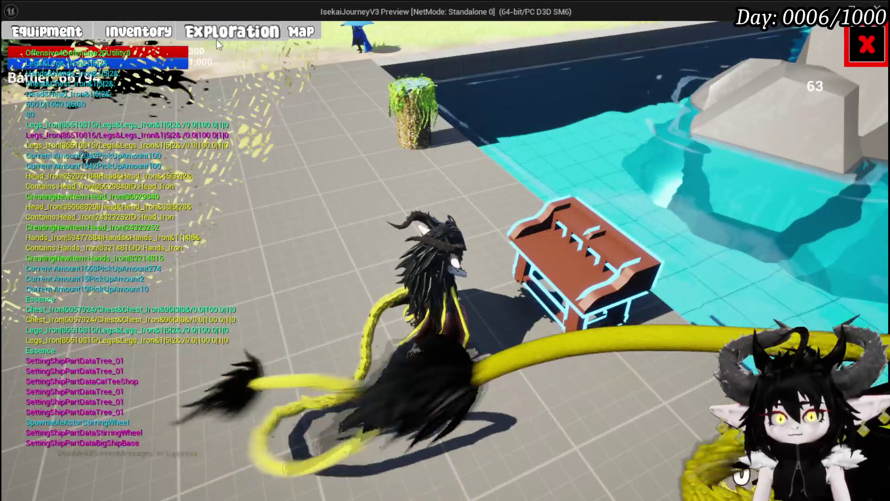
{"action": "key", "text": "e"}
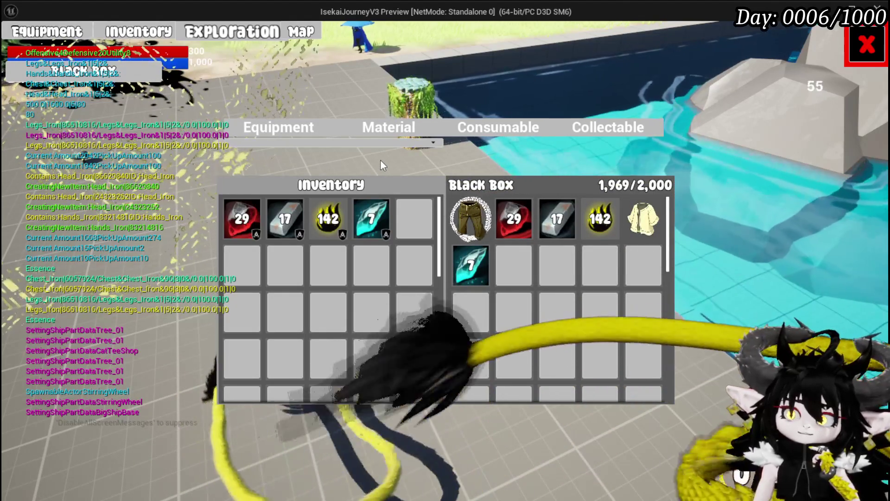
{"action": "mouse_move", "coordinate": [335, 236]}
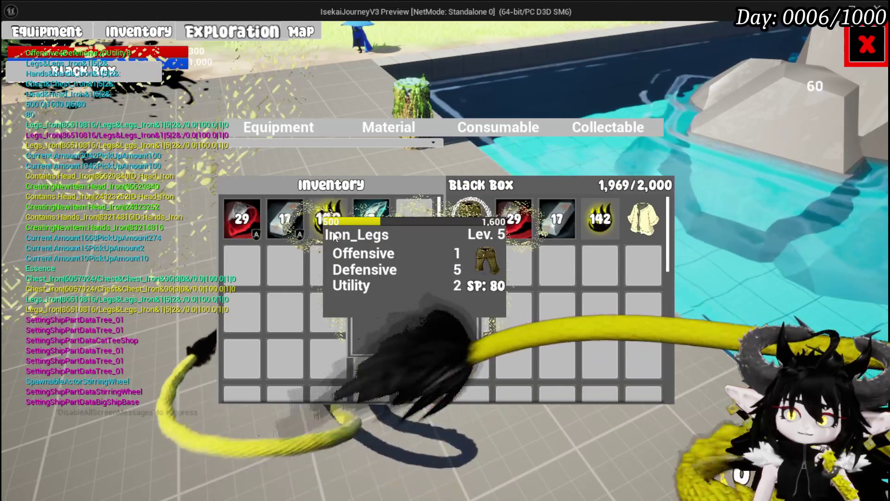
{"action": "left_click", "coordinate": [371, 217]}
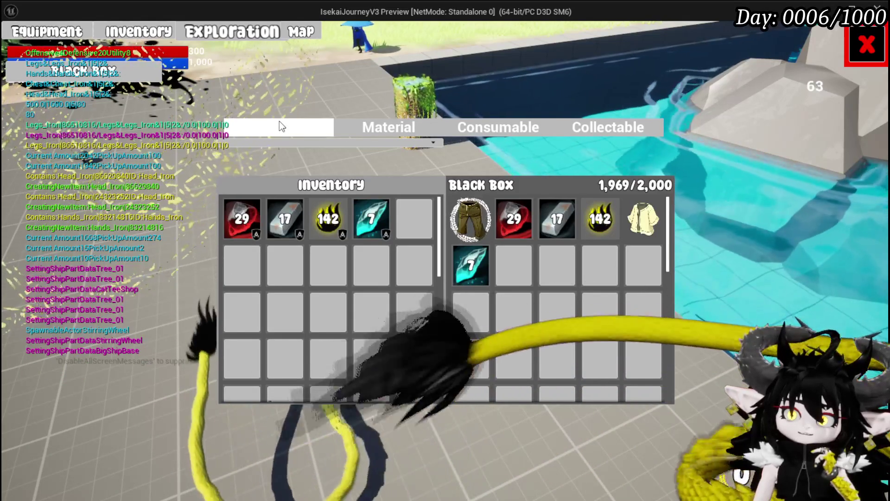
{"action": "mouse_move", "coordinate": [338, 232]}
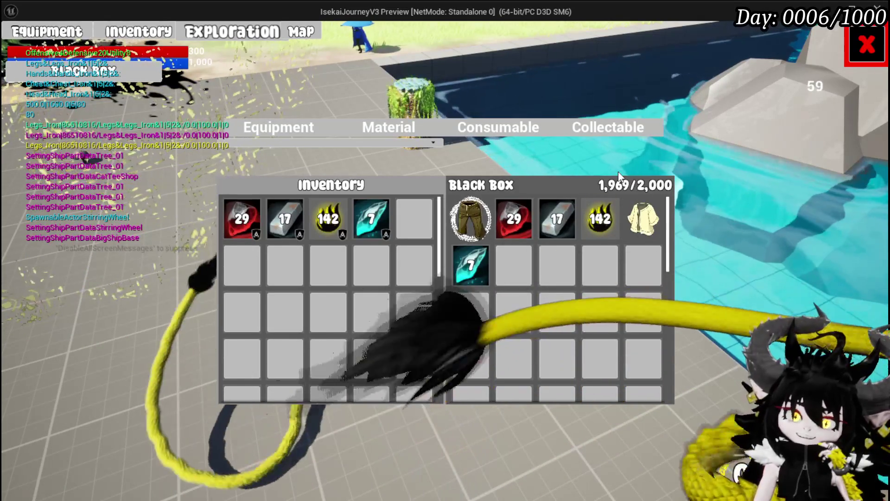
- Sell 15 Iron Ingots to the merchant for 928 and close the shop
{"action": "mouse_move", "coordinate": [552, 232]}
{"action": "key", "text": "Escape"}
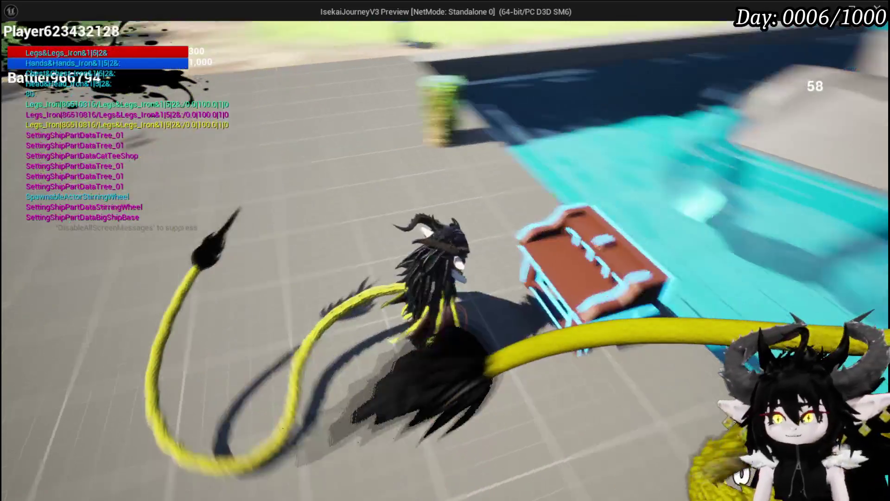
{"action": "key", "text": "e"}
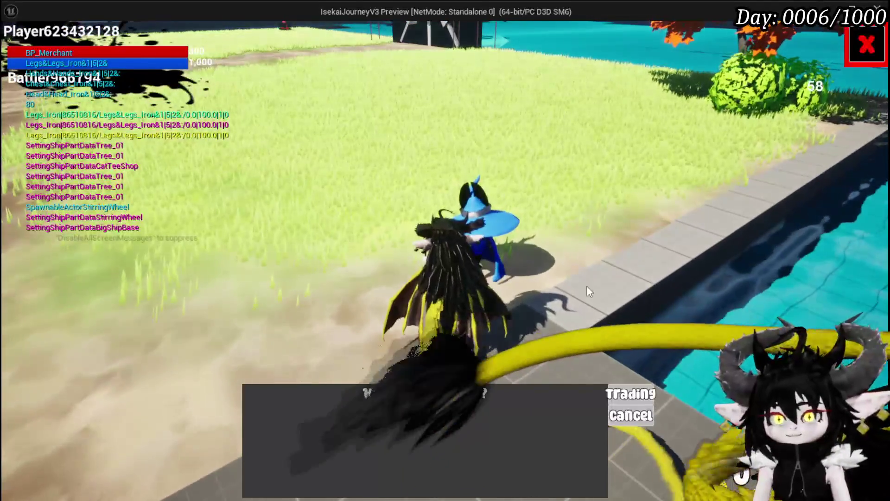
{"action": "left_click", "coordinate": [641, 379]}
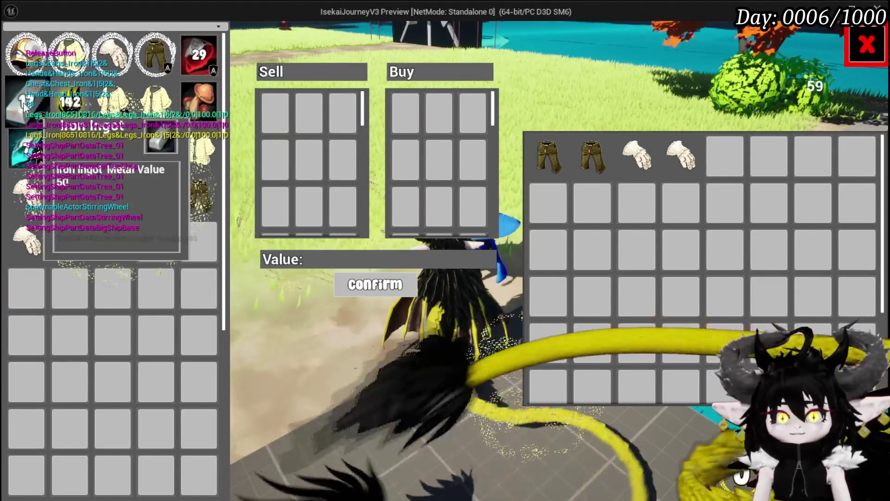
{"action": "left_click", "coordinate": [23, 102]}
{"action": "left_click", "coordinate": [23, 101]}
{"action": "left_click", "coordinate": [24, 102]}
{"action": "left_click", "coordinate": [23, 102]}
{"action": "left_click", "coordinate": [24, 101]}
{"action": "left_click", "coordinate": [23, 102]}
{"action": "left_click", "coordinate": [23, 102]}
{"action": "left_click", "coordinate": [23, 101]}
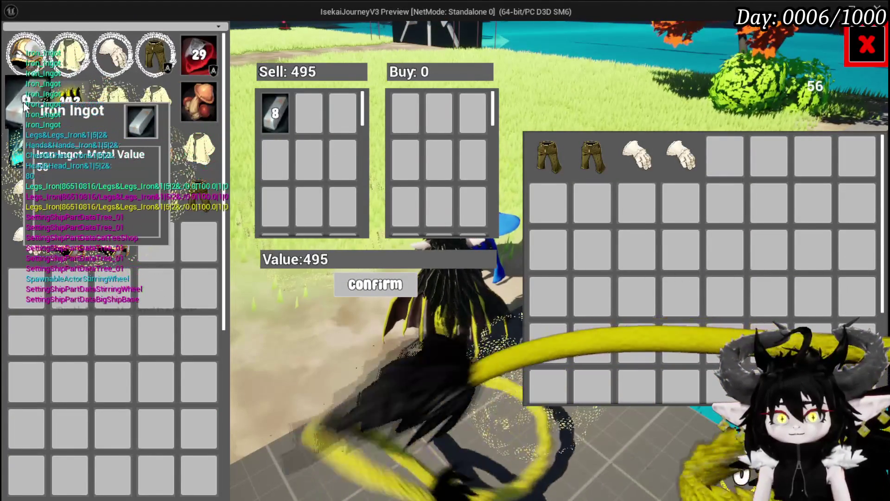
{"action": "left_click", "coordinate": [23, 102]}
{"action": "left_click", "coordinate": [23, 101]}
{"action": "left_click", "coordinate": [24, 101]}
{"action": "left_click", "coordinate": [23, 101]}
{"action": "left_click", "coordinate": [23, 101]}
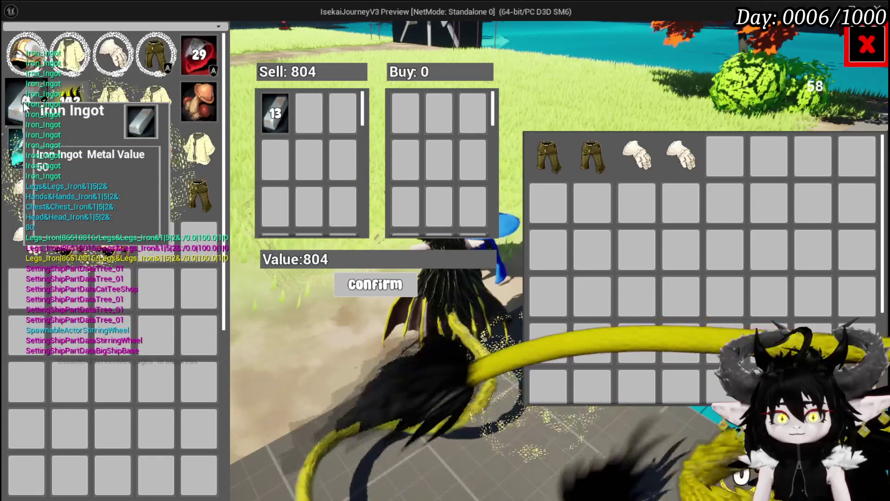
{"action": "left_click", "coordinate": [23, 101]}
{"action": "left_click", "coordinate": [23, 102]}
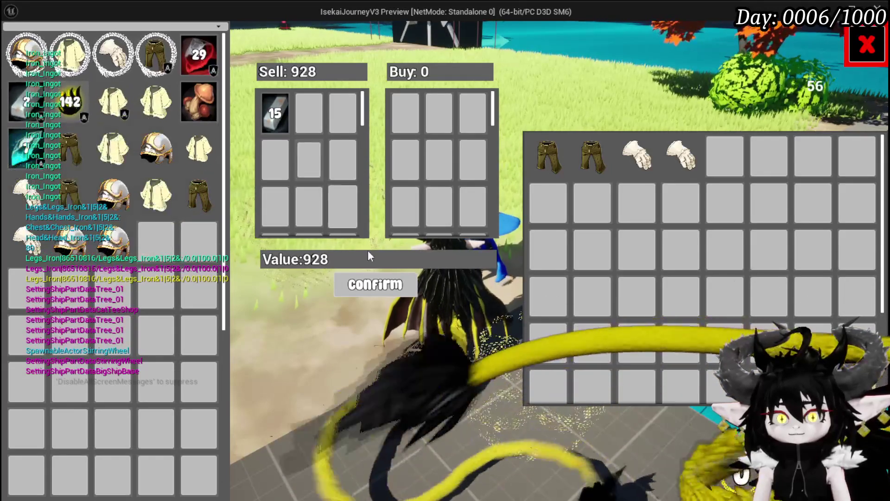
{"action": "left_click", "coordinate": [342, 285]}
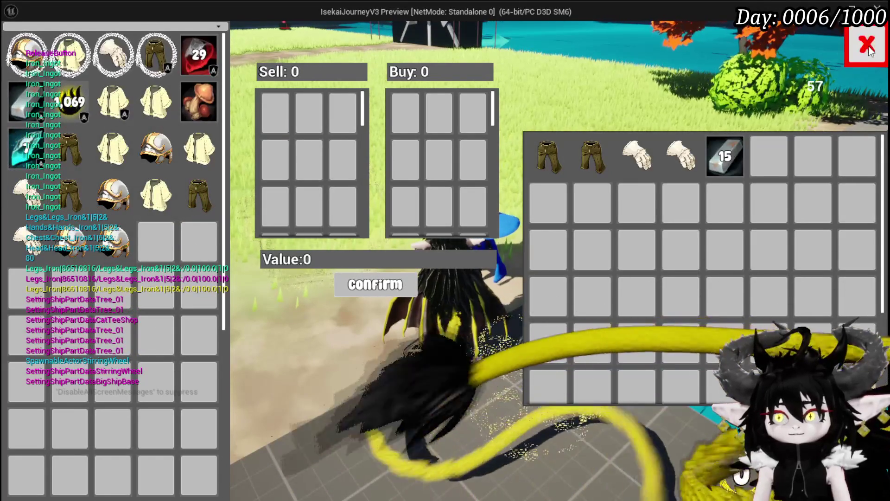
{"action": "left_click", "coordinate": [869, 48]}
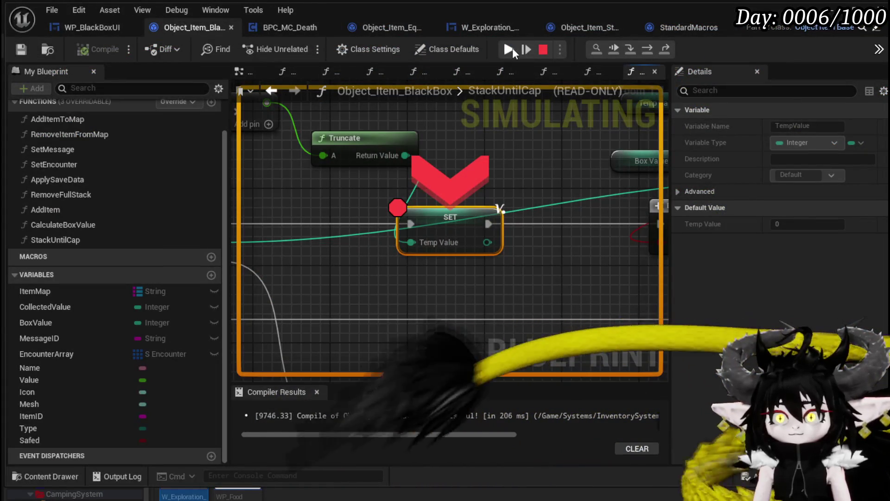
- Resume from the breakpoint, check the Iron_Legs stats, and take the essence out of the Black Box
{"action": "left_click", "coordinate": [503, 49]}
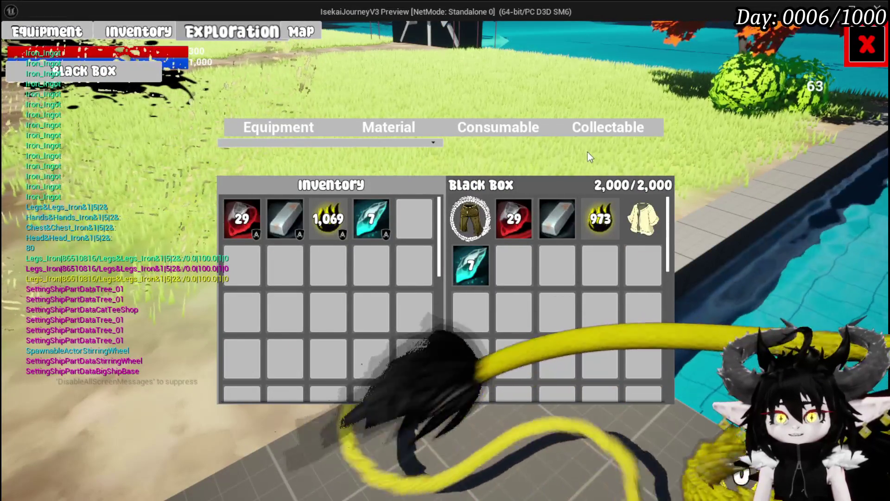
{"action": "left_click", "coordinate": [478, 207]}
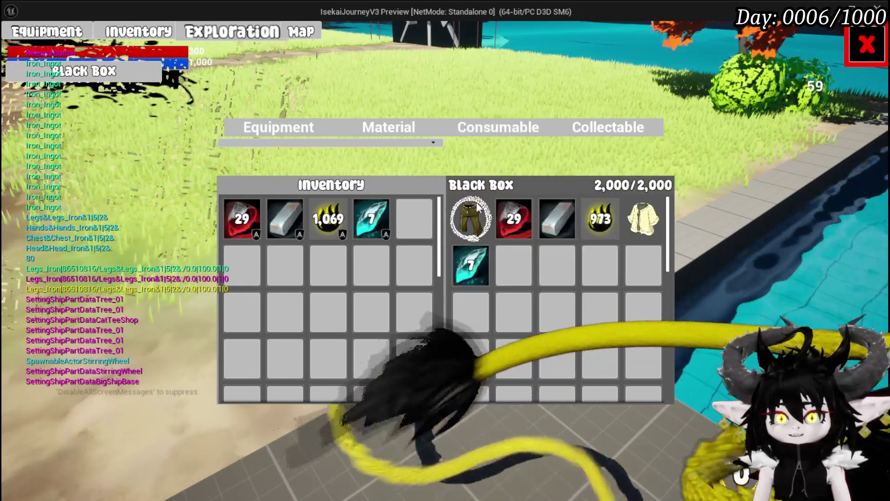
{"action": "mouse_move", "coordinate": [482, 225]}
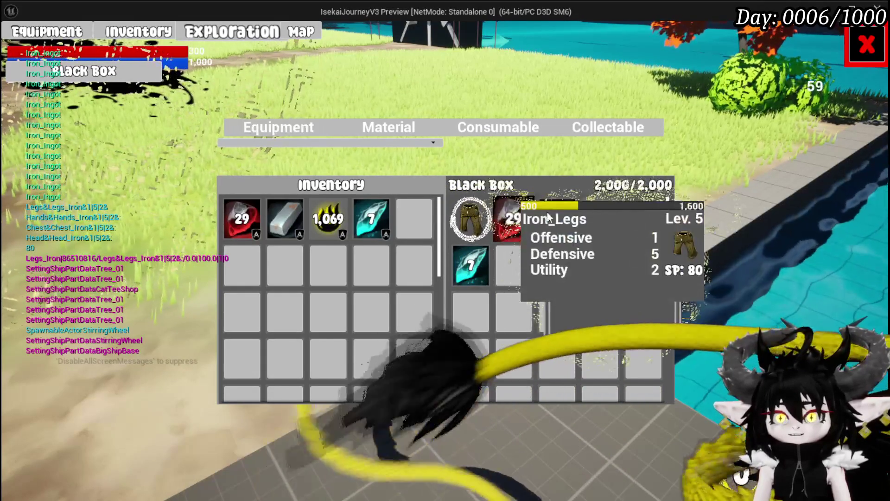
{"action": "left_click", "coordinate": [601, 218]}
{"action": "left_click", "coordinate": [287, 127]}
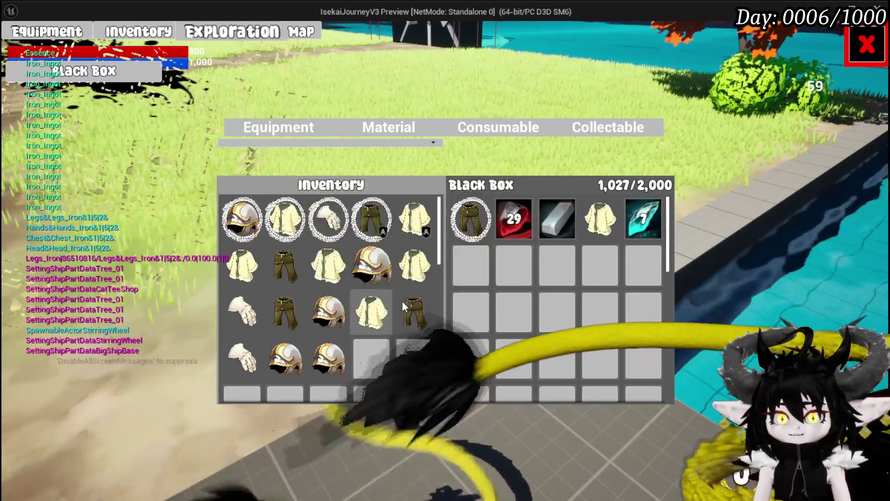
- Store the iron gloves, chest piece and helmet plus materials in the Black Box, then return to gameplay
{"action": "left_click", "coordinate": [329, 223]}
{"action": "left_click", "coordinate": [287, 225]}
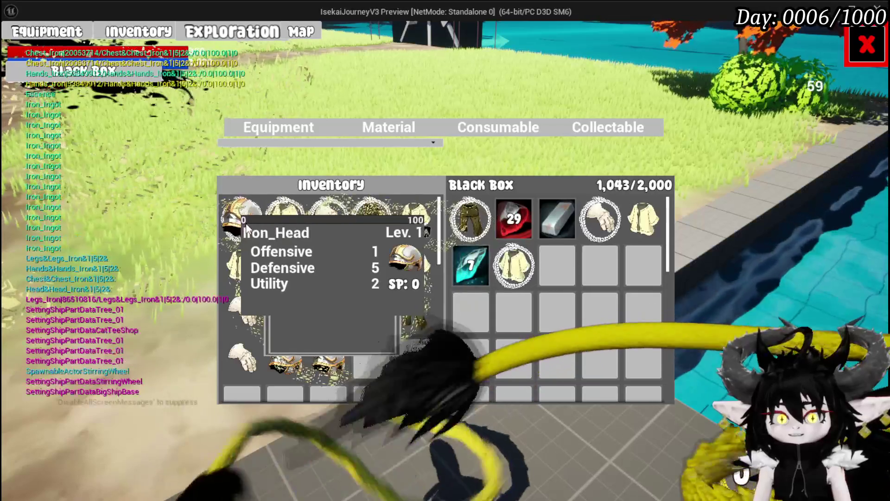
{"action": "left_click", "coordinate": [244, 222]}
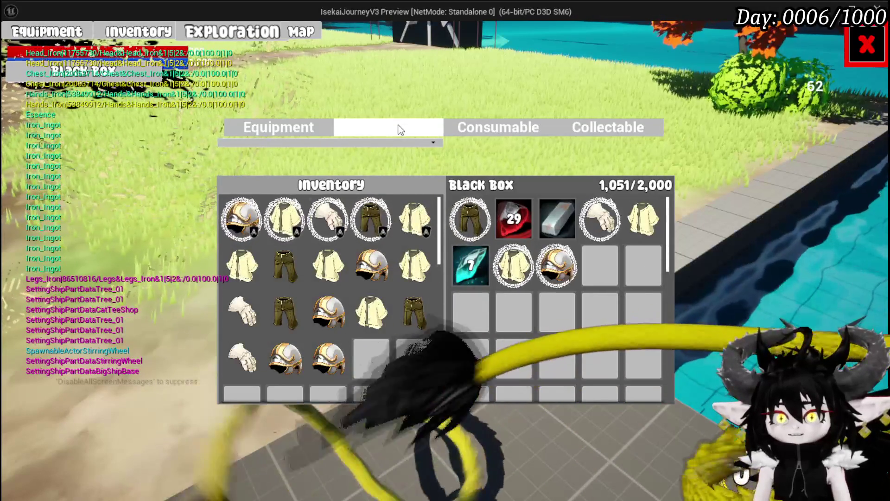
{"action": "left_click", "coordinate": [401, 130]}
{"action": "left_click", "coordinate": [511, 223]}
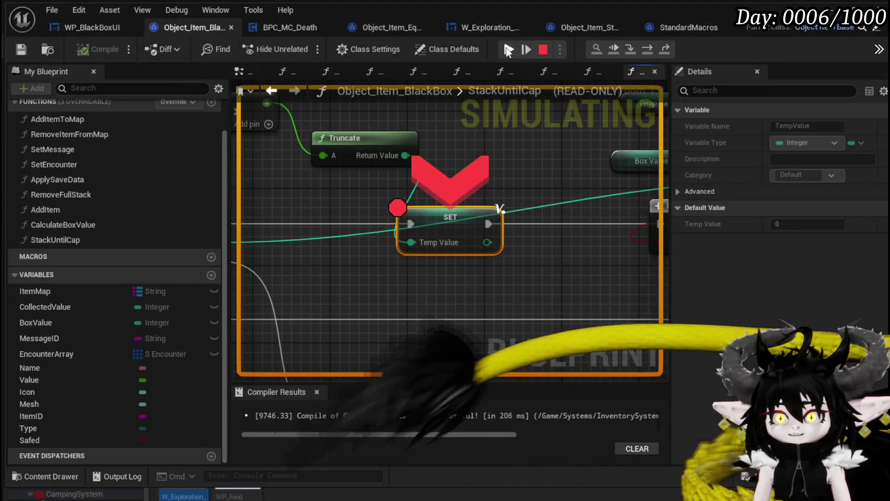
{"action": "left_click", "coordinate": [508, 50]}
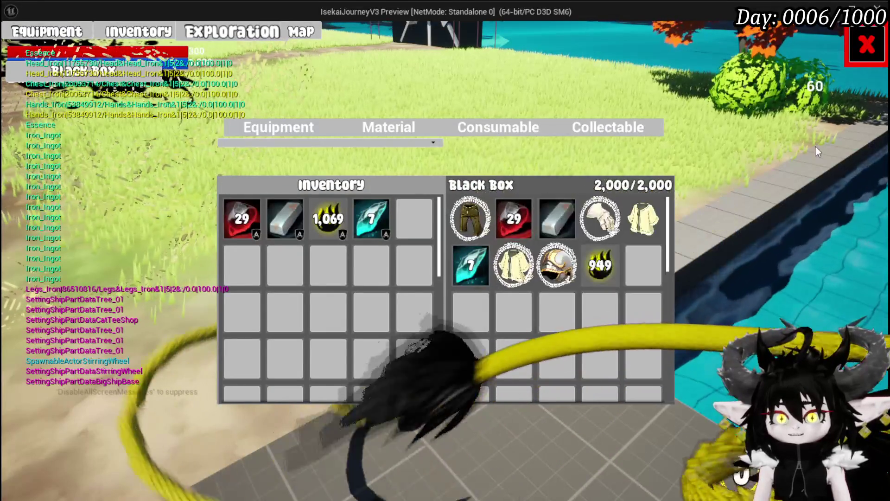
{"action": "key", "text": "Escape"}
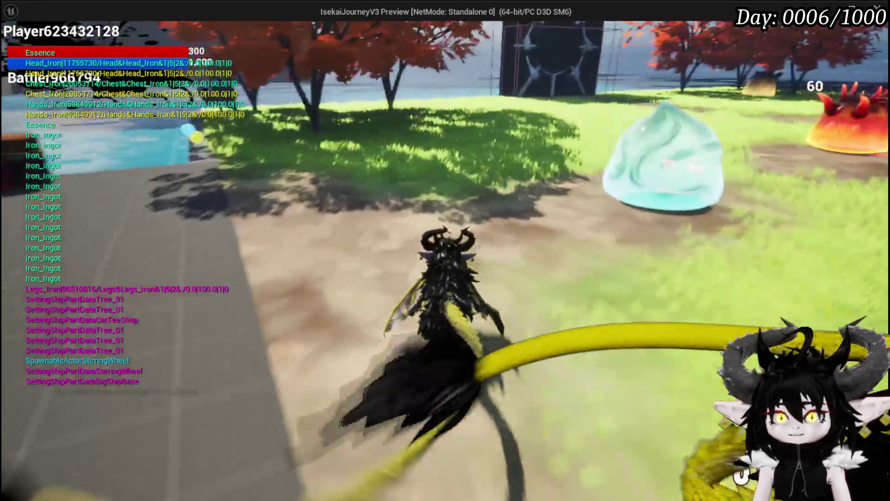
- Run to the earth slime, accept the encounter, and cast the Free AIM Fire spell
{"action": "key", "text": "w"}
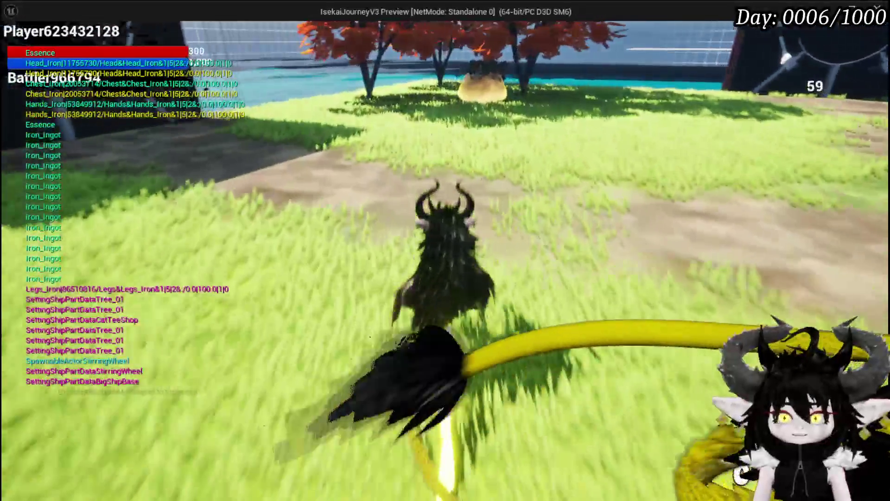
{"action": "key", "text": "w"}
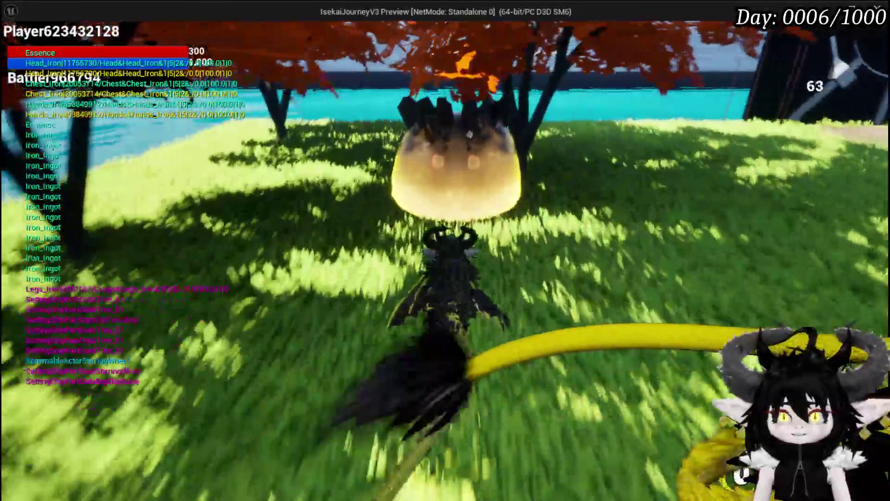
{"action": "key", "text": "w"}
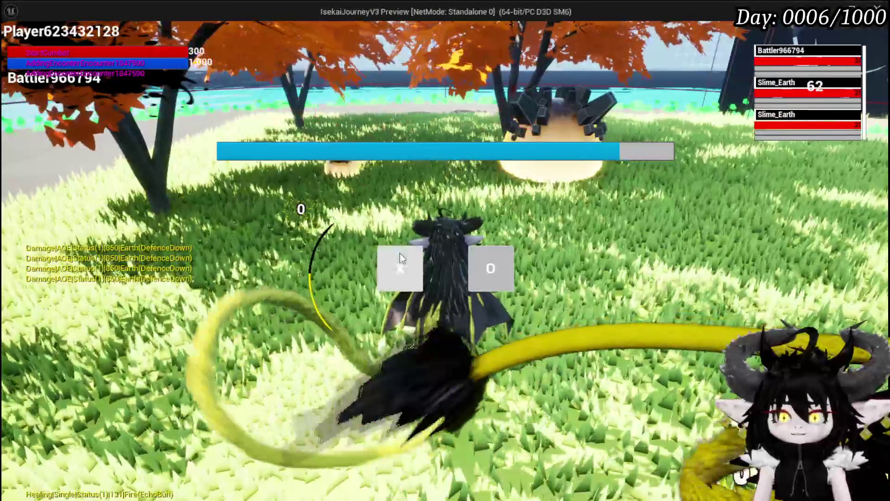
{"action": "left_click", "coordinate": [400, 255]}
{"action": "key", "text": "w"}
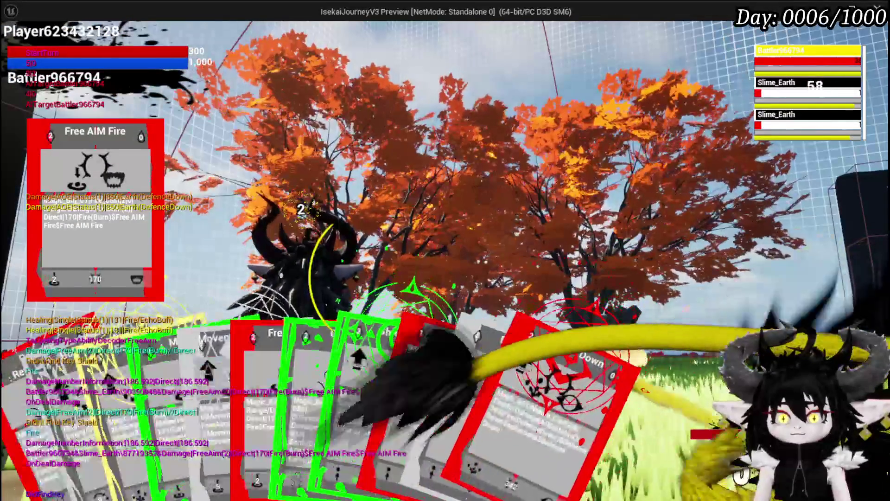
{"action": "left_click", "coordinate": [256, 399]}
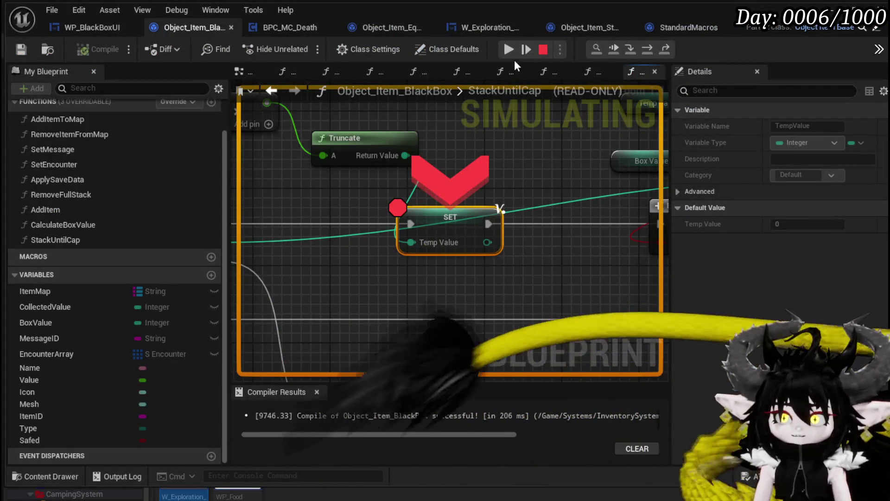
- Resume from the breakpoint and inspect the Iron_Chest and other Black Box item stats
{"action": "left_click", "coordinate": [509, 51]}
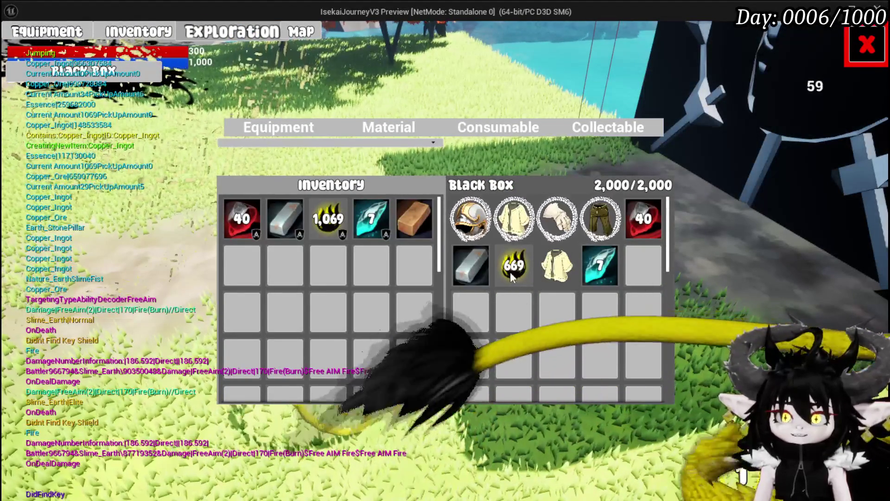
{"action": "left_click", "coordinate": [555, 277]}
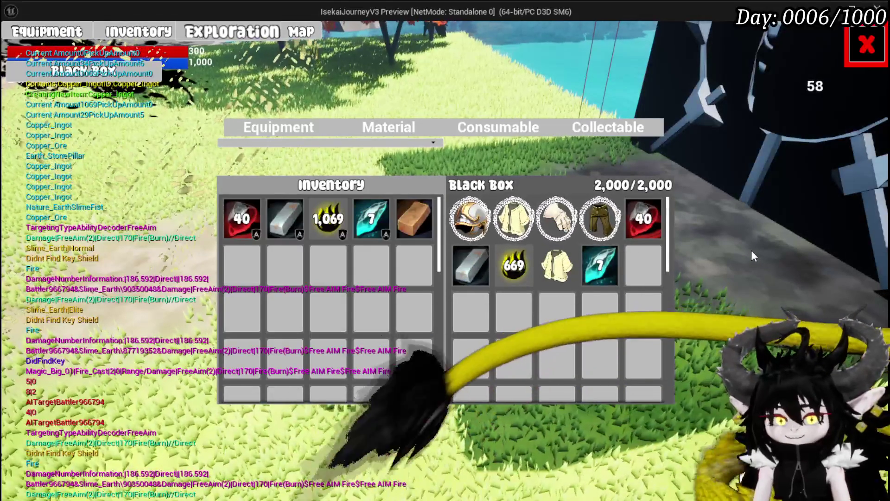
{"action": "mouse_move", "coordinate": [464, 227]}
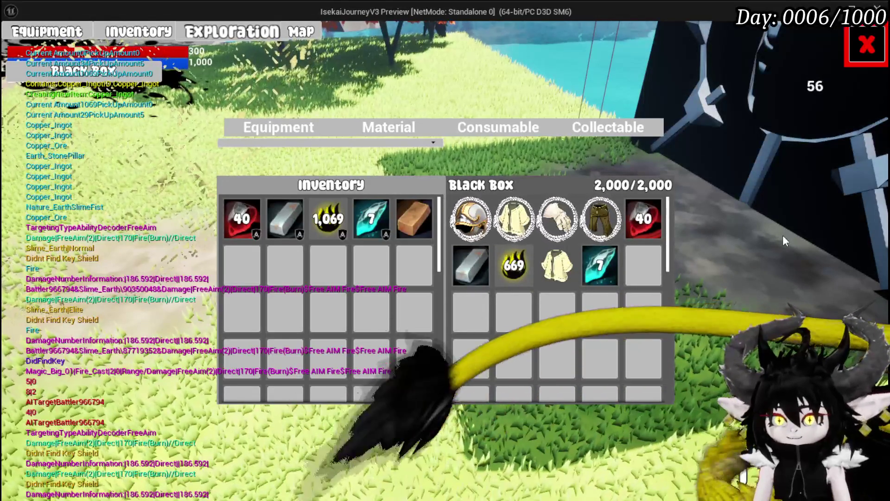
{"action": "mouse_move", "coordinate": [601, 227]}
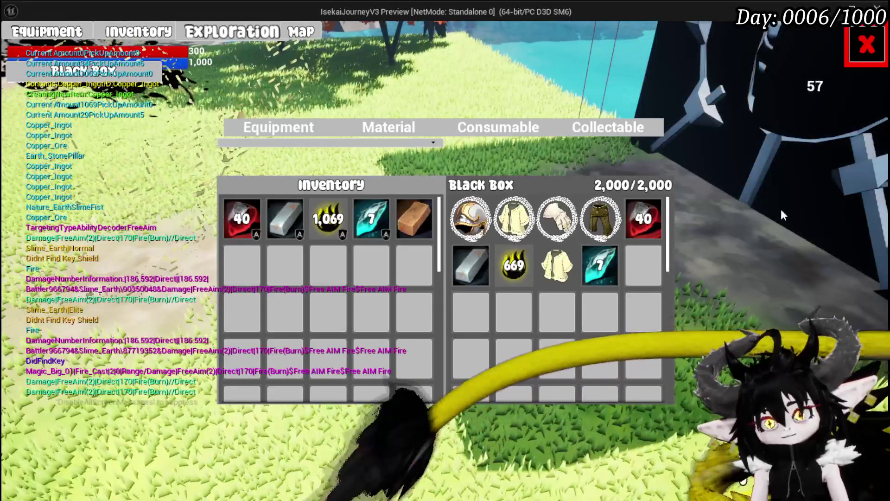
- Close the inventory, jump and fly around the map, then stop the Play-In-Editor session
{"action": "left_click", "coordinate": [866, 45]}
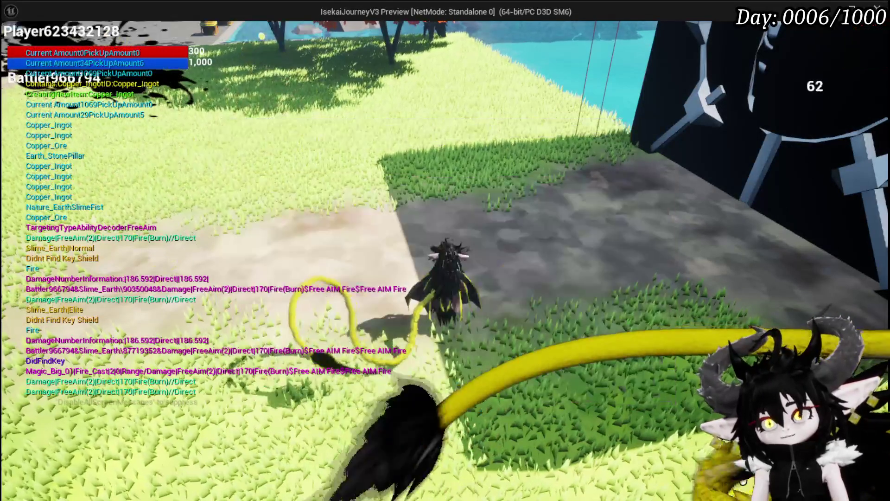
{"action": "key", "text": "Escape"}
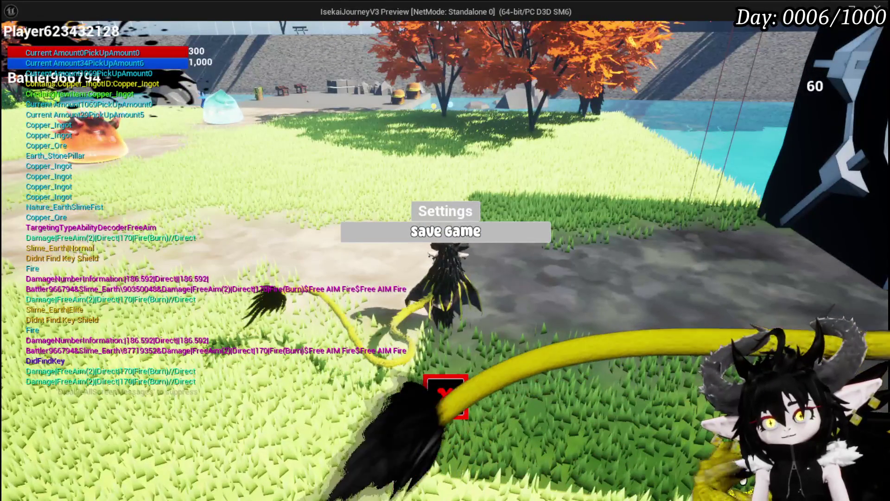
{"action": "key", "text": "Escape"}
{"action": "key", "text": "space"}
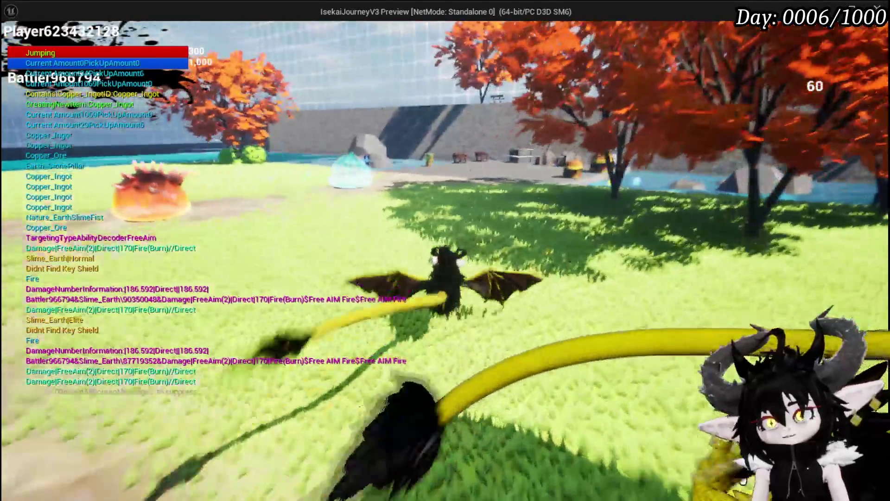
{"action": "key", "text": "w"}
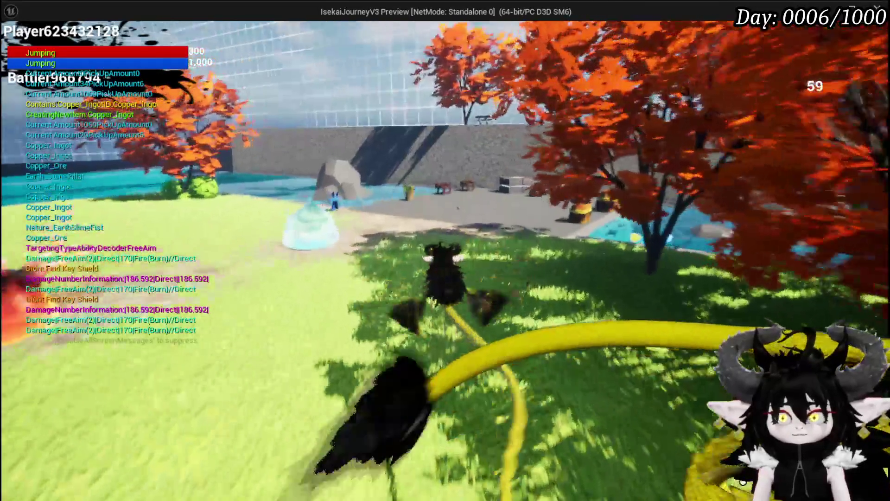
{"action": "key", "text": "space"}
{"action": "key", "text": "space"}
{"action": "key", "text": "space"}
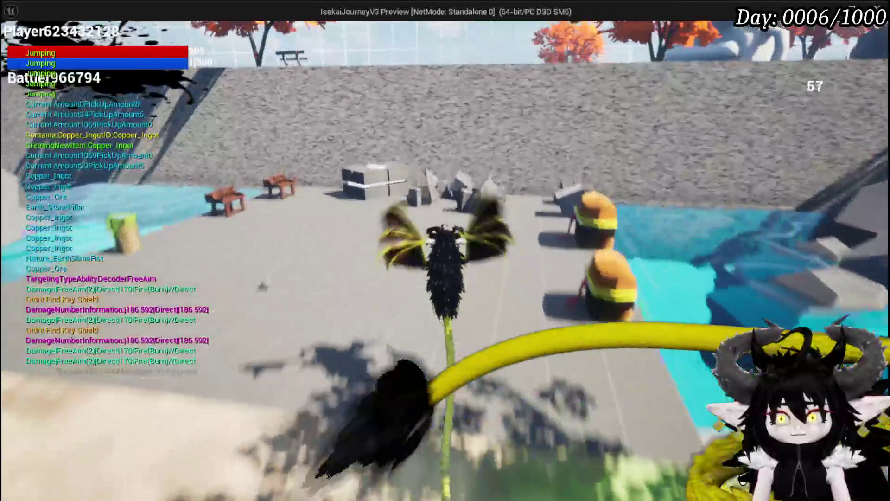
{"action": "key", "text": "space"}
{"action": "key", "text": "space"}
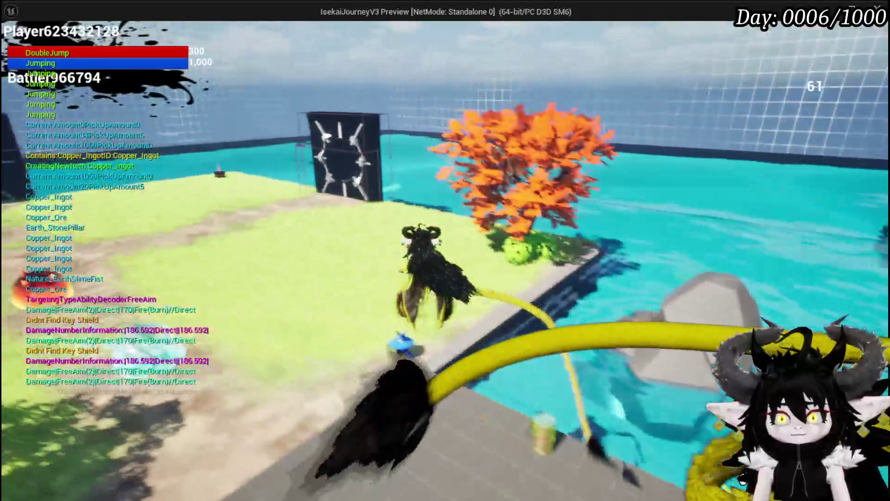
{"action": "key", "text": "w"}
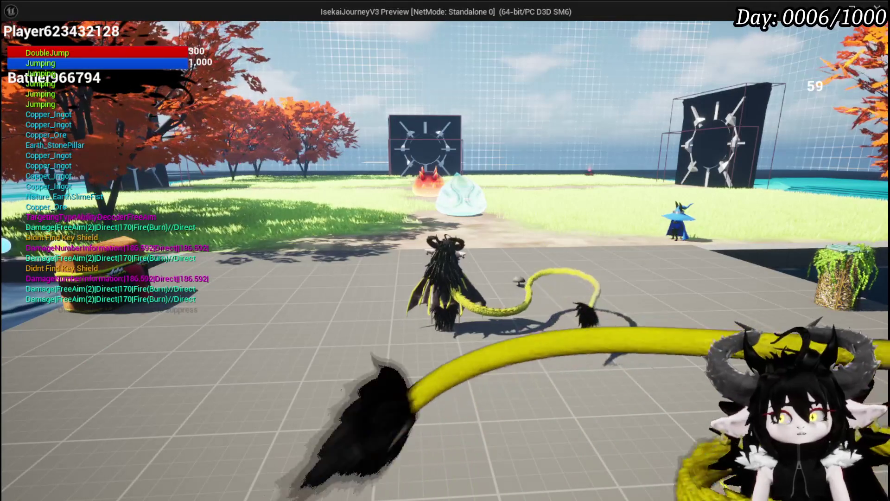
{"action": "mouse_move", "coordinate": [445, 250]}
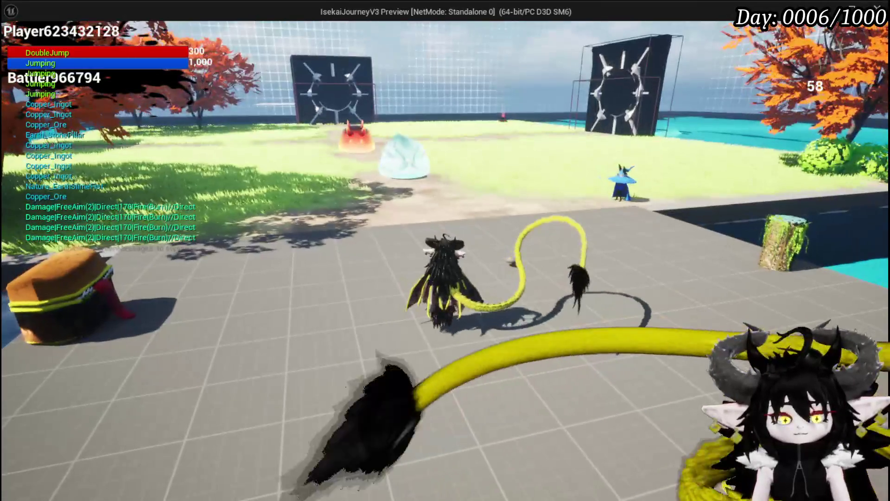
{"action": "key", "text": "Escape"}
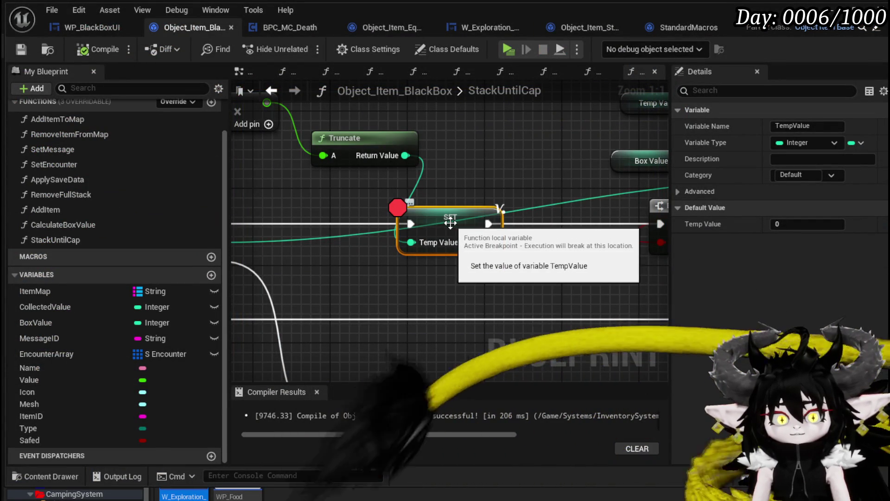
- Remove the breakpoint from the SET Temp Value node and switch to the BPC_MC_Death blueprint
{"action": "right_click", "coordinate": [449, 222]}
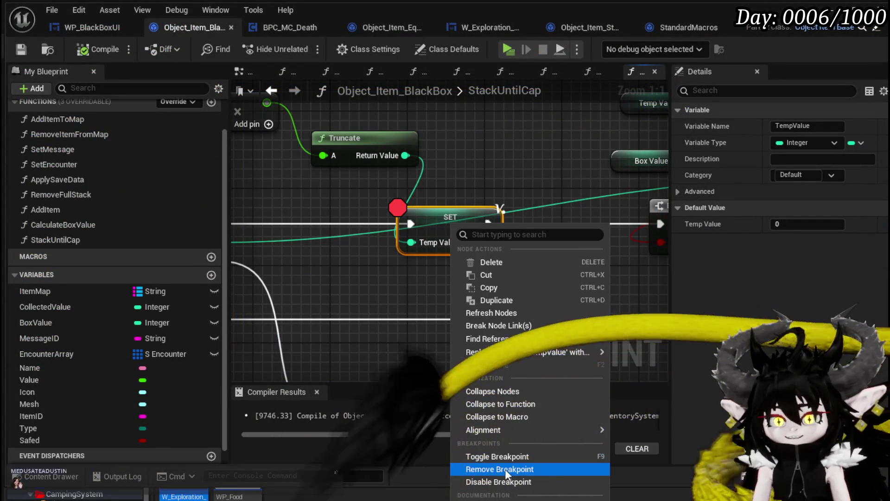
{"action": "left_click", "coordinate": [500, 469]}
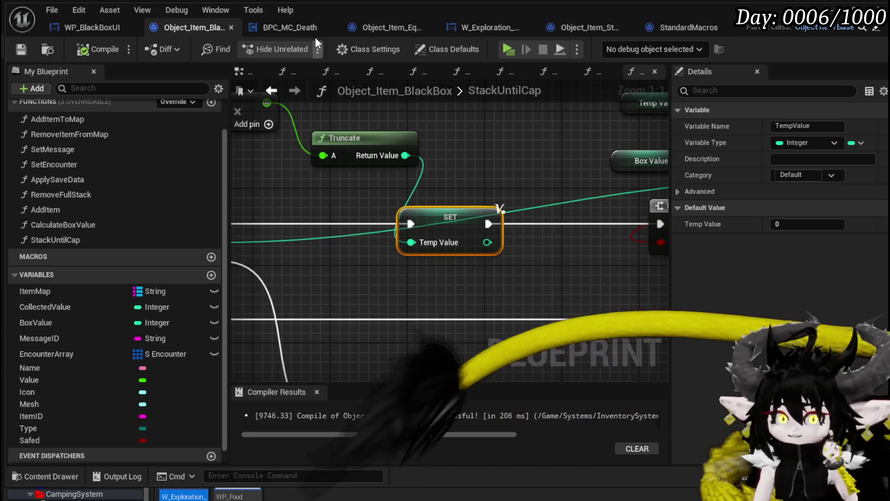
{"action": "left_click", "coordinate": [307, 33]}
- Follow FinishBlackBox into BuildBlackBox and then the SaveBlackBoxItems function graph
{"action": "left_click_drag", "start_coordinate": [570, 243], "coordinate": [366, 243]}
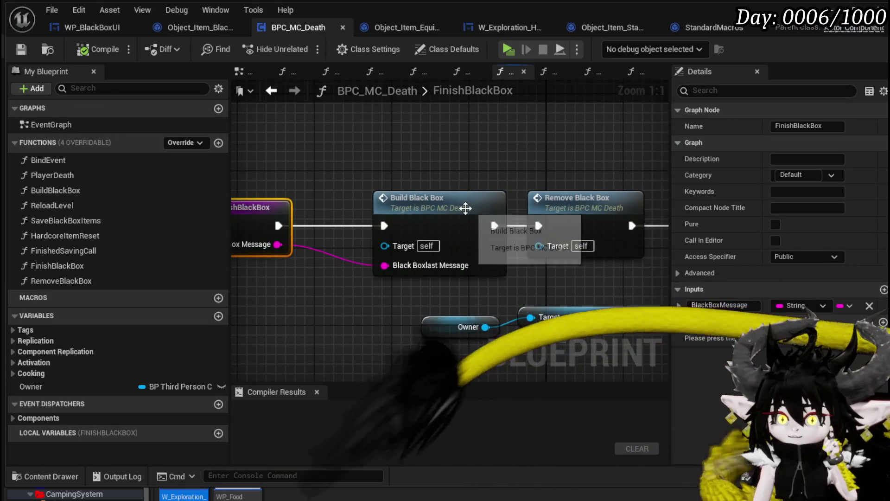
{"action": "double_click", "coordinate": [465, 209]}
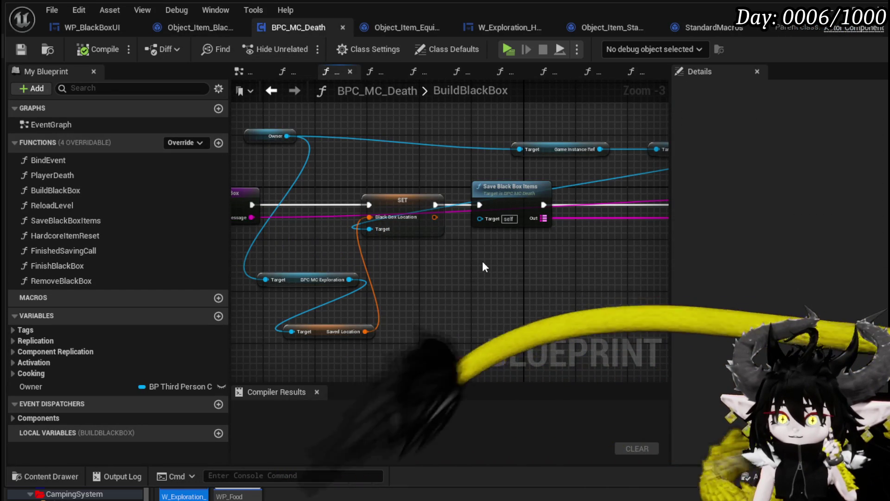
{"action": "left_click_drag", "start_coordinate": [485, 267], "coordinate": [301, 267]}
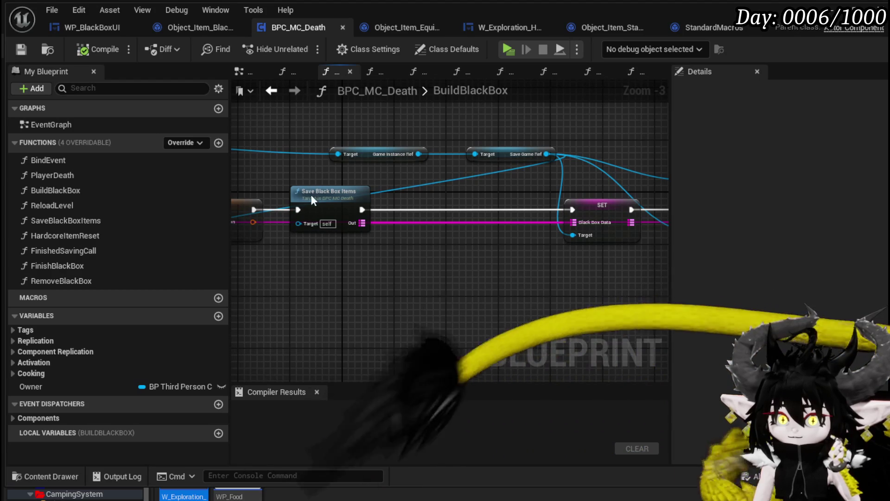
{"action": "double_click", "coordinate": [311, 194]}
{"action": "mouse_move", "coordinate": [378, 203]}
{"action": "left_mouse_down"}
{"action": "mouse_move", "coordinate": [517, 171]}
{"action": "mouse_move", "coordinate": [534, 147]}
{"action": "mouse_move", "coordinate": [583, 177]}
{"action": "left_mouse_up"}
{"action": "scroll", "coordinate": [354, 249], "scroll_direction": "up", "scroll_amount": 3}
{"action": "mouse_move", "coordinate": [354, 249]}
{"action": "left_mouse_down"}
{"action": "mouse_move", "coordinate": [415, 282]}
{"action": "mouse_move", "coordinate": [564, 244]}
{"action": "mouse_move", "coordinate": [334, 238]}
{"action": "mouse_move", "coordinate": [335, 274]}
{"action": "left_mouse_up"}
{"action": "scroll", "coordinate": [542, 244], "scroll_direction": "down", "scroll_amount": 3}
{"action": "scroll", "coordinate": [520, 241], "scroll_direction": "up", "scroll_amount": 2}
{"action": "scroll", "coordinate": [520, 248], "scroll_direction": "down", "scroll_amount": 1}
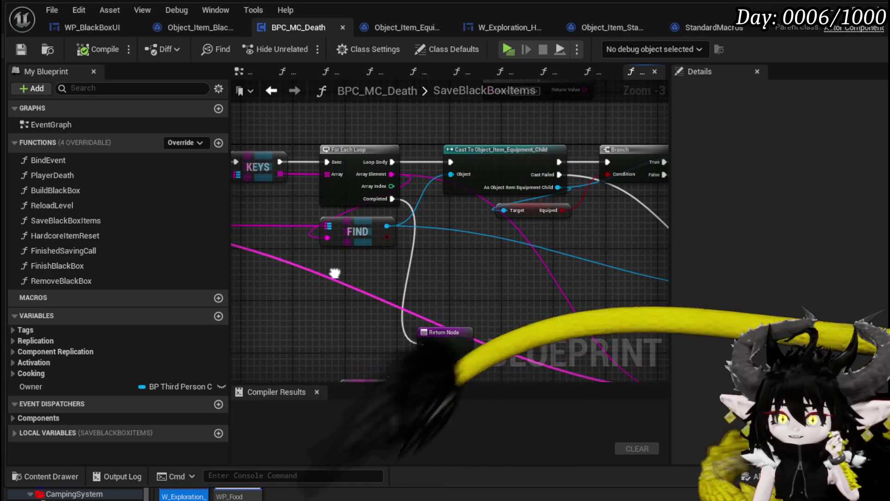
- Review SaveBlackBoxItems' FIND, loop and Item Map nodes, then open WP_BlackBoxUI's UpdateBoxVisualData graph
{"action": "left_click_drag", "start_coordinate": [387, 226], "coordinate": [466, 255]}
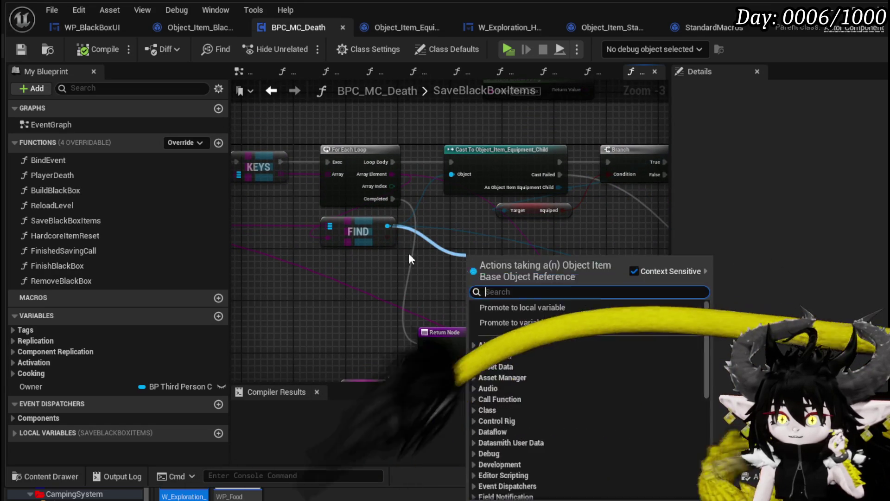
{"action": "left_click", "coordinate": [408, 253]}
{"action": "scroll", "coordinate": [408, 253], "scroll_direction": "down", "scroll_amount": 2}
{"action": "scroll", "coordinate": [422, 223], "scroll_direction": "up", "scroll_amount": 3}
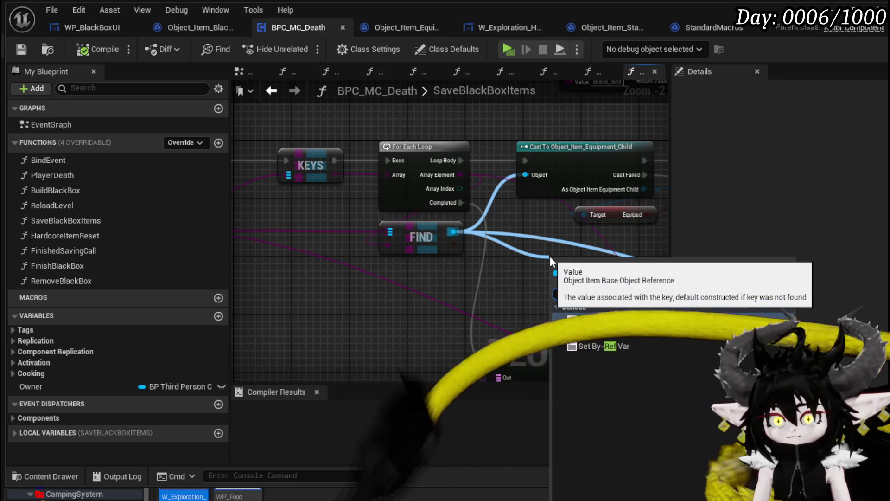
{"action": "scroll", "coordinate": [385, 250], "scroll_direction": "down", "scroll_amount": 1}
{"action": "mouse_move", "coordinate": [314, 279]}
{"action": "left_mouse_down"}
{"action": "mouse_move", "coordinate": [384, 250]}
{"action": "mouse_move", "coordinate": [502, 261]}
{"action": "left_mouse_up"}
{"action": "scroll", "coordinate": [503, 260], "scroll_direction": "down", "scroll_amount": 1}
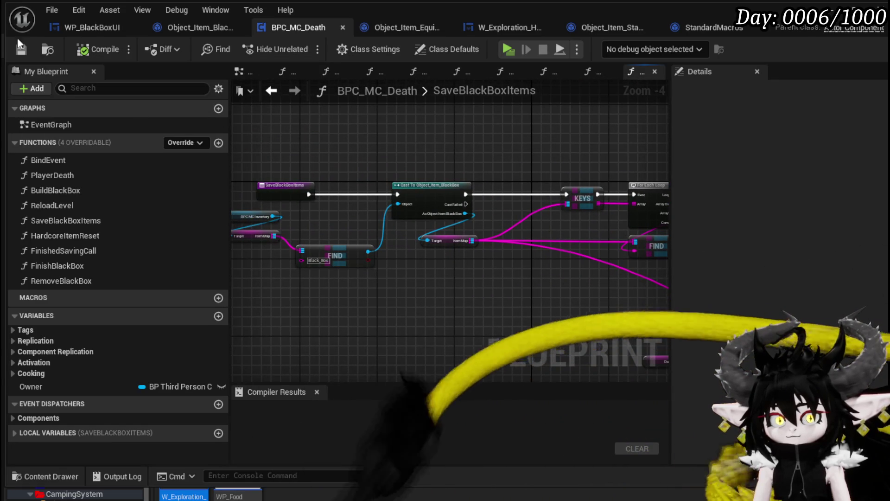
{"action": "left_click_drag", "start_coordinate": [573, 155], "coordinate": [499, 125]}
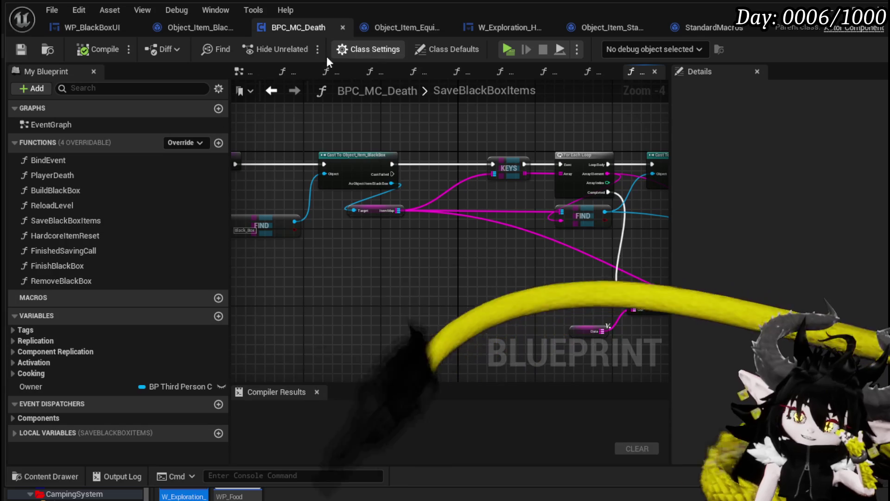
{"action": "left_click", "coordinate": [74, 27]}
{"action": "mouse_move", "coordinate": [644, 156]}
{"action": "left_mouse_down"}
{"action": "mouse_move", "coordinate": [645, 146]}
{"action": "mouse_move", "coordinate": [759, 137]}
{"action": "left_mouse_up"}
- Open the RefreshBlackBoxObjects graph and move the Owner, inventory and Item Map getters up
{"action": "scroll", "coordinate": [100, 229], "scroll_direction": "down", "scroll_amount": 2}
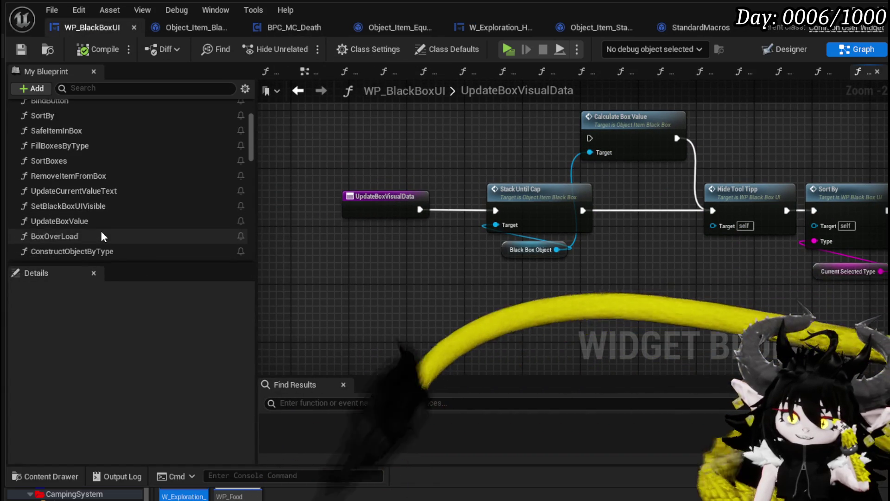
{"action": "scroll", "coordinate": [97, 230], "scroll_direction": "down", "scroll_amount": 2}
{"action": "double_click", "coordinate": [96, 230]}
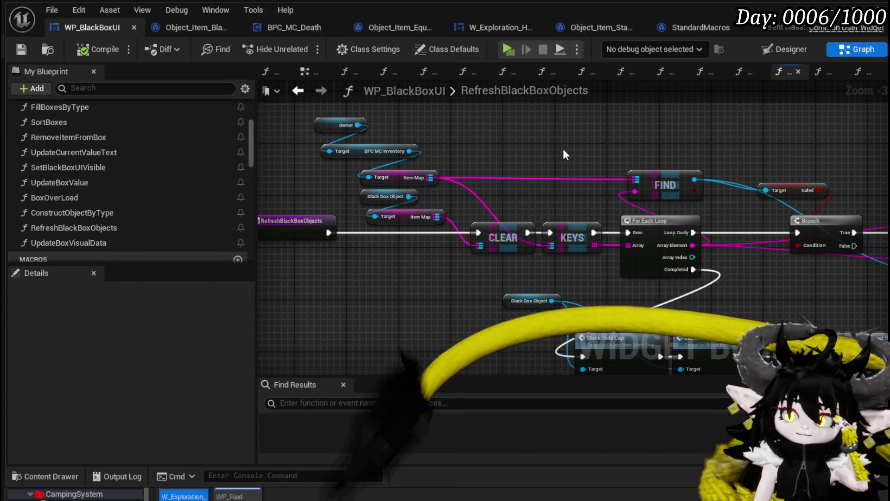
{"action": "mouse_move", "coordinate": [564, 151]}
{"action": "left_mouse_down"}
{"action": "mouse_move", "coordinate": [371, 121]}
{"action": "mouse_move", "coordinate": [217, 126]}
{"action": "mouse_move", "coordinate": [585, 148]}
{"action": "mouse_move", "coordinate": [584, 169]}
{"action": "left_mouse_up"}
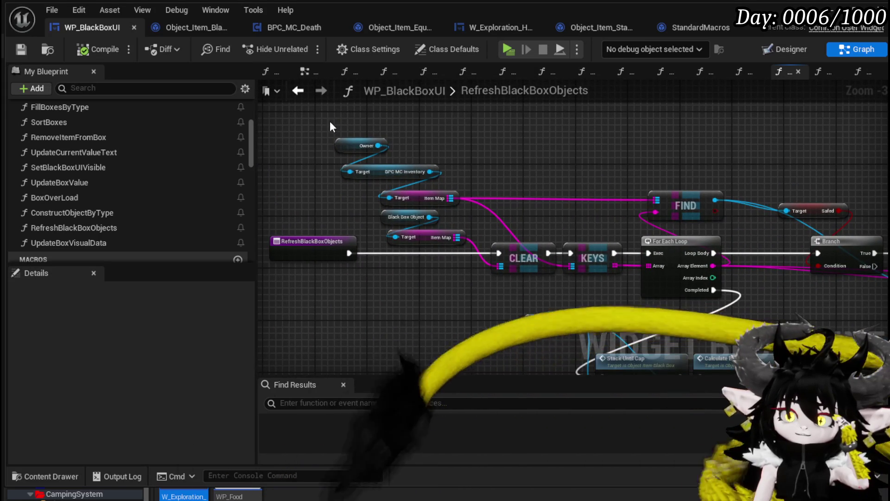
{"action": "mouse_move", "coordinate": [330, 121]}
{"action": "left_mouse_down"}
{"action": "mouse_move", "coordinate": [430, 200]}
{"action": "mouse_move", "coordinate": [416, 179]}
{"action": "mouse_move", "coordinate": [423, 173]}
{"action": "left_mouse_up"}
{"action": "left_click", "coordinate": [592, 149]}
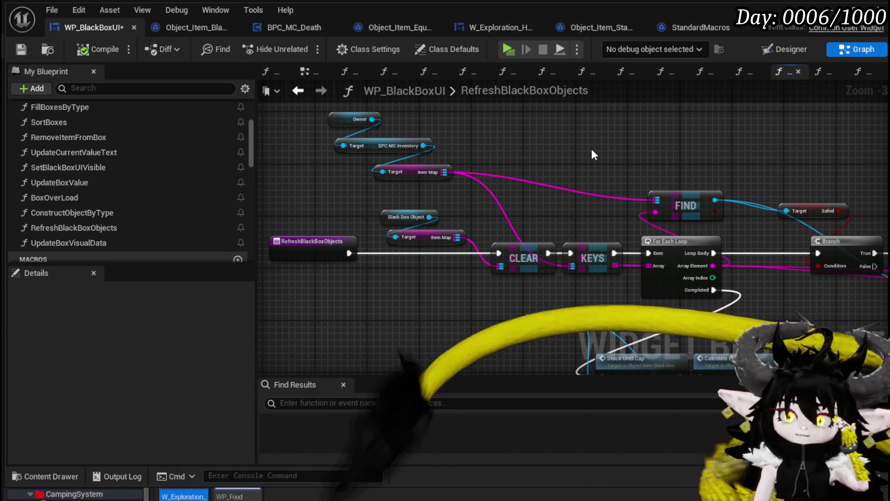
- Move the Safed and Black Box Object getters up-left, then return to Object_Item_BlackBox
{"action": "mouse_move", "coordinate": [591, 148]}
{"action": "left_mouse_down"}
{"action": "mouse_move", "coordinate": [446, 124]}
{"action": "mouse_move", "coordinate": [320, 121]}
{"action": "mouse_move", "coordinate": [323, 99]}
{"action": "left_mouse_up"}
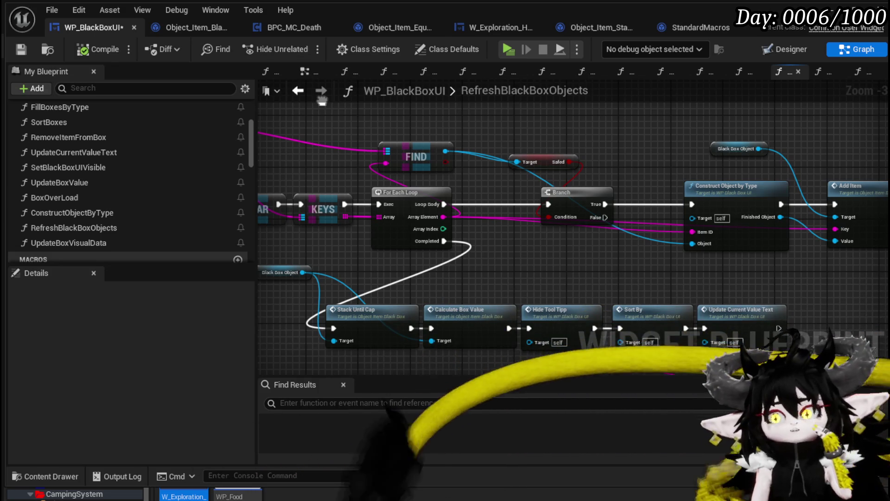
{"action": "left_click_drag", "start_coordinate": [322, 99], "coordinate": [328, 106]}
{"action": "left_click_drag", "start_coordinate": [675, 165], "coordinate": [498, 157]}
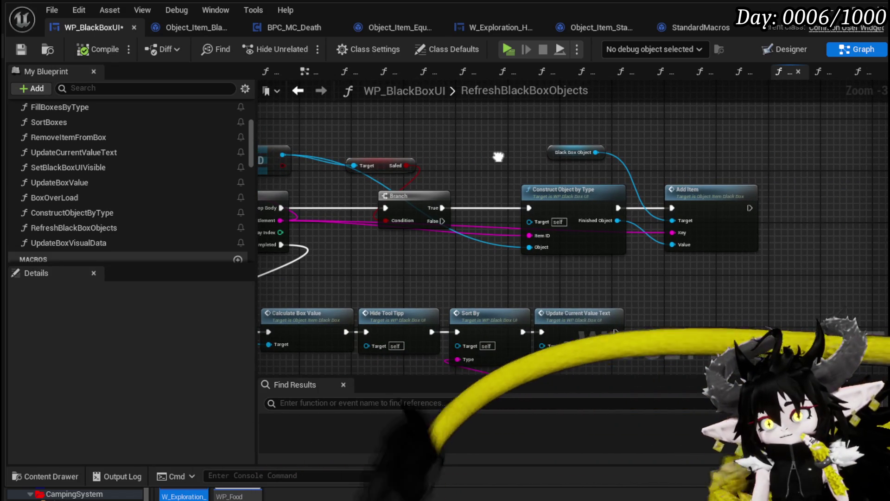
{"action": "left_click_drag", "start_coordinate": [390, 170], "coordinate": [378, 131]}
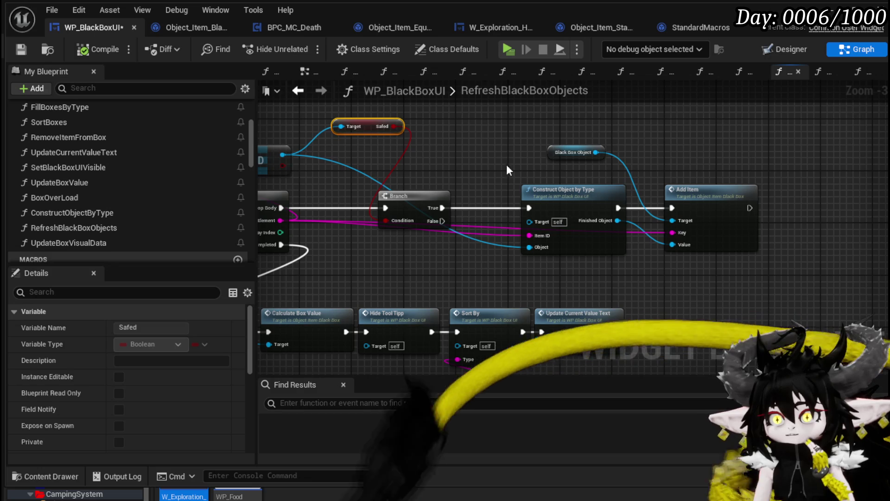
{"action": "left_click_drag", "start_coordinate": [547, 154], "coordinate": [493, 135]}
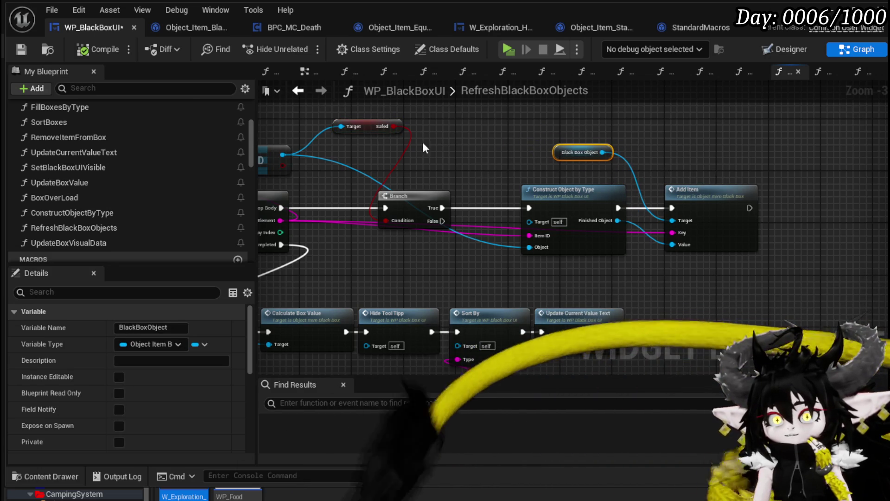
{"action": "left_click", "coordinate": [185, 28]}
{"action": "scroll", "coordinate": [134, 184], "scroll_direction": "up", "scroll_amount": 2}
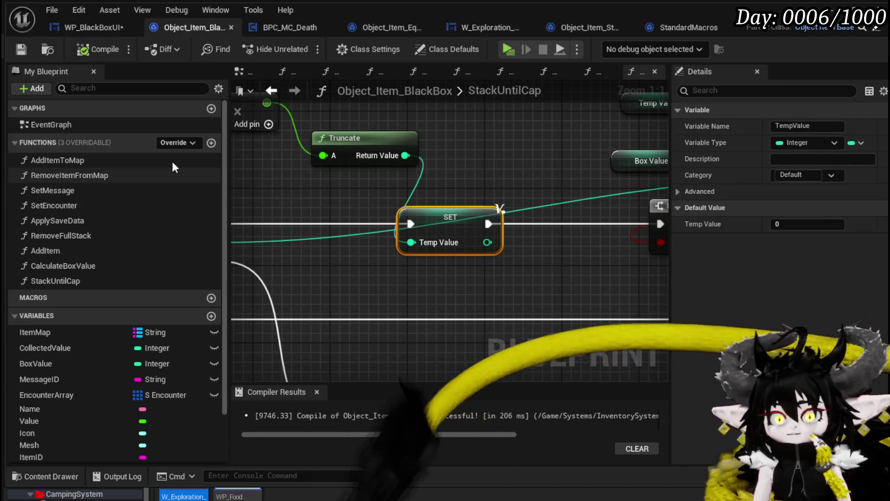
- Create the RefreshMap function and add its InventoryMap input, searching for the Objt_Item type
{"action": "left_click", "coordinate": [211, 143]}
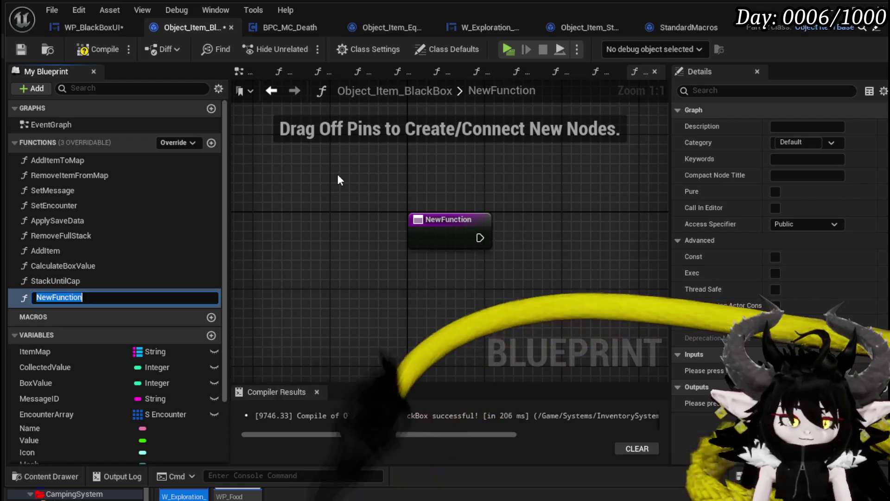
{"action": "type", "text": "RefreshItemObjec"}
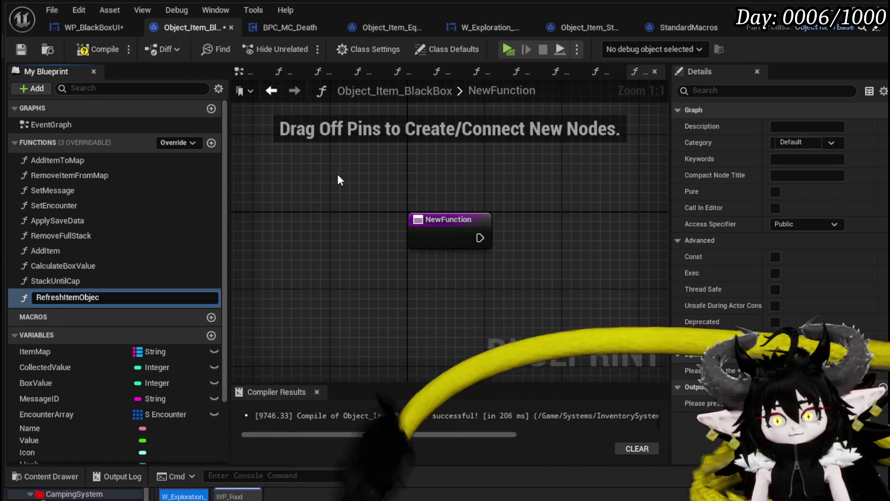
{"action": "type", "text": "Map"}
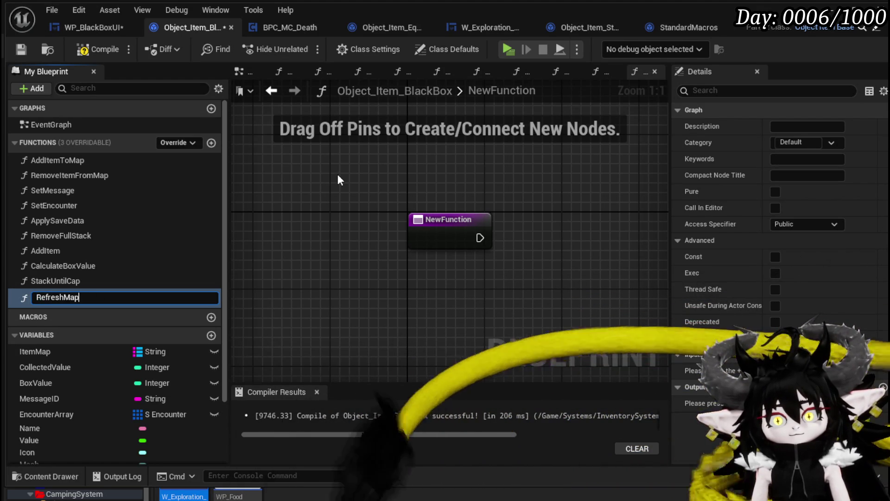
{"action": "key", "text": "Return"}
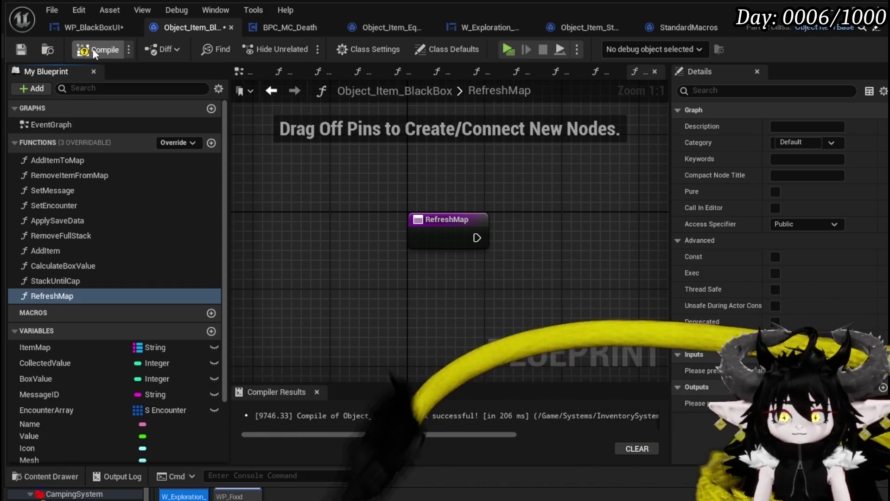
{"action": "left_click", "coordinate": [484, 227]}
{"action": "left_click", "coordinate": [884, 290]}
{"action": "type", "text": "InventoryMap"}
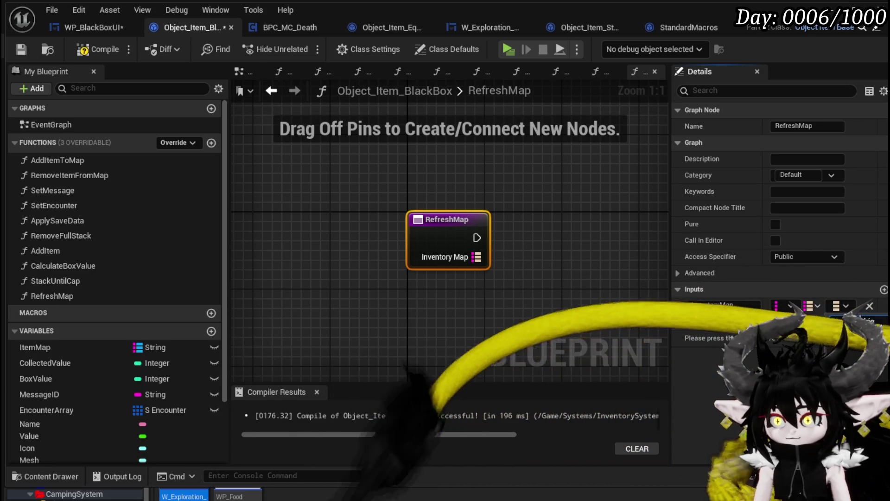
{"action": "type", "text": "Obj"}
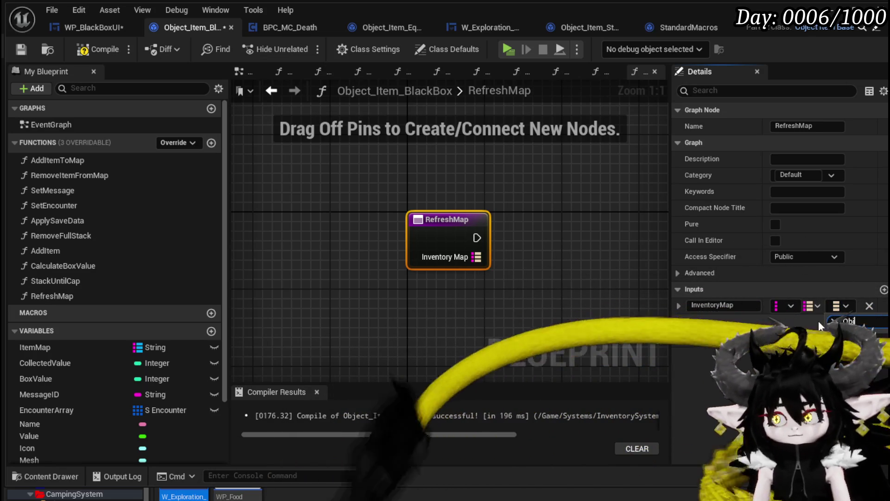
{"action": "type", "text": "t_Item"}
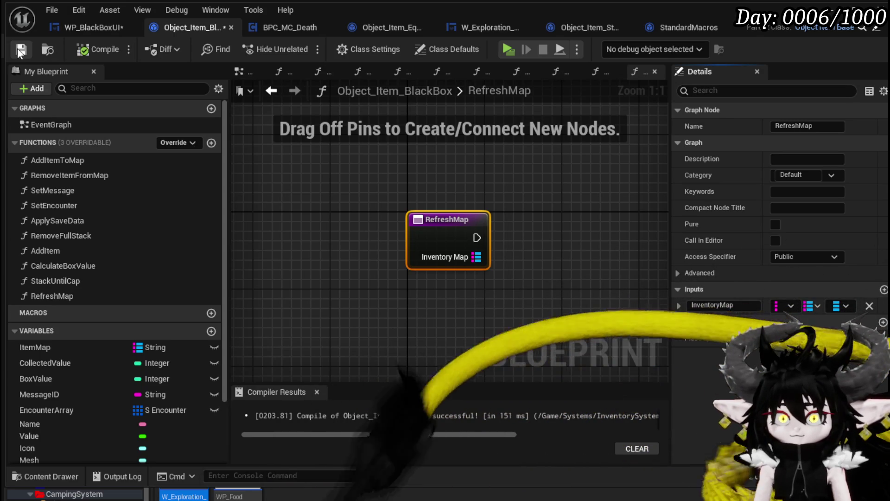
- Back in WP_BlackBoxUI, select and frame the CLEAR and KEYS nodes
{"action": "left_click", "coordinate": [85, 30]}
{"action": "scroll", "coordinate": [519, 217], "scroll_direction": "down", "scroll_amount": 3}
{"action": "scroll", "coordinate": [432, 226], "scroll_direction": "up", "scroll_amount": 3}
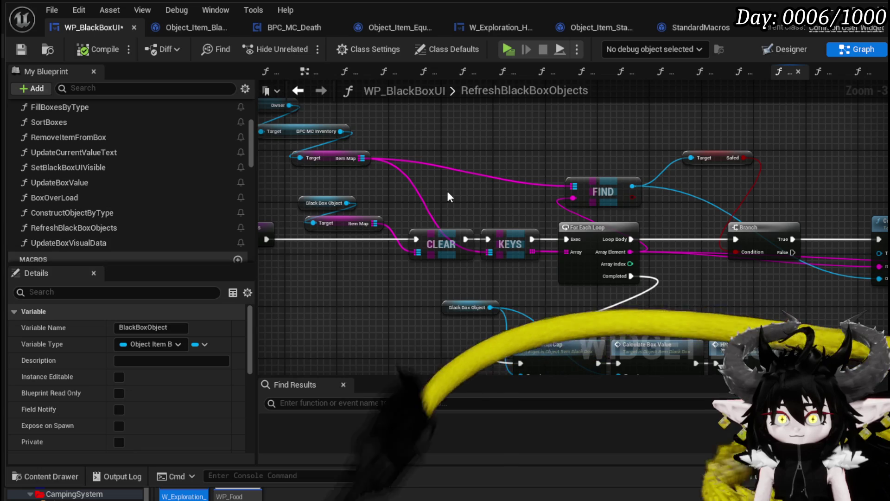
{"action": "left_click_drag", "start_coordinate": [447, 195], "coordinate": [522, 260]}
{"action": "key", "text": "f"}
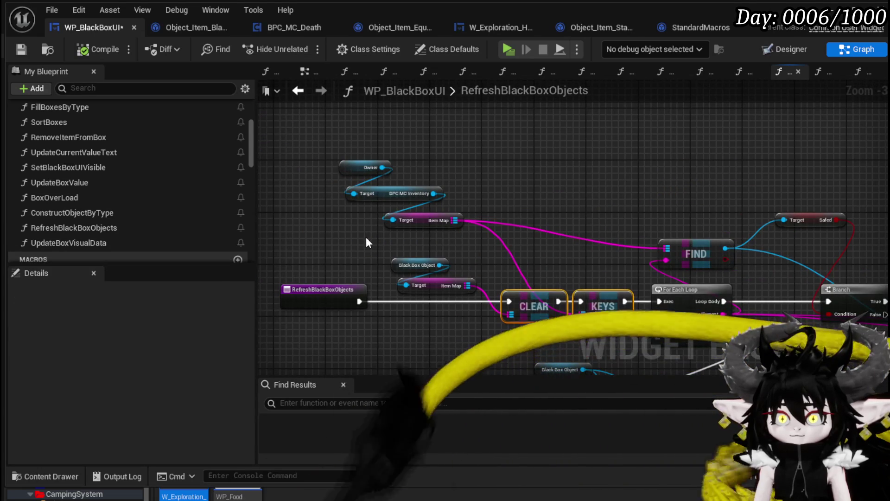
{"action": "mouse_move", "coordinate": [518, 241]}
{"action": "left_mouse_down"}
{"action": "mouse_move", "coordinate": [387, 222]}
{"action": "mouse_move", "coordinate": [416, 226]}
{"action": "left_mouse_up"}
- Add a Refresh Map call on the Black Box Object and wire Item Map into its Inventory Map
{"action": "left_click_drag", "start_coordinate": [366, 242], "coordinate": [551, 155]}
{"action": "type", "text": "Ref"}
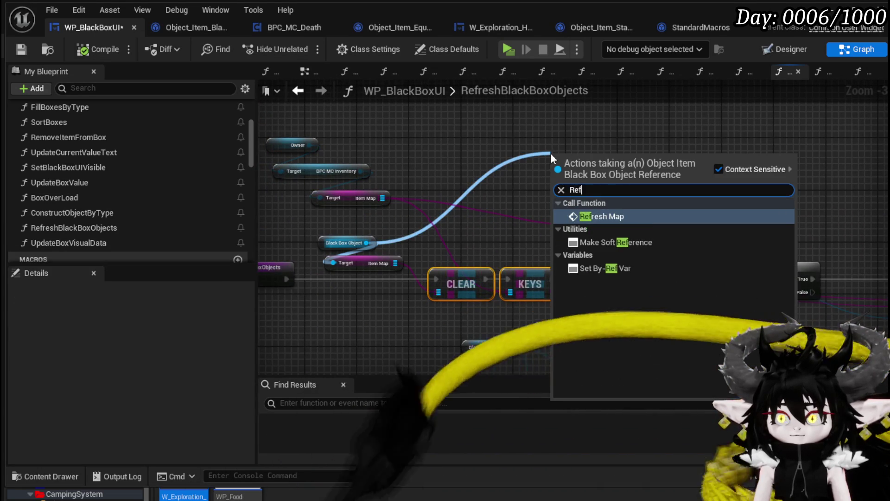
{"action": "left_click", "coordinate": [618, 216]}
{"action": "left_click_drag", "start_coordinate": [606, 165], "coordinate": [537, 139]}
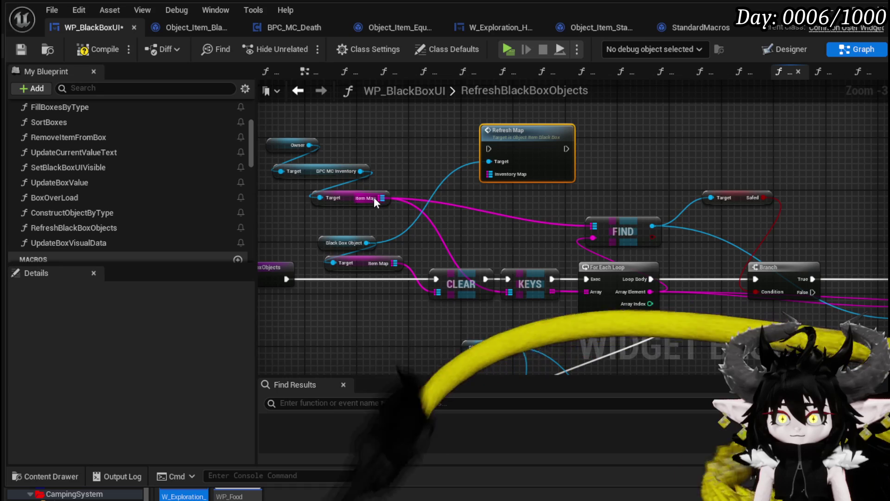
{"action": "left_click_drag", "start_coordinate": [374, 198], "coordinate": [510, 173]}
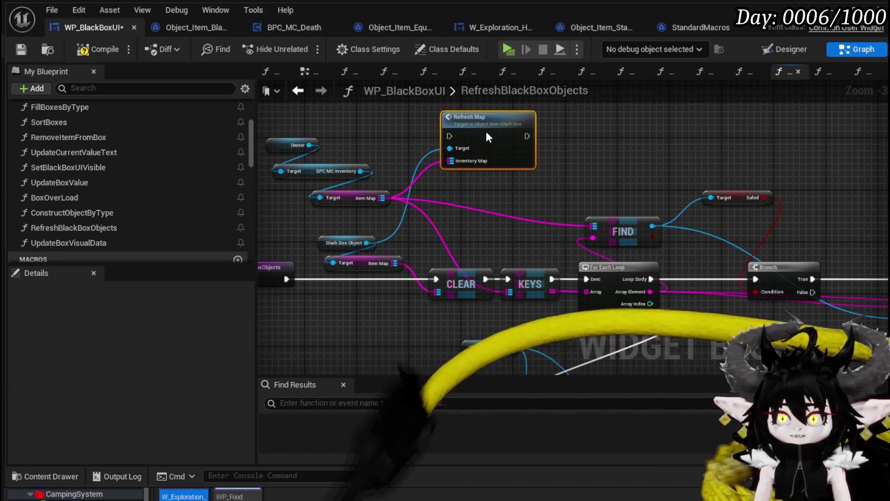
{"action": "mouse_move", "coordinate": [462, 254]}
{"action": "left_mouse_down"}
{"action": "mouse_move", "coordinate": [465, 198]}
{"action": "mouse_move", "coordinate": [460, 229]}
{"action": "left_mouse_up"}
- Paste the selected CLEAR and KEYS nodes into Object_Item_BlackBox's RefreshMap and accept the Fix Self Context prompt
{"action": "left_click_drag", "start_coordinate": [338, 215], "coordinate": [516, 283]}
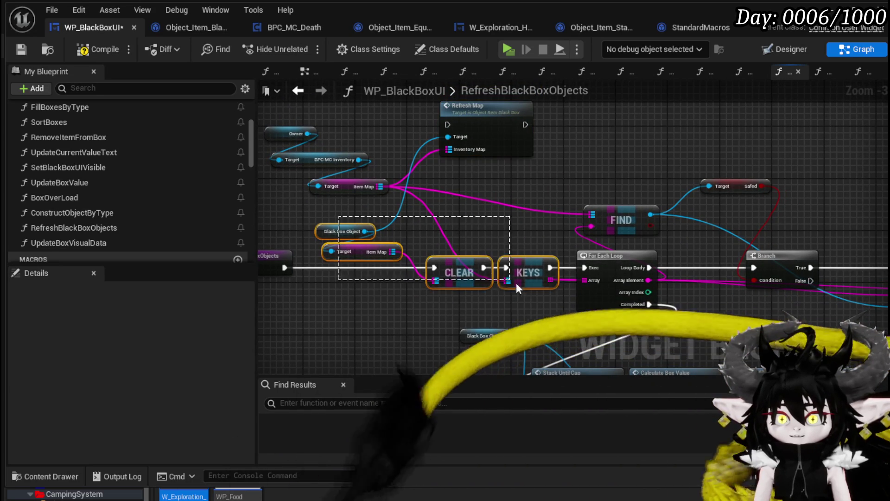
{"action": "scroll", "coordinate": [364, 168], "scroll_direction": "down", "scroll_amount": 1}
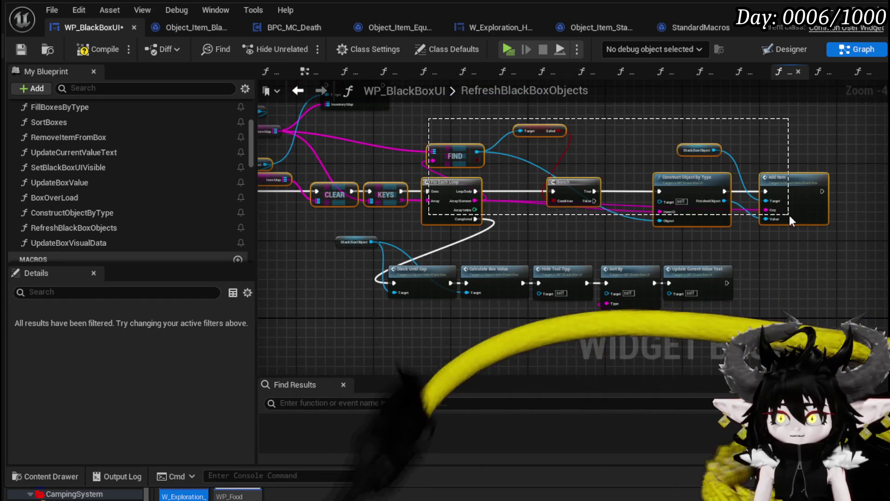
{"action": "mouse_move", "coordinate": [543, 134]}
{"action": "left_mouse_down"}
{"action": "mouse_move", "coordinate": [550, 196]}
{"action": "mouse_move", "coordinate": [475, 107]}
{"action": "left_mouse_up"}
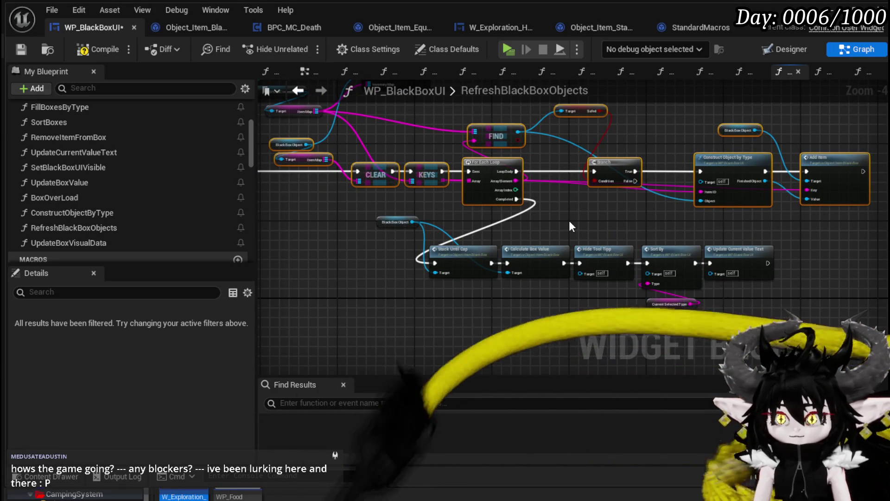
{"action": "left_click_drag", "start_coordinate": [570, 223], "coordinate": [627, 294]}
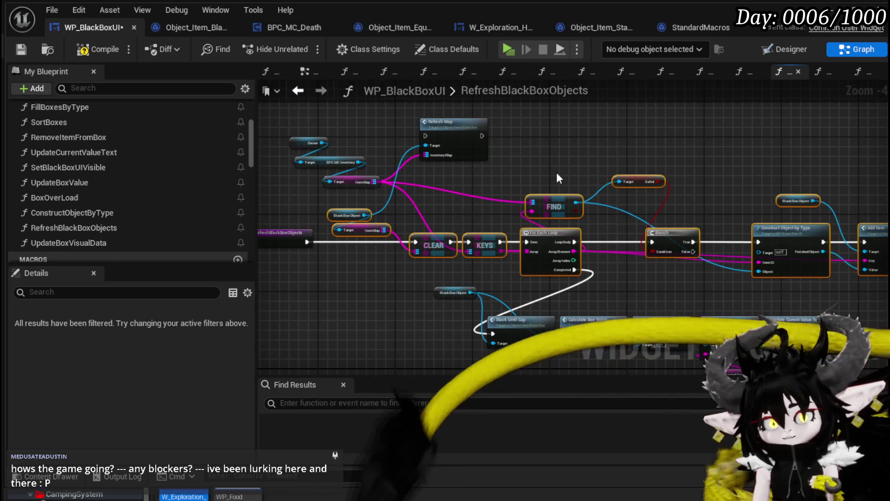
{"action": "mouse_move", "coordinate": [557, 171]}
{"action": "left_mouse_down"}
{"action": "mouse_move", "coordinate": [530, 156]}
{"action": "mouse_move", "coordinate": [521, 177]}
{"action": "left_mouse_up"}
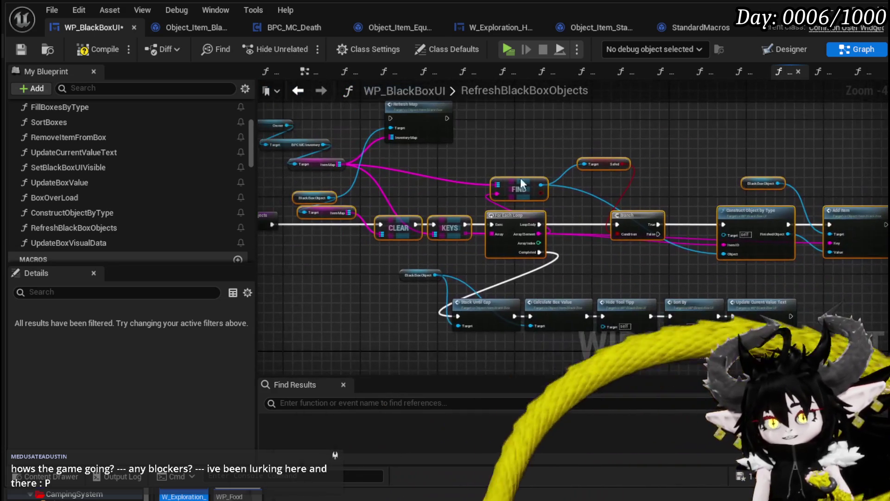
{"action": "double_click", "coordinate": [425, 113]}
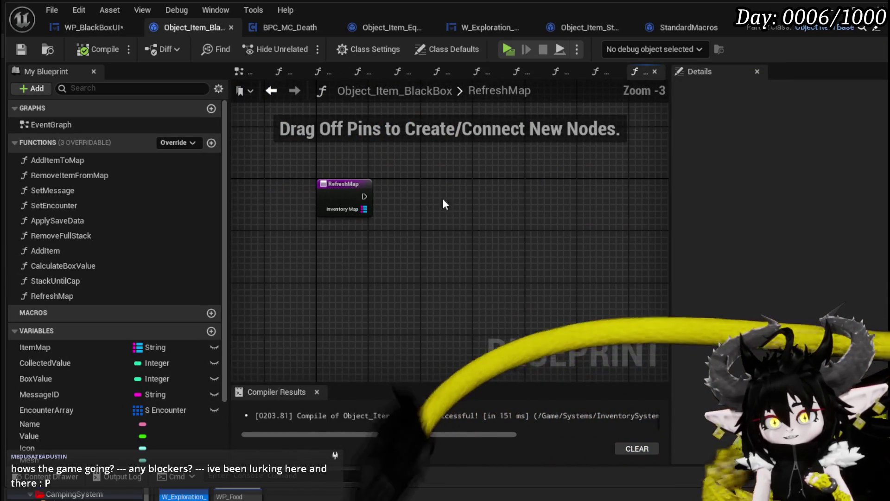
{"action": "key", "text": "ctrl+v"}
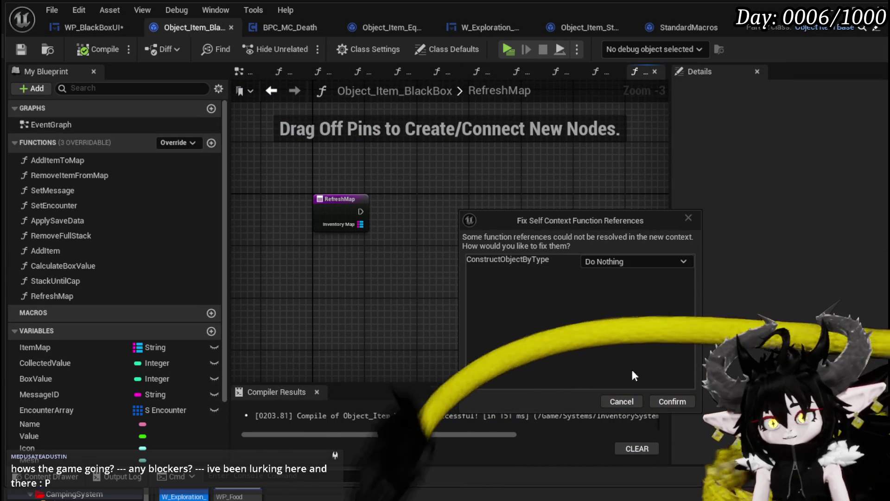
{"action": "key", "text": "Return"}
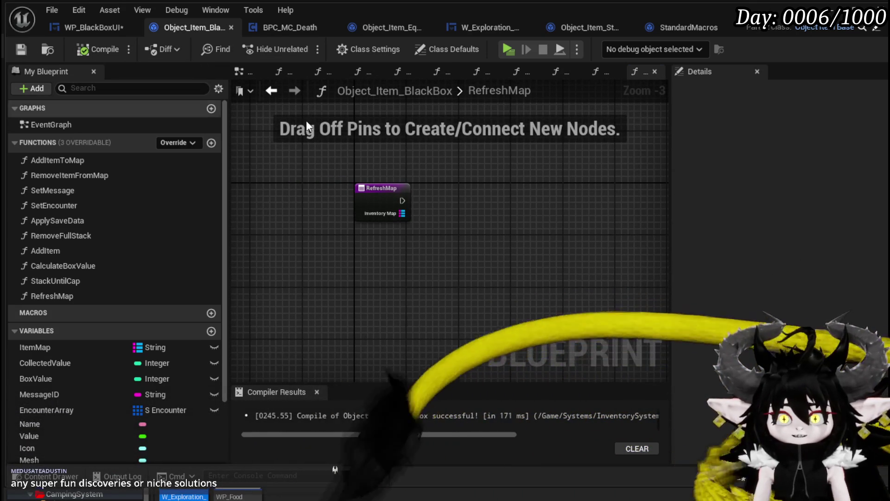
{"action": "left_click", "coordinate": [100, 26]}
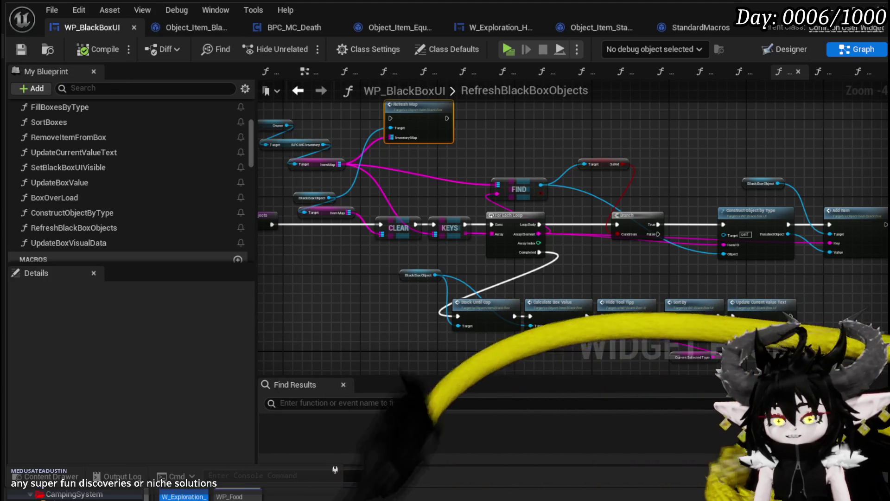
- Minimize the editor, start play-testing, and run across the grass toward the black box
{"action": "left_click", "coordinate": [843, 10]}
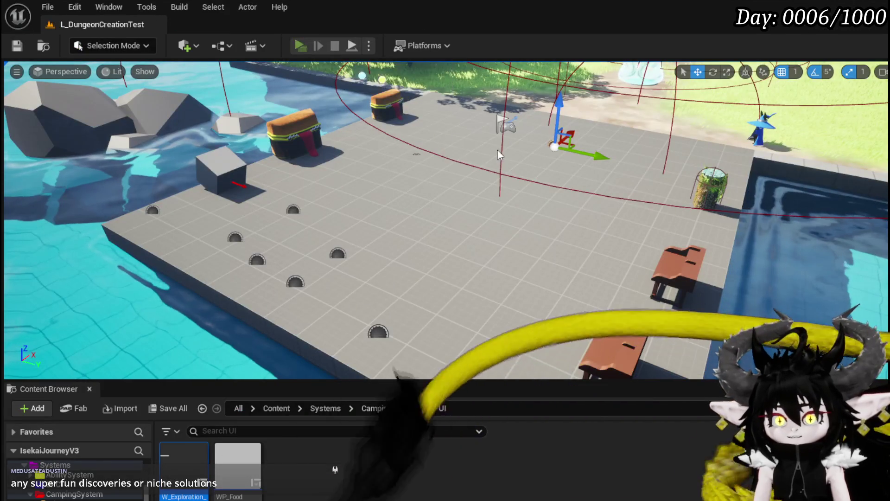
{"action": "key", "text": "alt+p"}
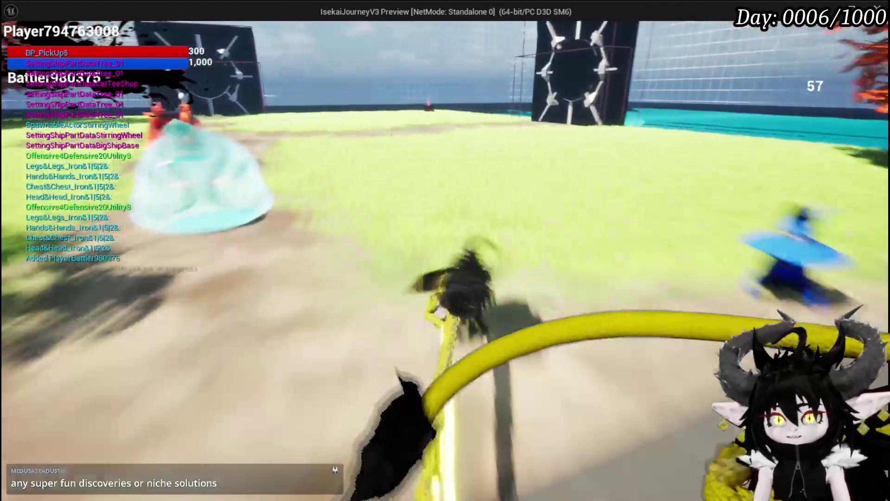
{"action": "key", "text": "w"}
{"action": "key", "text": "space"}
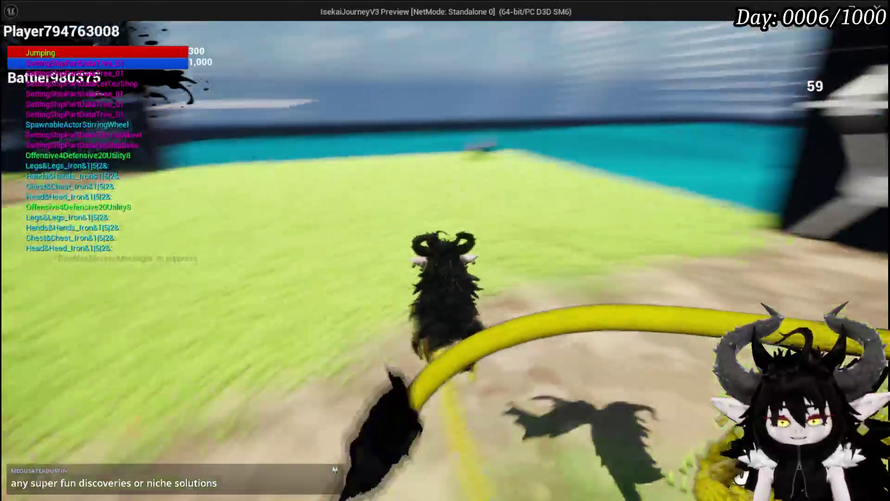
{"action": "key", "text": "w"}
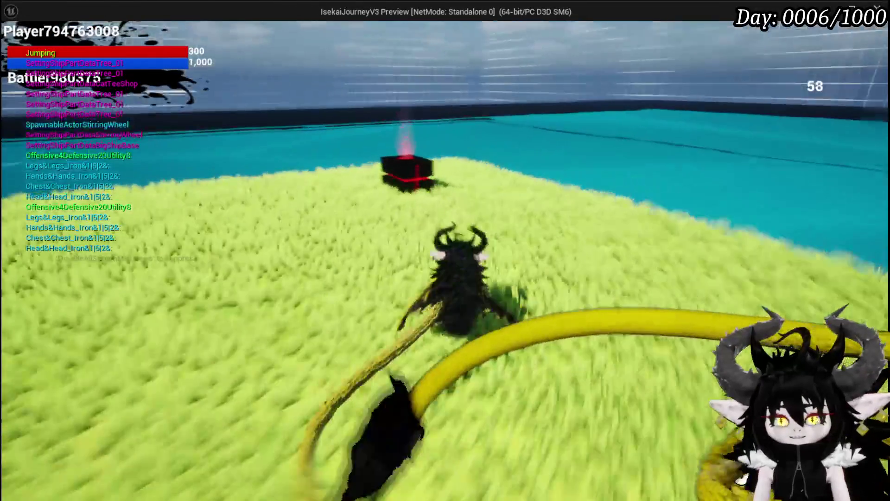
- Fly to the dropped black box, land beside it, and open the in-game menu
{"action": "key", "text": "w"}
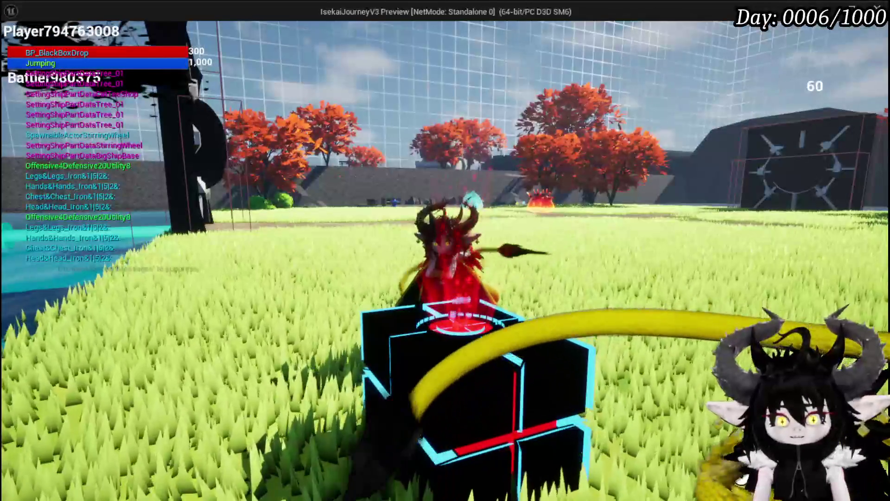
{"action": "key", "text": "w"}
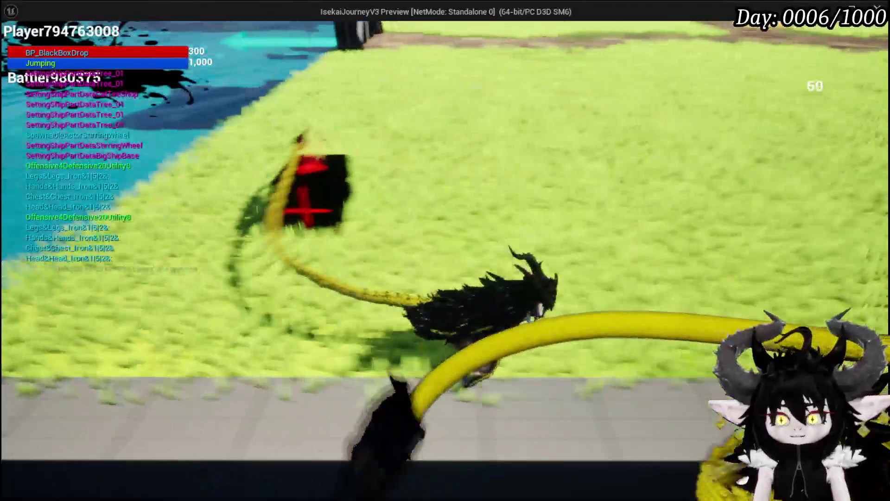
{"action": "key", "text": "w"}
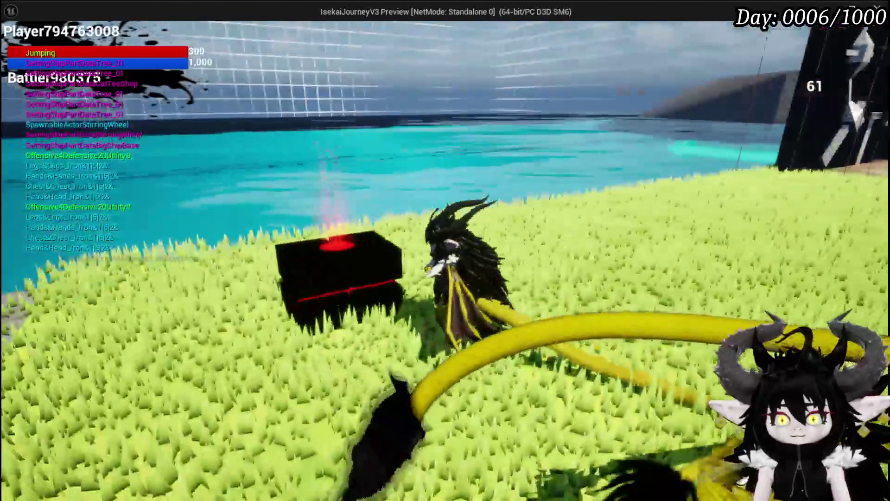
{"action": "key", "text": "w"}
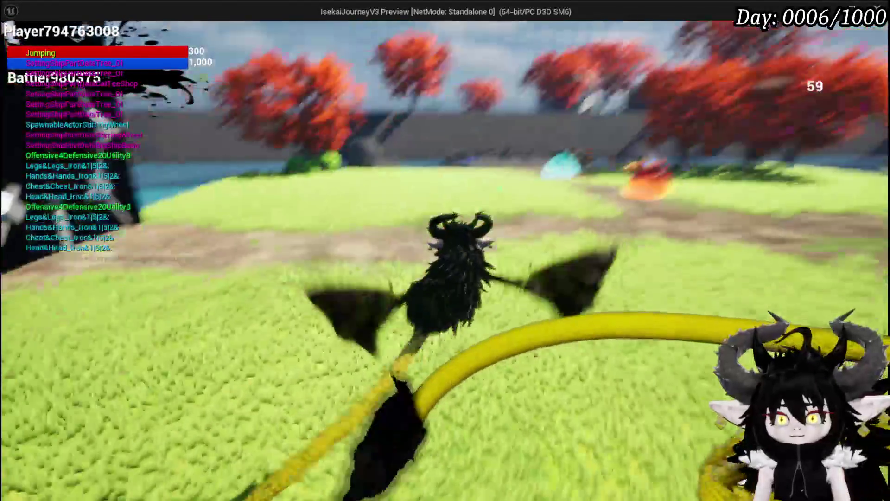
{"action": "key", "text": "Tab"}
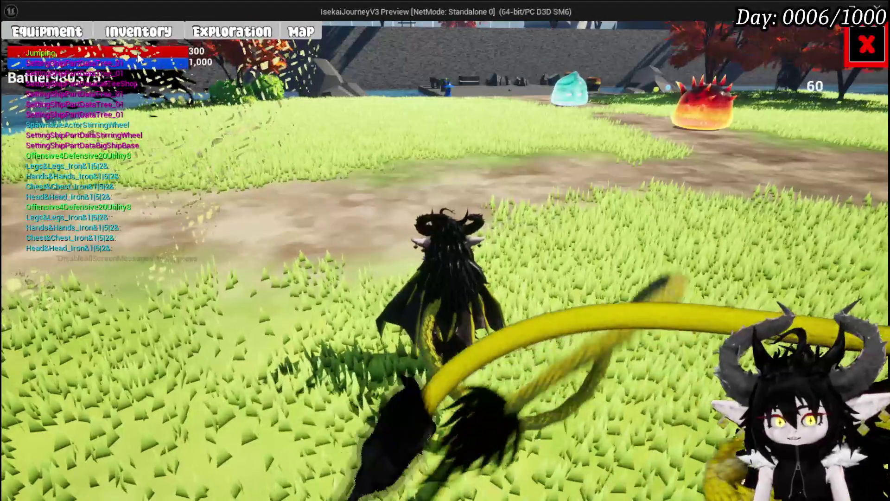
- Deposit Iron_Hands, Iron_Legs, Iron_Chest and the 1,668 Essence stack into the Black Box
{"action": "left_click", "coordinate": [227, 39]}
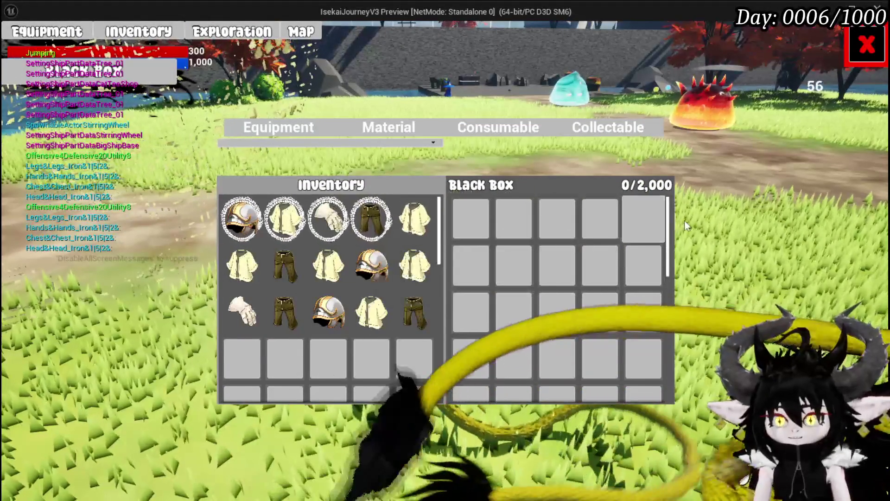
{"action": "mouse_move", "coordinate": [377, 255]}
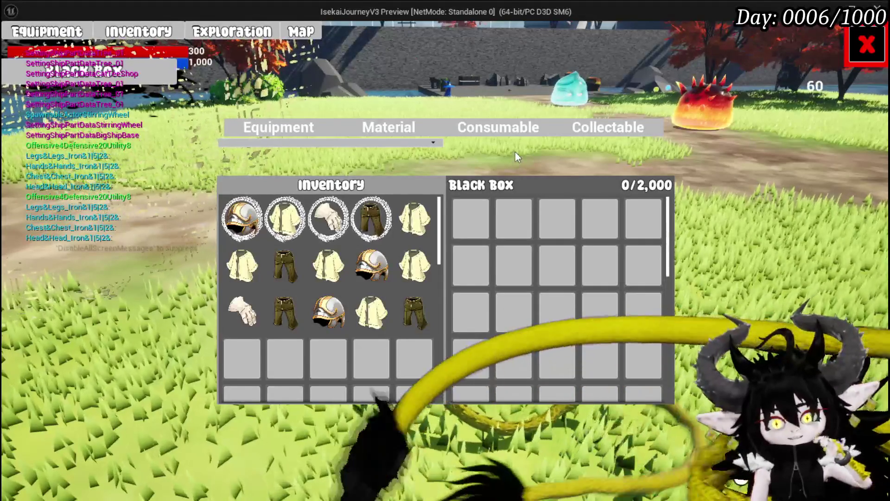
{"action": "mouse_move", "coordinate": [375, 217]}
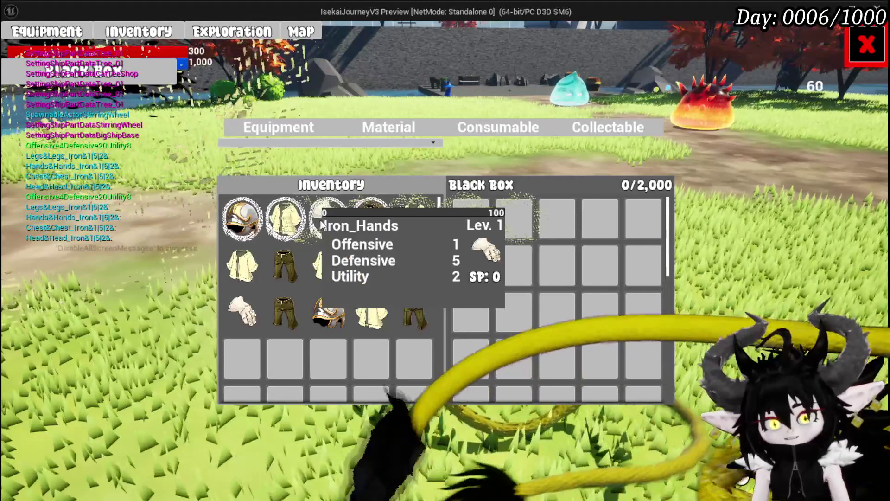
{"action": "left_click", "coordinate": [327, 218]}
{"action": "left_click", "coordinate": [362, 219]}
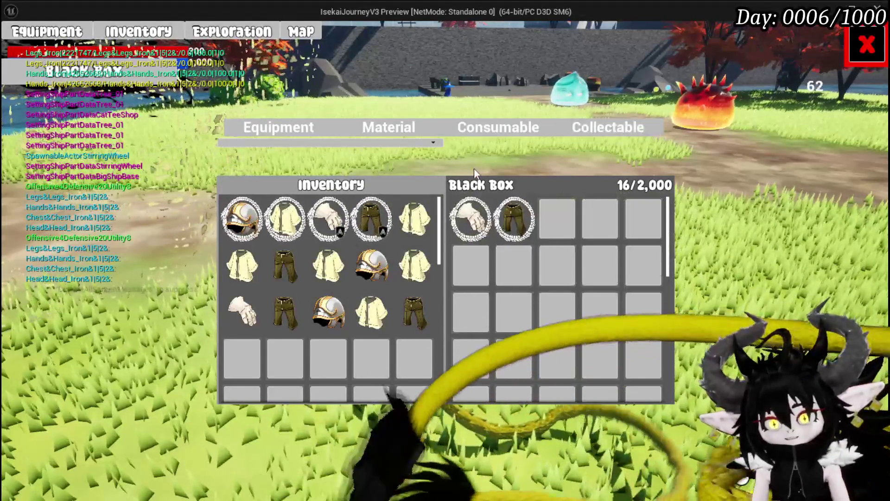
{"action": "mouse_move", "coordinate": [374, 321]}
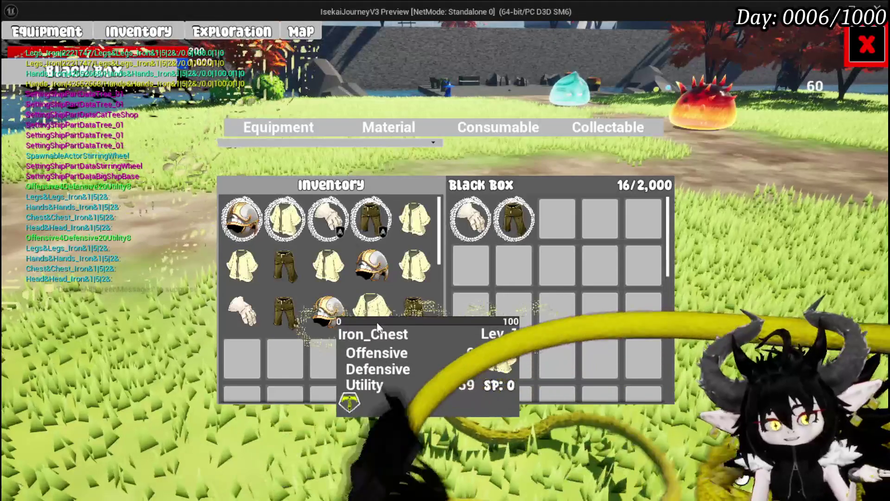
{"action": "left_click", "coordinate": [377, 322]}
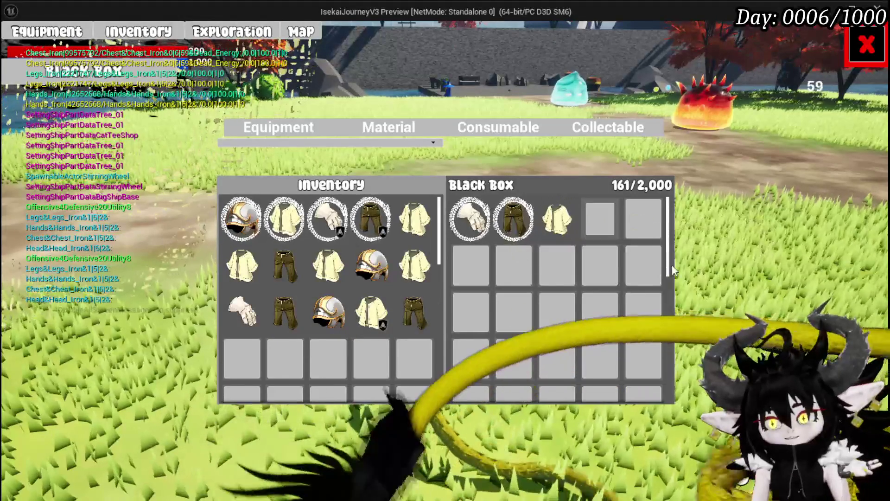
{"action": "left_click", "coordinate": [403, 130]}
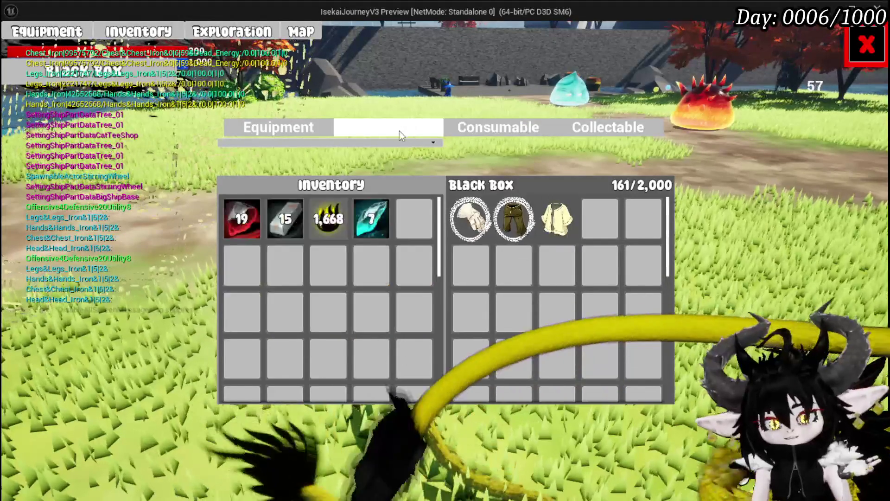
{"action": "left_click", "coordinate": [324, 236]}
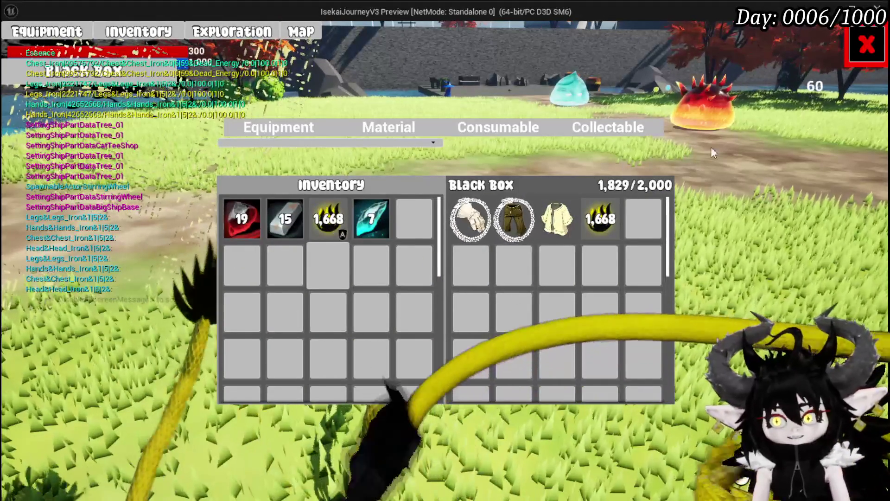
{"action": "left_click", "coordinate": [882, 44]}
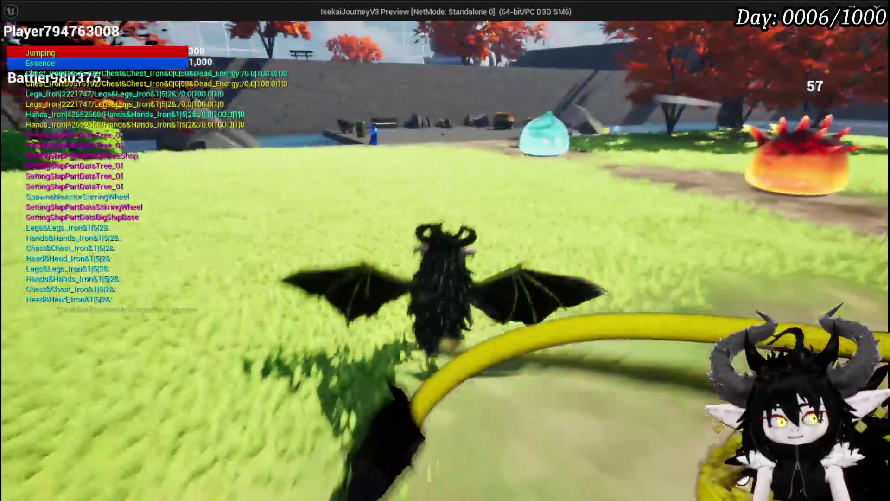
- Take all loot from the chest and check that the Black Box reads 2,000/2,000
{"action": "key", "text": "space"}
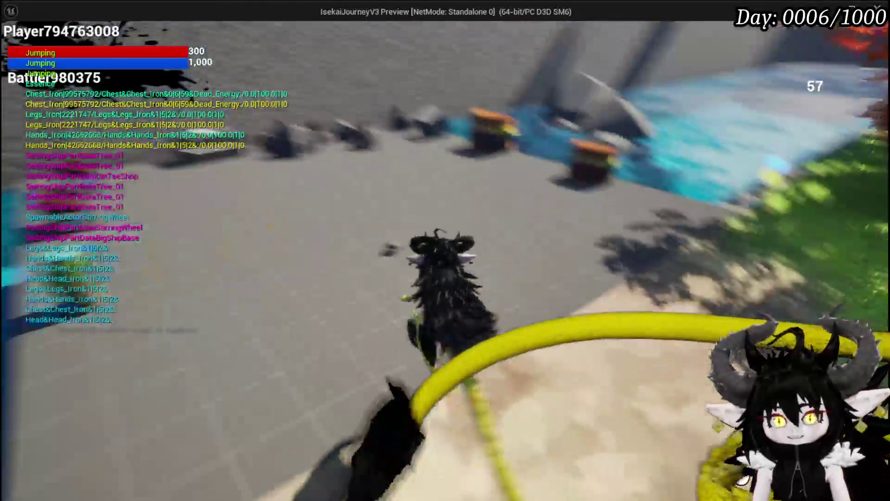
{"action": "key", "text": "e"}
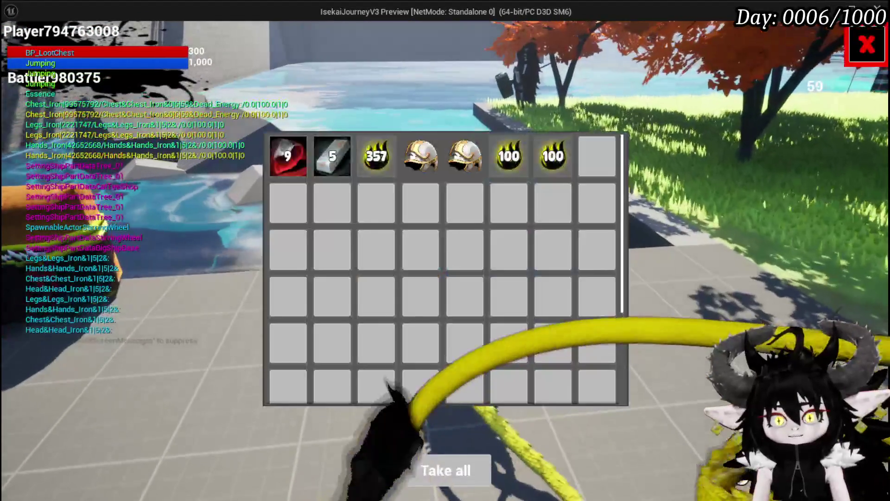
{"action": "left_click", "coordinate": [452, 467]}
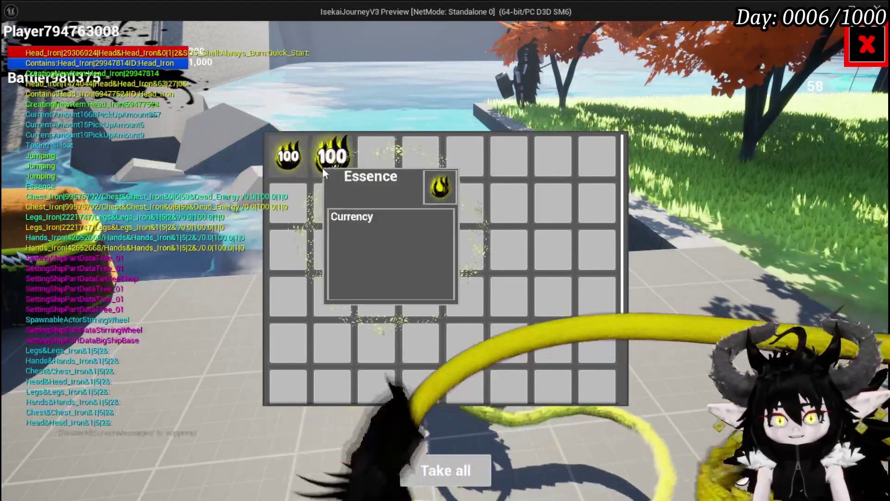
{"action": "key", "text": "i"}
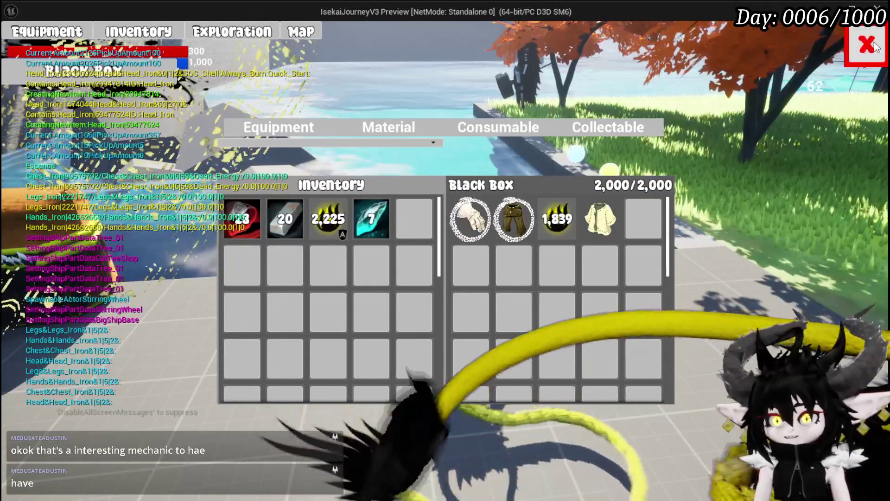
- Close the menu and run into the spiked slime to start a battle
{"action": "key", "text": "i"}
{"action": "key", "text": "space"}
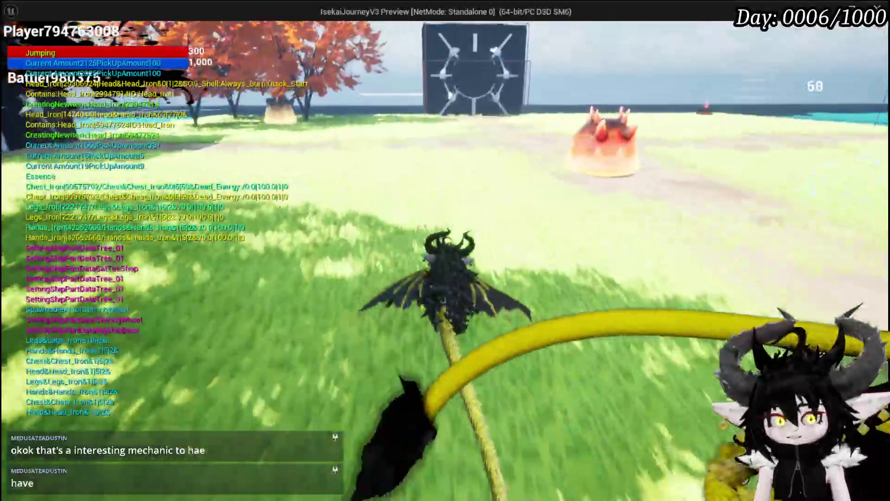
{"action": "key", "text": "w"}
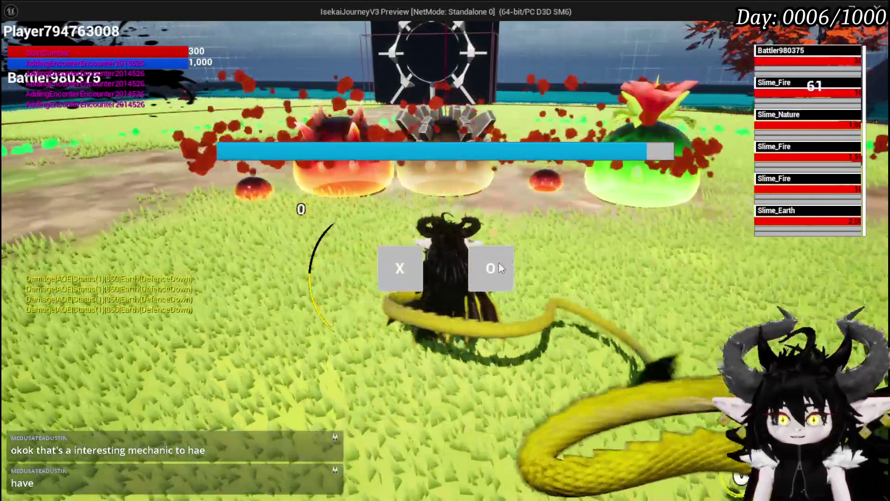
{"action": "left_click", "coordinate": [500, 268]}
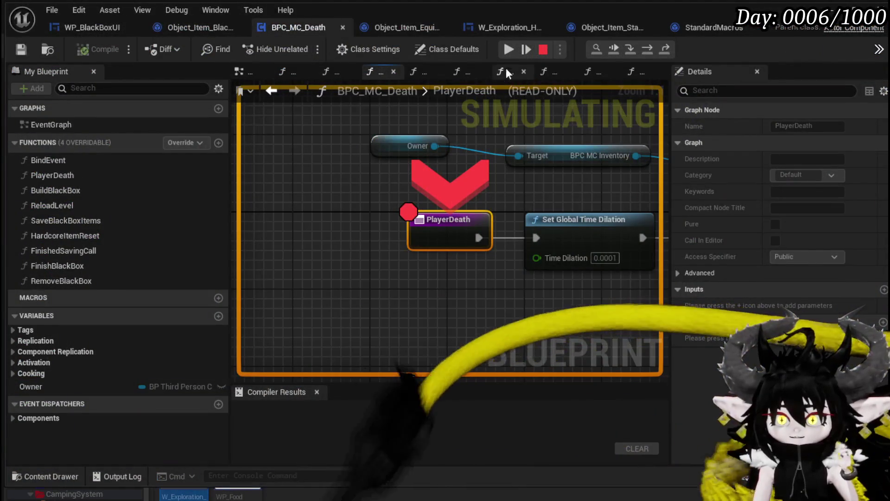
- Resume from the PlayerDeath breakpoint and leave the death message 'at least i saved my money'
{"action": "left_click", "coordinate": [506, 51]}
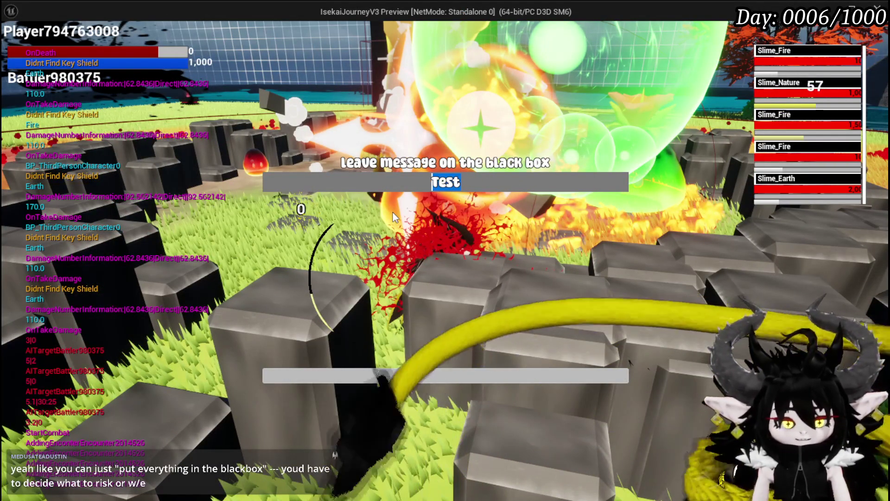
{"action": "type", "text": "at least i sa"}
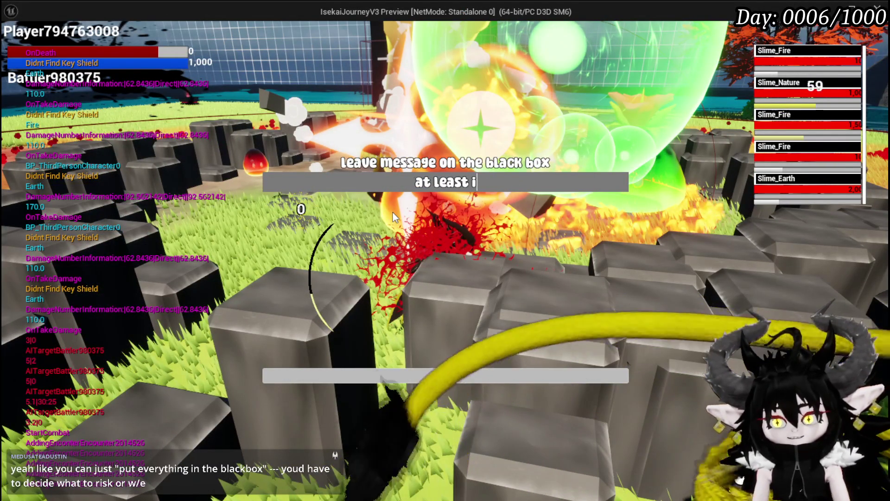
{"action": "type", "text": "ved my "}
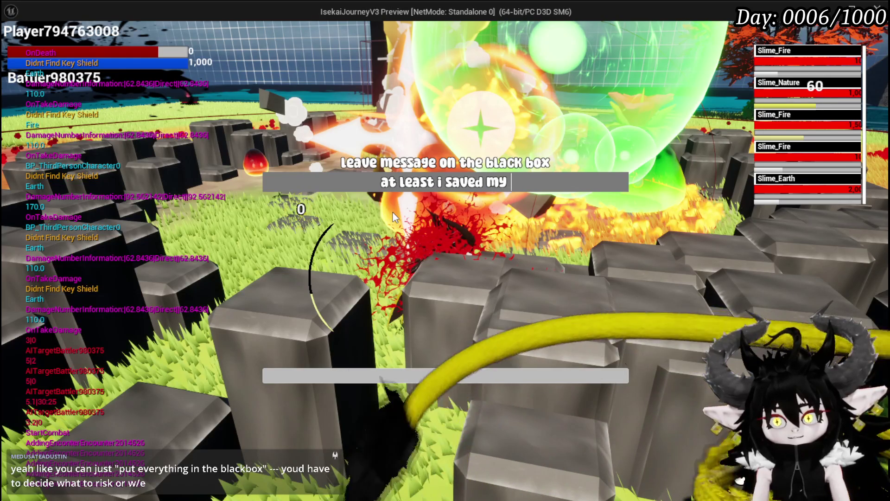
{"action": "type", "text": "money"}
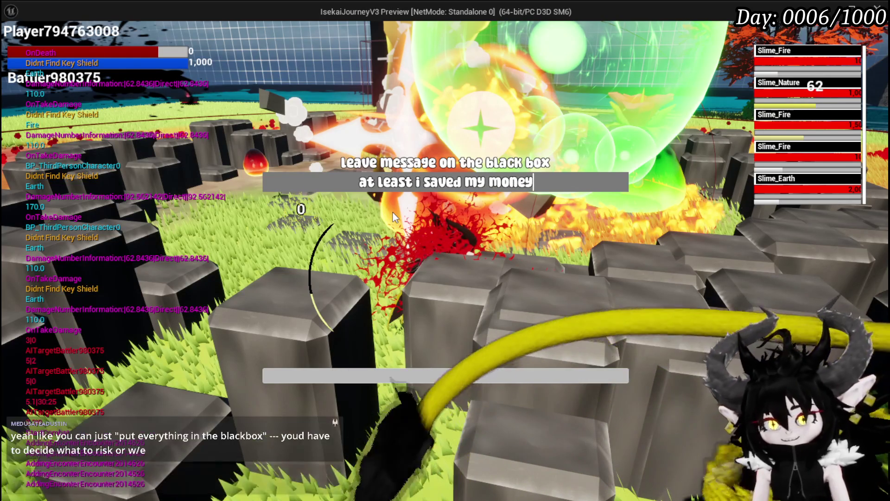
{"action": "left_click", "coordinate": [488, 375]}
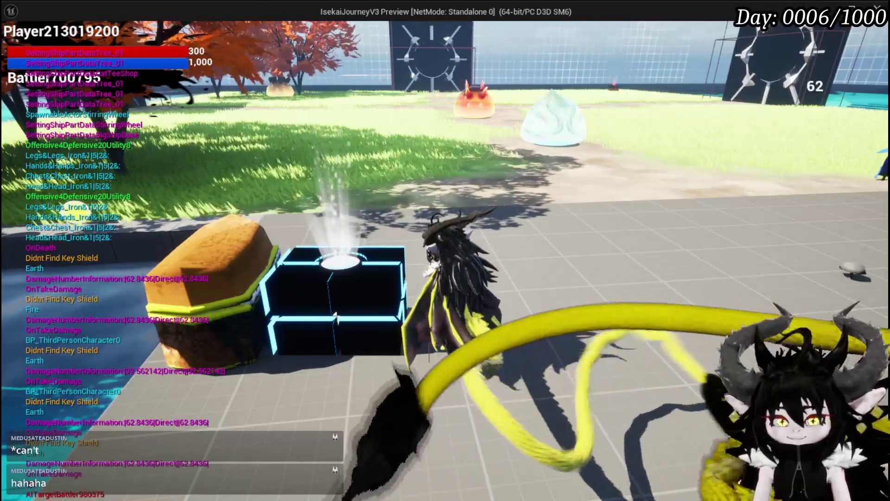
- Reach the dropped black box by the crates and take all its stored loot
{"action": "key", "text": "space"}
{"action": "key", "text": "space"}
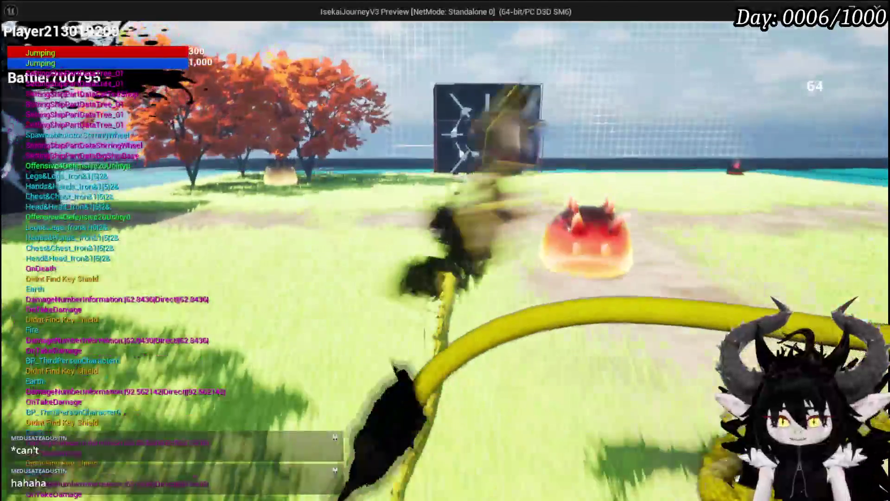
{"action": "key", "text": "w"}
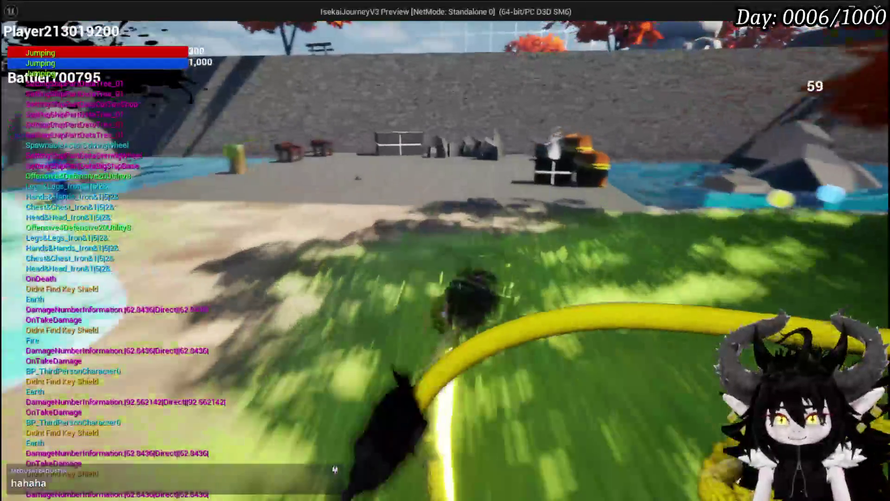
{"action": "key", "text": "w"}
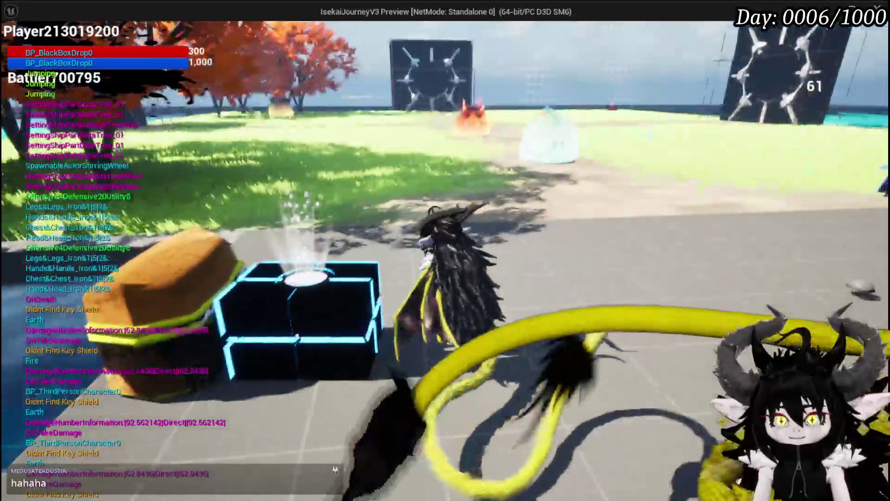
{"action": "key", "text": "e"}
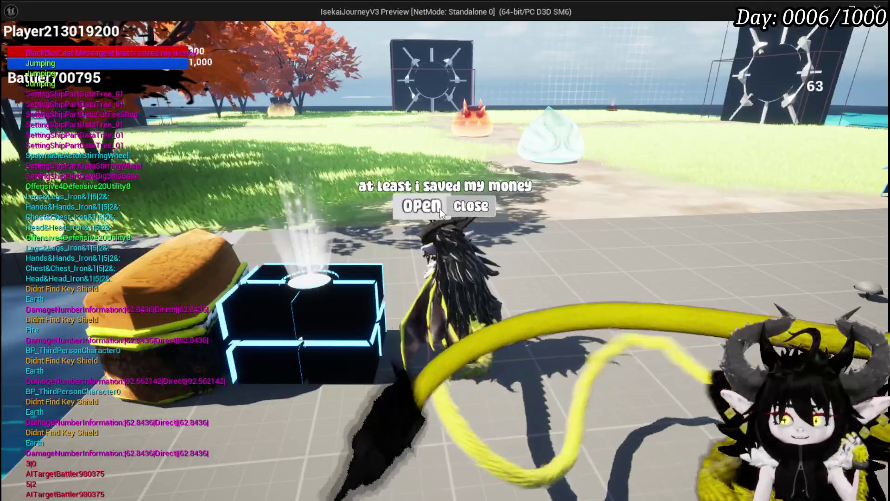
{"action": "left_click", "coordinate": [439, 208]}
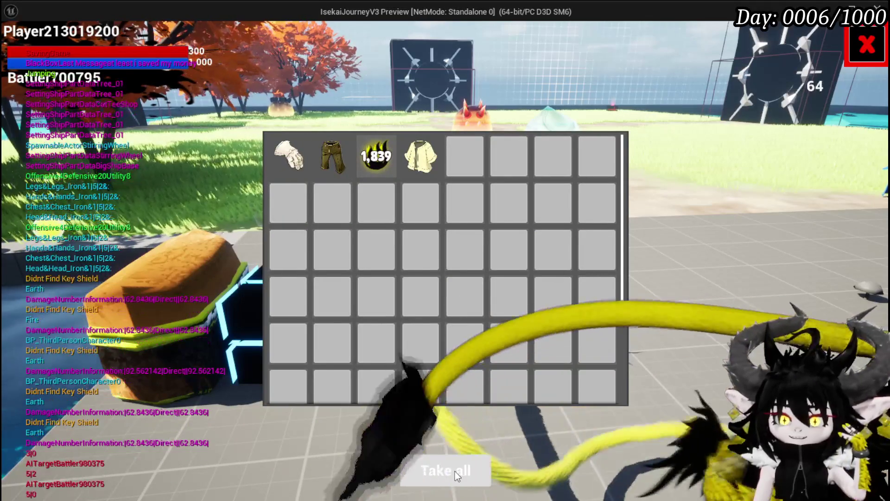
{"action": "left_click", "coordinate": [455, 471]}
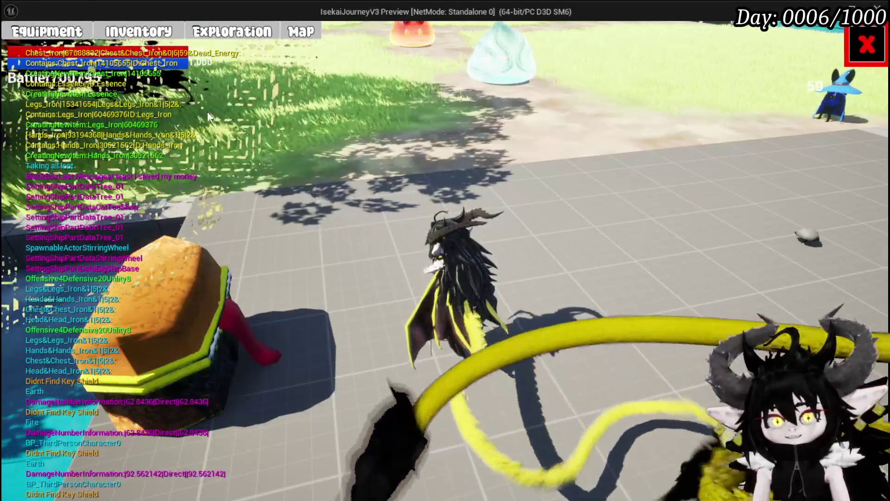
- Check the 1,839 material stack and equipped chest piece in inventory, then close it
{"action": "key", "text": "i"}
{"action": "left_click", "coordinate": [415, 144]}
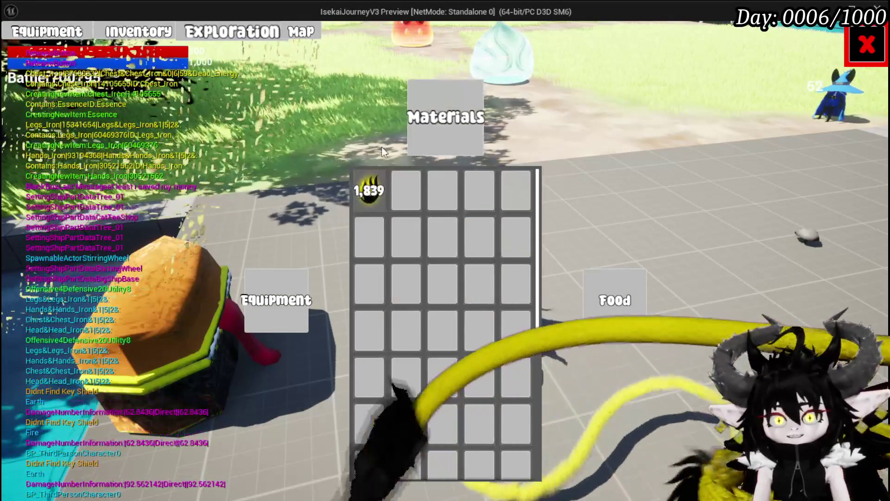
{"action": "left_click", "coordinate": [66, 39]}
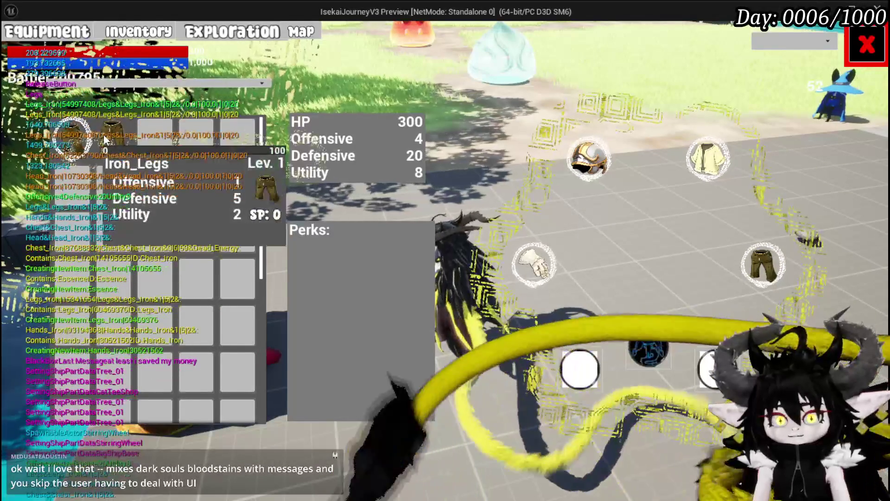
{"action": "left_click", "coordinate": [708, 160]}
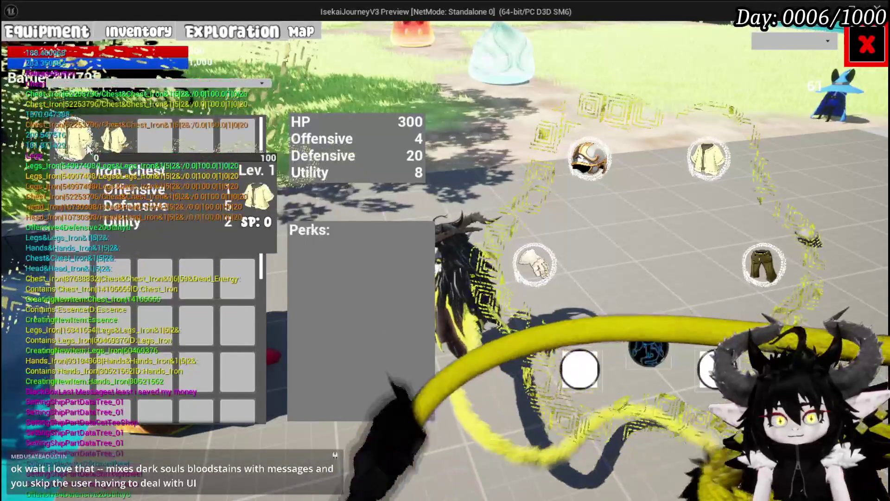
{"action": "left_click", "coordinate": [861, 46]}
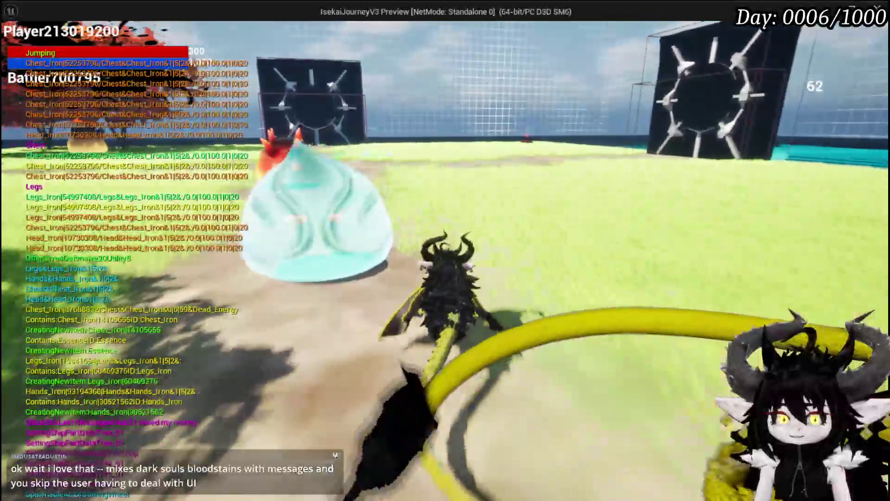
- Run and leap across the grass to the second black box
{"action": "key", "text": "w"}
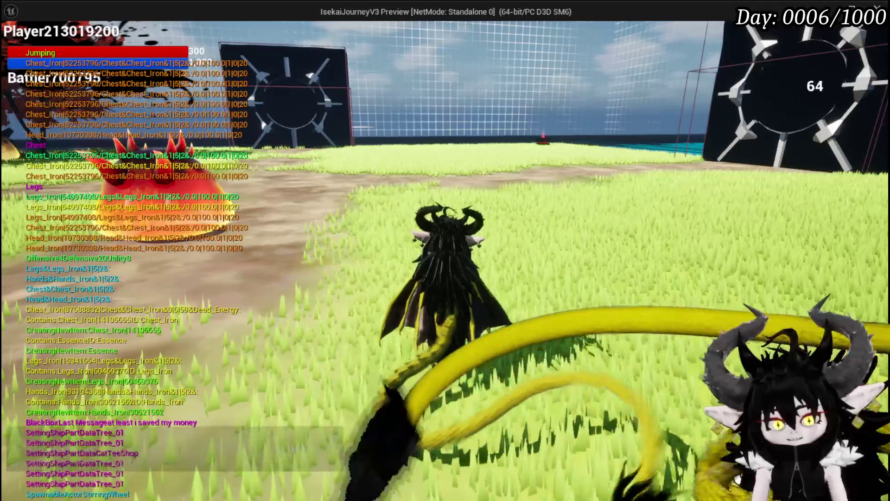
{"action": "key", "text": "space"}
{"action": "key", "text": "space"}
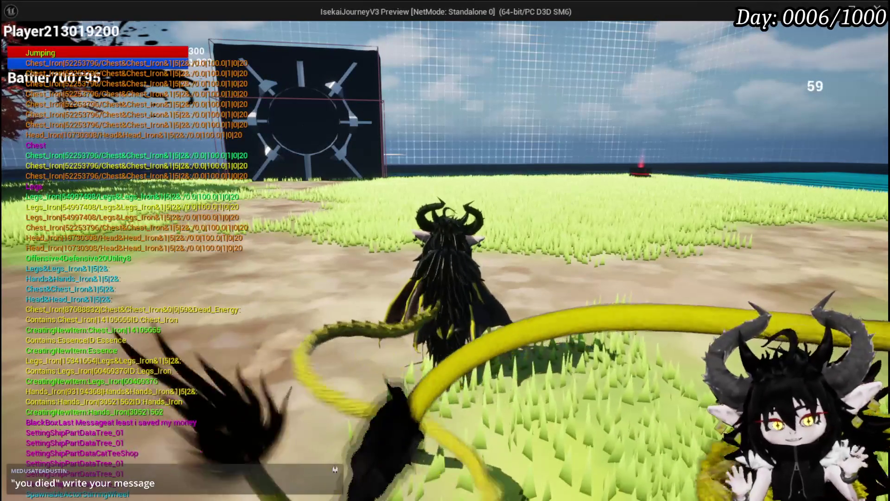
{"action": "key", "text": "space"}
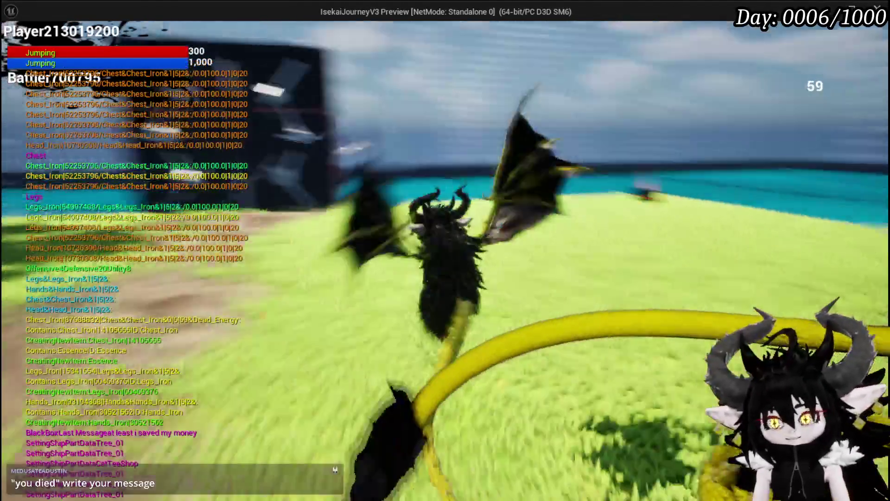
{"action": "key", "text": "w"}
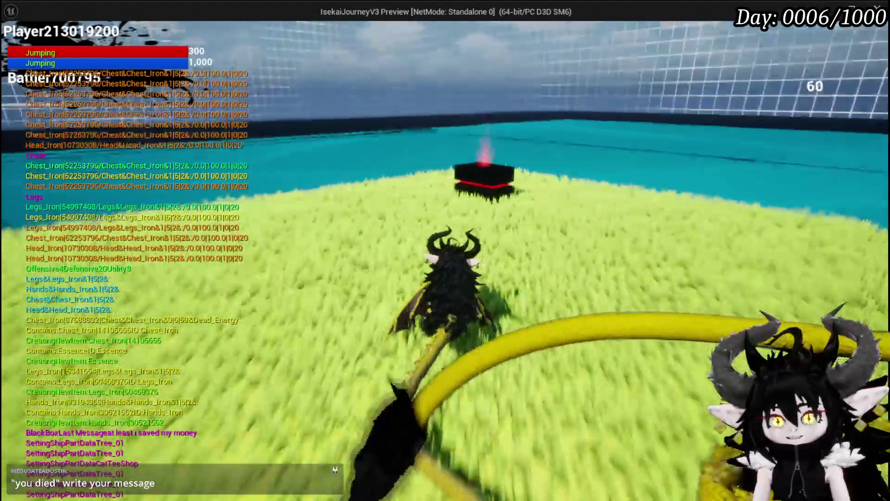
{"action": "key", "text": "w"}
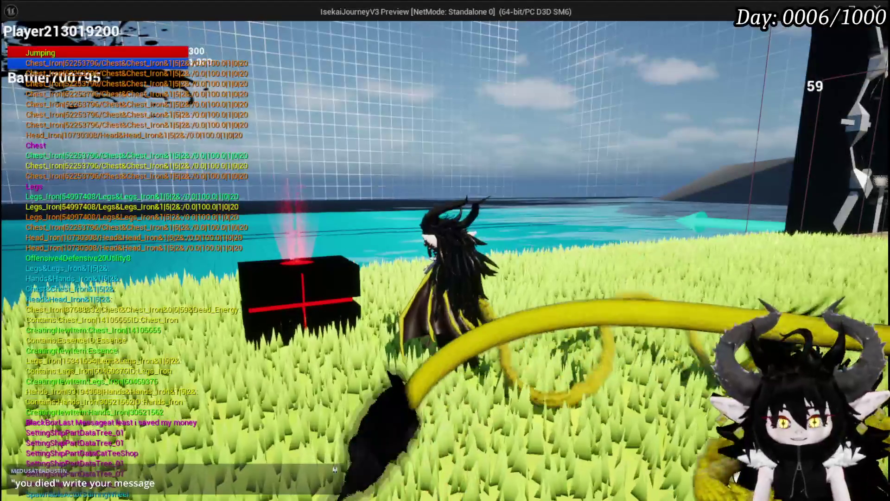
- Read and dismiss its 'Test message', then start the battle and play Giga Buff
{"action": "key", "text": "e"}
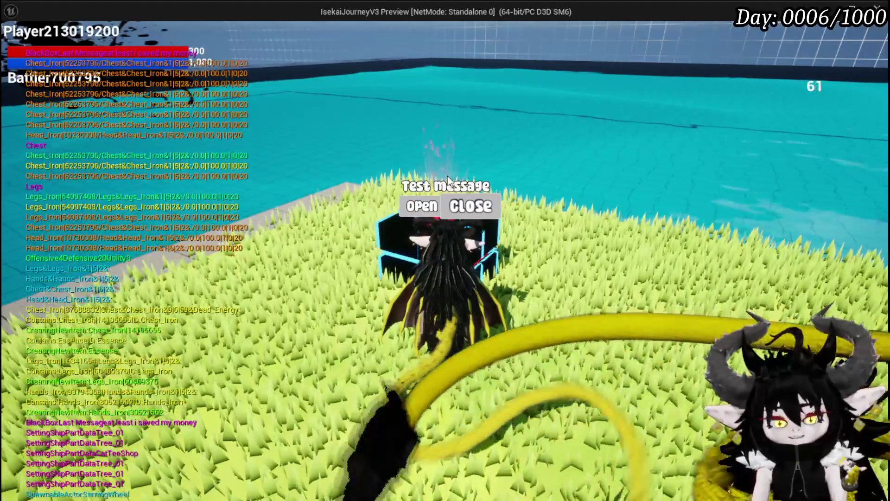
{"action": "left_click", "coordinate": [435, 208]}
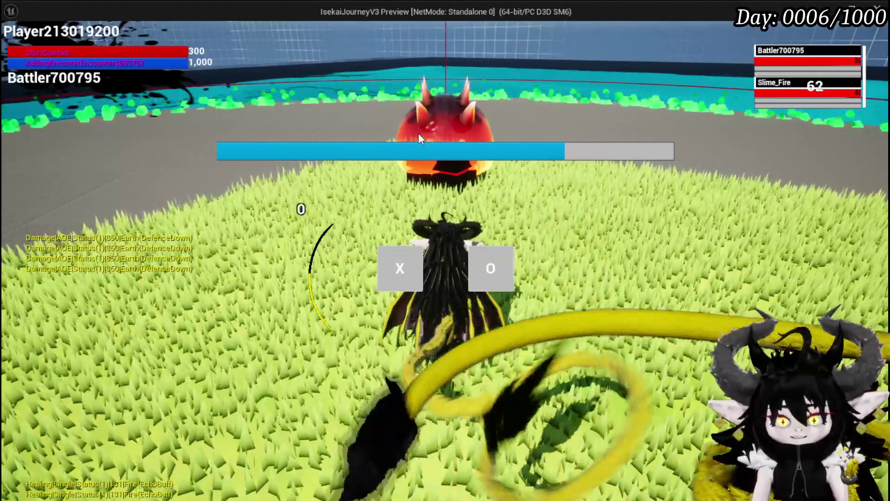
{"action": "left_click", "coordinate": [418, 272]}
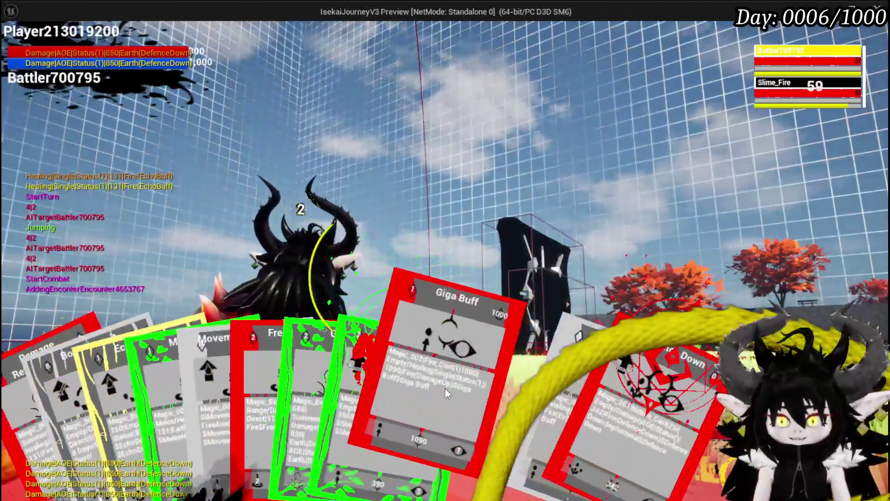
{"action": "left_click", "coordinate": [445, 389]}
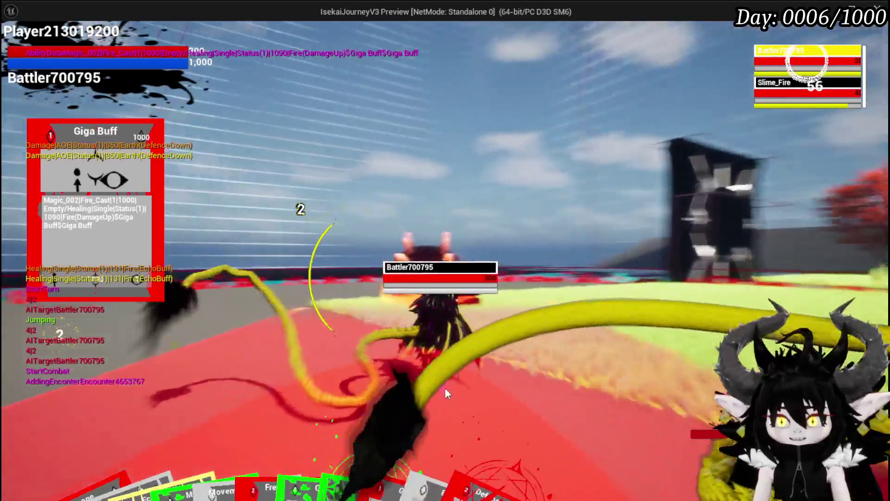
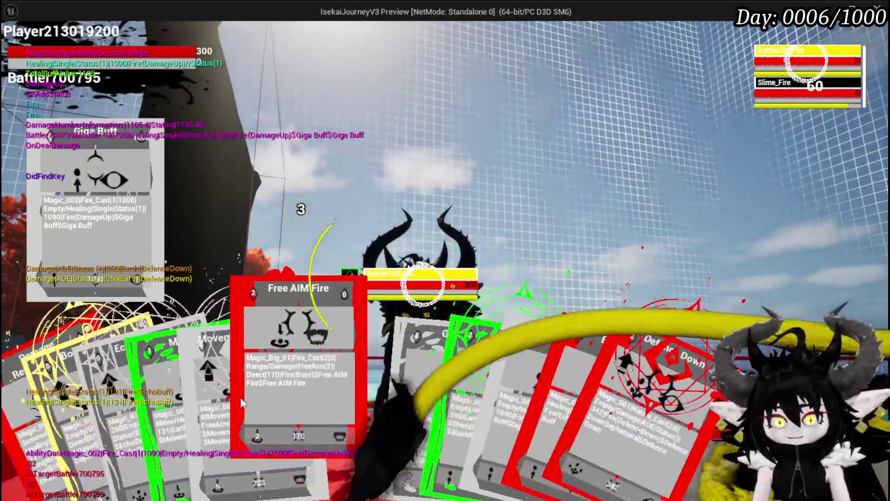
- Finish the battle with the Free AIM Fire card, then open the black box and take all loot
{"action": "left_click", "coordinate": [297, 380]}
{"action": "left_click", "coordinate": [547, 324]}
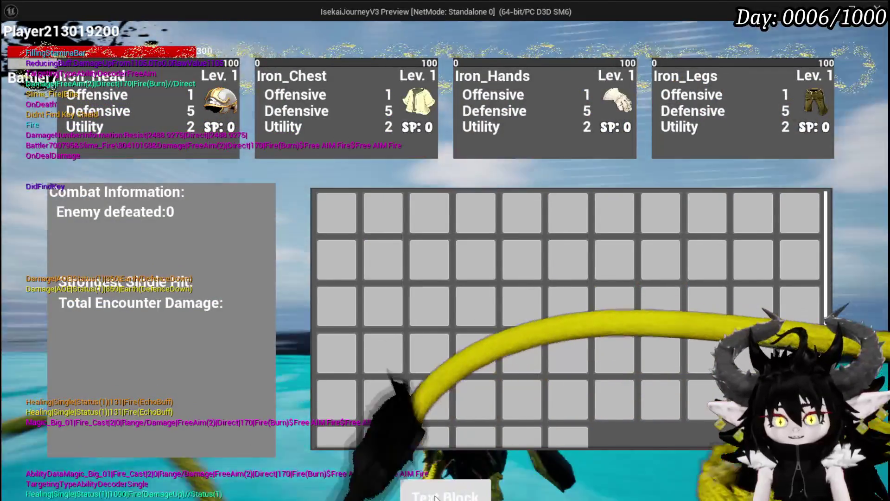
{"action": "left_click", "coordinate": [442, 495]}
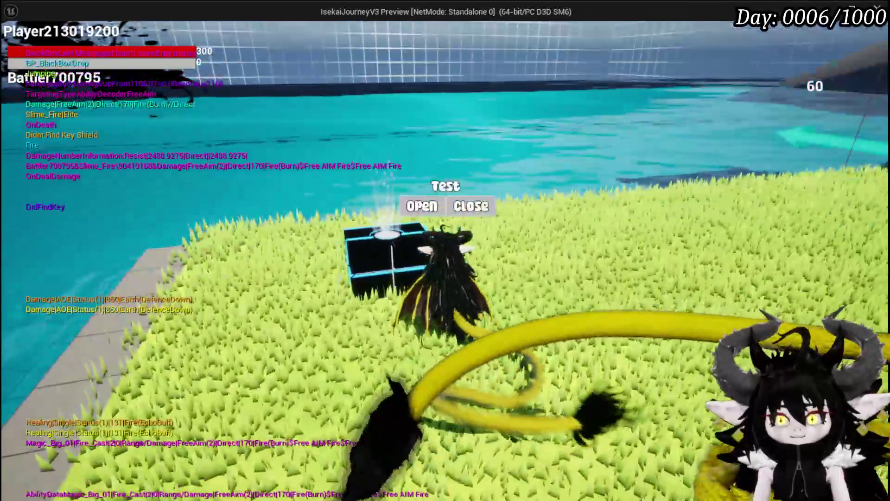
{"action": "left_click", "coordinate": [415, 204]}
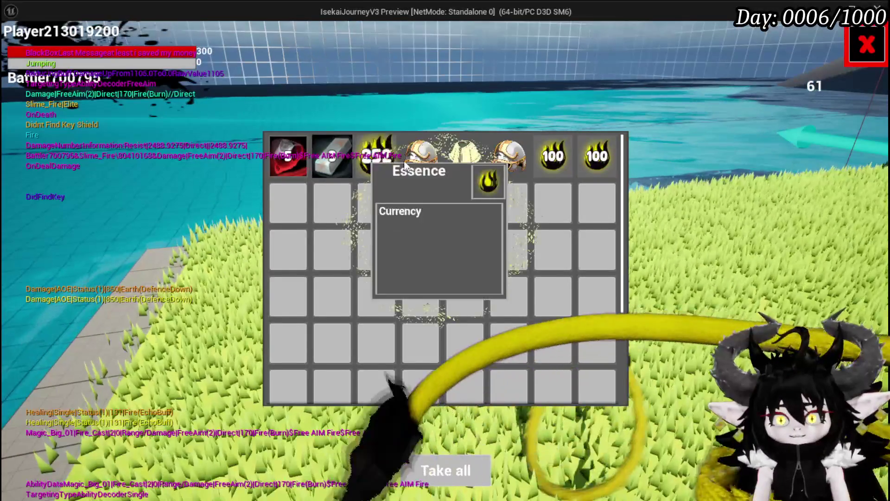
{"action": "left_click", "coordinate": [463, 470]}
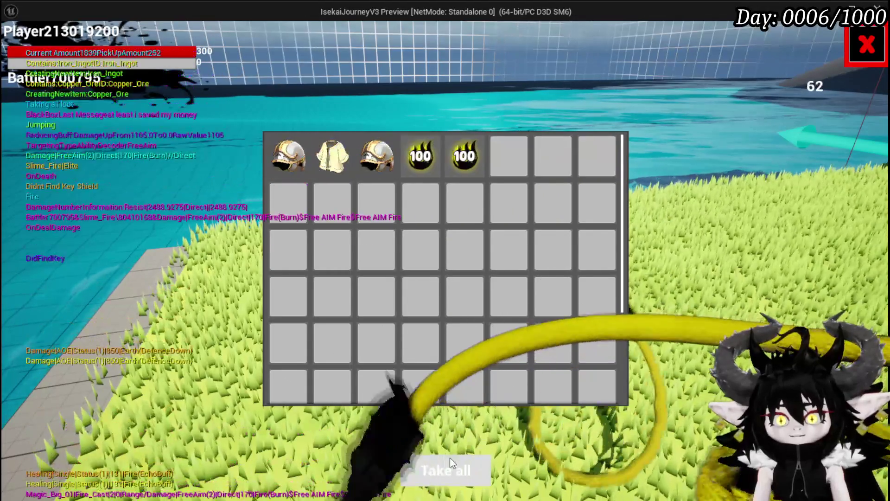
- Fly the dragon across the field onto the paved area
{"action": "key", "text": "space"}
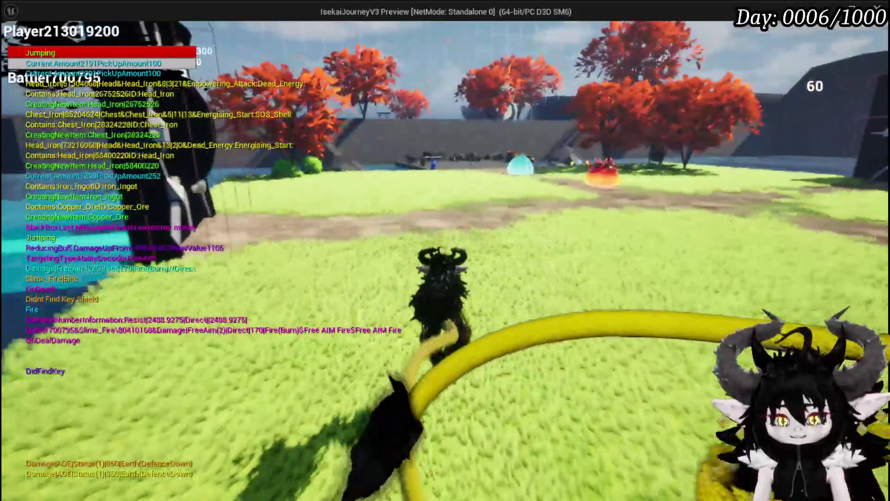
{"action": "key", "text": "space"}
{"action": "key", "text": "space"}
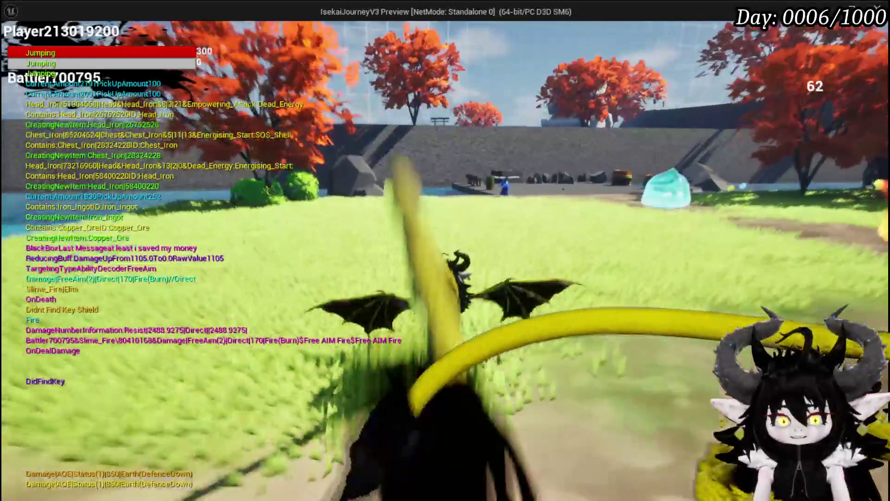
{"action": "key", "text": "space"}
{"action": "key", "text": "space"}
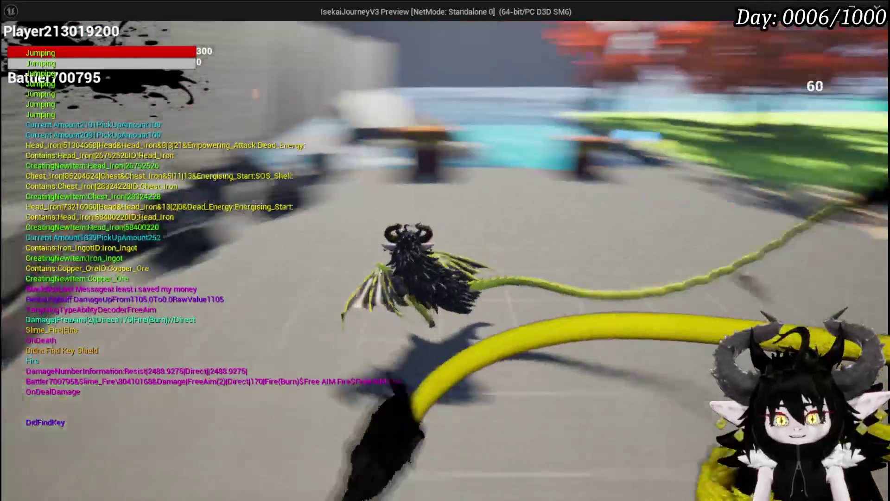
- Open the Exploration tab's Black Box and copy Iron_Hands and Iron_Legs into it
{"action": "key", "text": "Tab"}
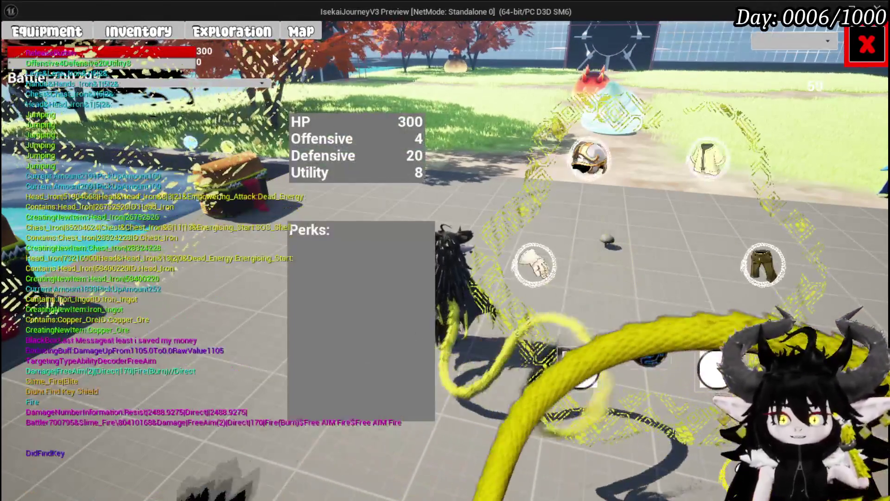
{"action": "left_click", "coordinate": [248, 35]}
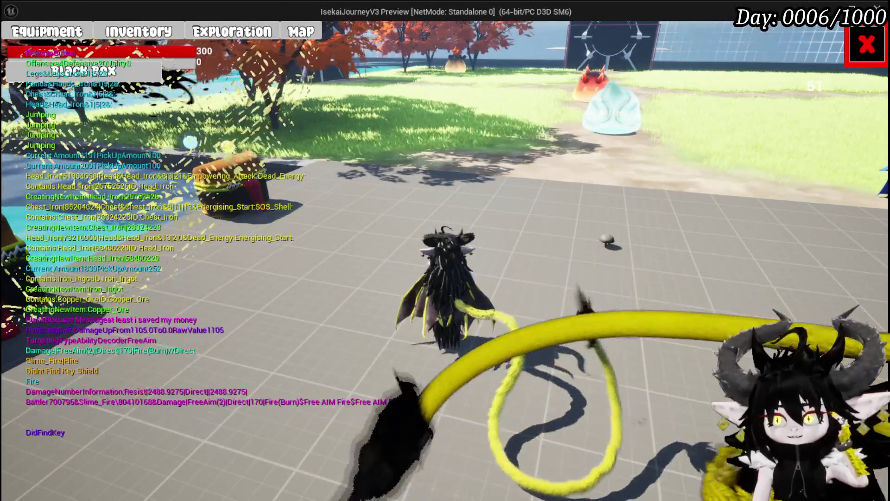
{"action": "key", "text": "Tab"}
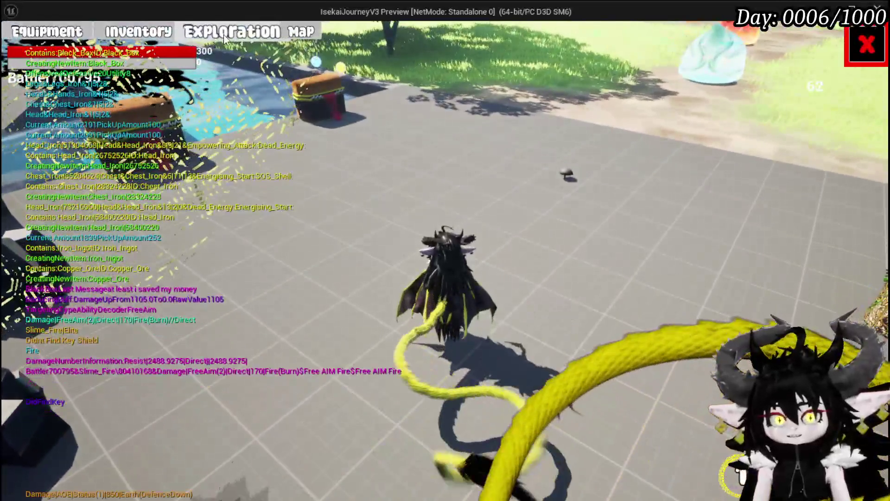
{"action": "left_click", "coordinate": [224, 35]}
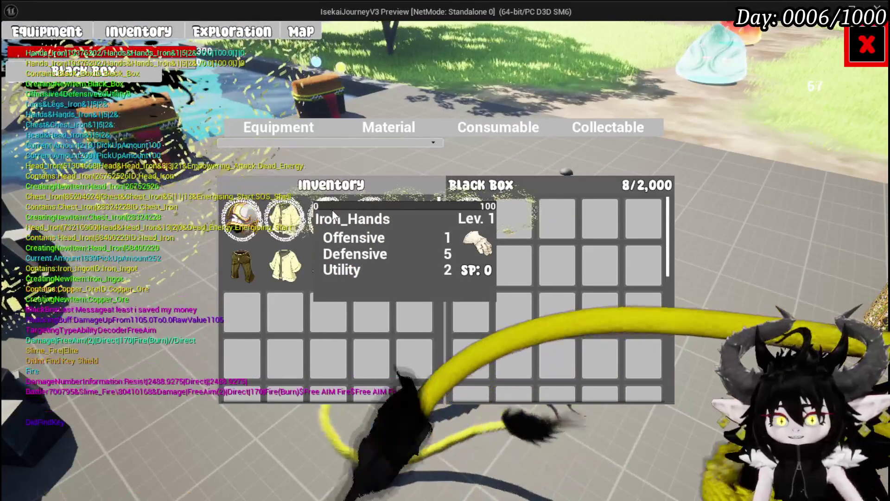
{"action": "left_click", "coordinate": [333, 217]}
{"action": "left_click", "coordinate": [371, 218]}
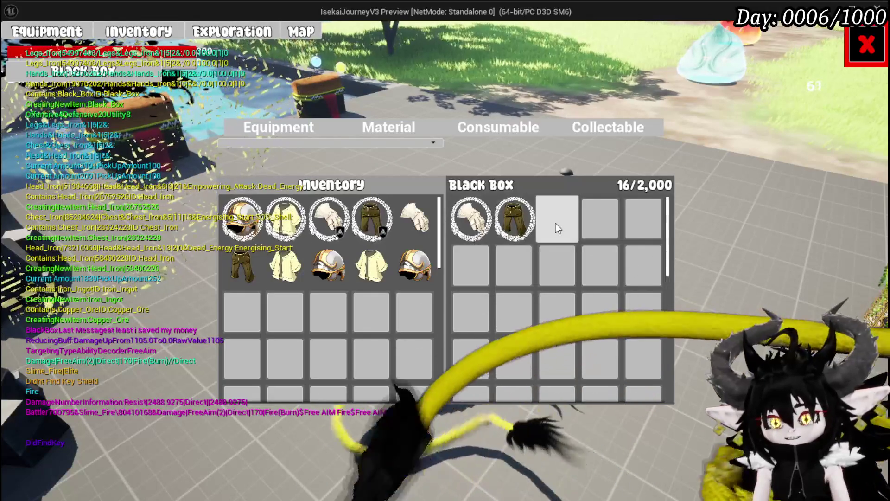
{"action": "mouse_move", "coordinate": [466, 222]}
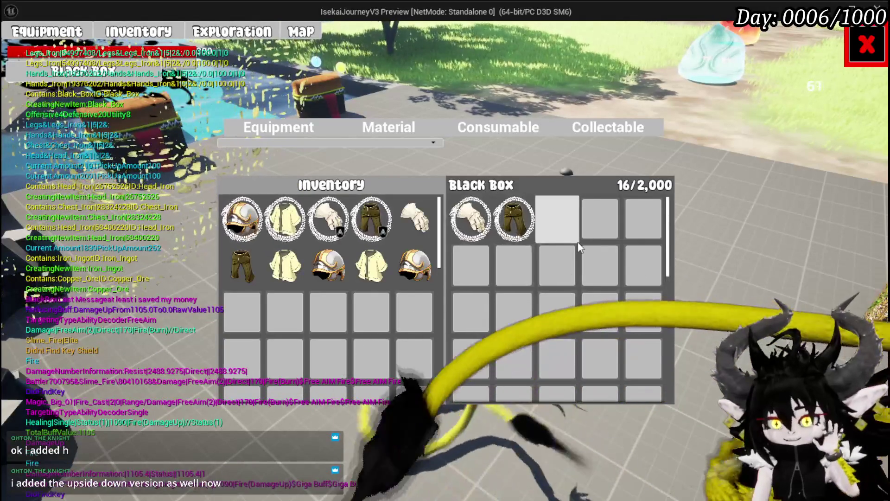
{"action": "mouse_move", "coordinate": [357, 230]}
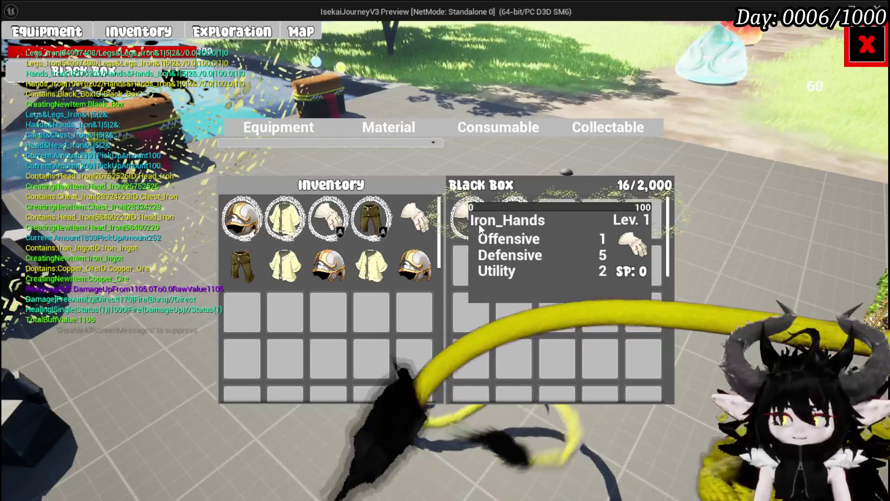
{"action": "mouse_move", "coordinate": [316, 224]}
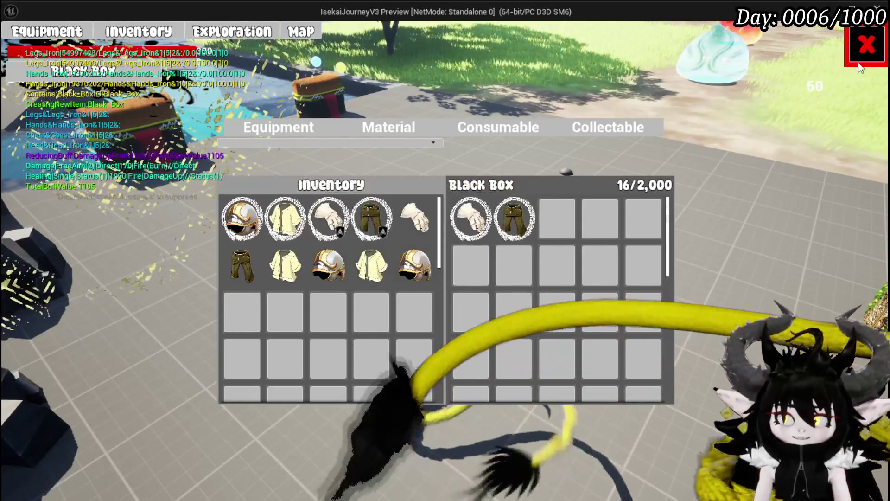
{"action": "left_click", "coordinate": [860, 64]}
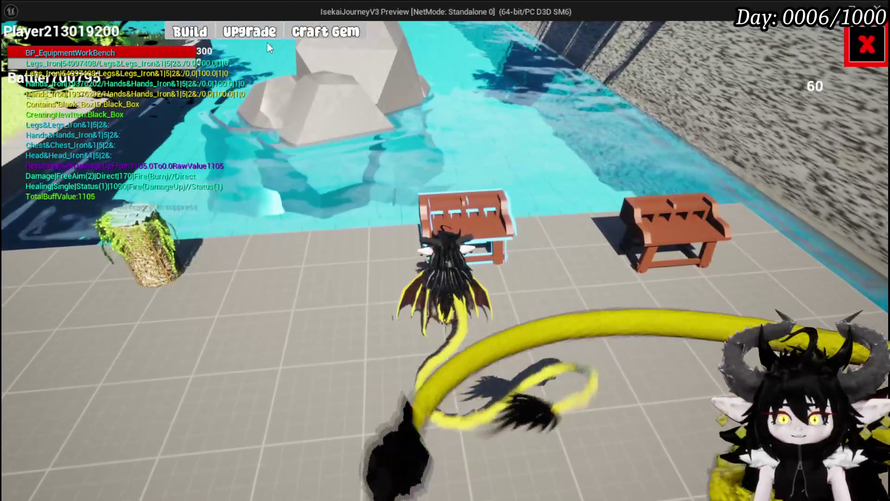
- Upgrade Iron_Hands at the workbench by applying 900 essence
{"action": "left_click", "coordinate": [234, 35]}
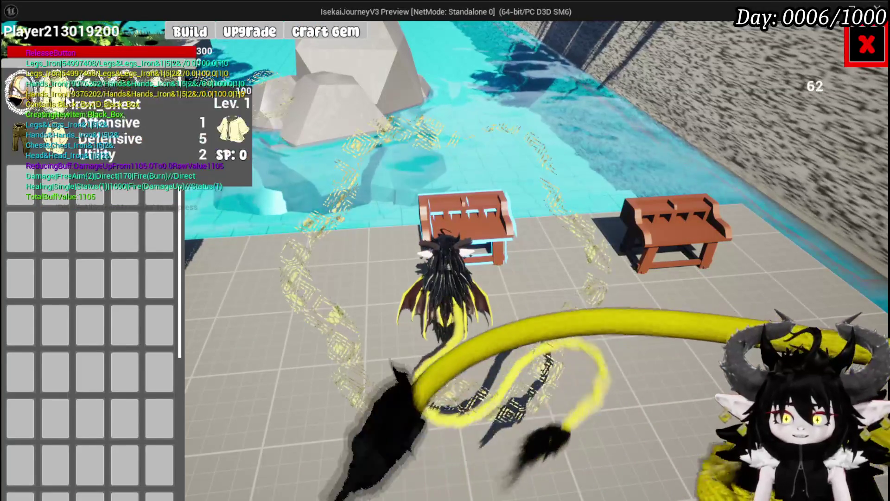
{"action": "left_click", "coordinate": [93, 86]}
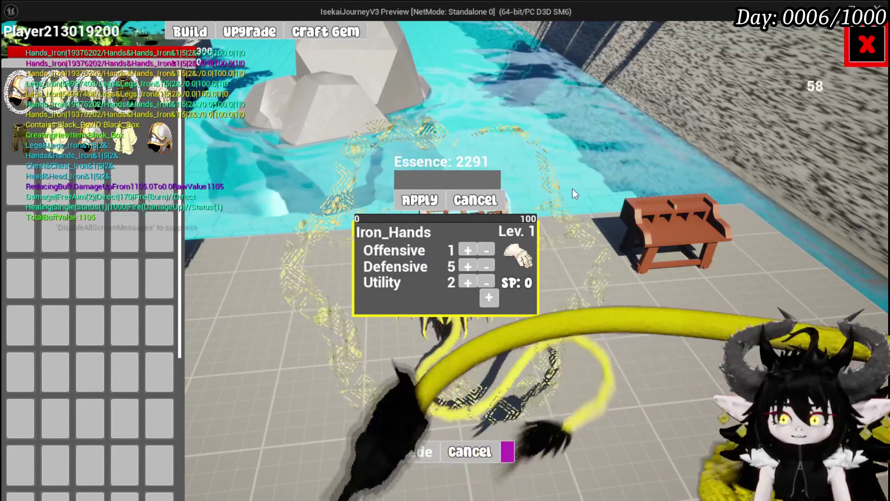
{"action": "type", "text": "900"}
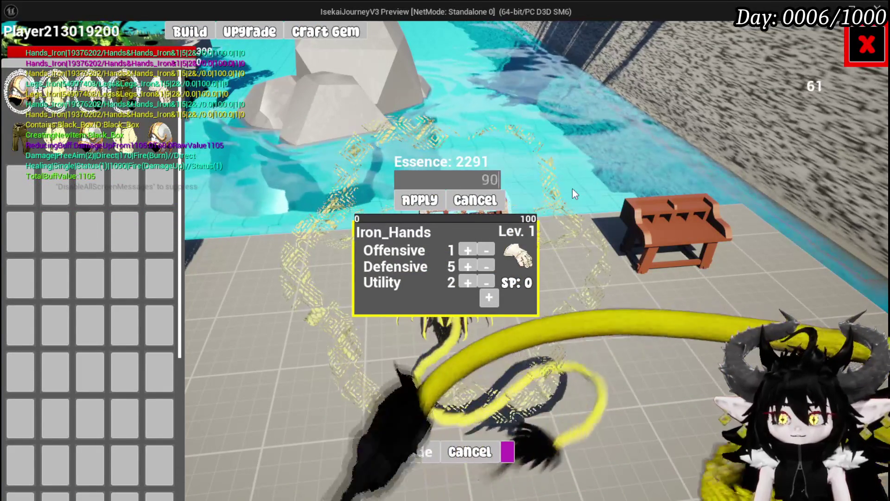
{"action": "left_click", "coordinate": [419, 200]}
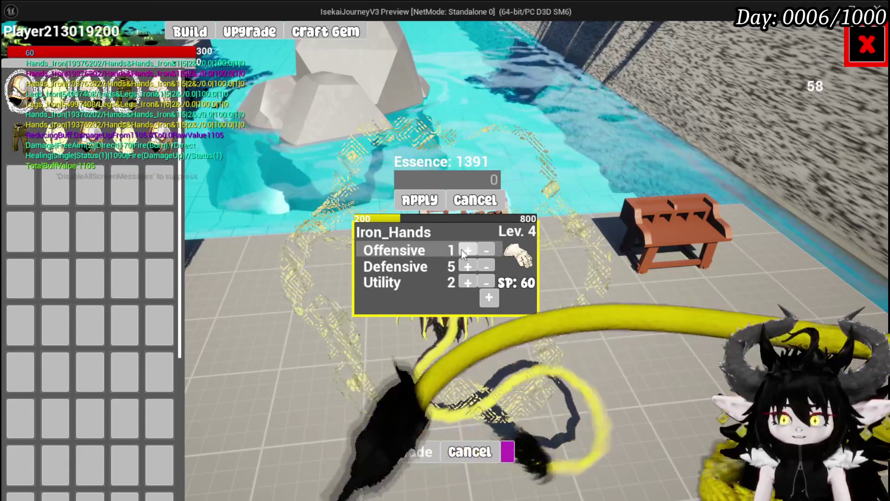
- Raise Iron_Hands' Offensive, Defensive and Utility stats each to 20
{"action": "triple_click", "coordinate": [462, 250]}
{"action": "double_click", "coordinate": [462, 250]}
{"action": "double_click", "coordinate": [462, 250]}
{"action": "double_click", "coordinate": [462, 251]}
{"action": "left_click", "coordinate": [461, 250]}
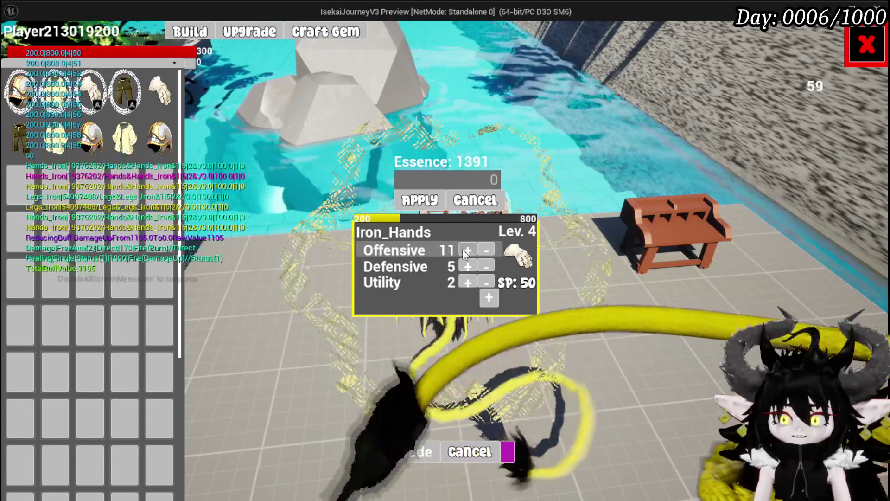
{"action": "triple_click", "coordinate": [463, 250]}
{"action": "triple_click", "coordinate": [463, 251]}
{"action": "triple_click", "coordinate": [464, 250]}
{"action": "left_click", "coordinate": [463, 267]}
{"action": "triple_click", "coordinate": [463, 268]}
{"action": "triple_click", "coordinate": [463, 268]}
{"action": "triple_click", "coordinate": [463, 268]}
{"action": "double_click", "coordinate": [464, 268]}
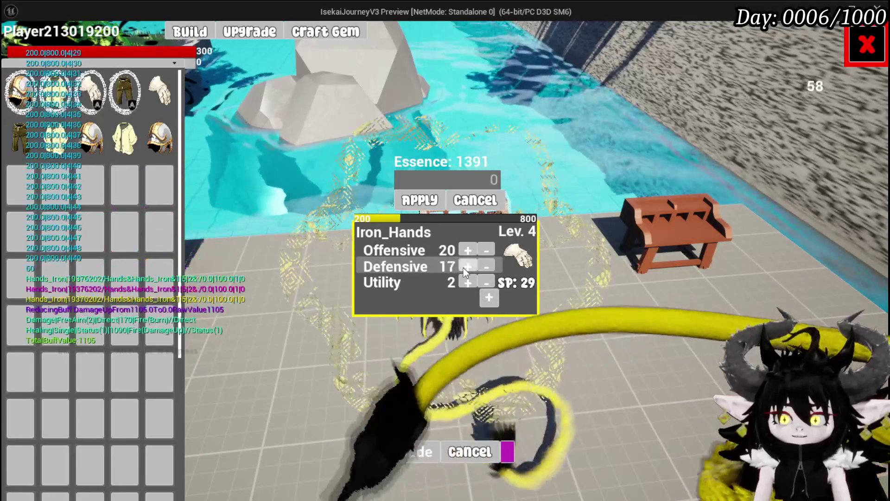
{"action": "double_click", "coordinate": [463, 268]}
{"action": "left_click", "coordinate": [460, 268]}
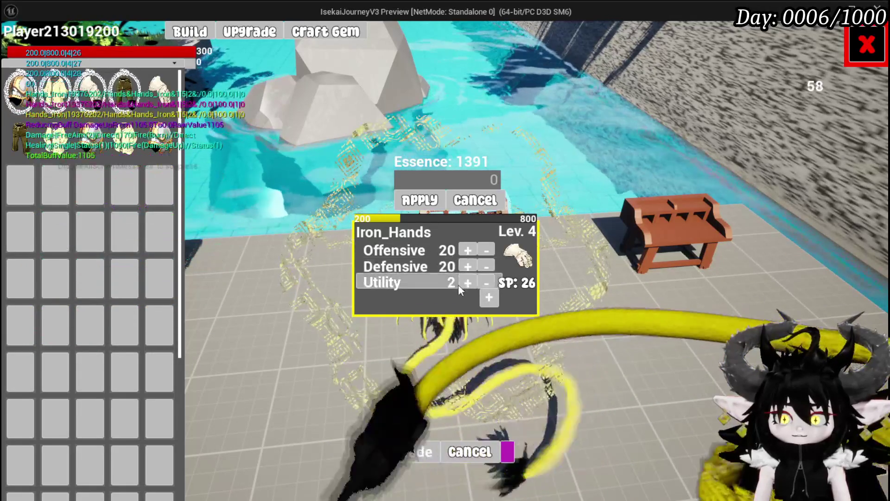
{"action": "left_click", "coordinate": [464, 281]}
{"action": "triple_click", "coordinate": [465, 282]}
{"action": "triple_click", "coordinate": [465, 282]}
{"action": "triple_click", "coordinate": [464, 282]}
{"action": "left_click", "coordinate": [465, 282]}
{"action": "triple_click", "coordinate": [465, 282]}
{"action": "left_click", "coordinate": [464, 282]}
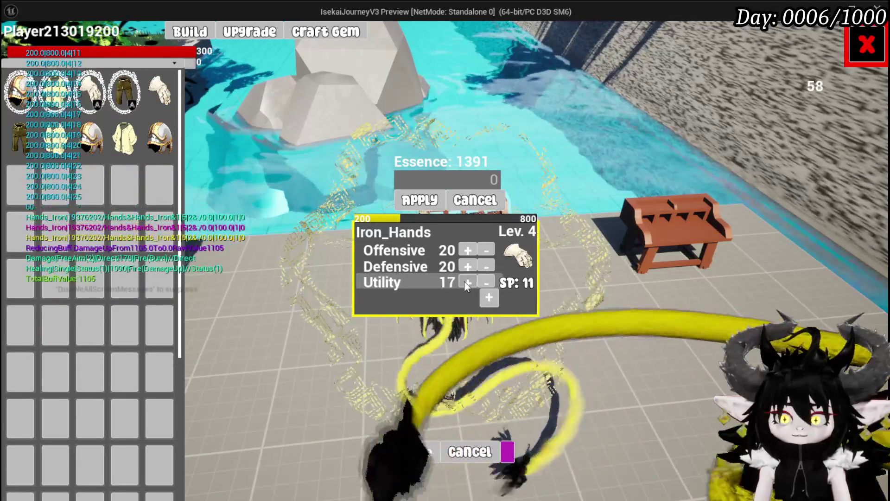
{"action": "triple_click", "coordinate": [466, 283]}
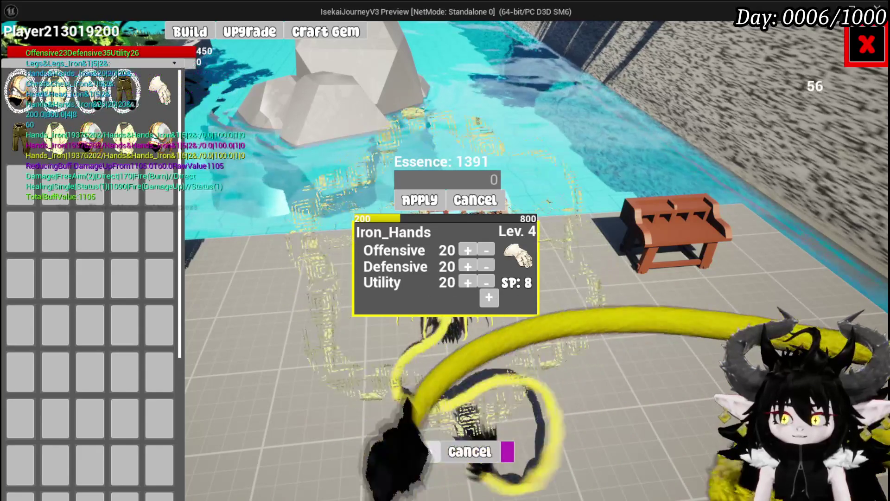
- Reopen the Black Box at 76/2,000 and check the stored iron gloves' and leggings' stats
{"action": "left_click", "coordinate": [857, 55]}
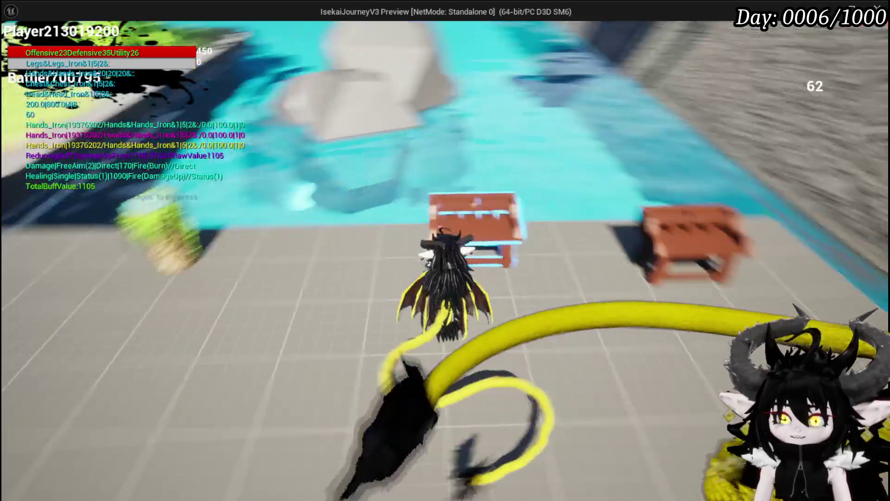
{"action": "left_click", "coordinate": [253, 37]}
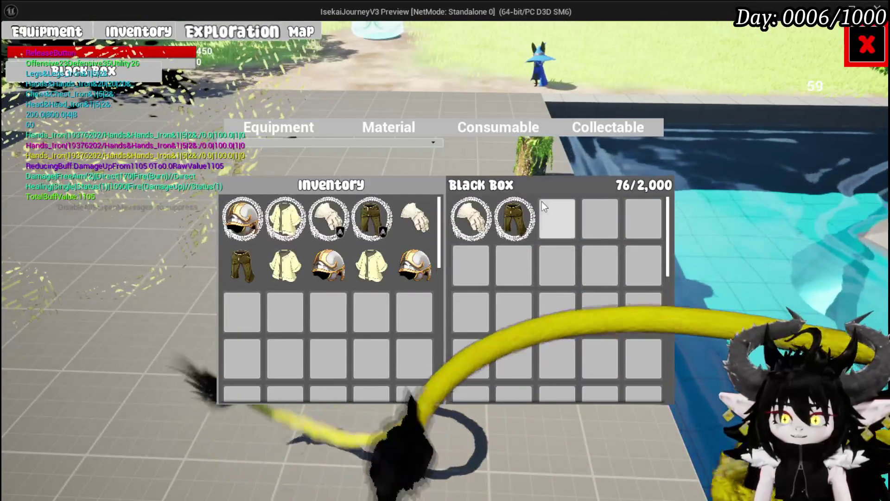
{"action": "mouse_move", "coordinate": [462, 214]}
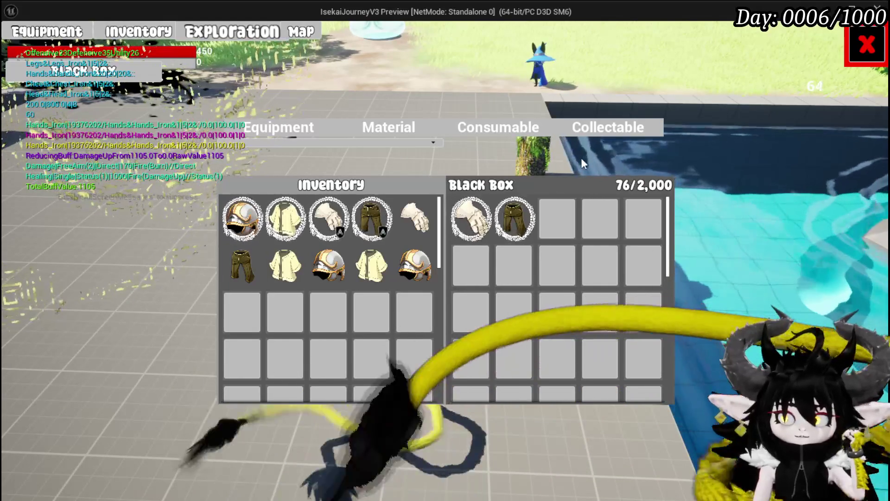
{"action": "mouse_move", "coordinate": [524, 222]}
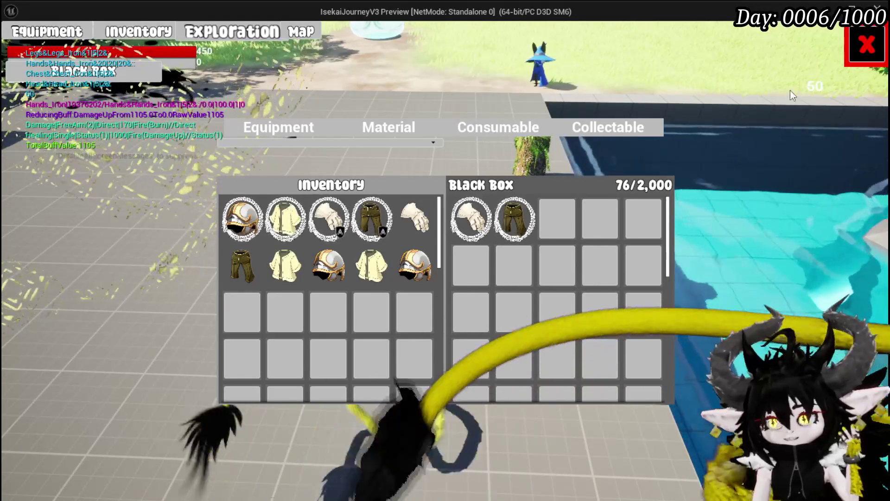
- Close the Black Box, run and glide across the island to the plaza, and open the menu
{"action": "left_click", "coordinate": [857, 53]}
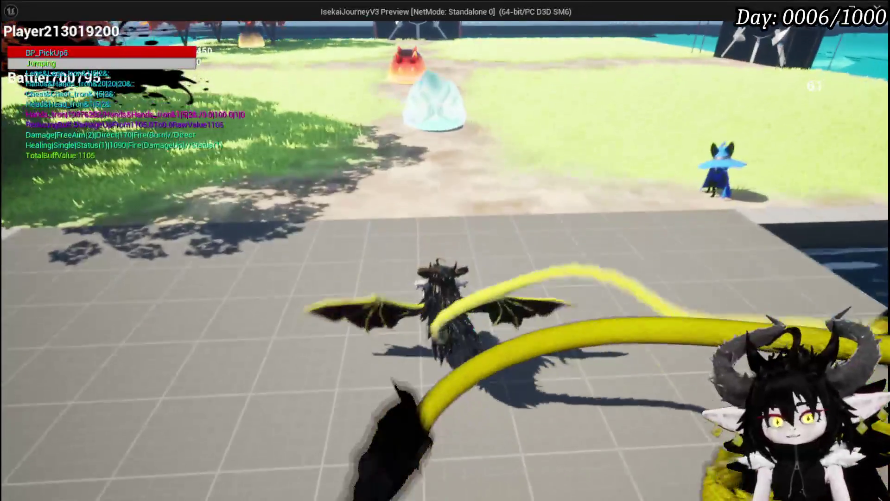
{"action": "key", "text": "space"}
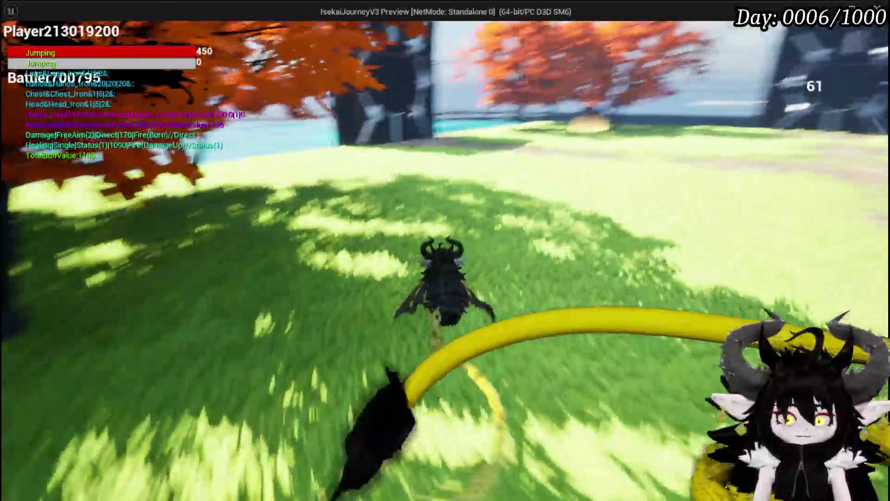
{"action": "key", "text": "space"}
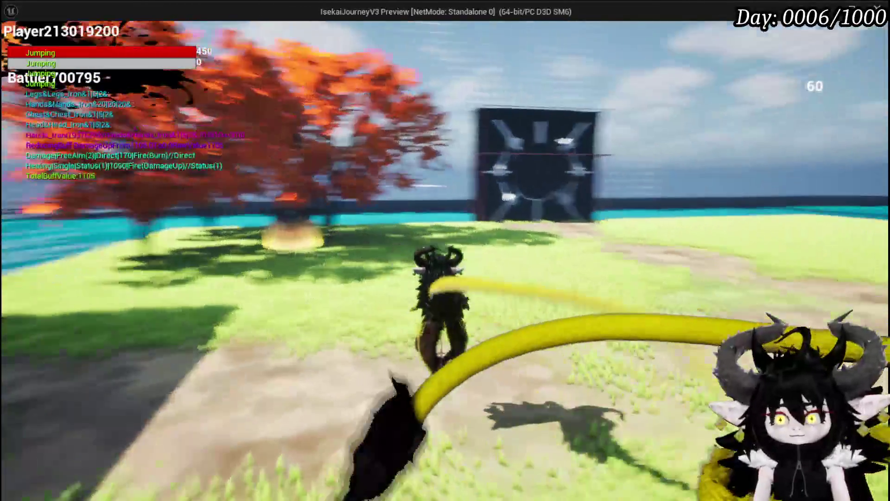
{"action": "key", "text": "space"}
{"action": "key", "text": "space"}
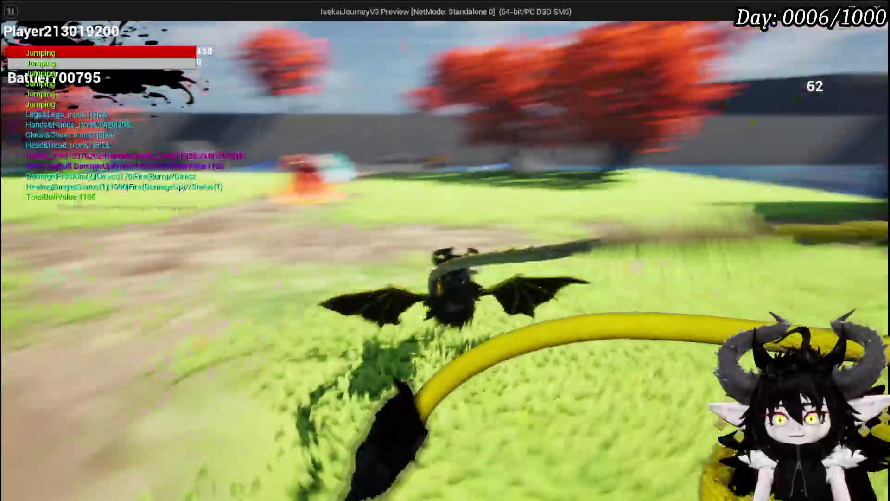
{"action": "key", "text": "space"}
{"action": "key", "text": "space"}
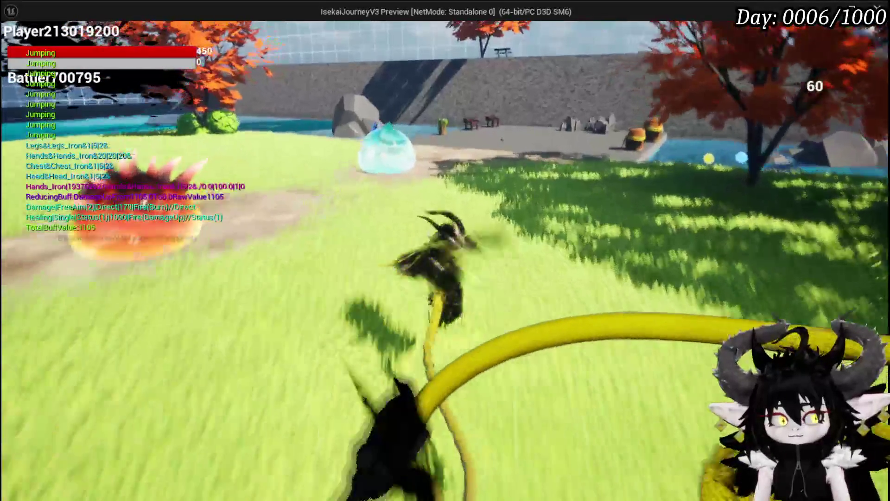
{"action": "key", "text": "space"}
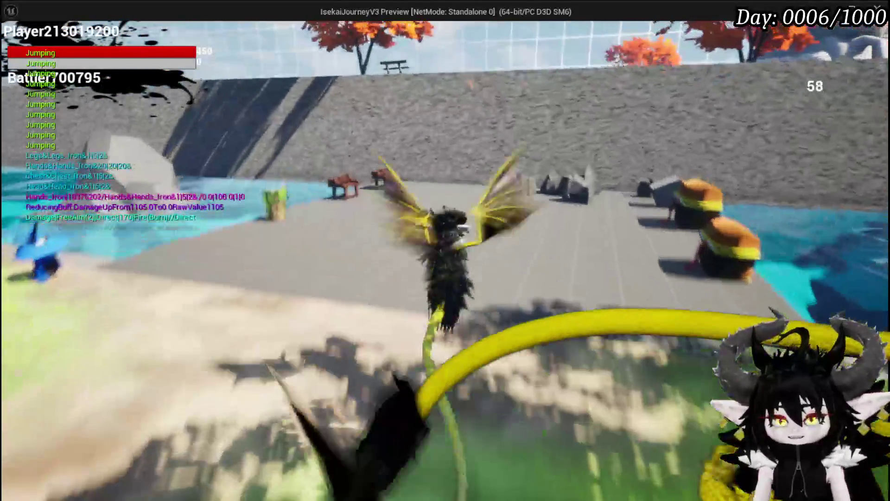
{"action": "key", "text": "w"}
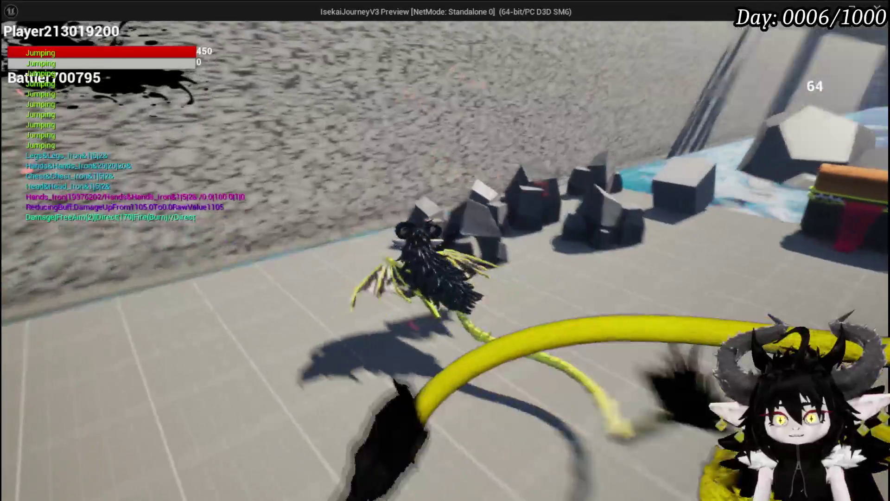
{"action": "key", "text": "w"}
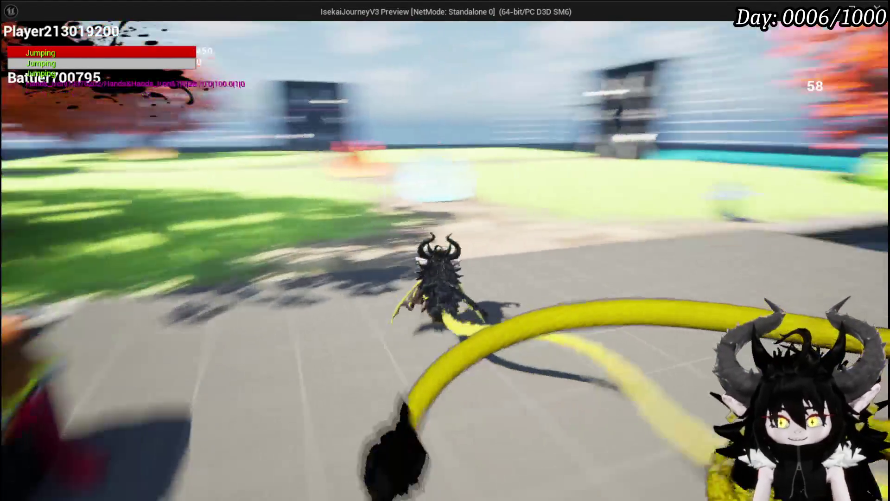
{"action": "key", "text": "space"}
{"action": "key", "text": "Tab"}
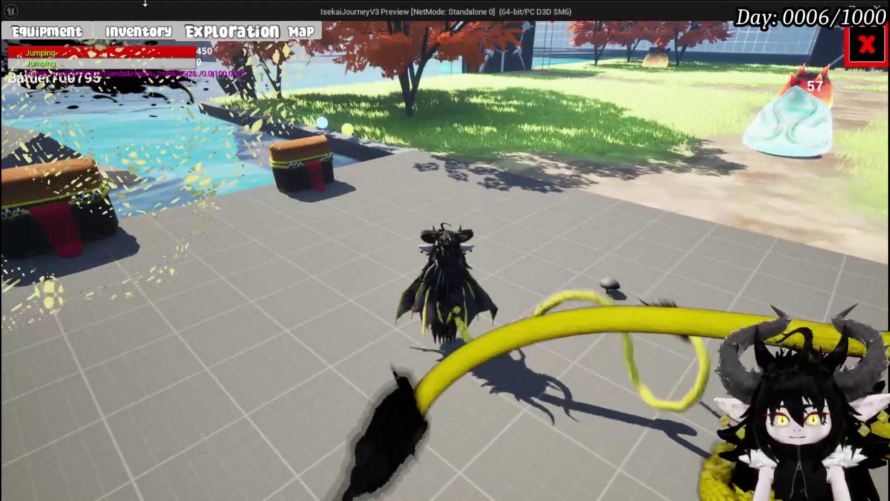
{"action": "left_click", "coordinate": [138, 31]}
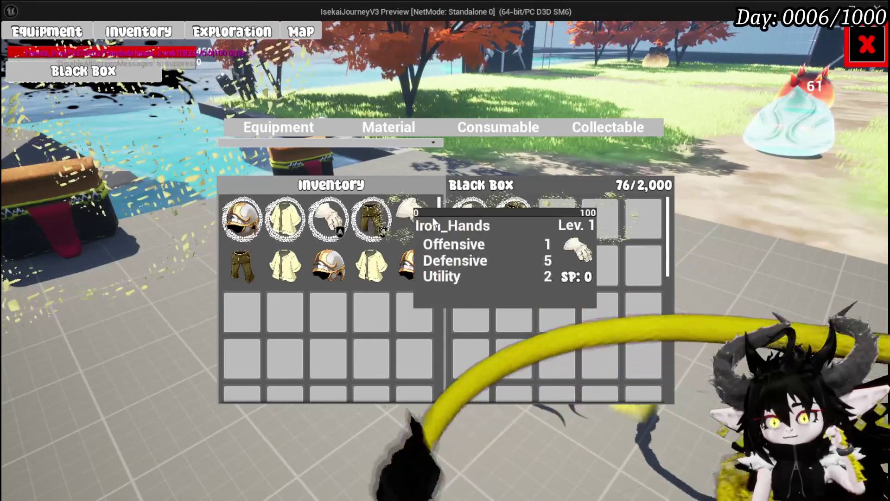
{"action": "left_click", "coordinate": [398, 131]}
{"action": "mouse_move", "coordinate": [317, 227]}
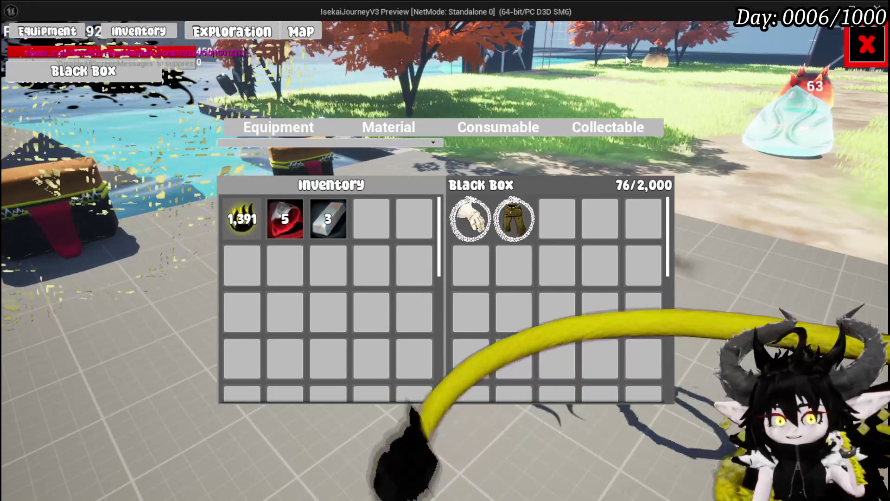
{"action": "key", "text": "Escape"}
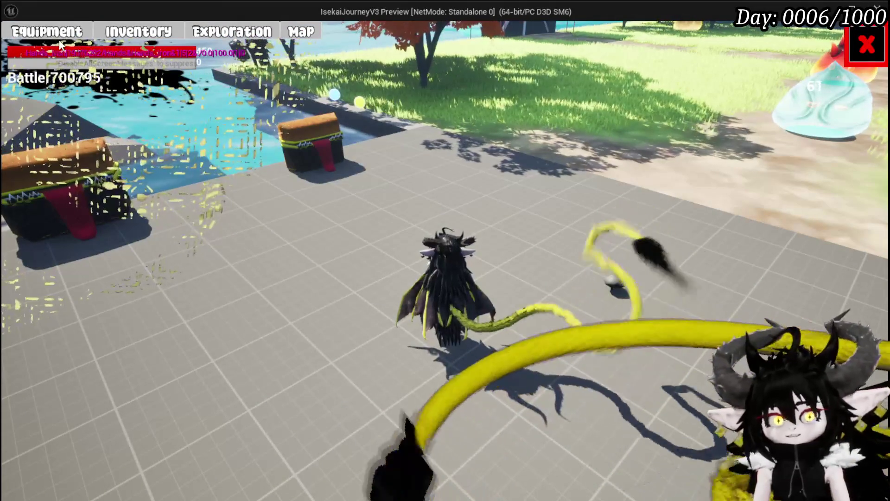
- Inspect the equipped gloves slot item on the Equipment screen
{"action": "left_click", "coordinate": [59, 41]}
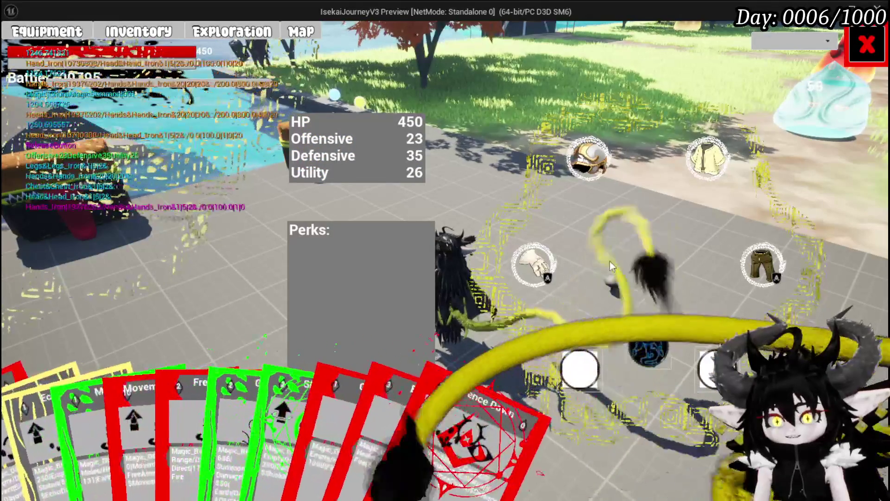
{"action": "left_click", "coordinate": [546, 280]}
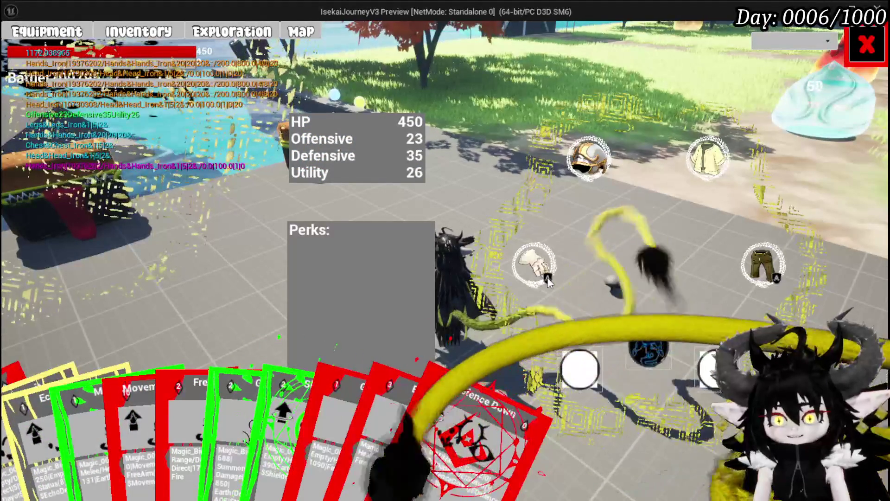
{"action": "mouse_move", "coordinate": [723, 162]}
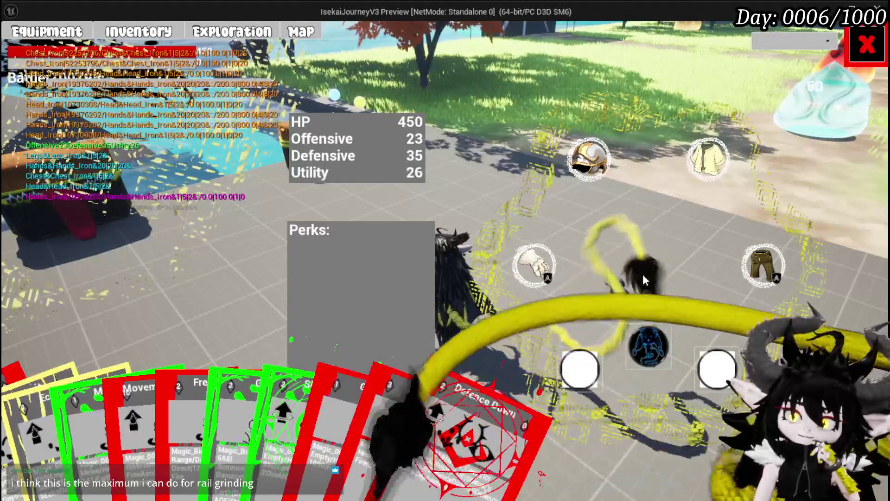
{"action": "left_click", "coordinate": [537, 264]}
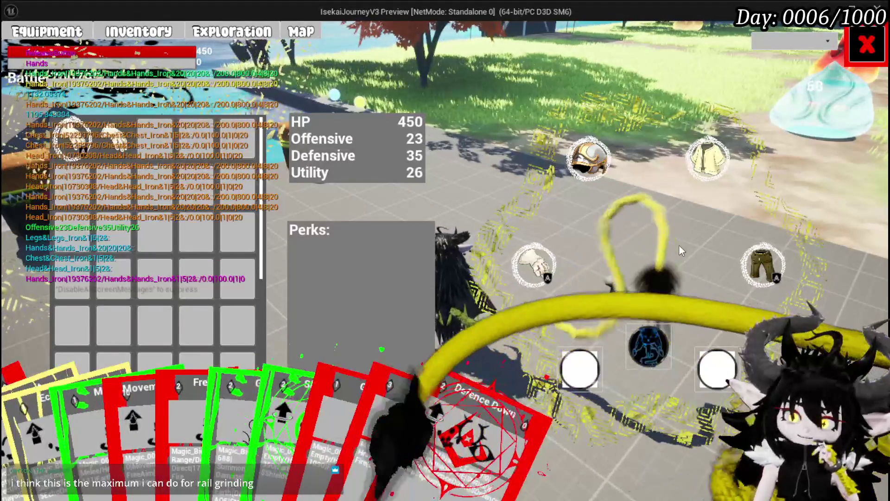
{"action": "mouse_move", "coordinate": [93, 135]}
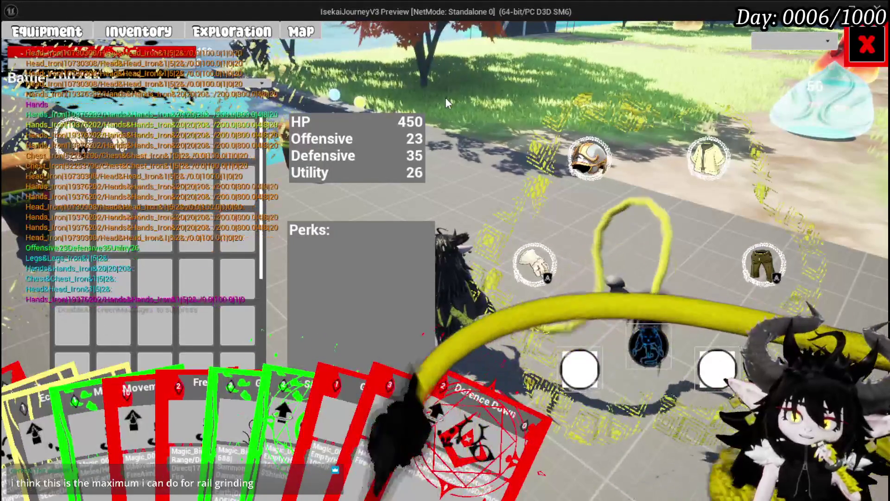
- Show the materials list, holding 1,391 essence and other material stacks
{"action": "left_click", "coordinate": [99, 31]}
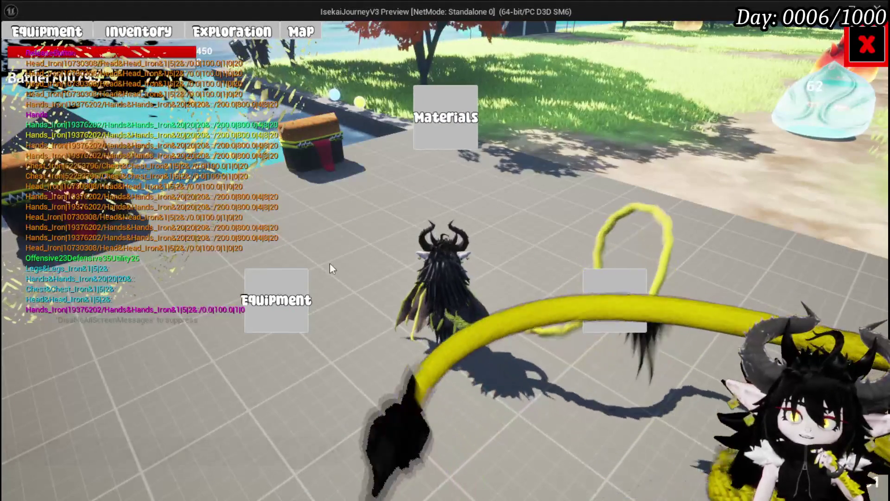
{"action": "left_click", "coordinate": [278, 299]}
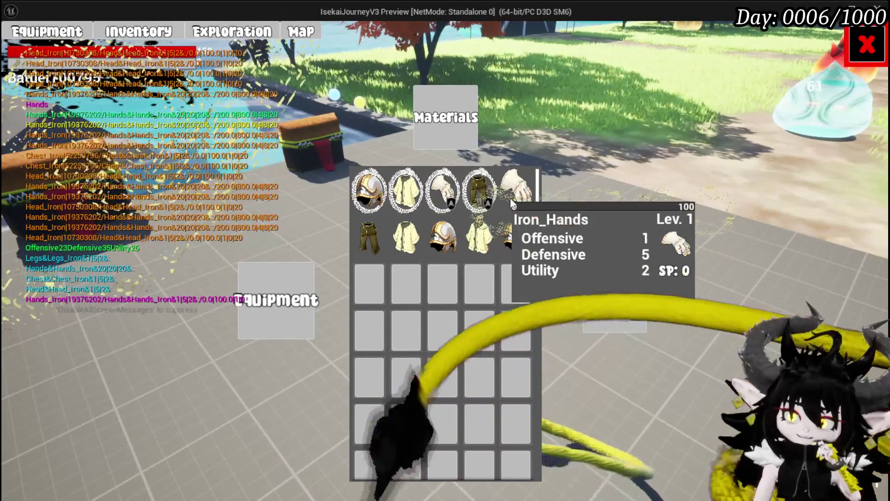
{"action": "left_click", "coordinate": [420, 135]}
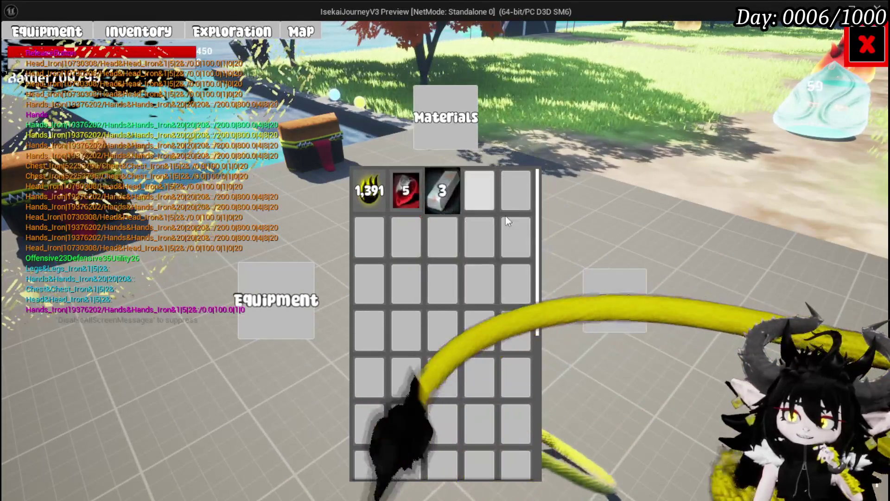
- Close the menu and fly toward the trees, collecting the mushroom
{"action": "key", "text": "Escape"}
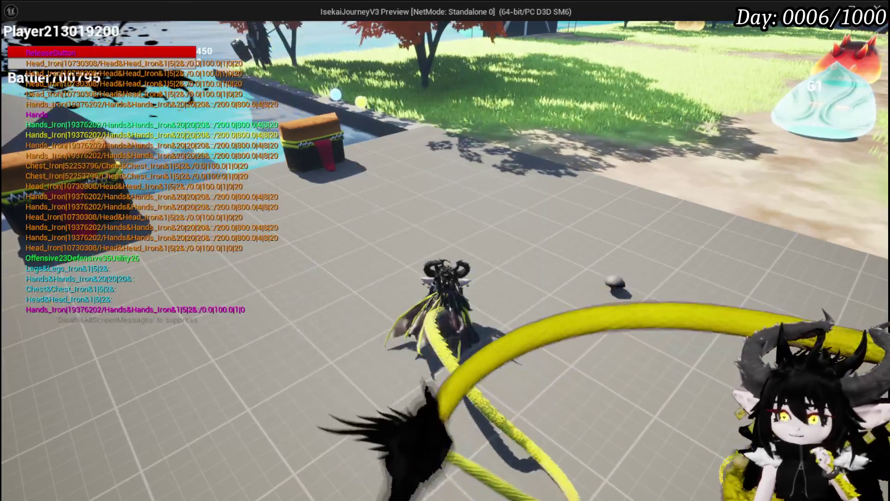
{"action": "key", "text": "space"}
{"action": "key", "text": "space"}
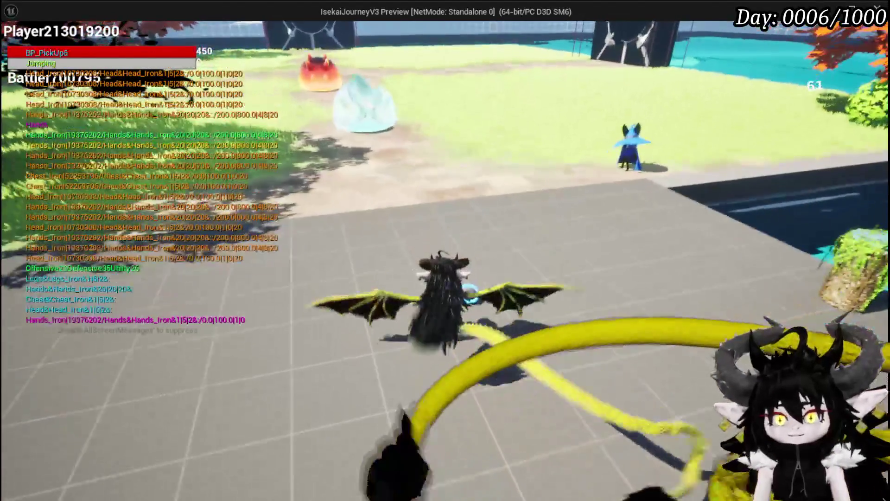
{"action": "key", "text": "space"}
{"action": "key", "text": "space"}
{"action": "key", "text": "space"}
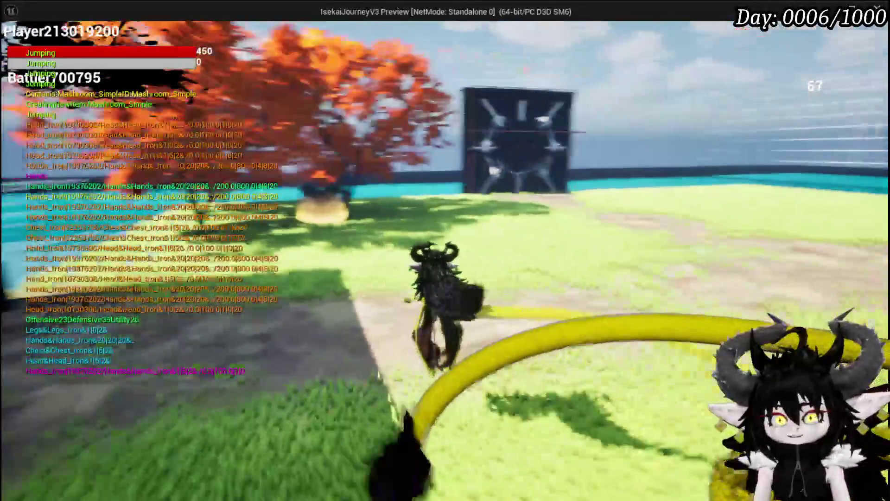
{"action": "key", "text": "space"}
{"action": "key", "text": "space"}
{"action": "key", "text": "space"}
{"action": "key", "text": "space"}
{"action": "key", "text": "space"}
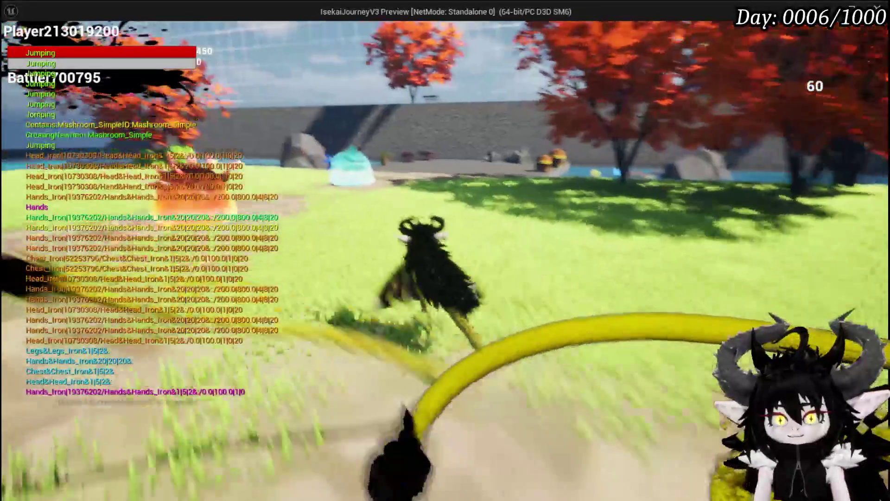
{"action": "key", "text": "space"}
{"action": "key", "text": "space"}
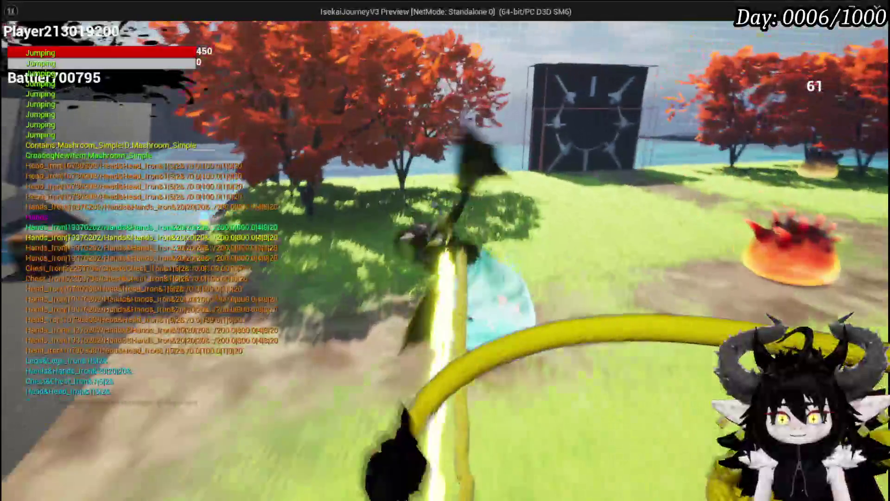
- Run and glide among the rocks collecting iron ore, landing by the storage chest
{"action": "key", "text": "w"}
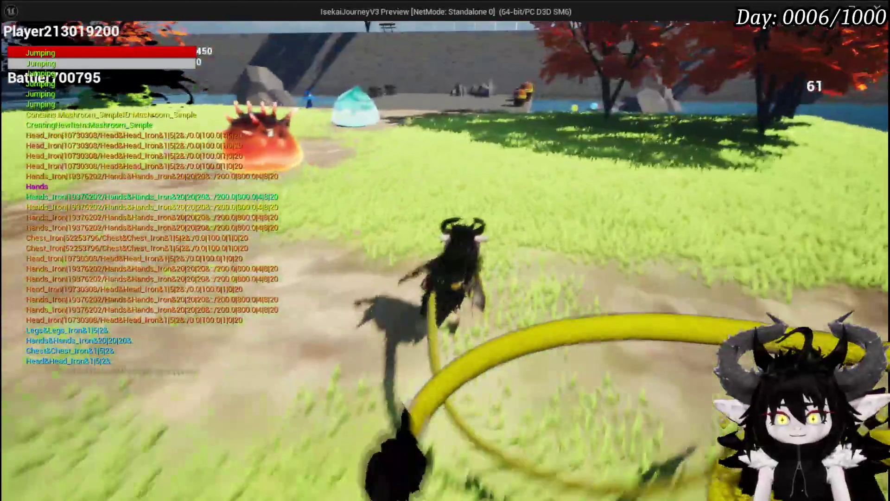
{"action": "key", "text": "space"}
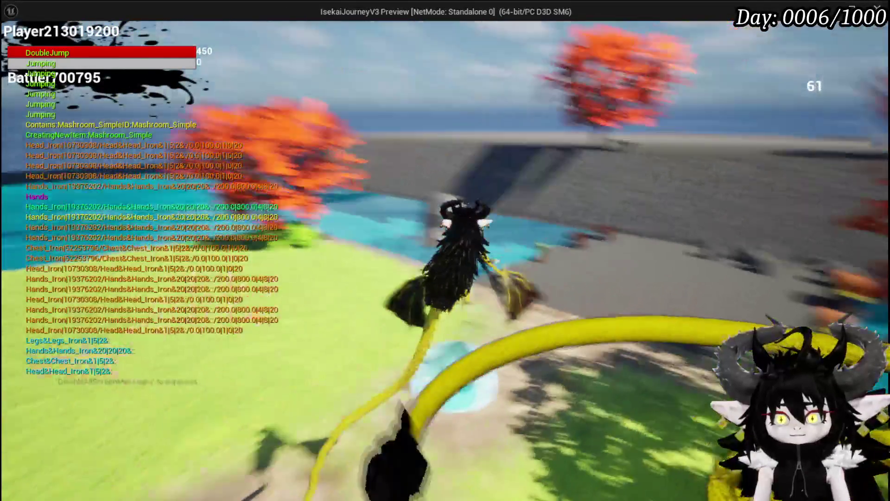
{"action": "key", "text": "space"}
{"action": "key", "text": "w"}
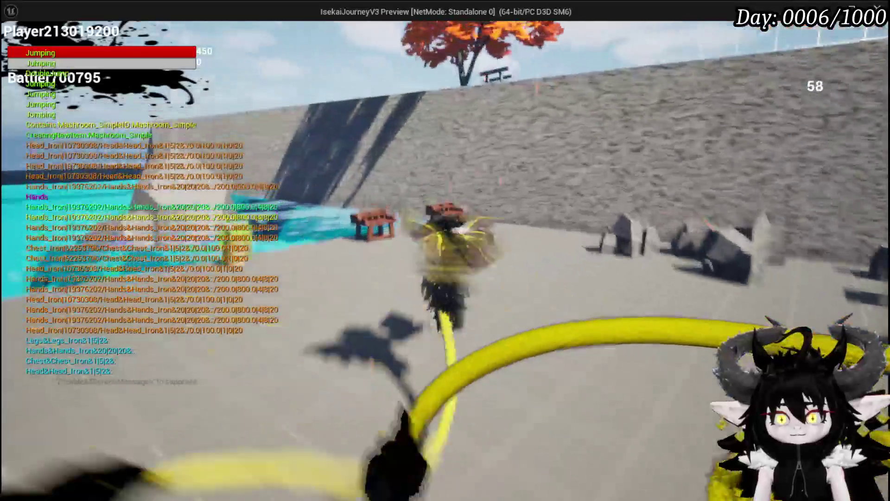
{"action": "key", "text": "space"}
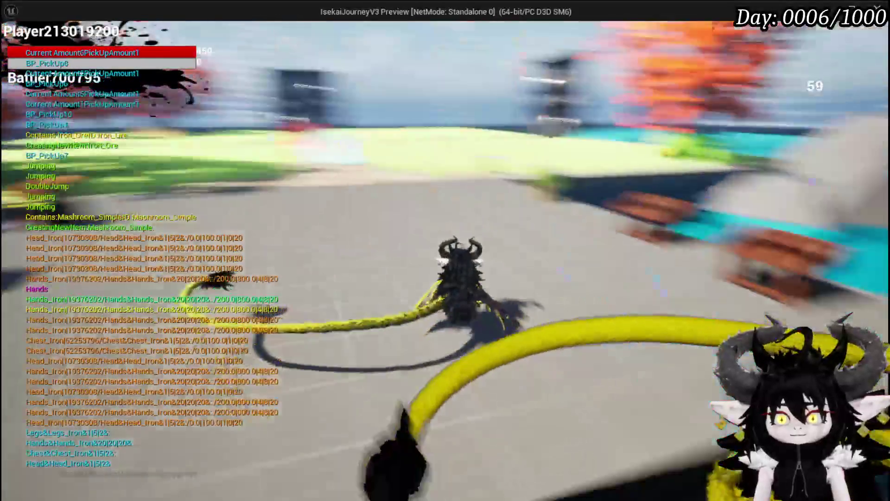
{"action": "key", "text": "w"}
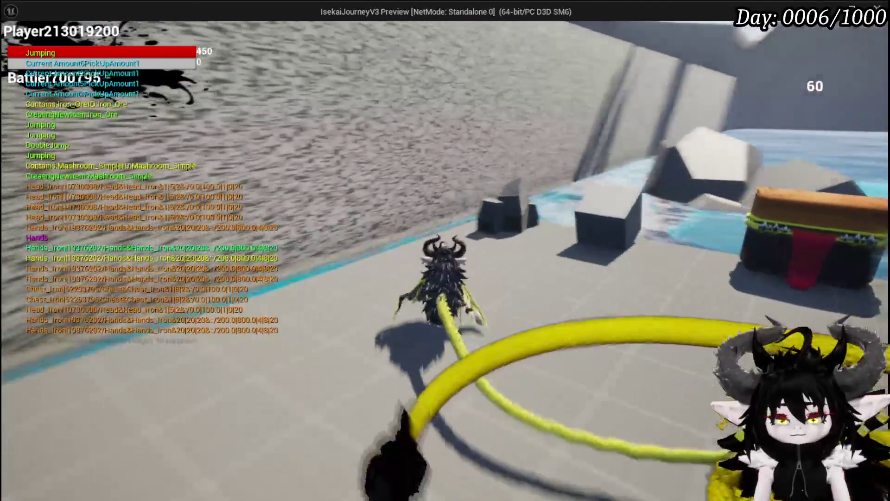
{"action": "key", "text": "space"}
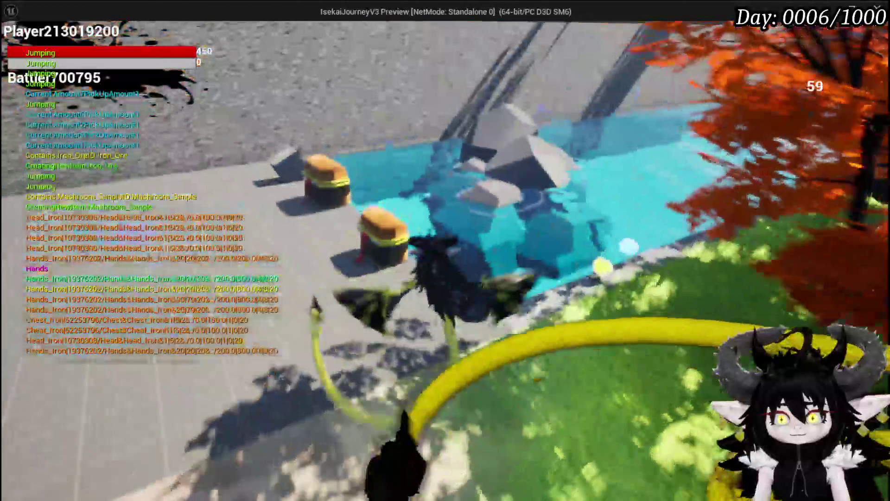
{"action": "key", "text": "space"}
- Open the storage chest, browse its Material, Consumable and Equipment tabs, then close it
{"action": "key", "text": "e"}
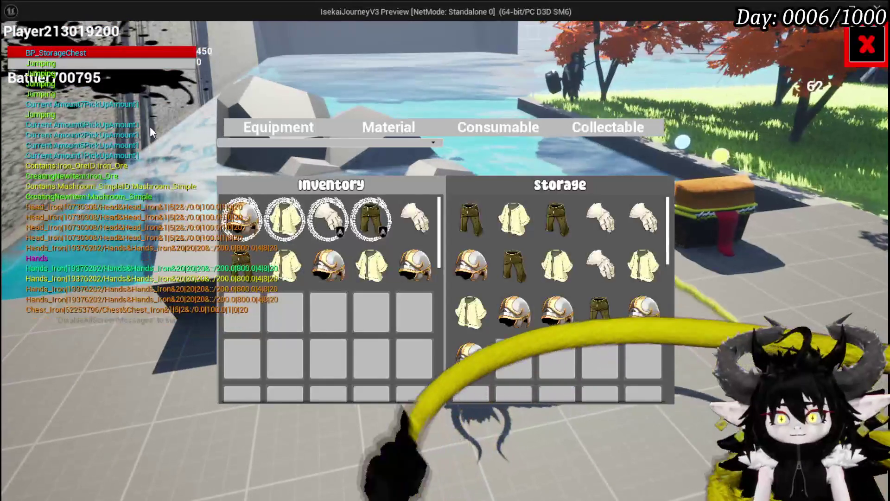
{"action": "mouse_move", "coordinate": [470, 216]}
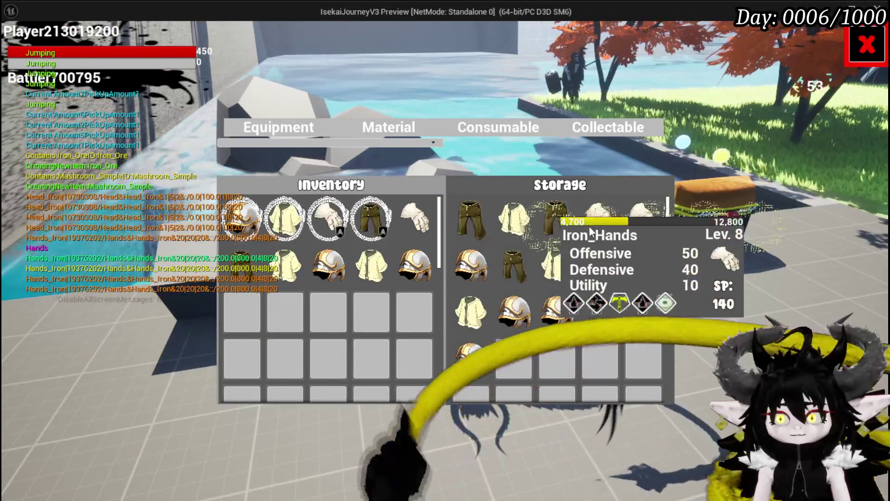
{"action": "mouse_move", "coordinate": [485, 264]}
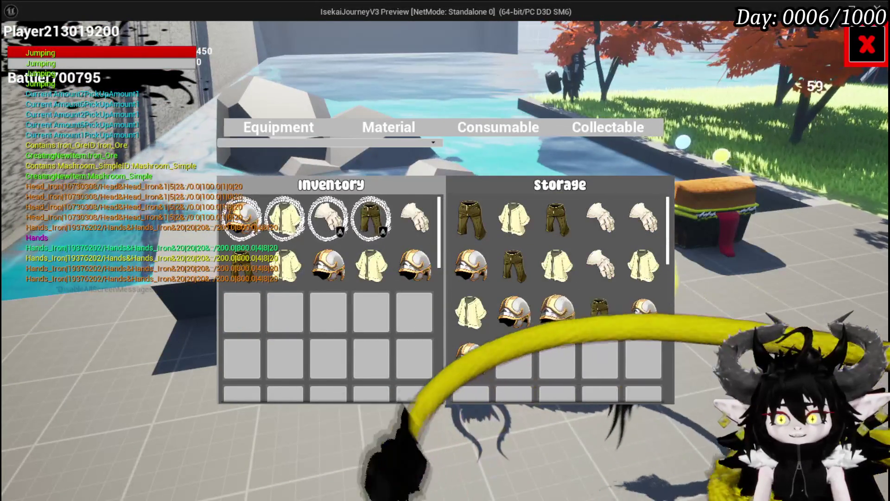
{"action": "left_click", "coordinate": [383, 132]}
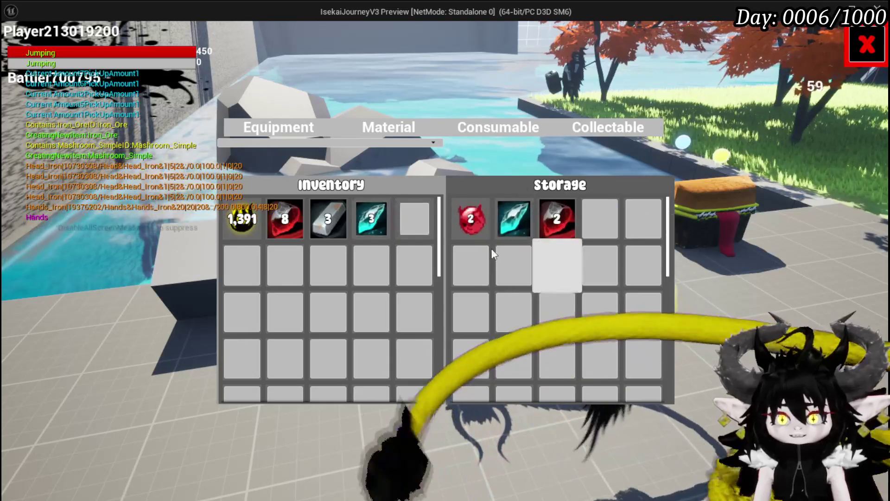
{"action": "left_click", "coordinate": [463, 129]}
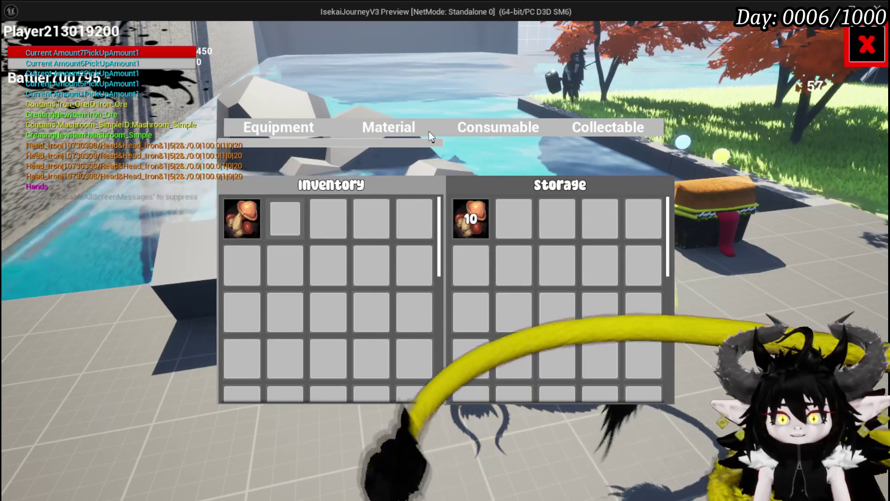
{"action": "left_click", "coordinate": [283, 128]}
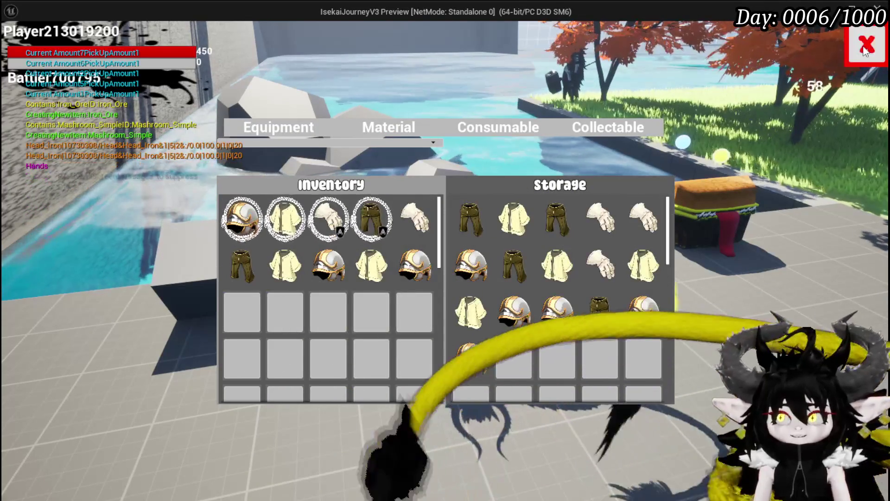
{"action": "left_click", "coordinate": [865, 45]}
{"action": "key", "text": "w"}
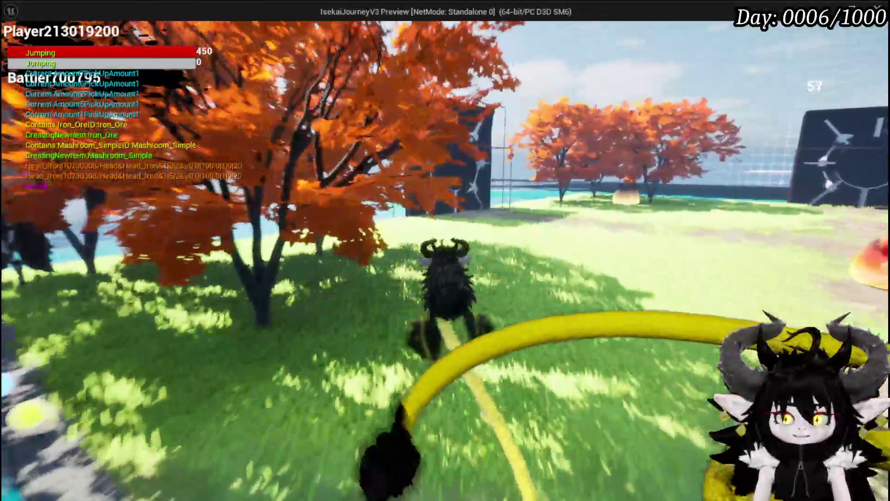
{"action": "key", "text": "space"}
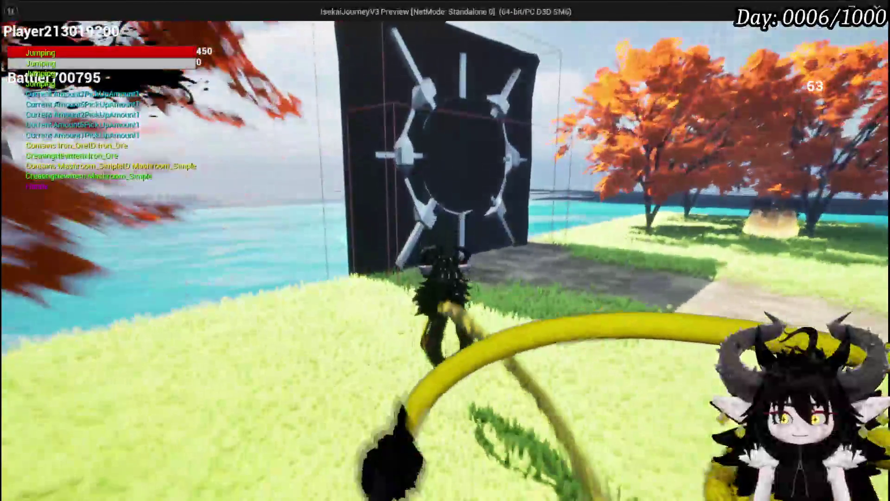
{"action": "key", "text": "space"}
{"action": "key", "text": "space"}
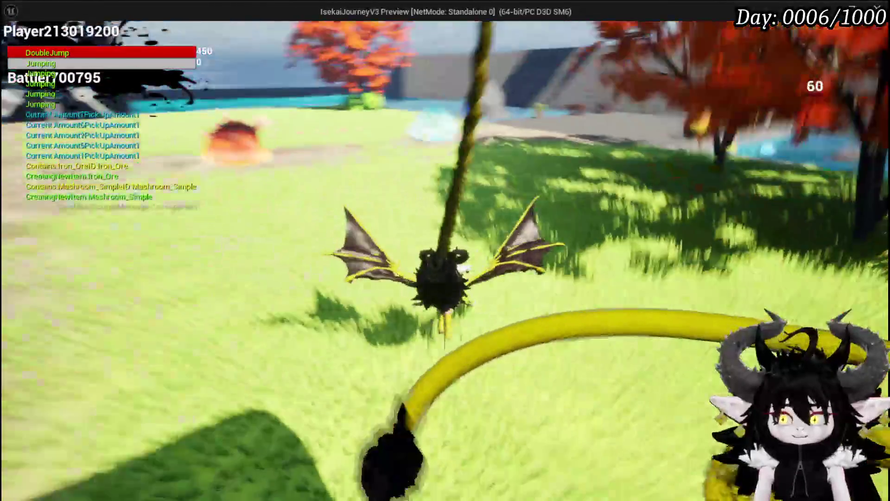
{"action": "key", "text": "space"}
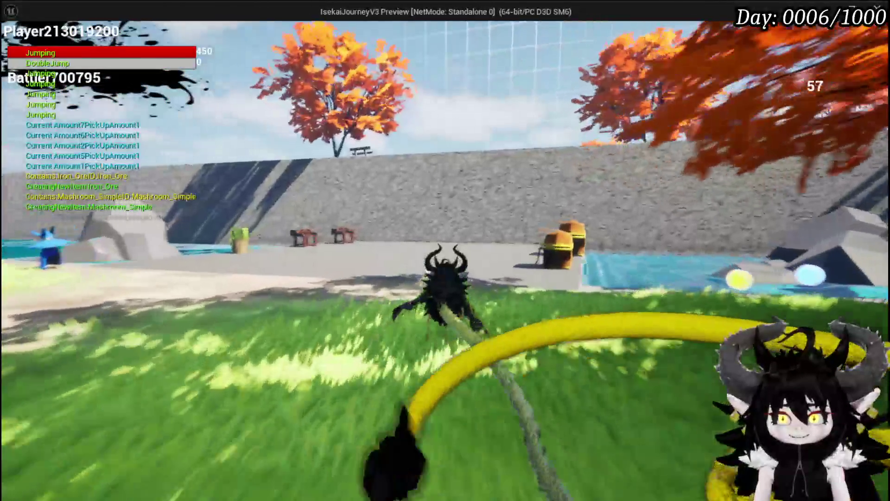
{"action": "key", "text": "space"}
{"action": "key", "text": "space"}
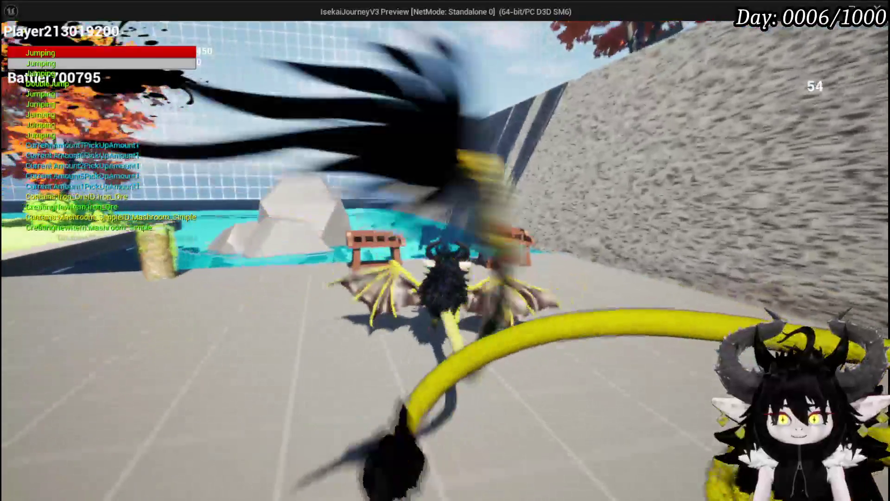
{"action": "key", "text": "space"}
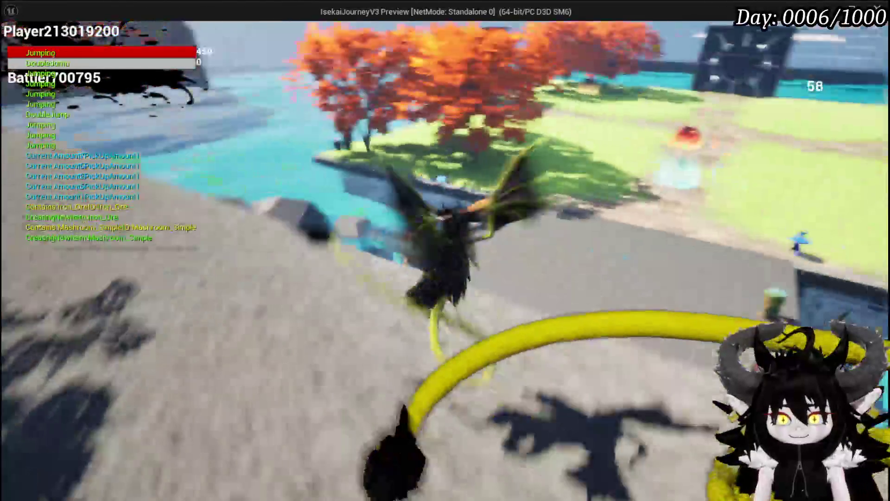
{"action": "key", "text": "w"}
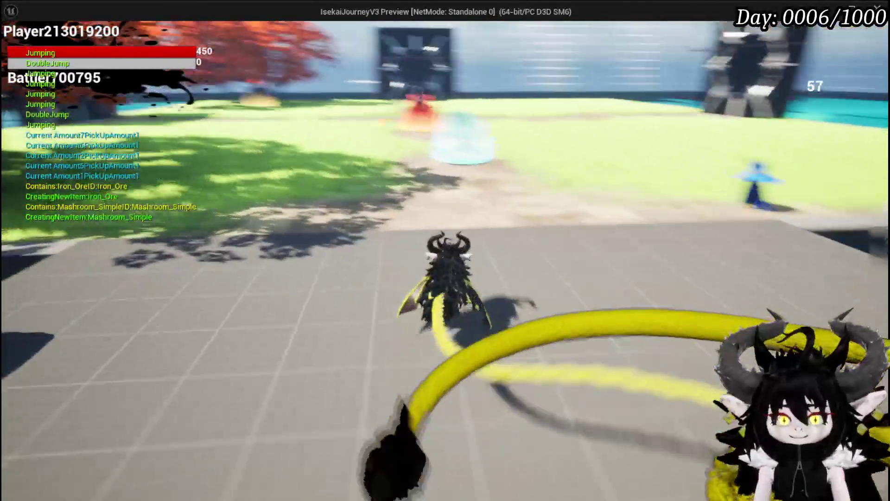
{"action": "key", "text": "w"}
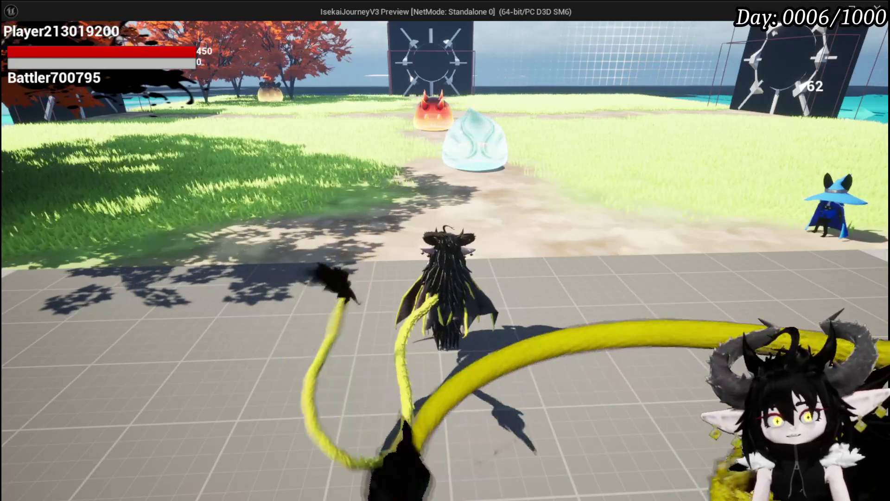
- Jump and glide the character between the water and the grey floor
{"action": "key", "text": "space"}
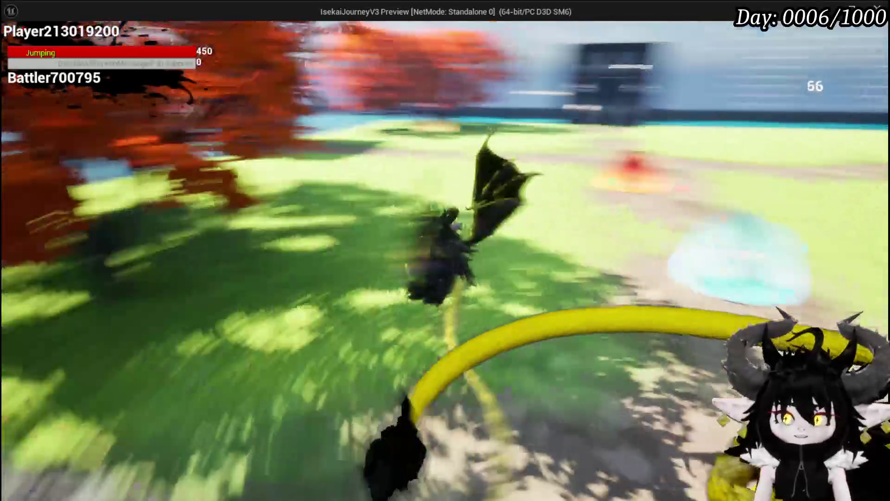
{"action": "key", "text": "w"}
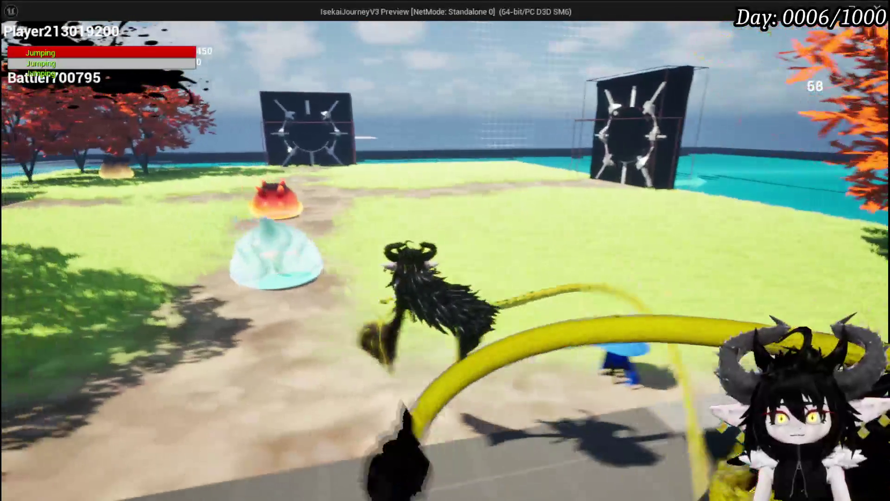
{"action": "key", "text": "space"}
{"action": "key", "text": "space"}
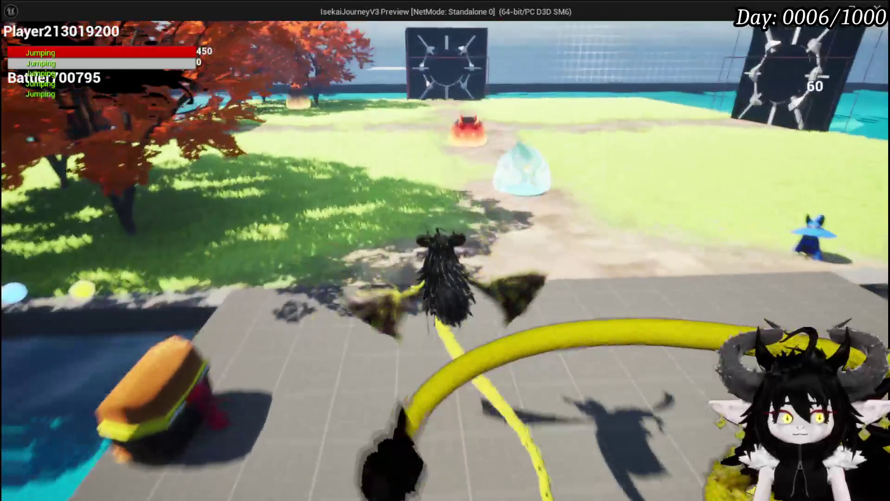
{"action": "key", "text": "space"}
{"action": "key", "text": "space"}
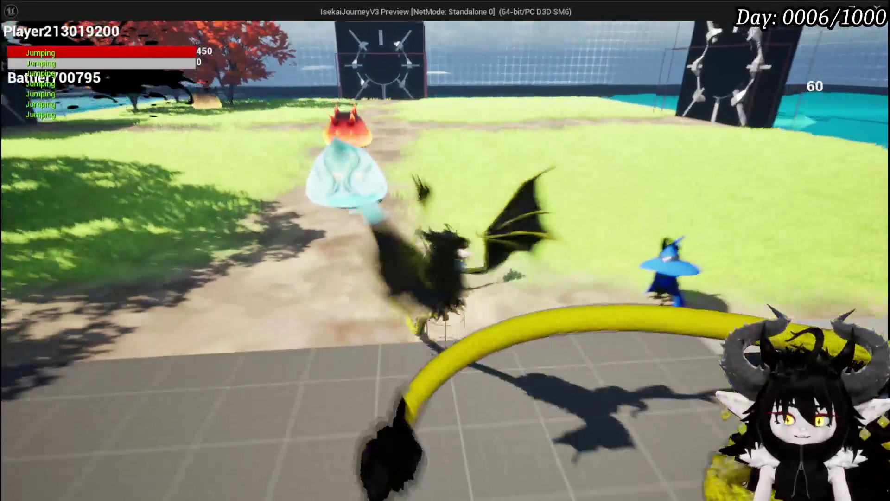
{"action": "key", "text": "space"}
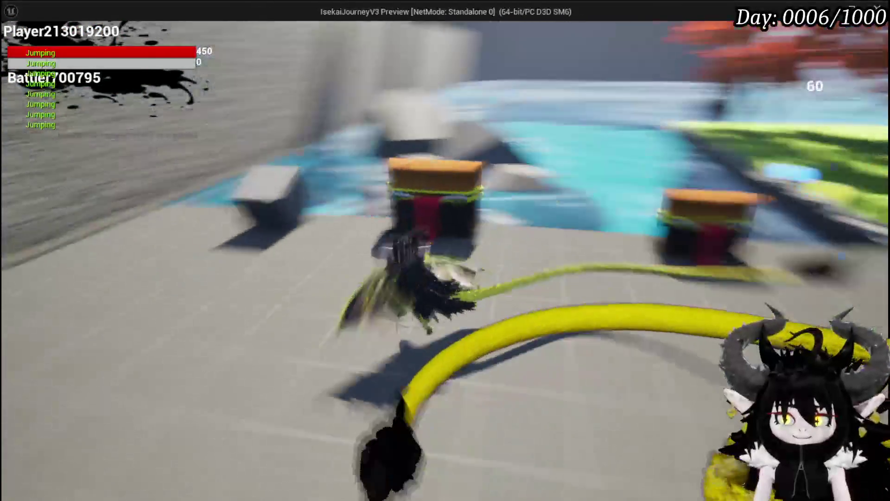
{"action": "key", "text": "space"}
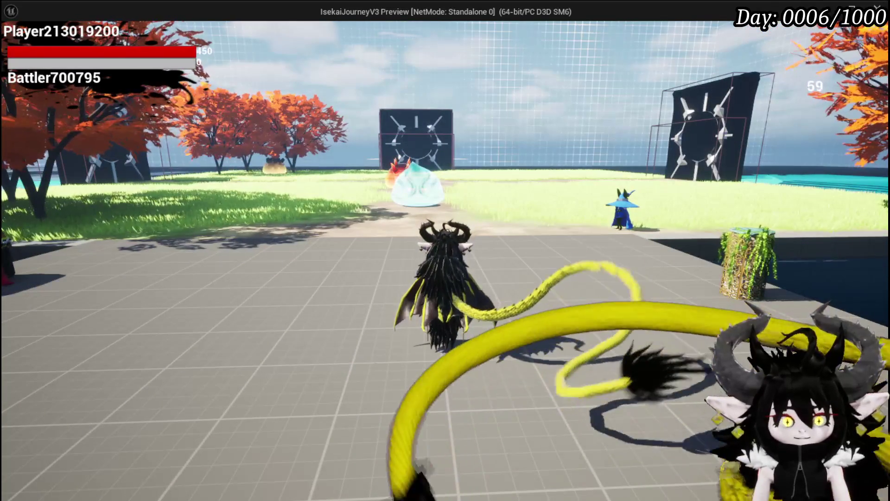
- Run and glide across the arena toward the pool edge, landing back on the arena floor
{"action": "key", "text": "w"}
{"action": "key", "text": "space"}
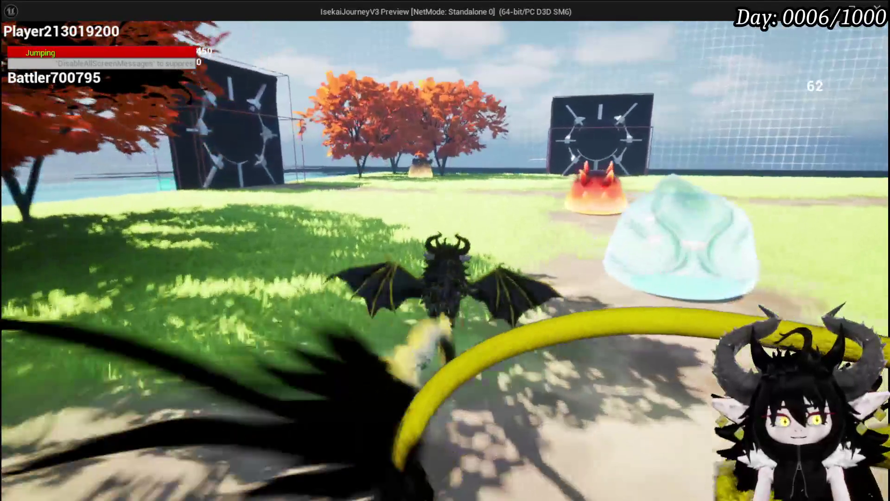
{"action": "key", "text": "w"}
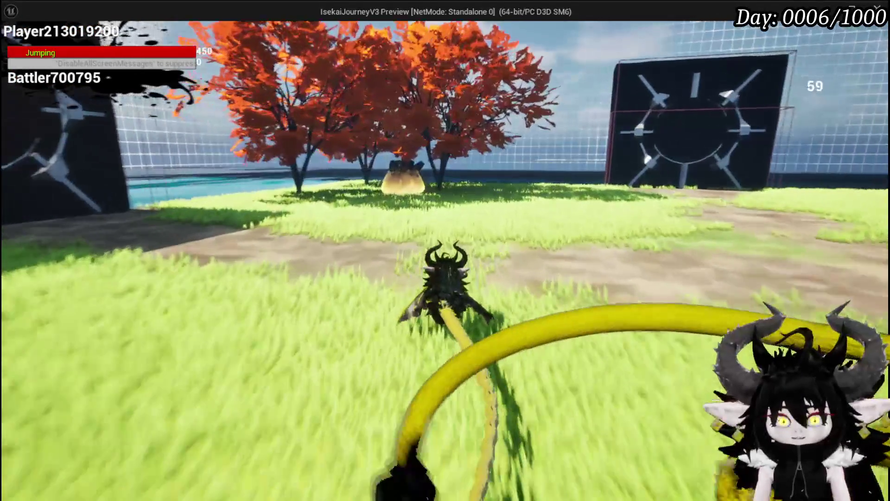
{"action": "key", "text": "space"}
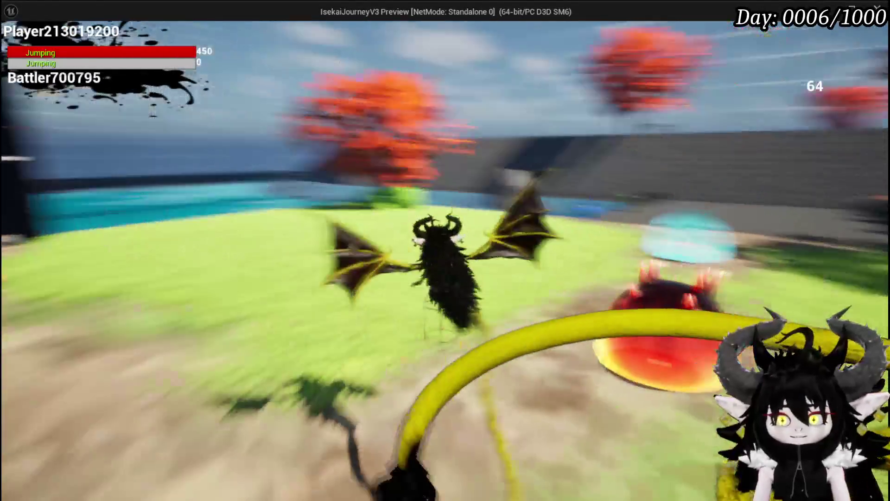
{"action": "key", "text": "w"}
{"action": "key", "text": "space"}
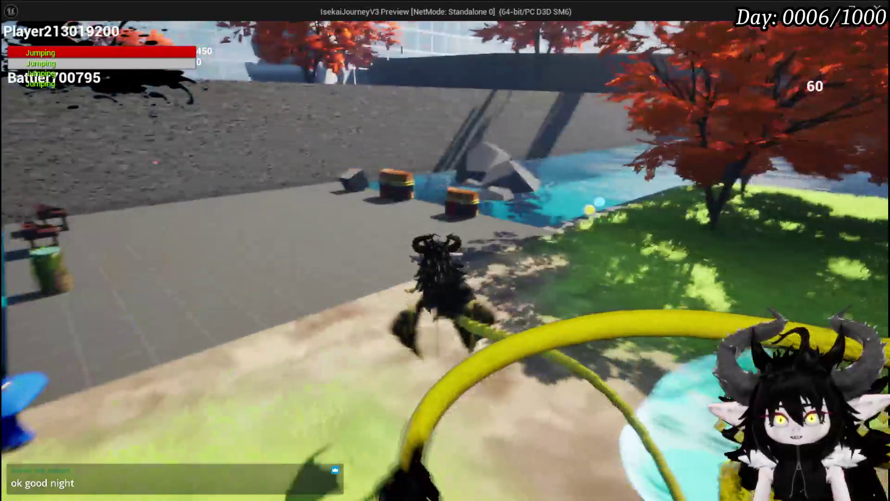
{"action": "key", "text": "w"}
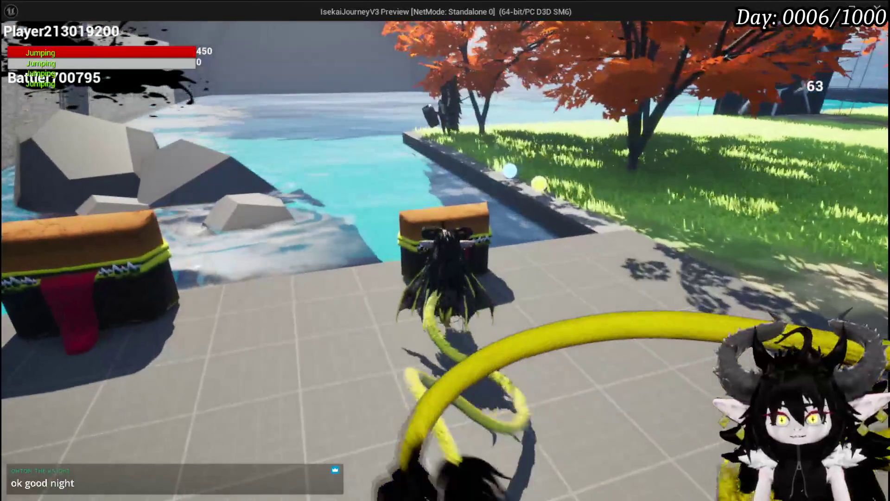
{"action": "key", "text": "w"}
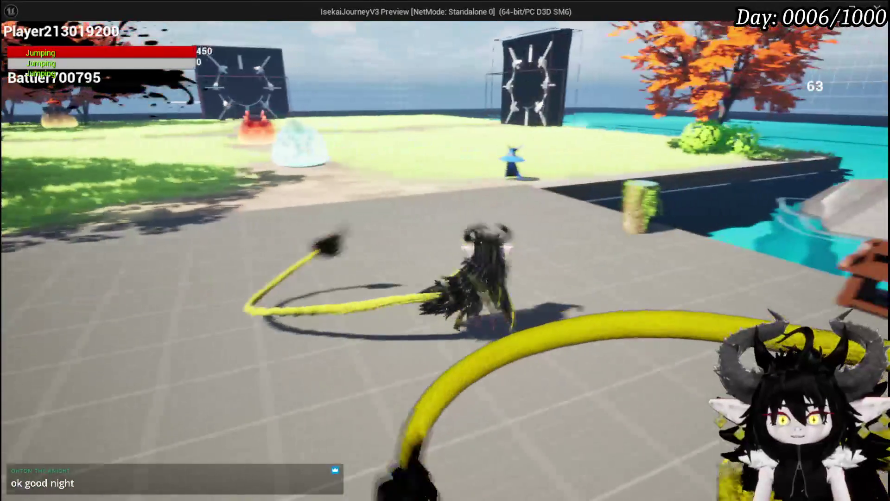
{"action": "key", "text": "space"}
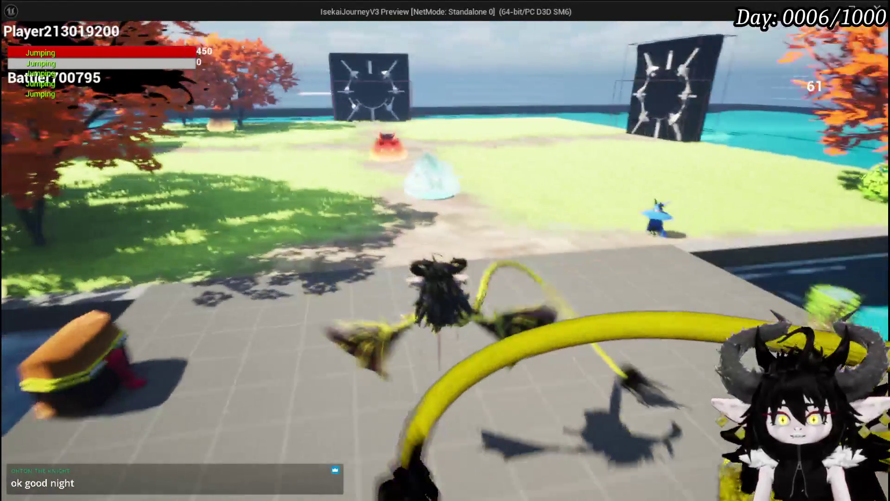
{"action": "key", "text": "w"}
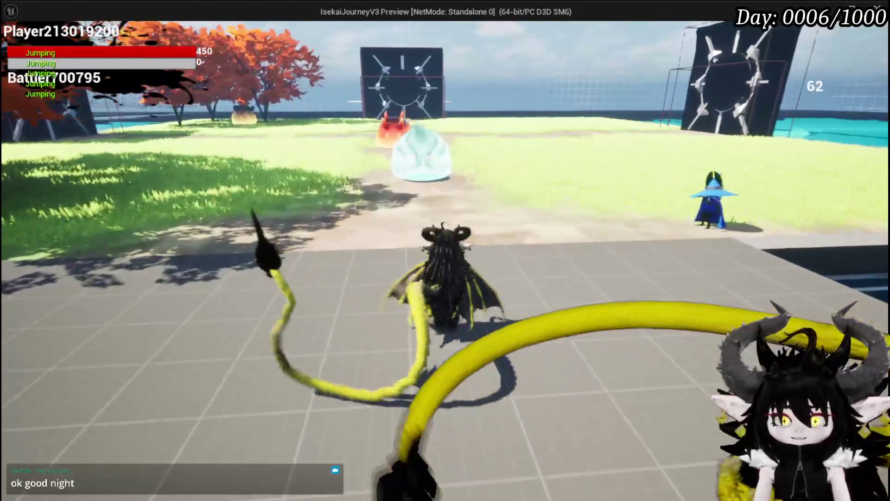
- Deposit the 1,391 essence, 3 iron ingots, red 8-stack and crystal 3-stack into the Black Box
{"action": "key", "text": "Tab"}
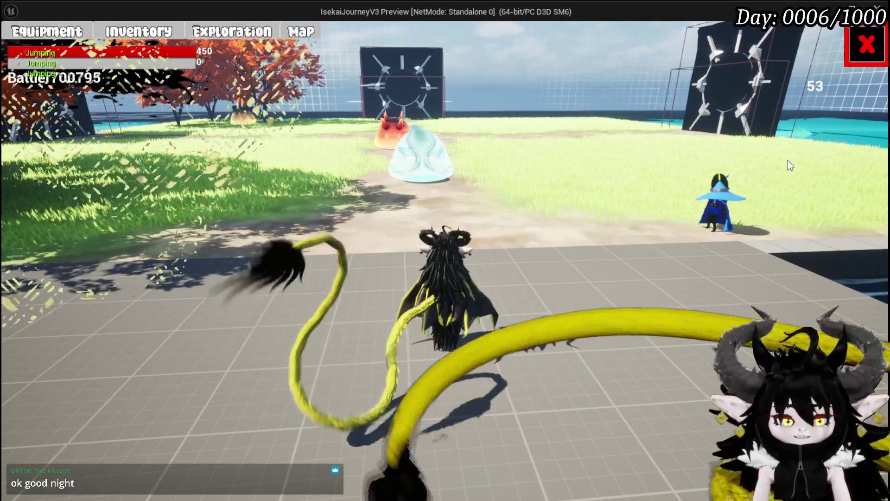
{"action": "left_click", "coordinate": [216, 34]}
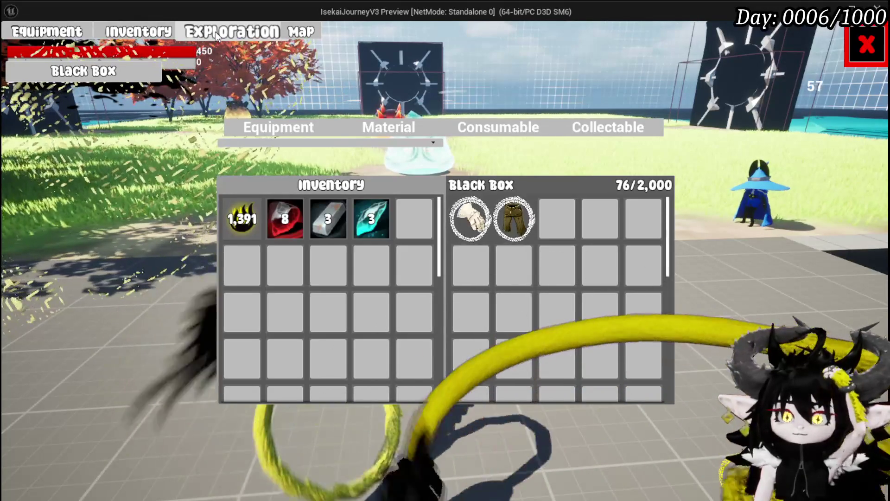
{"action": "left_click", "coordinate": [242, 218]}
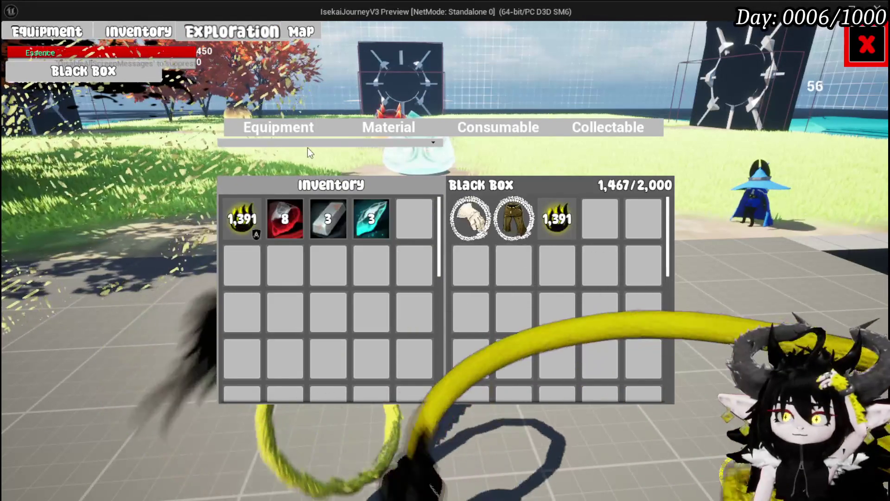
{"action": "left_click", "coordinate": [328, 219]}
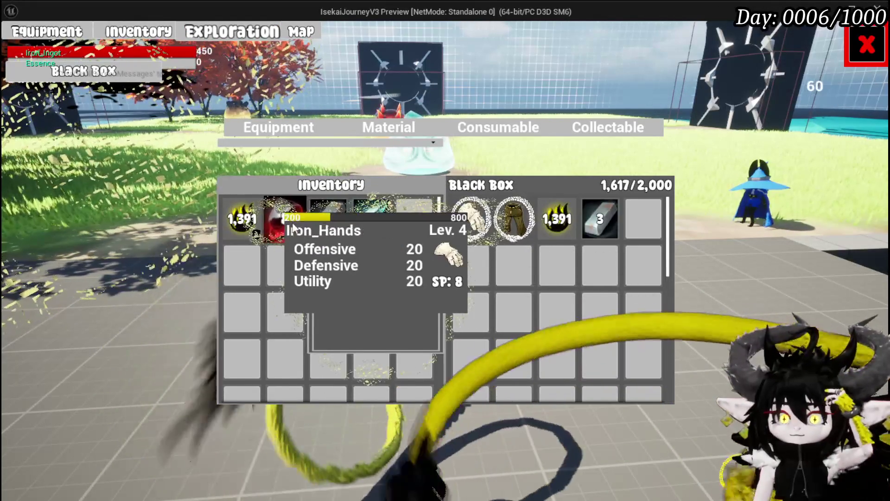
{"action": "left_click", "coordinate": [293, 227]}
{"action": "left_click", "coordinate": [389, 226]}
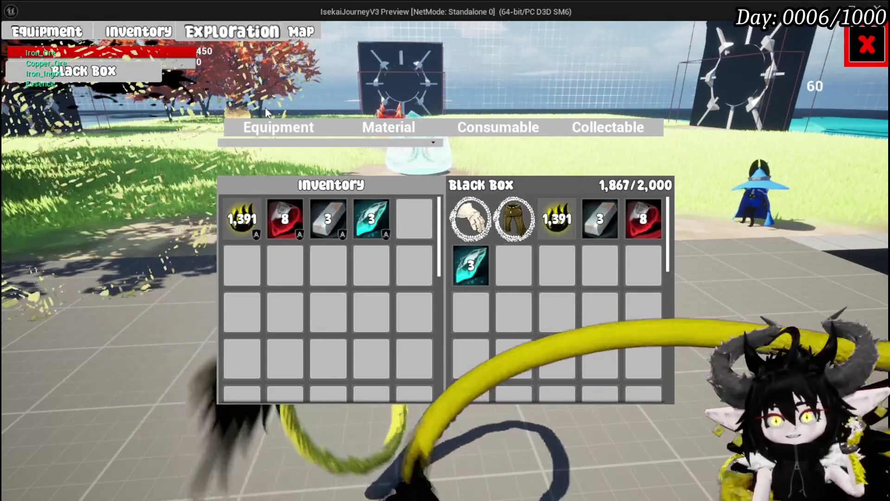
- Move iron helmets and an iron chest piece into the Black Box, filling it to 2,000/2,000
{"action": "left_click", "coordinate": [277, 128]}
{"action": "left_click", "coordinate": [275, 226]}
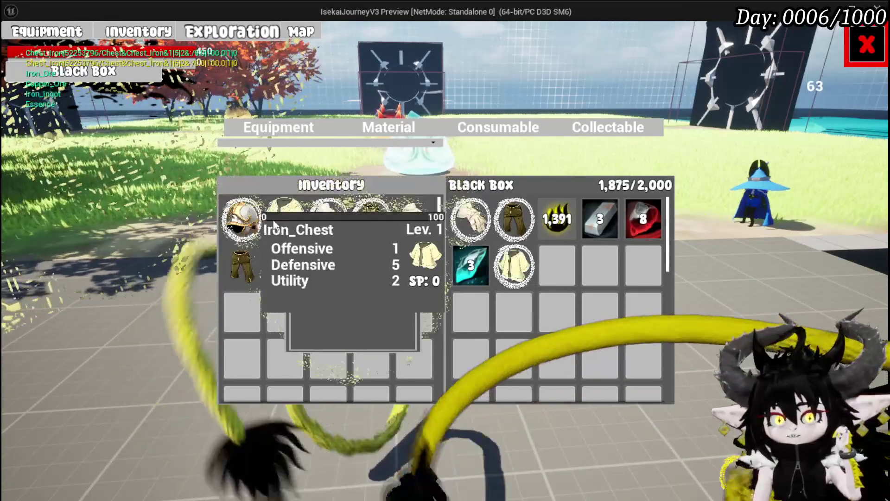
{"action": "left_click", "coordinate": [274, 226]}
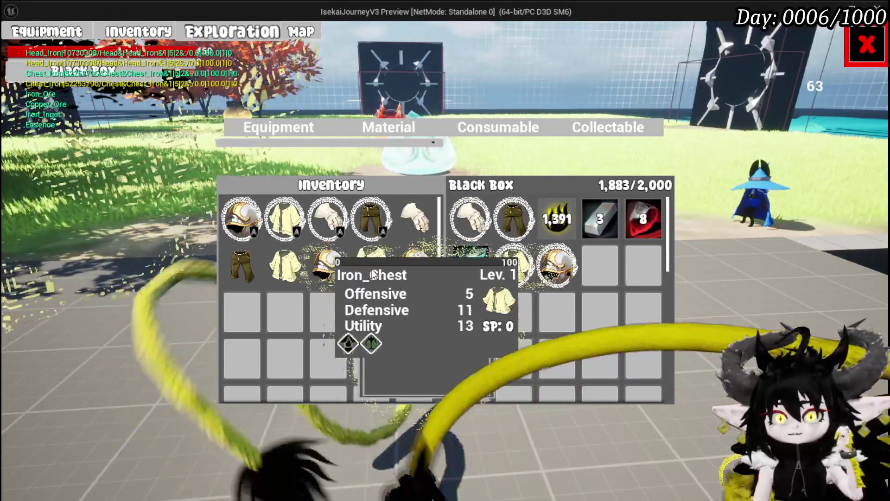
{"action": "left_click", "coordinate": [337, 273]}
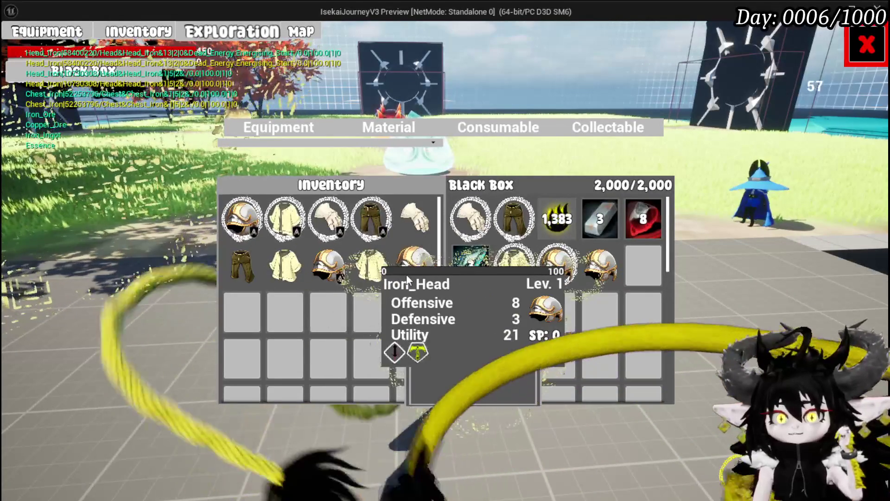
{"action": "left_click", "coordinate": [406, 274]}
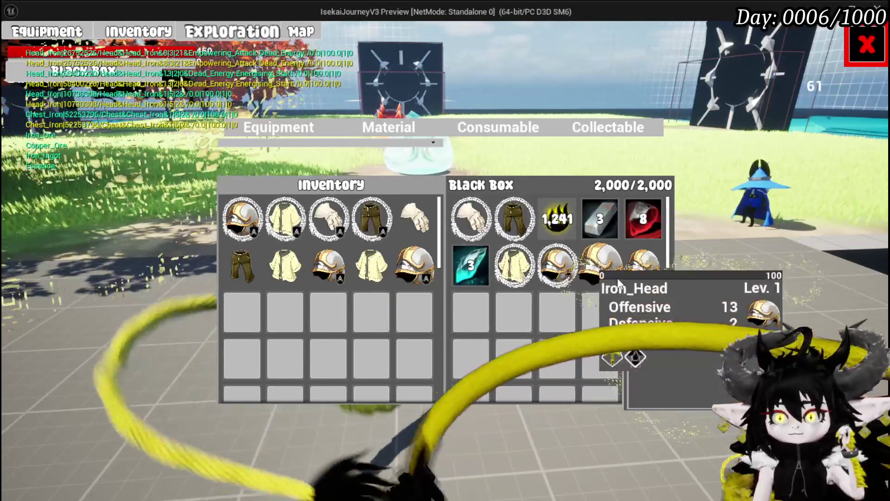
{"action": "left_click", "coordinate": [638, 277]}
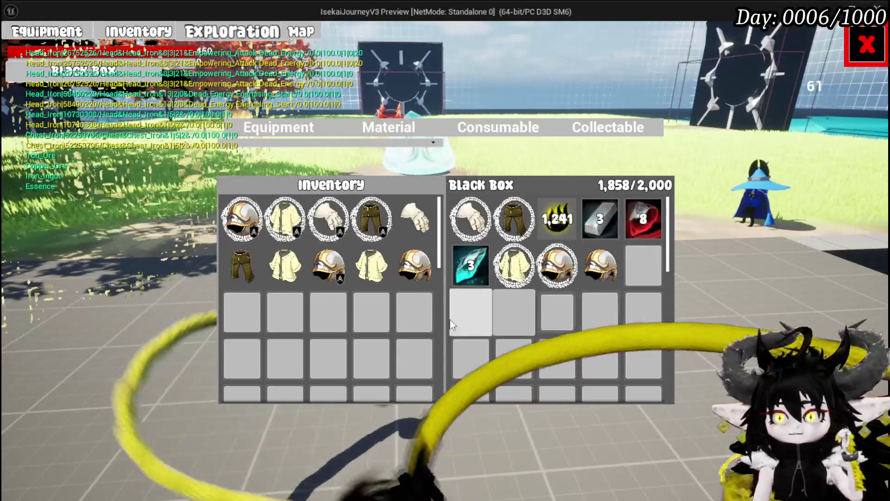
{"action": "left_click", "coordinate": [285, 265]}
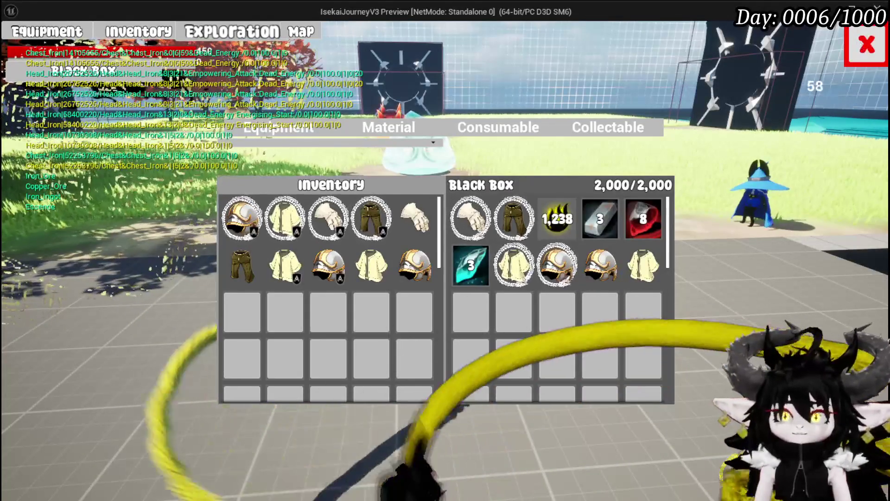
{"action": "left_click", "coordinate": [866, 45]}
- Open and close the settings menu, then jump, double-jump and glide around the arena
{"action": "key", "text": "Escape"}
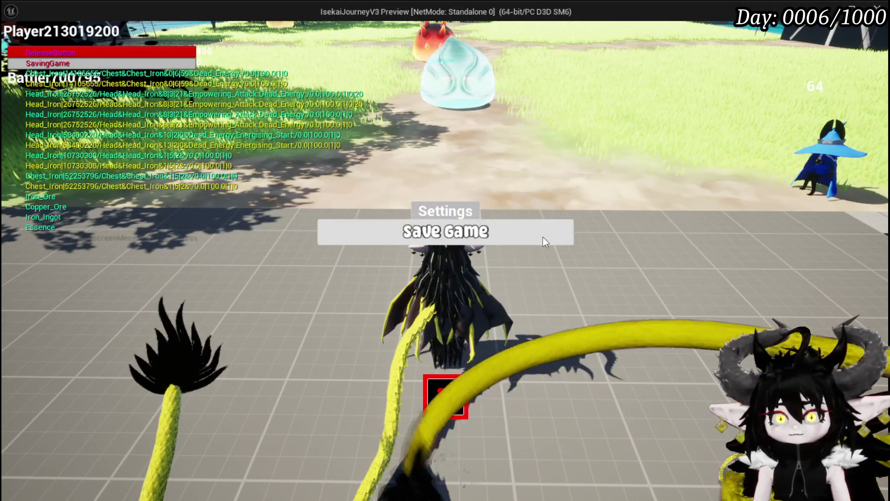
{"action": "key", "text": "Escape"}
{"action": "key", "text": "space"}
{"action": "key", "text": "space"}
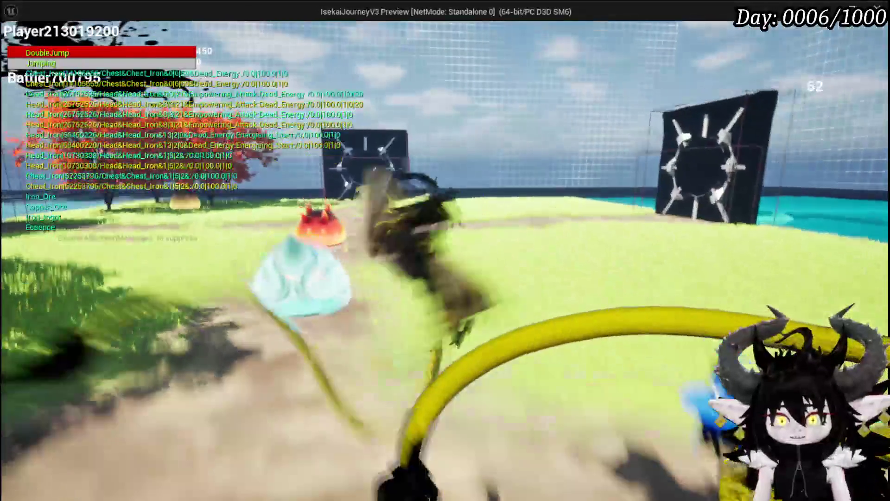
{"action": "key", "text": "space"}
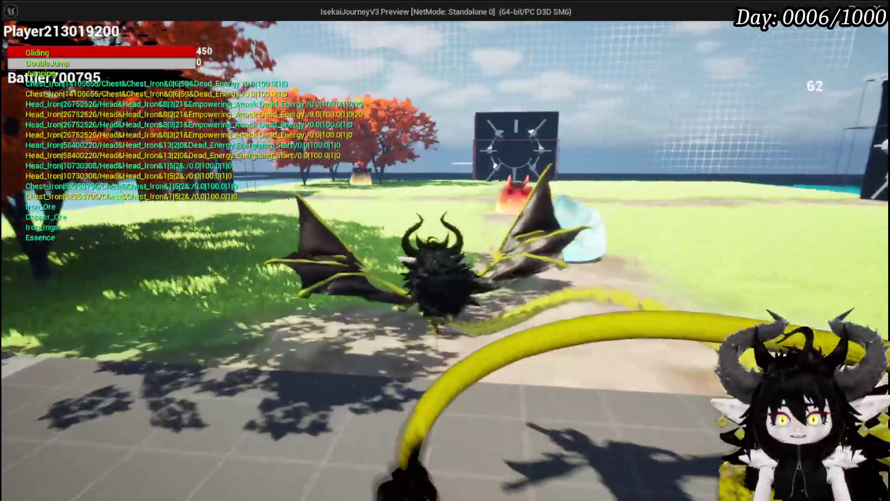
{"action": "key", "text": "space"}
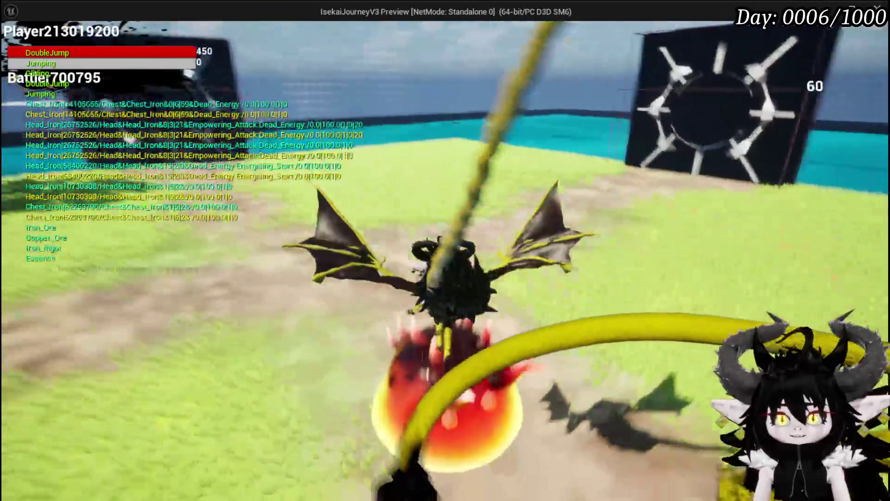
{"action": "key", "text": "space"}
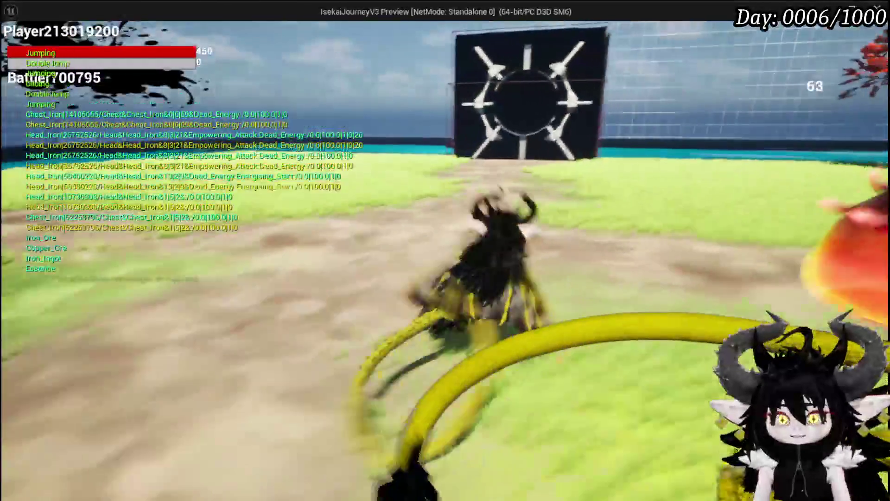
{"action": "key", "text": "space"}
{"action": "key", "text": "space"}
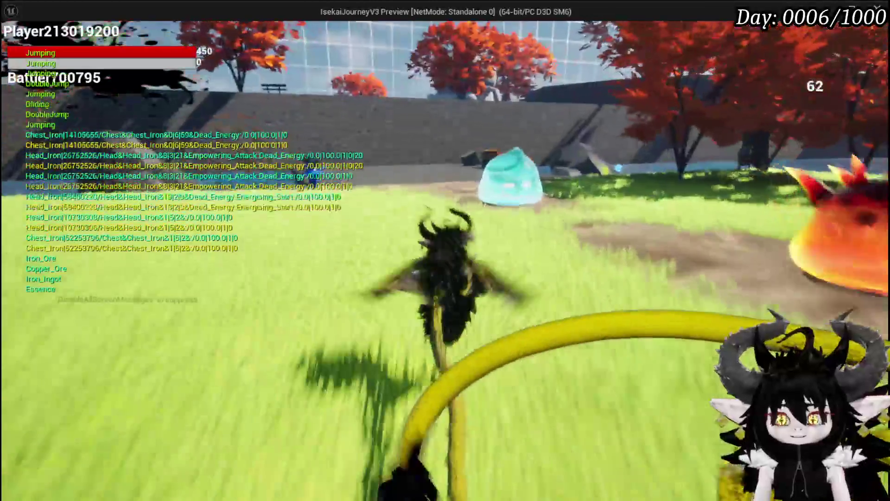
{"action": "key", "text": "space"}
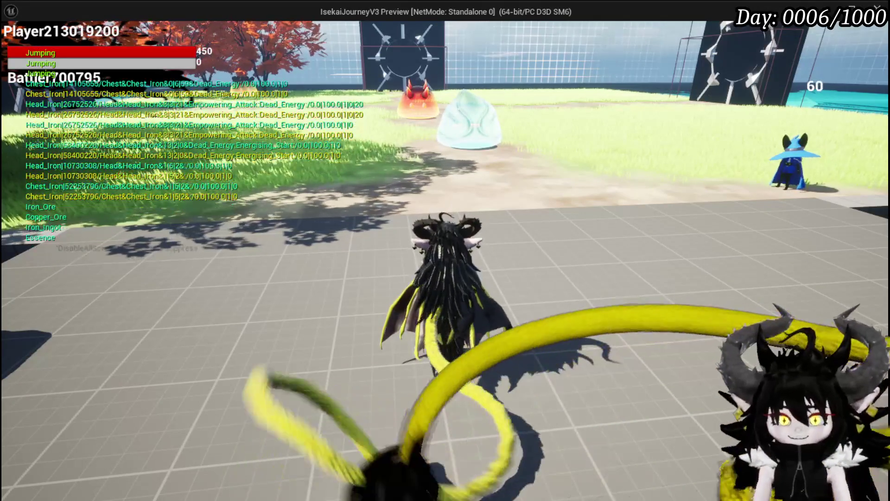
{"action": "key", "text": "space"}
{"action": "key", "text": "space"}
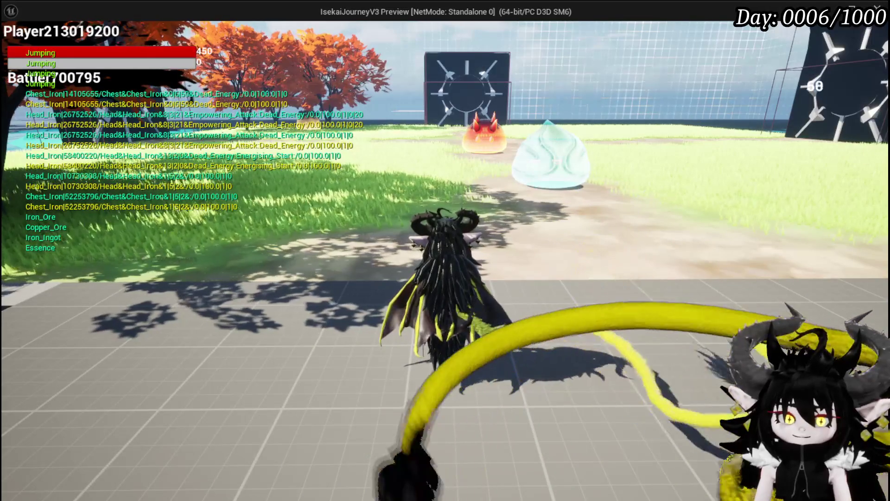
- Stop the game preview and remove the breakpoint from the PlayerDeath node
{"action": "key", "text": "Escape"}
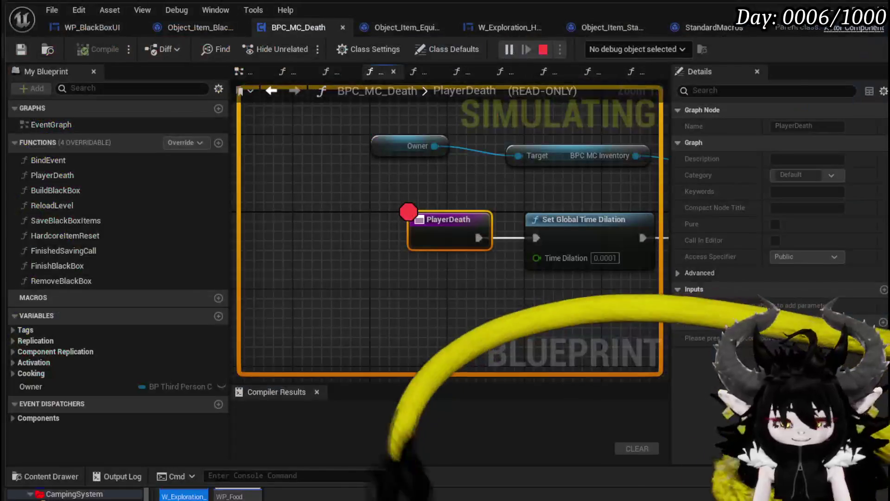
{"action": "right_click", "coordinate": [449, 231]}
{"action": "left_click", "coordinate": [482, 487]}
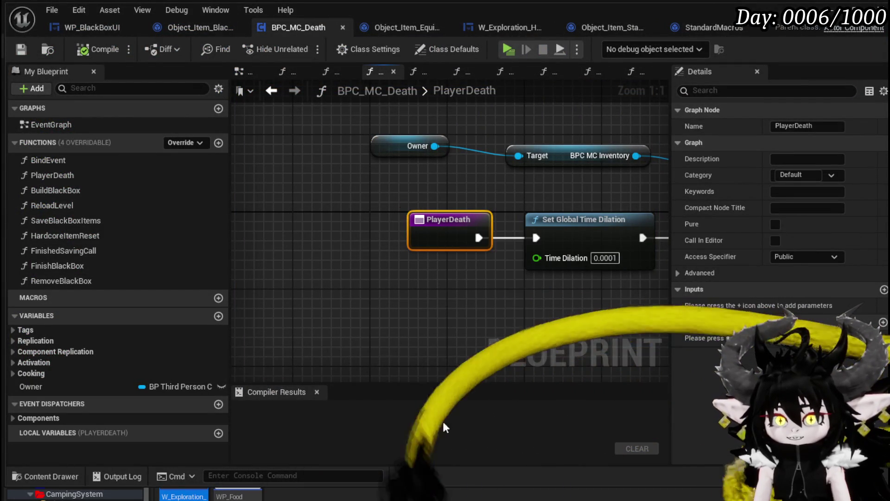
{"action": "left_click", "coordinate": [310, 258]}
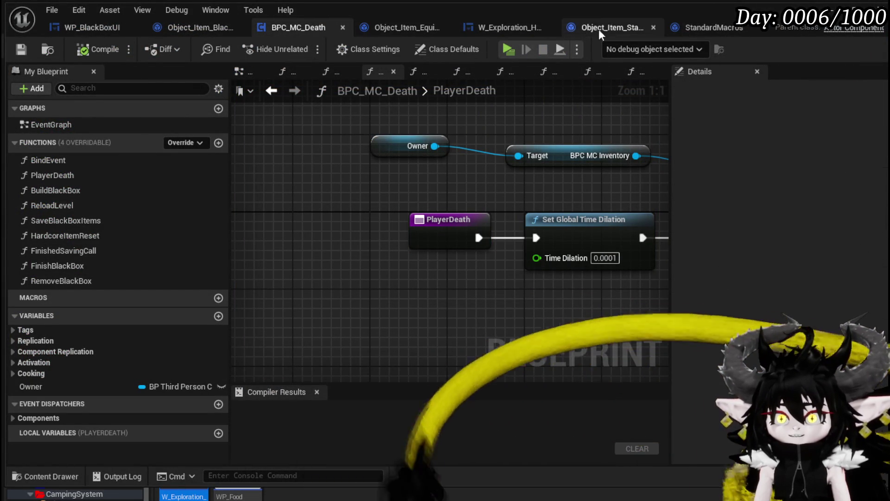
- Back in the level editor, browse the Content Browser to the CombatSystem Structures folder
{"action": "key", "text": "alt+Tab"}
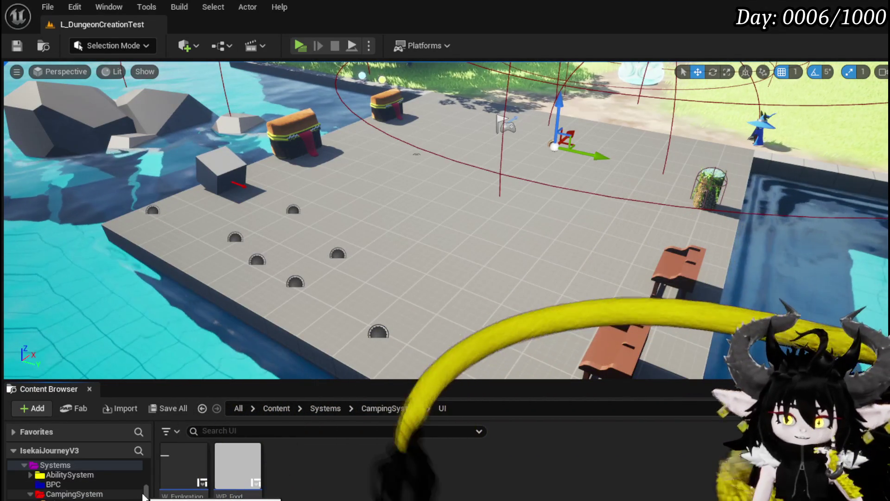
{"action": "scroll", "coordinate": [144, 494], "scroll_direction": "up", "scroll_amount": 3}
{"action": "scroll", "coordinate": [146, 498], "scroll_direction": "down", "scroll_amount": 4}
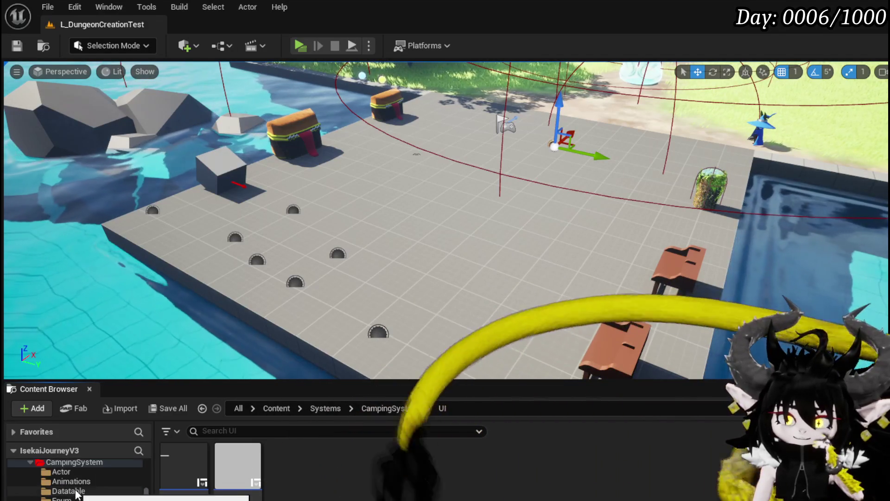
{"action": "scroll", "coordinate": [76, 494], "scroll_direction": "down", "scroll_amount": 3}
{"action": "scroll", "coordinate": [70, 491], "scroll_direction": "down", "scroll_amount": 2}
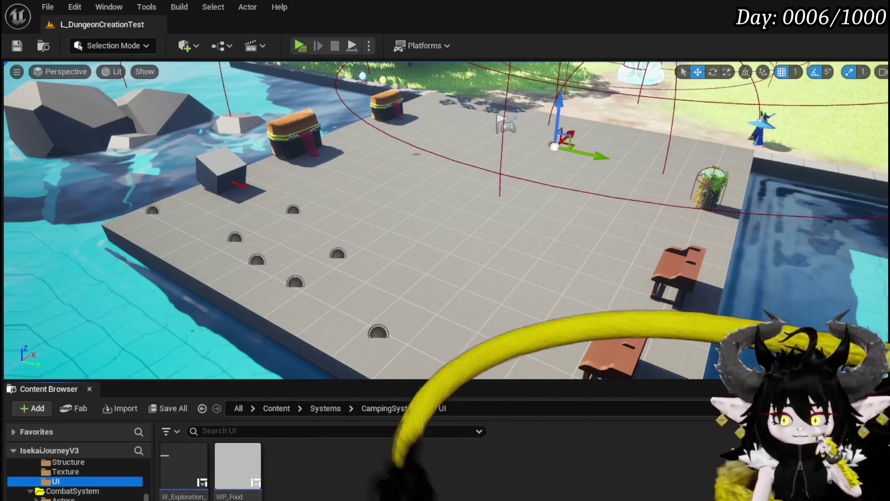
{"action": "scroll", "coordinate": [74, 477], "scroll_direction": "down", "scroll_amount": 1}
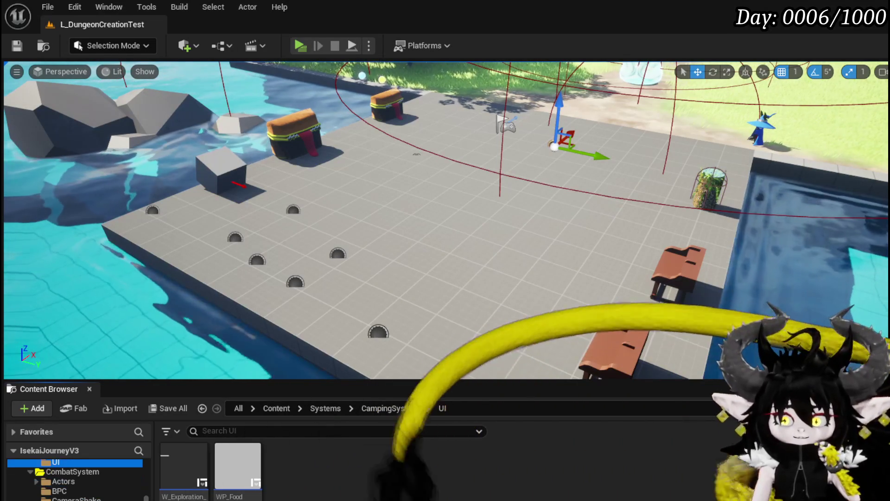
{"action": "scroll", "coordinate": [79, 477], "scroll_direction": "down", "scroll_amount": 3}
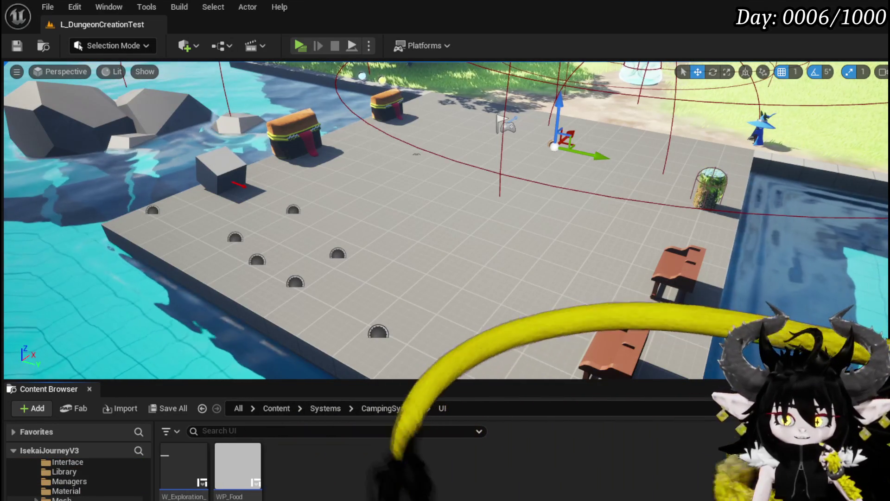
{"action": "scroll", "coordinate": [74, 478], "scroll_direction": "down", "scroll_amount": 1}
{"action": "key", "text": "alt+Left"}
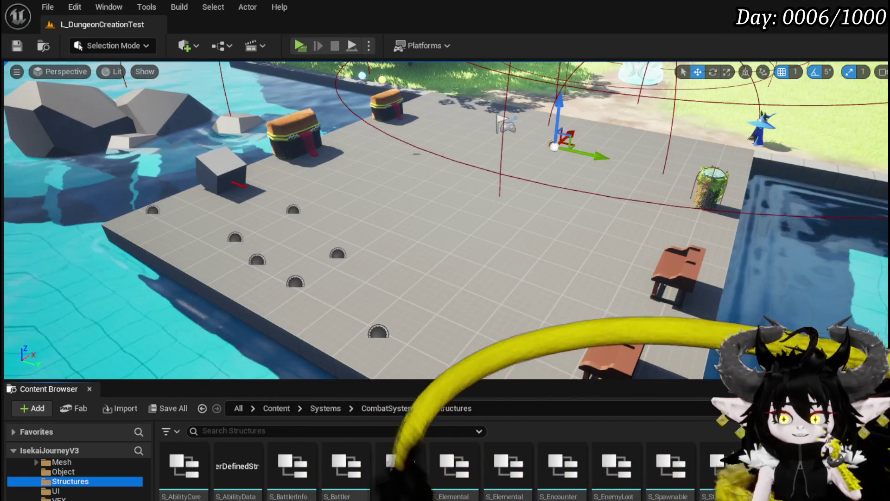
- Create a new folder named Structure inside DeathSystem
{"action": "left_click", "coordinate": [60, 481]}
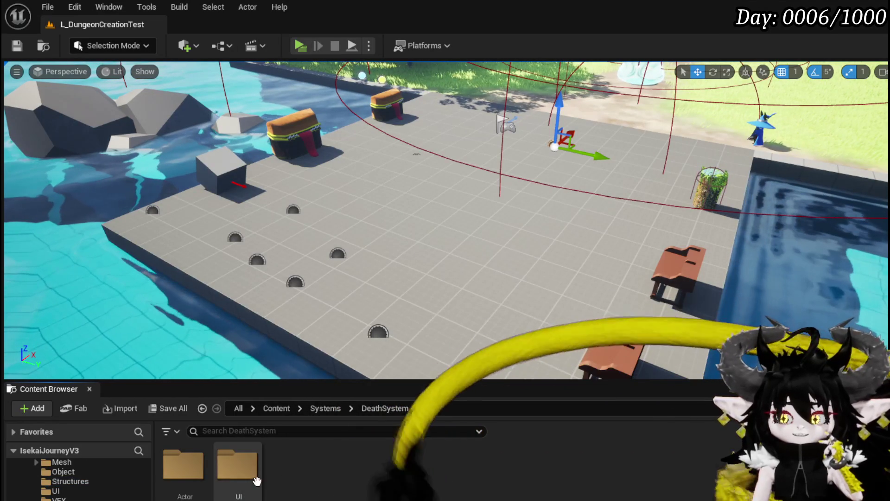
{"action": "right_click", "coordinate": [237, 464]}
{"action": "key", "text": "Escape"}
{"action": "right_click", "coordinate": [299, 464]}
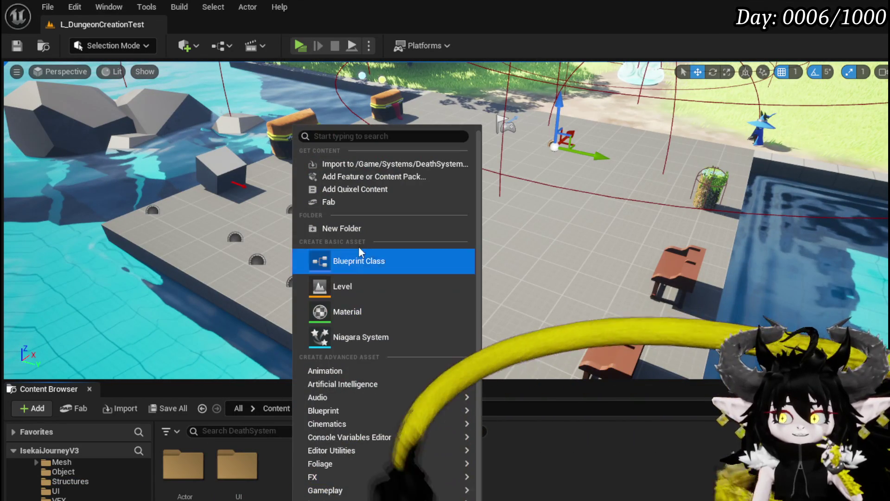
{"action": "left_click", "coordinate": [363, 228]}
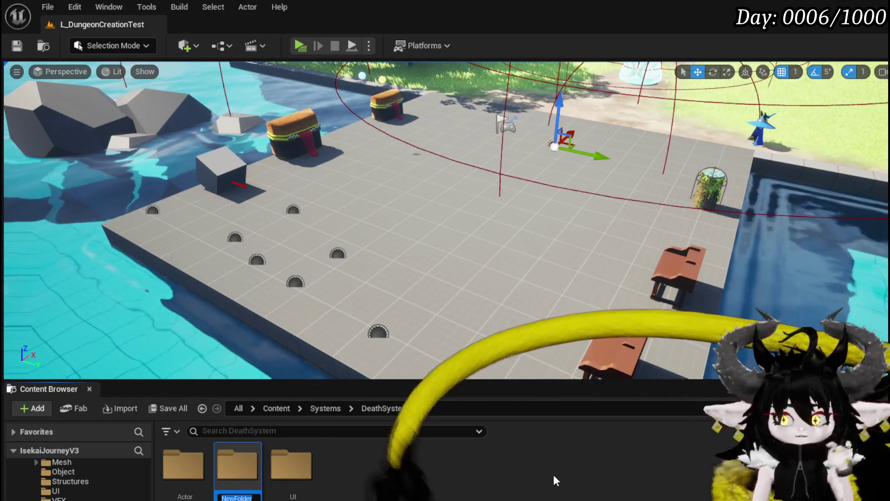
{"action": "type", "text": "Structure"}
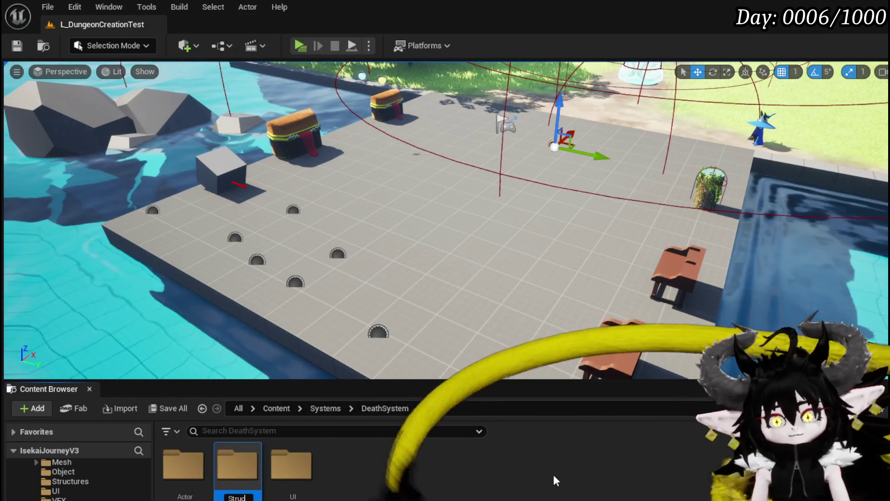
{"action": "key", "text": "Return"}
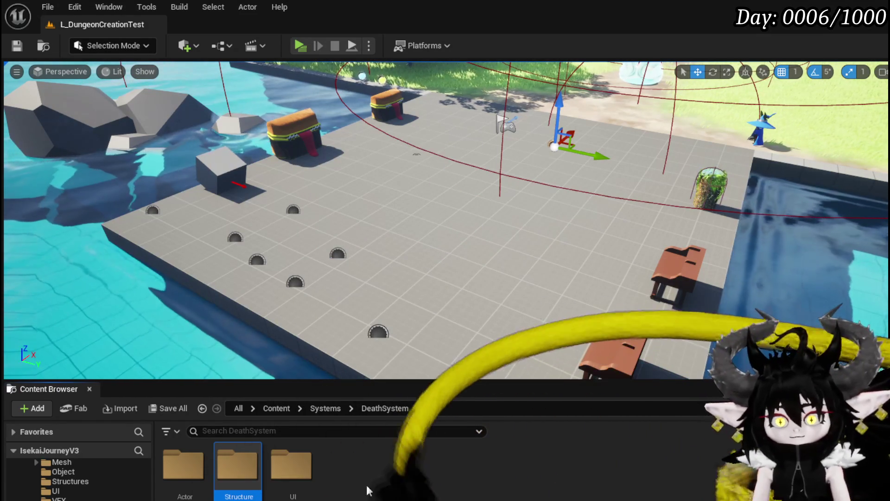
- In the Structure folder, create a user-defined structure S_BlackBoxStruct and save it
{"action": "double_click", "coordinate": [236, 463]}
{"action": "right_click", "coordinate": [214, 476]}
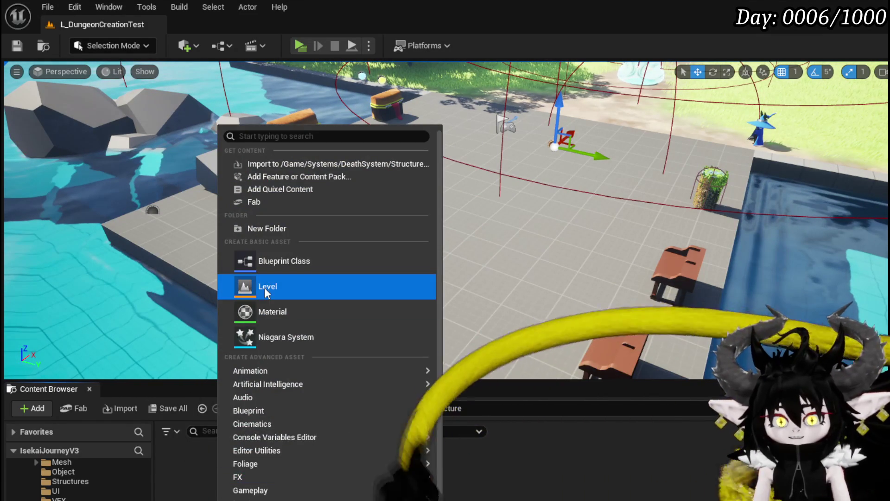
{"action": "mouse_move", "coordinate": [259, 389]}
{"action": "mouse_move", "coordinate": [258, 411]}
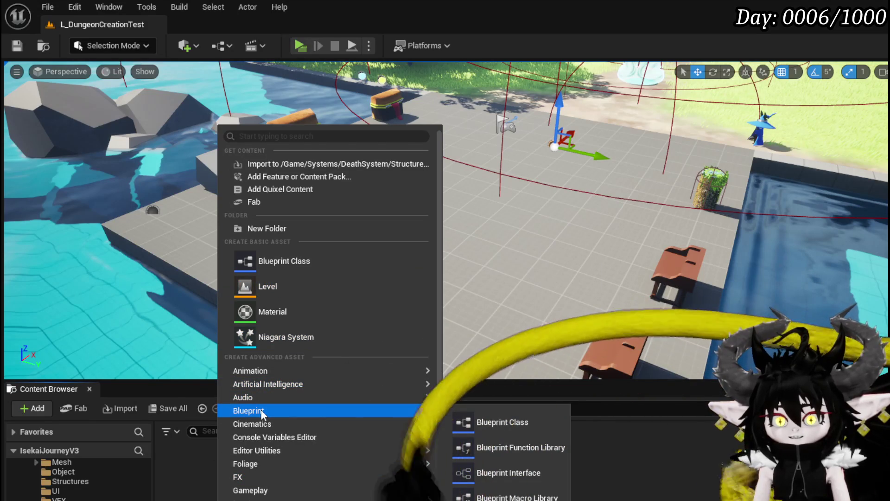
{"action": "left_click", "coordinate": [501, 491]}
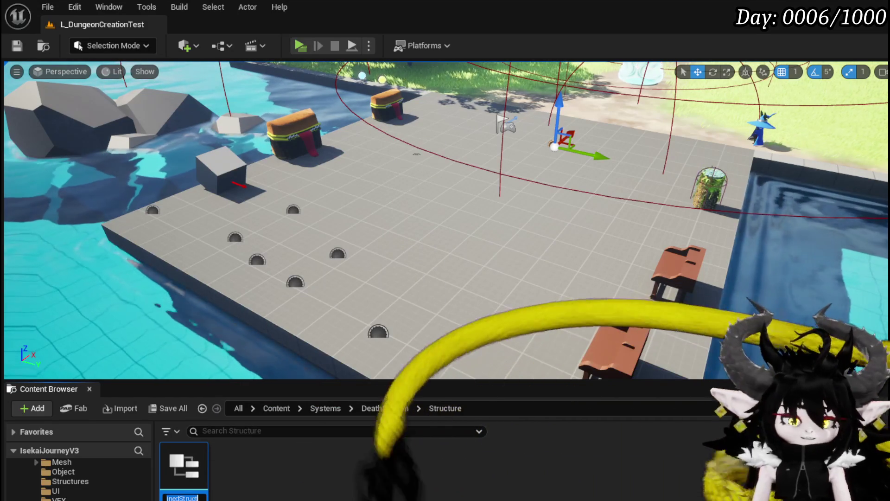
{"action": "type", "text": "S_BlackBox"}
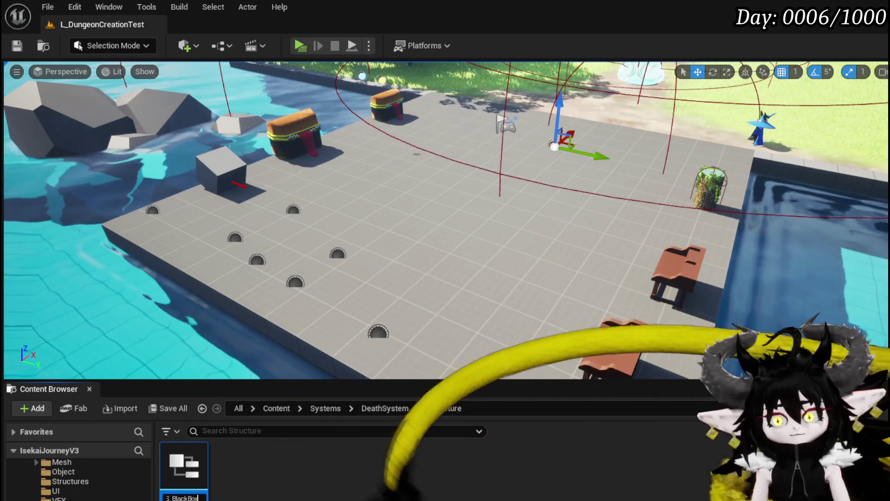
{"action": "type", "text": "Struct"}
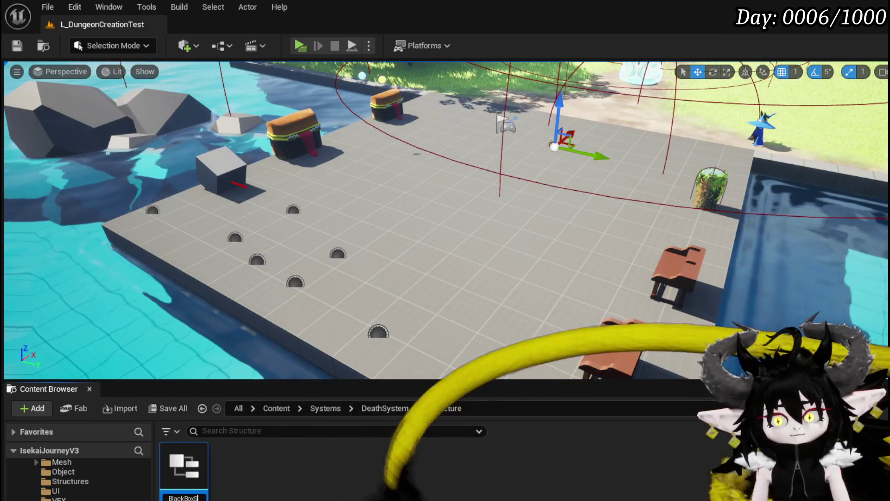
{"action": "key", "text": "Return"}
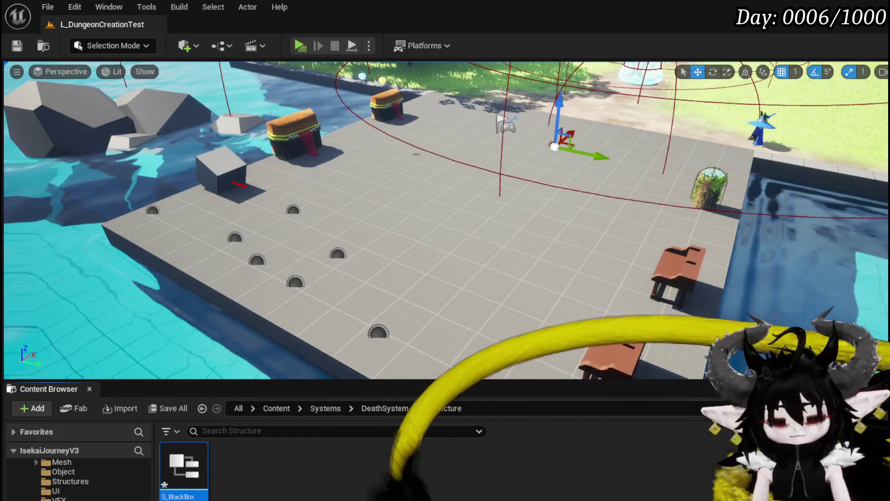
{"action": "key", "text": "ctrl+shift+s"}
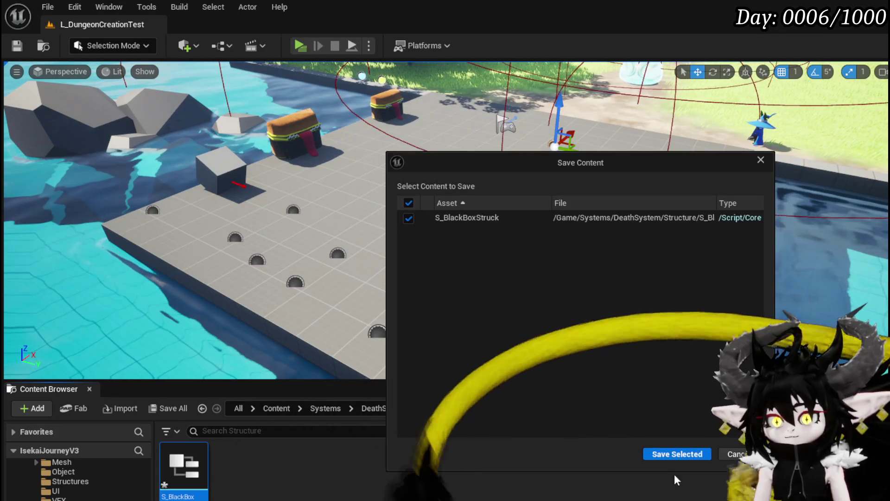
{"action": "left_click", "coordinate": [676, 453]}
- Open S_BlackBoxStruct and make its first member a String
{"action": "double_click", "coordinate": [190, 459]}
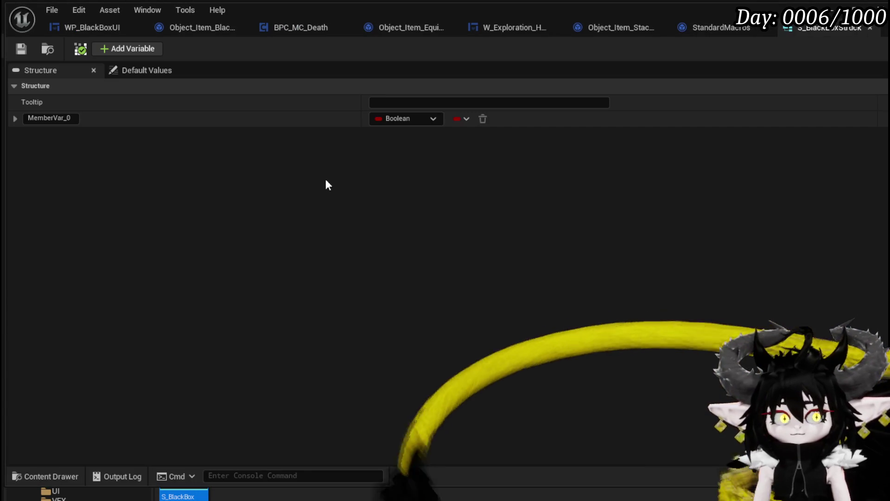
{"action": "left_click", "coordinate": [405, 119]}
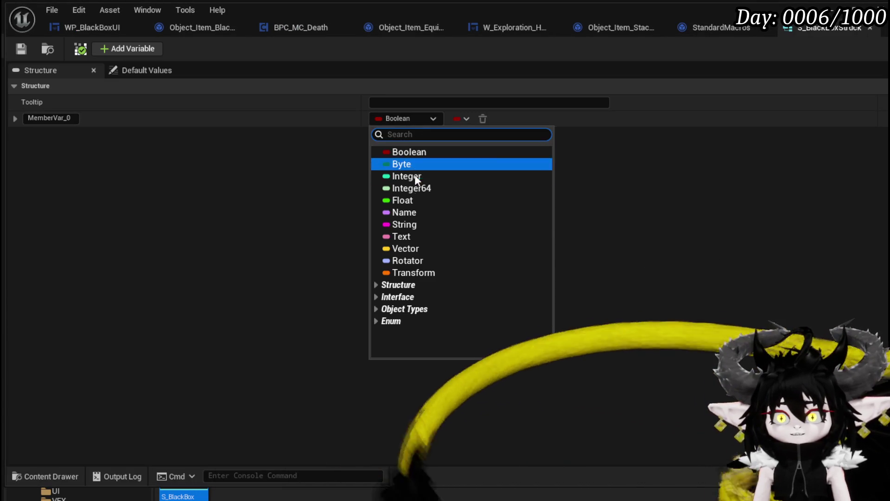
{"action": "left_click", "coordinate": [399, 225]}
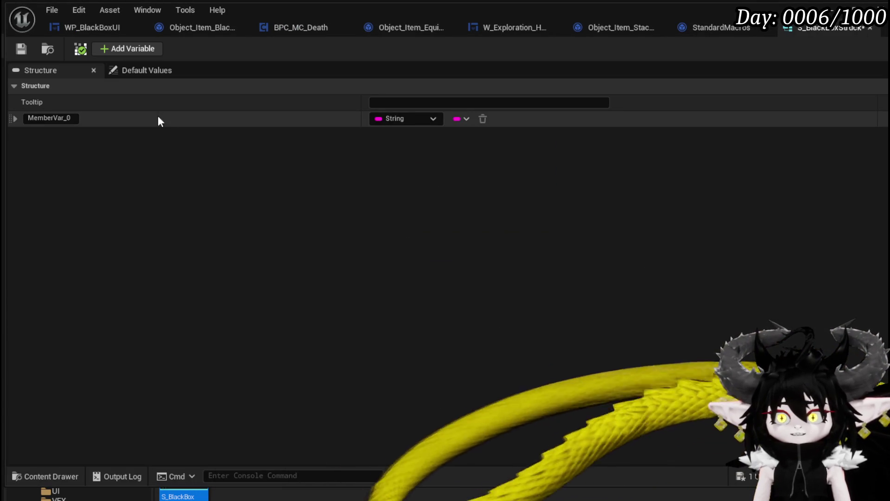
- Rename the first member Message, save, and add a second member
{"action": "left_click", "coordinate": [71, 117]}
{"action": "type", "text": "Text"}
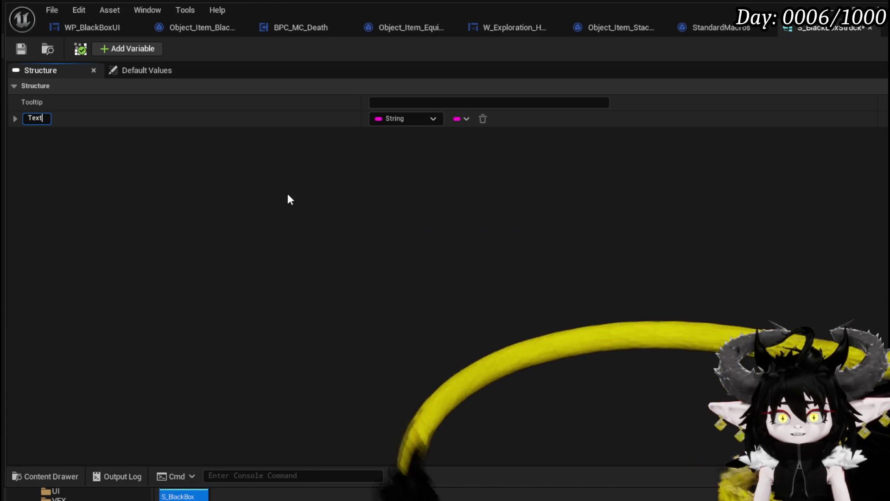
{"action": "double_click", "coordinate": [35, 118]}
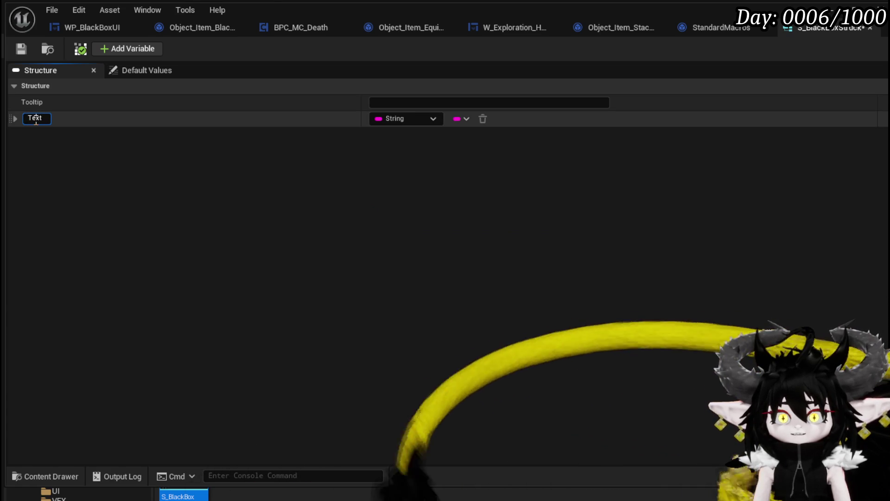
{"action": "type", "text": "Message"}
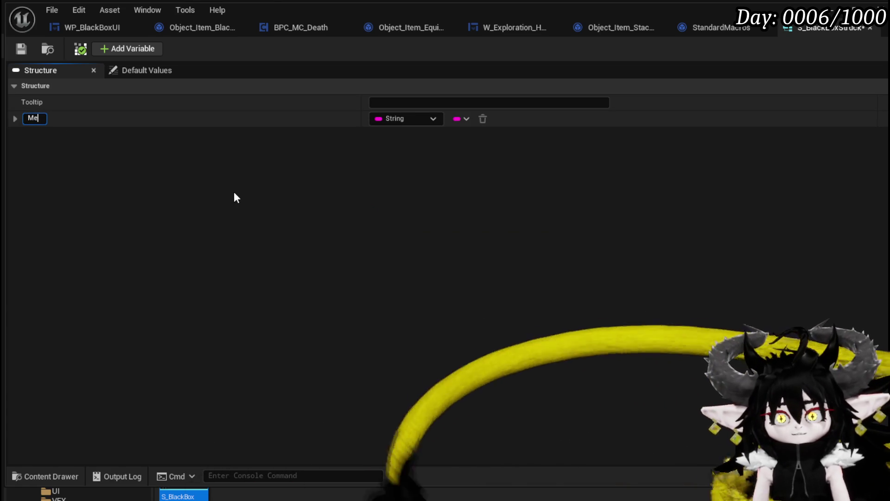
{"action": "key", "text": "Return"}
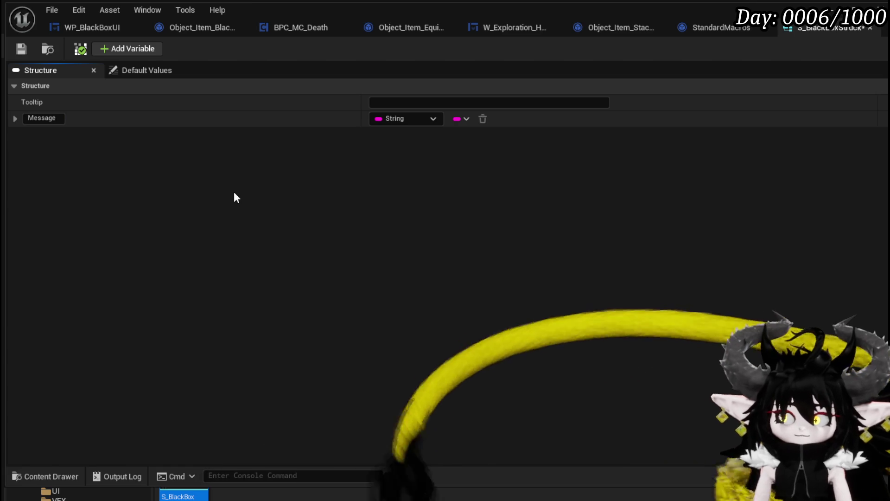
{"action": "left_click", "coordinate": [21, 49]}
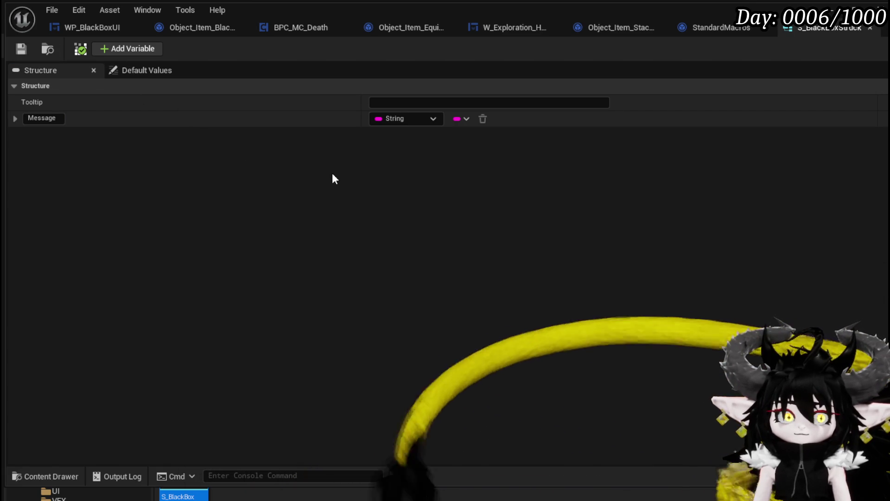
{"action": "left_click", "coordinate": [127, 48]}
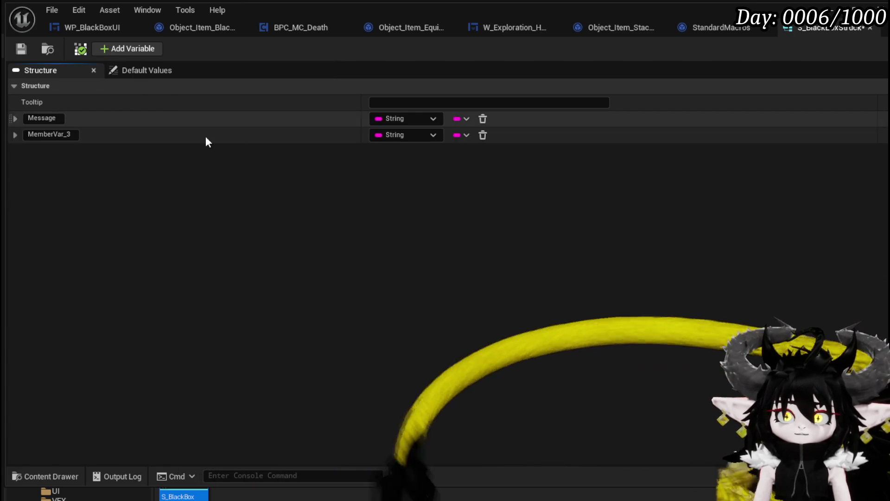
{"action": "double_click", "coordinate": [65, 135]}
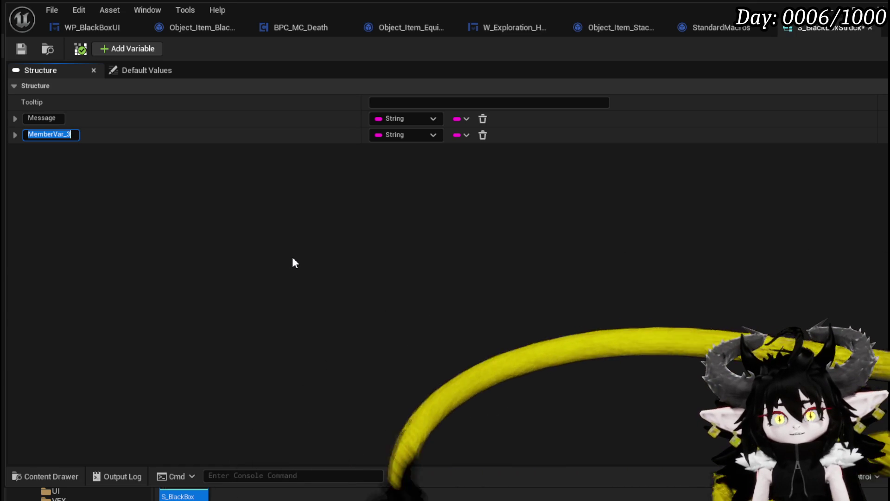
- Make the second member BoxContent a String-to-Object Item Base map, then add a third member
{"action": "type", "text": "BoxContent"}
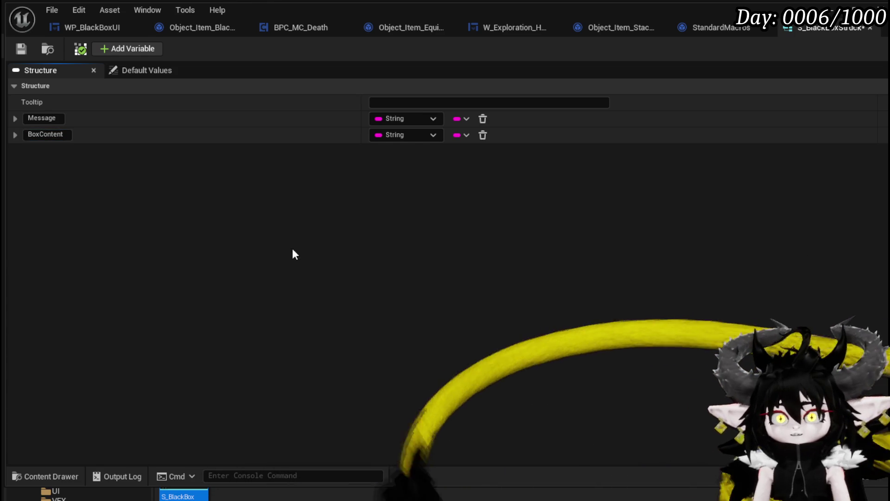
{"action": "left_click", "coordinate": [465, 134]}
{"action": "left_click", "coordinate": [463, 199]}
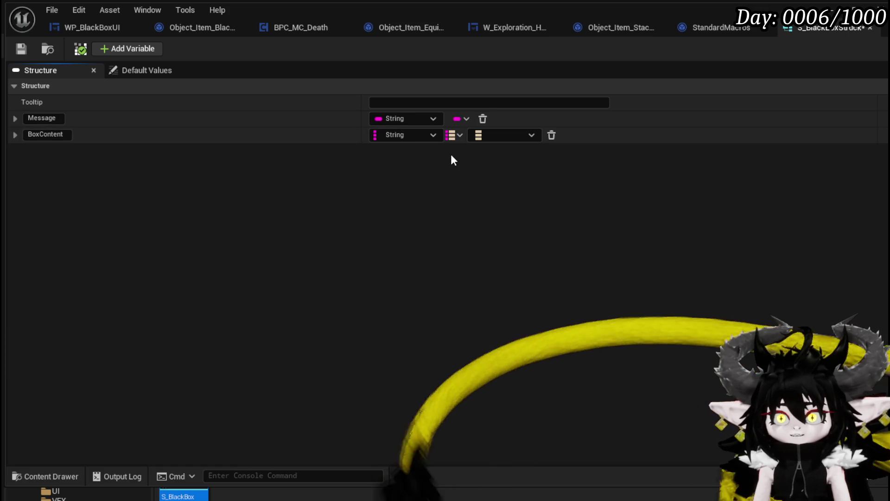
{"action": "left_click", "coordinate": [508, 135]}
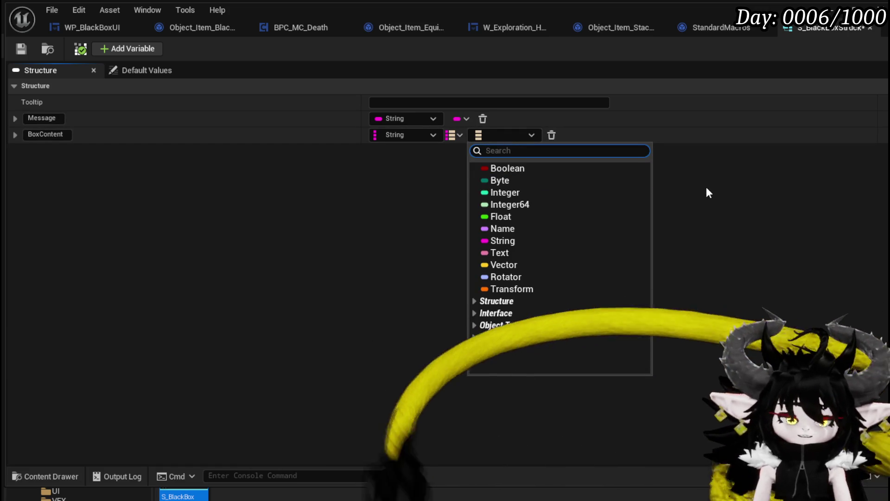
{"action": "type", "text": "ItemObj"}
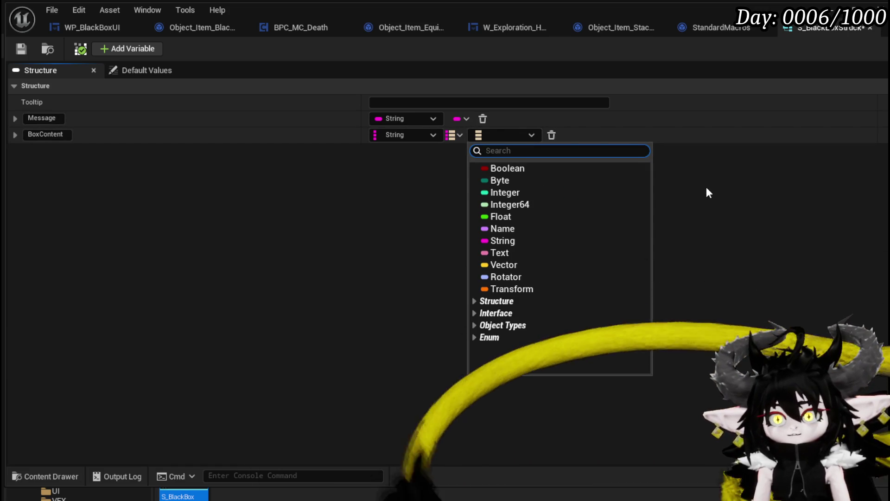
{"action": "type", "text": "t"}
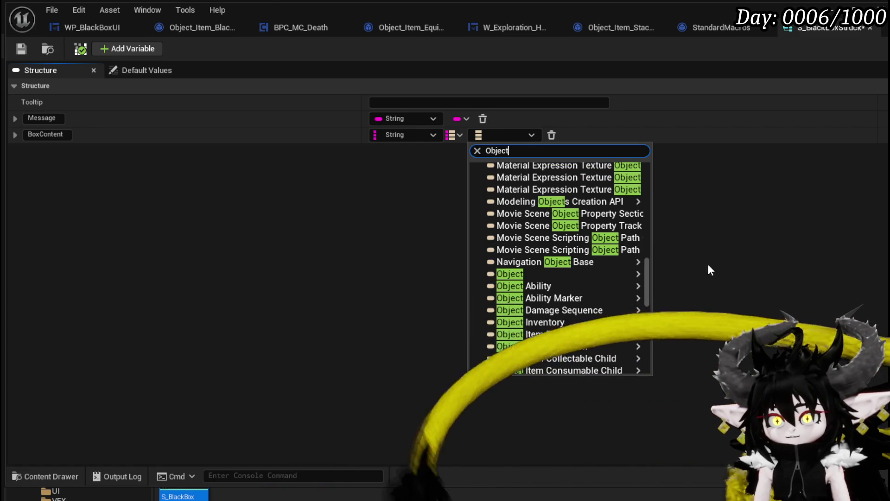
{"action": "mouse_move", "coordinate": [577, 339]}
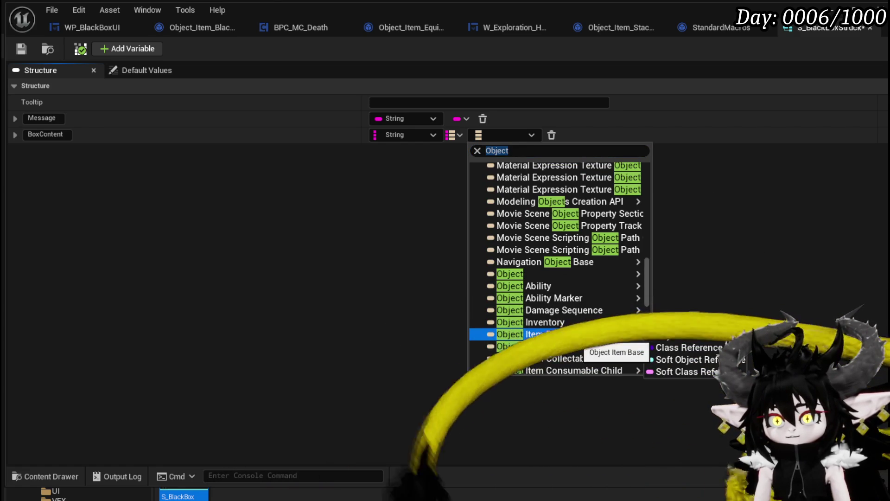
{"action": "left_click", "coordinate": [690, 374]}
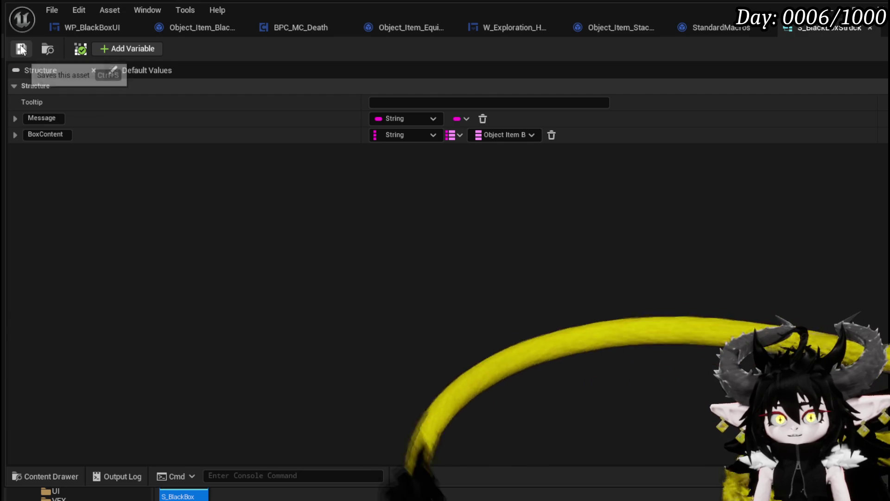
{"action": "left_click", "coordinate": [125, 48]}
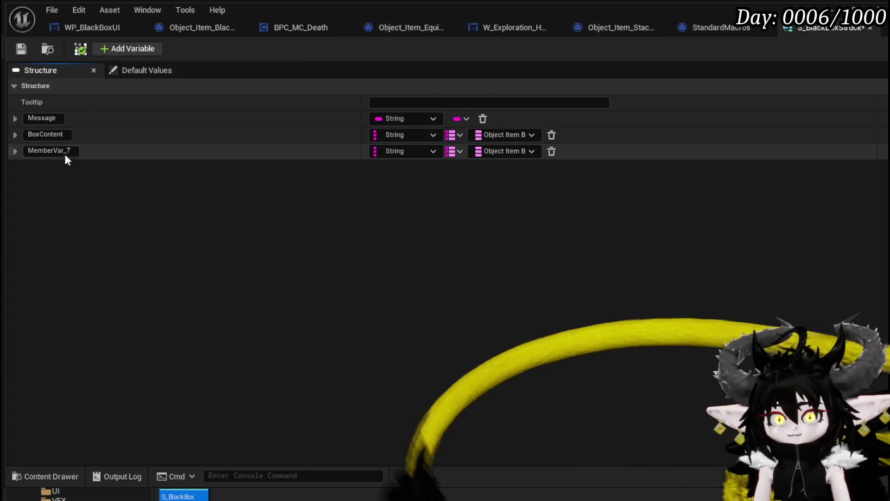
- Name the third member Encounter as a single S Encounter value and save the structure
{"action": "double_click", "coordinate": [48, 150]}
{"action": "type", "text": "Encounter"}
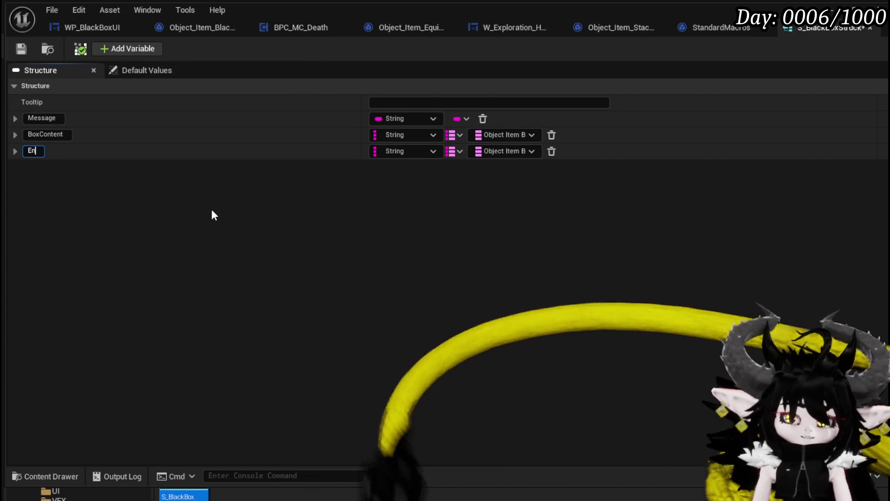
{"action": "key", "text": "Return"}
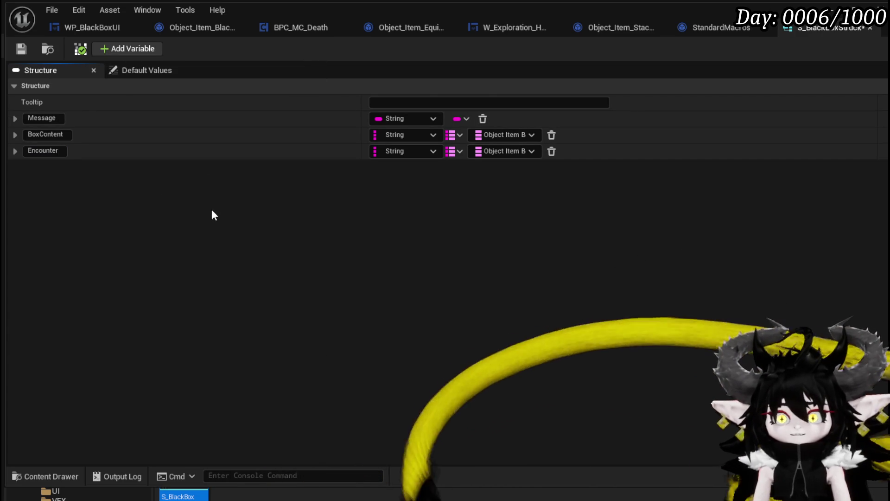
{"action": "left_click", "coordinate": [462, 151]}
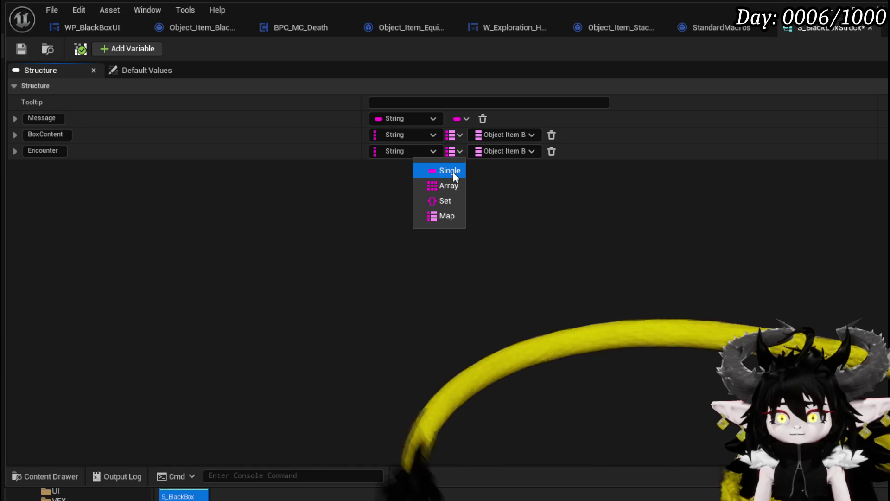
{"action": "left_click", "coordinate": [449, 170]}
{"action": "left_click", "coordinate": [429, 152]}
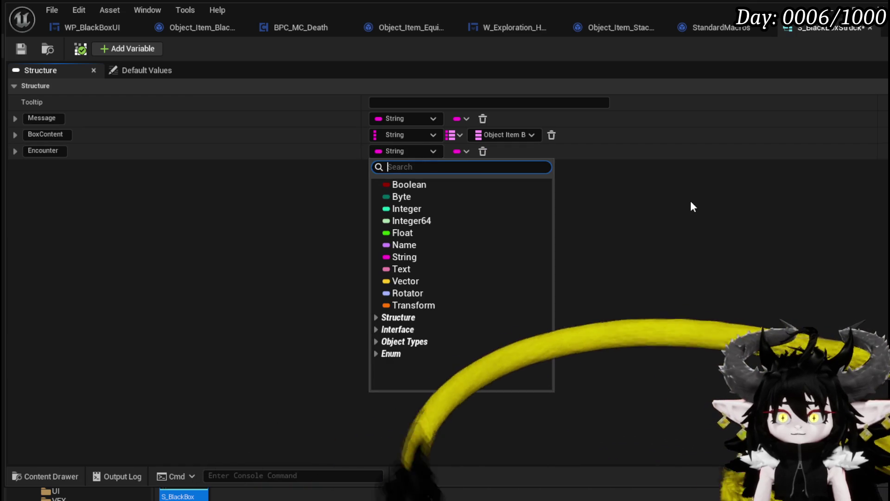
{"action": "type", "text": "S_Encounter"}
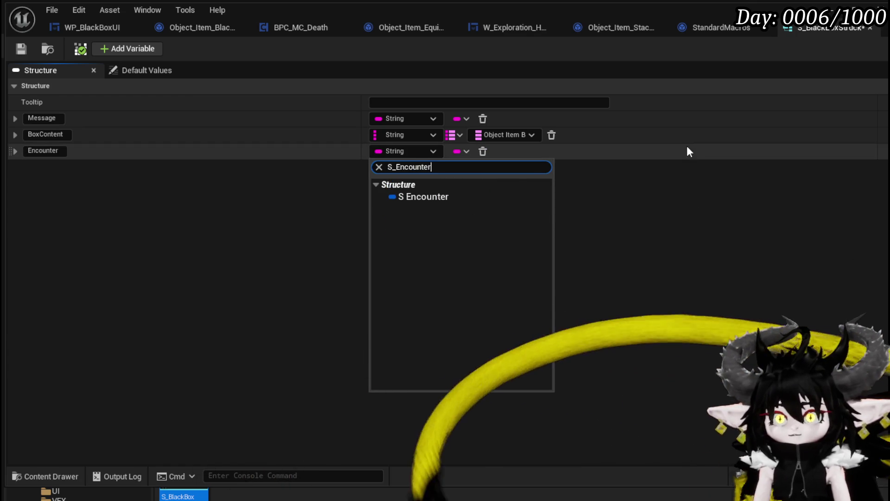
{"action": "left_click", "coordinate": [457, 196]}
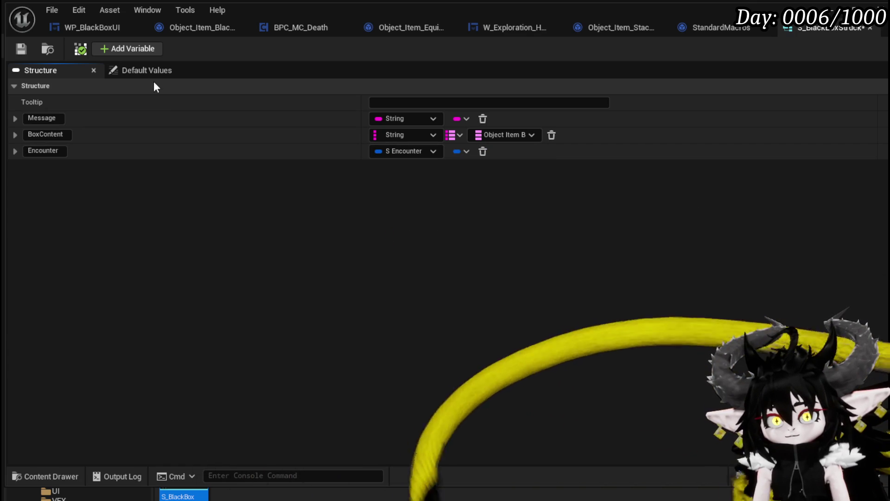
{"action": "left_click", "coordinate": [22, 49]}
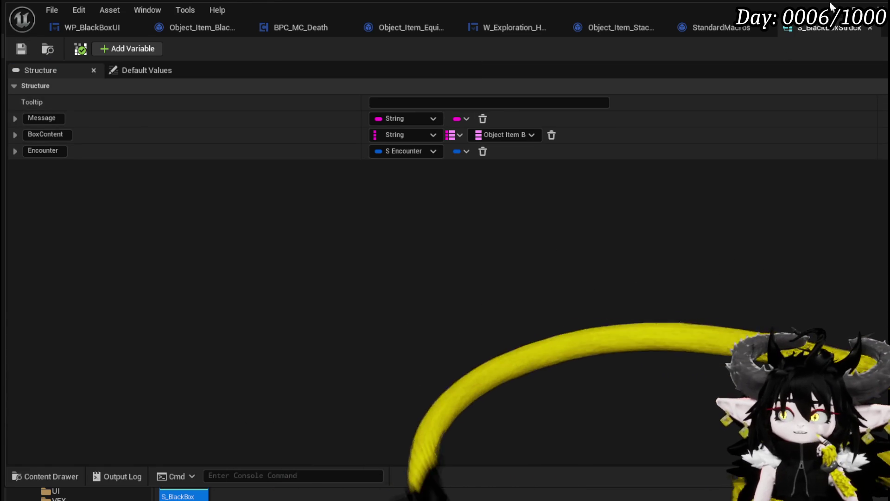
{"action": "left_click", "coordinate": [831, 6]}
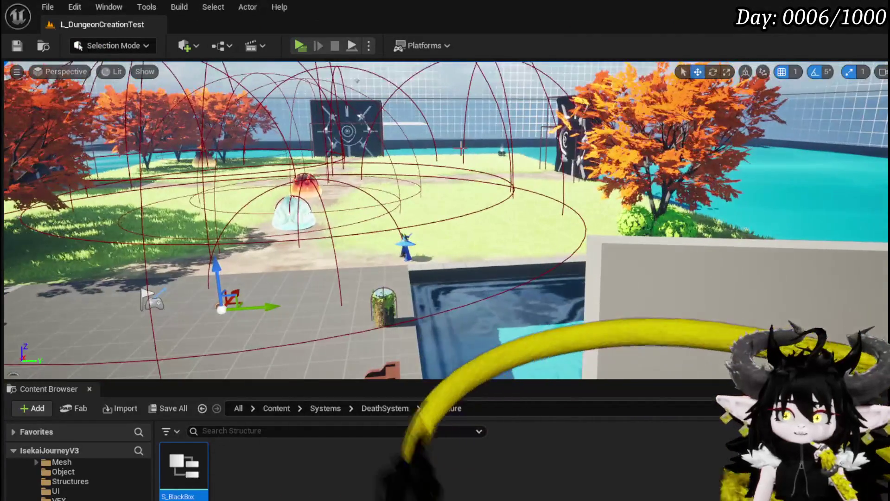
{"action": "left_click", "coordinate": [502, 153]}
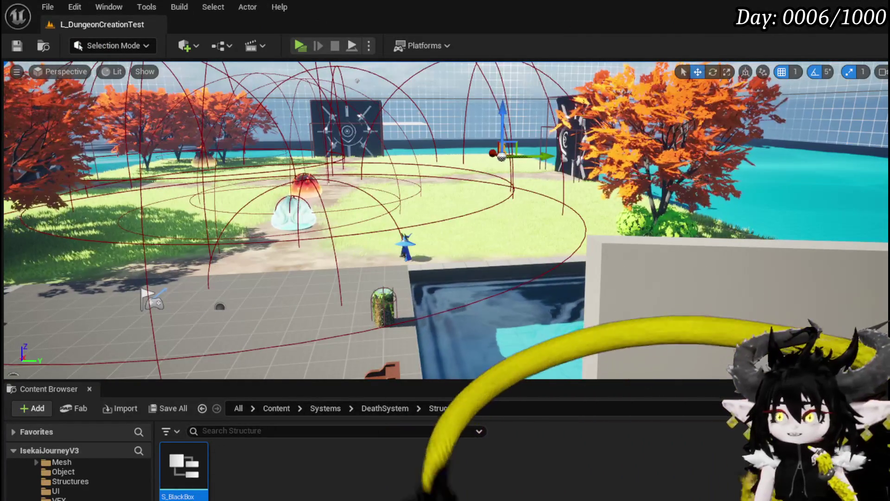
{"action": "key", "text": "ctrl+e"}
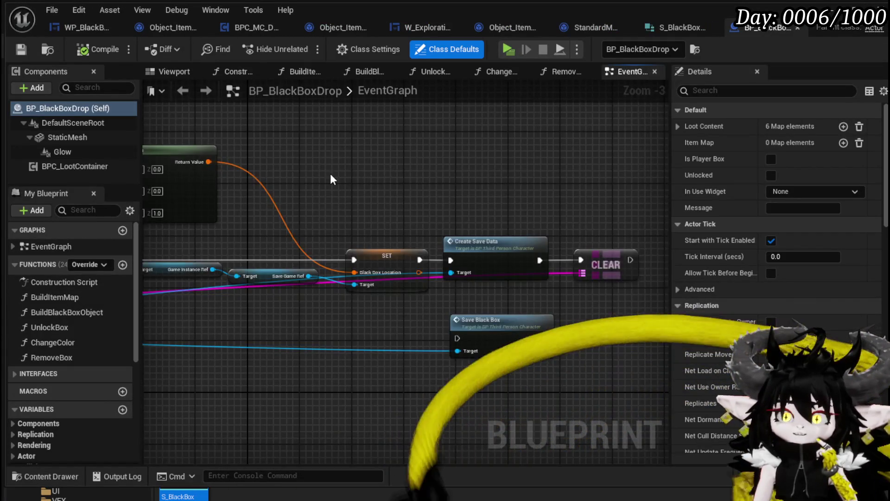
{"action": "scroll", "coordinate": [332, 179], "scroll_direction": "down", "scroll_amount": 3}
{"action": "scroll", "coordinate": [444, 212], "scroll_direction": "up", "scroll_amount": 1}
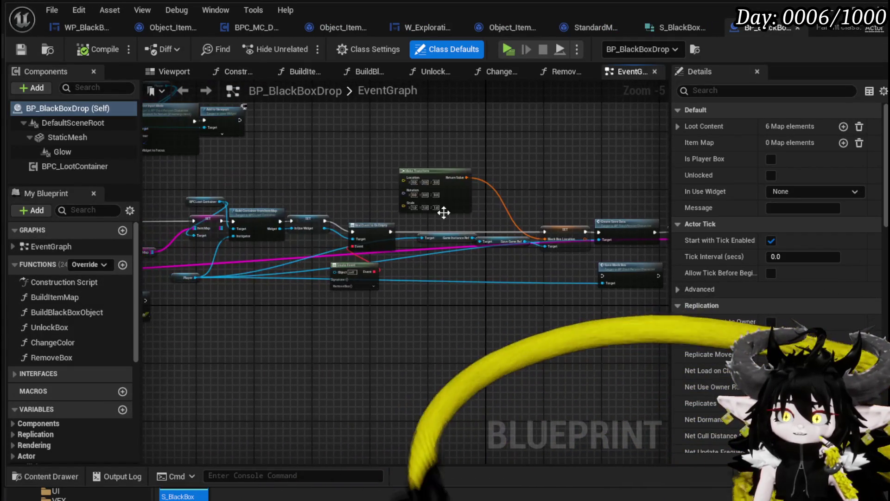
{"action": "mouse_move", "coordinate": [444, 213]}
{"action": "left_mouse_down"}
{"action": "mouse_move", "coordinate": [455, 321]}
{"action": "mouse_move", "coordinate": [356, 249]}
{"action": "mouse_move", "coordinate": [429, 324]}
{"action": "left_mouse_up"}
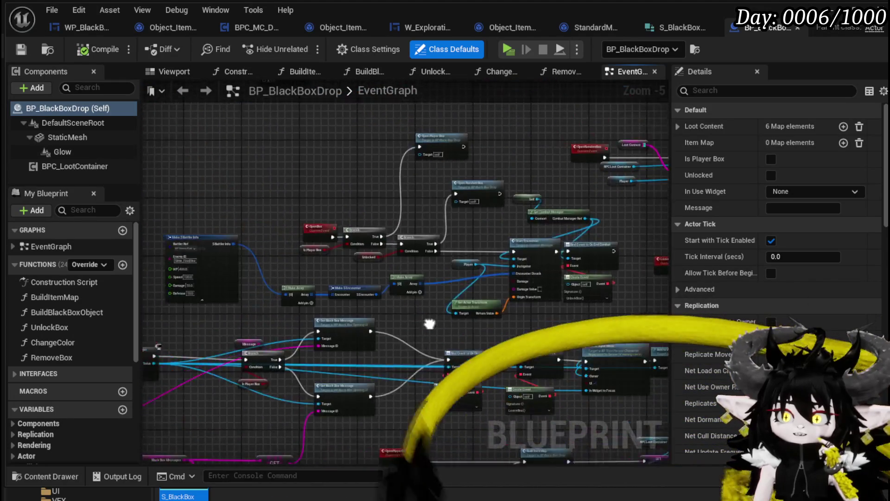
{"action": "scroll", "coordinate": [461, 299], "scroll_direction": "up", "scroll_amount": 3}
{"action": "mouse_move", "coordinate": [316, 320]}
{"action": "left_mouse_down"}
{"action": "mouse_move", "coordinate": [286, 320]}
{"action": "mouse_move", "coordinate": [487, 309]}
{"action": "mouse_move", "coordinate": [439, 312]}
{"action": "left_mouse_up"}
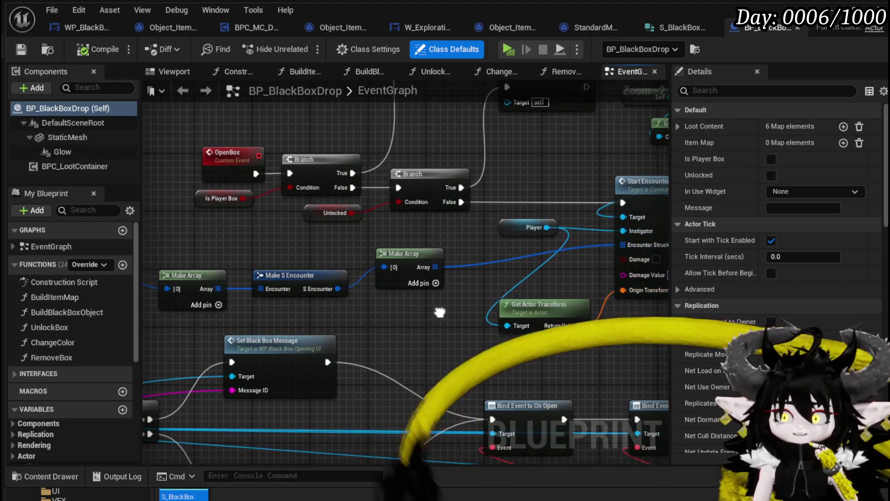
{"action": "left_click_drag", "start_coordinate": [351, 299], "coordinate": [362, 310]}
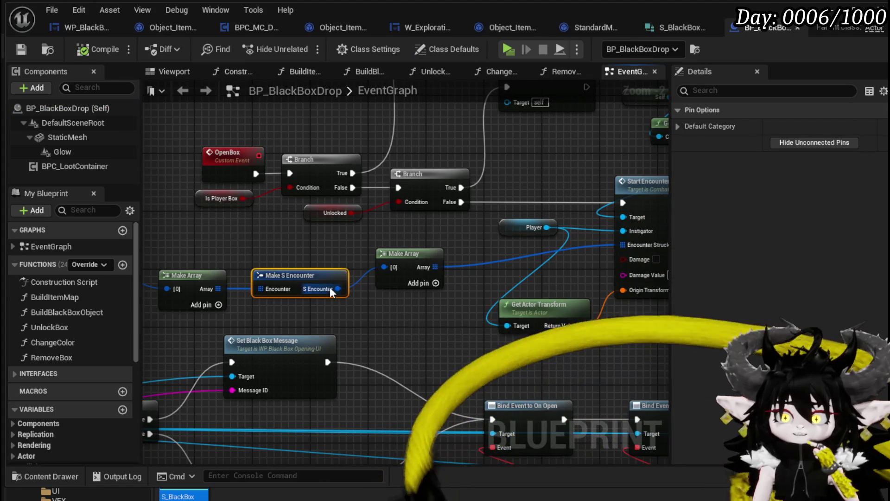
{"action": "mouse_move", "coordinate": [271, 253]}
{"action": "left_mouse_down"}
{"action": "mouse_move", "coordinate": [479, 320]}
{"action": "mouse_move", "coordinate": [414, 336]}
{"action": "mouse_move", "coordinate": [312, 333]}
{"action": "left_mouse_up"}
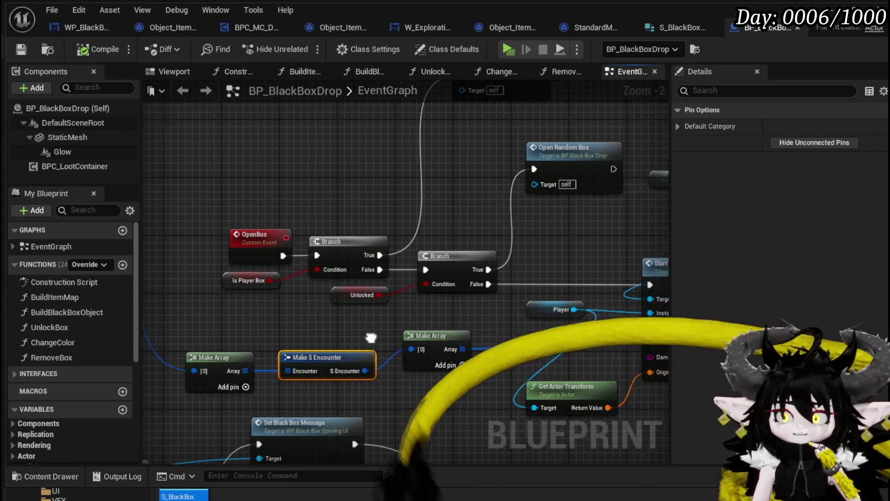
{"action": "mouse_move", "coordinate": [312, 332]}
{"action": "left_mouse_down"}
{"action": "mouse_move", "coordinate": [295, 332]}
{"action": "mouse_move", "coordinate": [329, 296]}
{"action": "mouse_move", "coordinate": [419, 265]}
{"action": "mouse_move", "coordinate": [497, 265]}
{"action": "left_mouse_up"}
{"action": "left_click", "coordinate": [329, 294]}
{"action": "scroll", "coordinate": [290, 270], "scroll_direction": "down", "scroll_amount": 1}
{"action": "scroll", "coordinate": [536, 302], "scroll_direction": "up", "scroll_amount": 2}
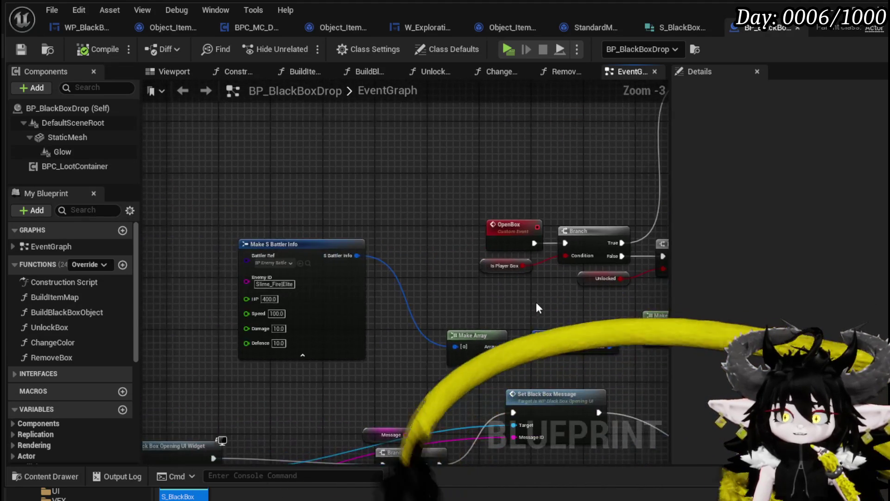
{"action": "scroll", "coordinate": [357, 278], "scroll_direction": "down", "scroll_amount": 2}
{"action": "left_click_drag", "start_coordinate": [484, 250], "coordinate": [304, 217]}
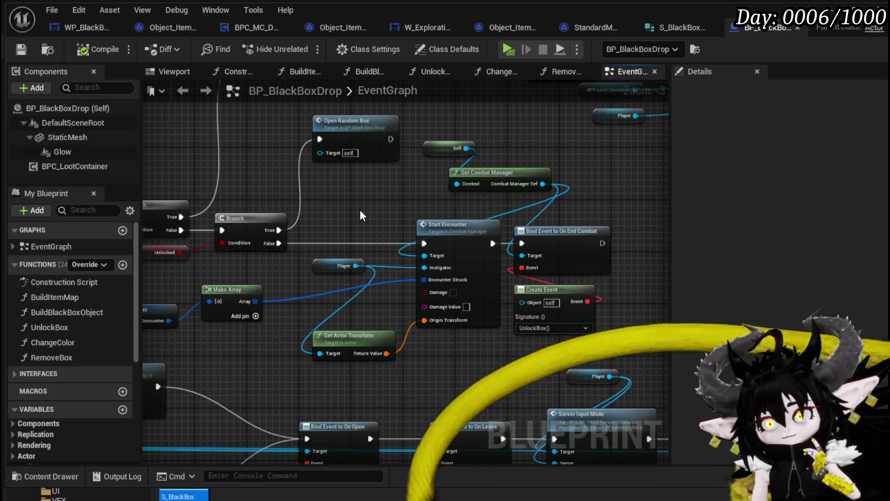
{"action": "mouse_move", "coordinate": [360, 209]}
{"action": "left_mouse_down"}
{"action": "mouse_move", "coordinate": [451, 289]}
{"action": "mouse_move", "coordinate": [366, 330]}
{"action": "mouse_move", "coordinate": [368, 348]}
{"action": "mouse_move", "coordinate": [533, 253]}
{"action": "mouse_move", "coordinate": [559, 254]}
{"action": "left_mouse_up"}
{"action": "left_click_drag", "start_coordinate": [314, 212], "coordinate": [430, 203]}
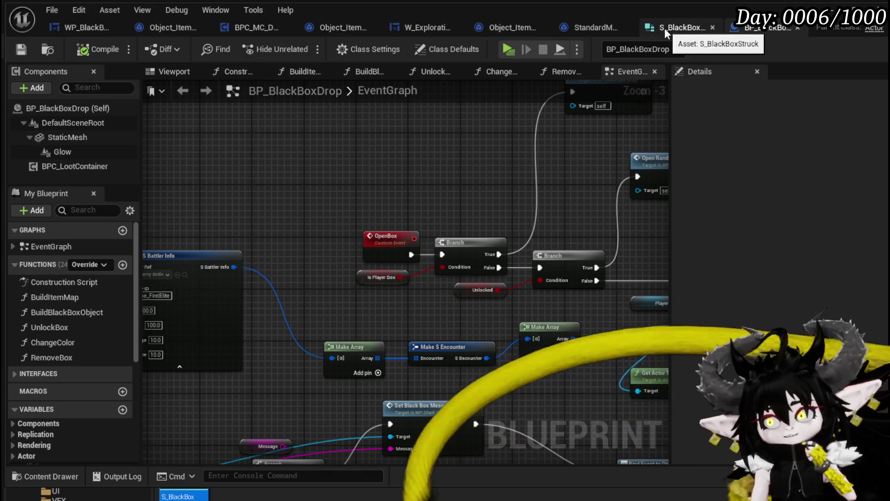
- Review S_BlackBoxStruck's fields, close StandardMacros, and return to BP_BlackBoxDrop
{"action": "left_click", "coordinate": [664, 28]}
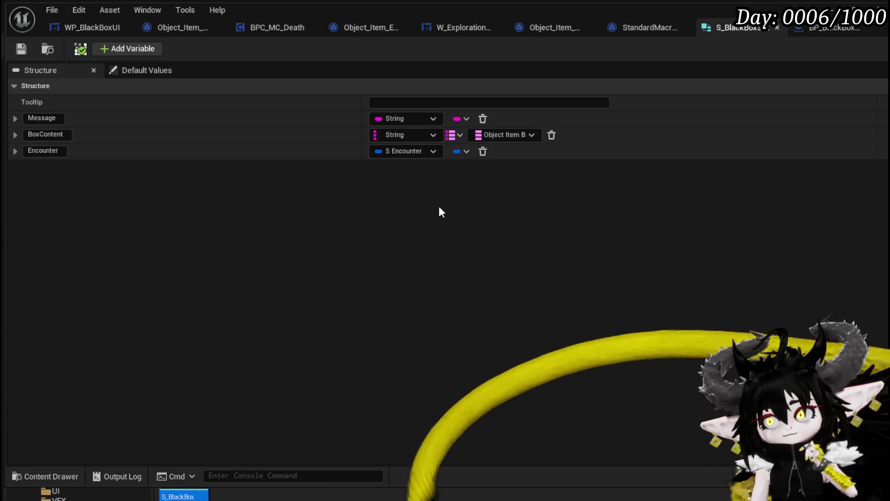
{"action": "left_click", "coordinate": [685, 27]}
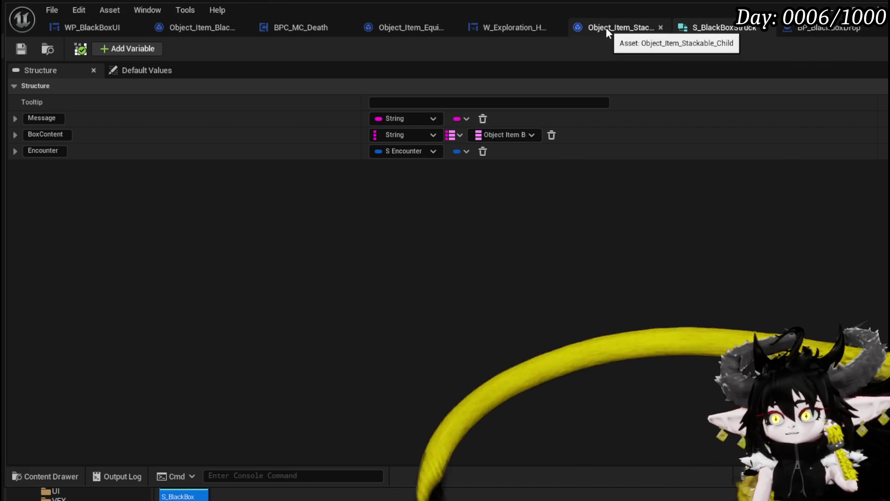
{"action": "left_click", "coordinate": [791, 25]}
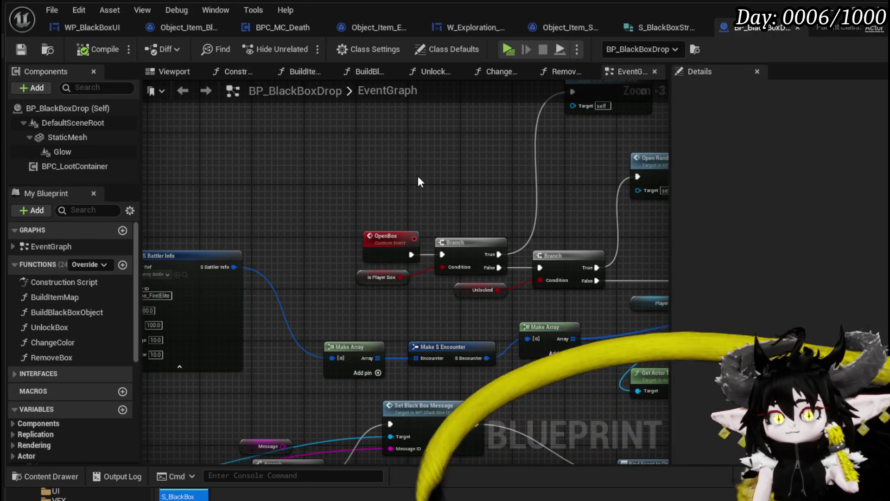
- Move the OpenBox, Branch, Open Player Box and Unlocked nodes into a compact layout
{"action": "mouse_move", "coordinate": [468, 149]}
{"action": "left_mouse_down"}
{"action": "mouse_move", "coordinate": [334, 217]}
{"action": "mouse_move", "coordinate": [473, 168]}
{"action": "mouse_move", "coordinate": [436, 131]}
{"action": "mouse_move", "coordinate": [364, 198]}
{"action": "left_mouse_up"}
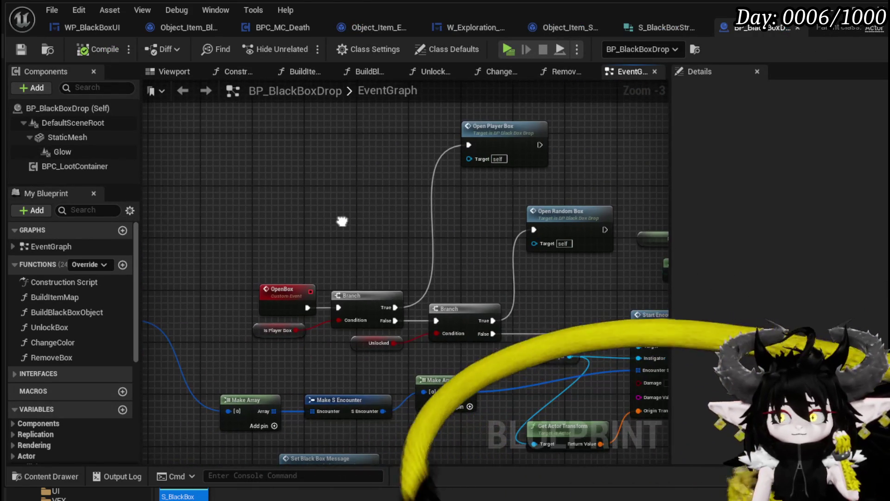
{"action": "mouse_move", "coordinate": [240, 227]}
{"action": "left_mouse_down"}
{"action": "mouse_move", "coordinate": [346, 318]}
{"action": "mouse_move", "coordinate": [338, 331]}
{"action": "left_mouse_up"}
{"action": "mouse_move", "coordinate": [362, 296]}
{"action": "left_mouse_down"}
{"action": "mouse_move", "coordinate": [270, 121]}
{"action": "mouse_move", "coordinate": [239, 140]}
{"action": "left_mouse_up"}
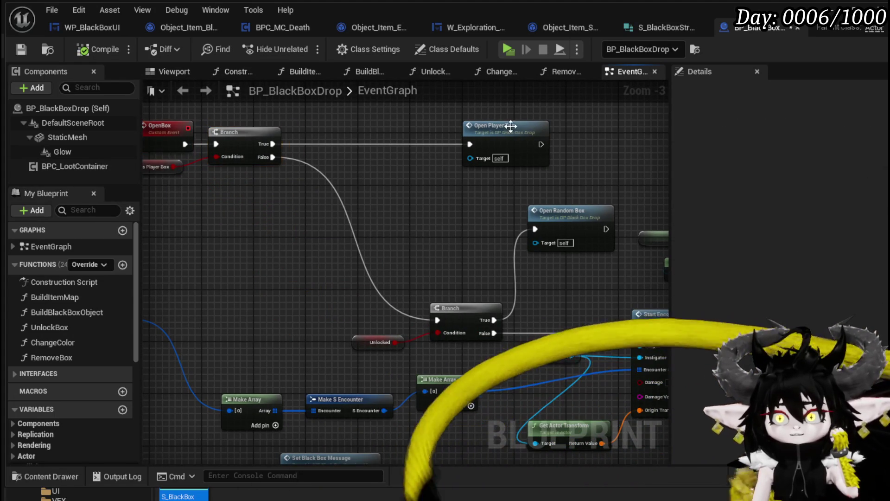
{"action": "mouse_move", "coordinate": [513, 124]}
{"action": "left_mouse_down"}
{"action": "mouse_move", "coordinate": [363, 121]}
{"action": "mouse_move", "coordinate": [357, 113]}
{"action": "left_mouse_up"}
{"action": "mouse_move", "coordinate": [431, 201]}
{"action": "left_mouse_down"}
{"action": "mouse_move", "coordinate": [473, 167]}
{"action": "mouse_move", "coordinate": [453, 157]}
{"action": "left_mouse_up"}
{"action": "left_click", "coordinate": [323, 289]}
{"action": "left_click_drag", "start_coordinate": [338, 239], "coordinate": [524, 314]}
{"action": "left_click_drag", "start_coordinate": [471, 274], "coordinate": [354, 271]}
{"action": "left_click", "coordinate": [370, 244]}
- Pan across the graph to the Black Box Messages, Print String and Event StartInteract nodes
{"action": "scroll", "coordinate": [447, 232], "scroll_direction": "down", "scroll_amount": 2}
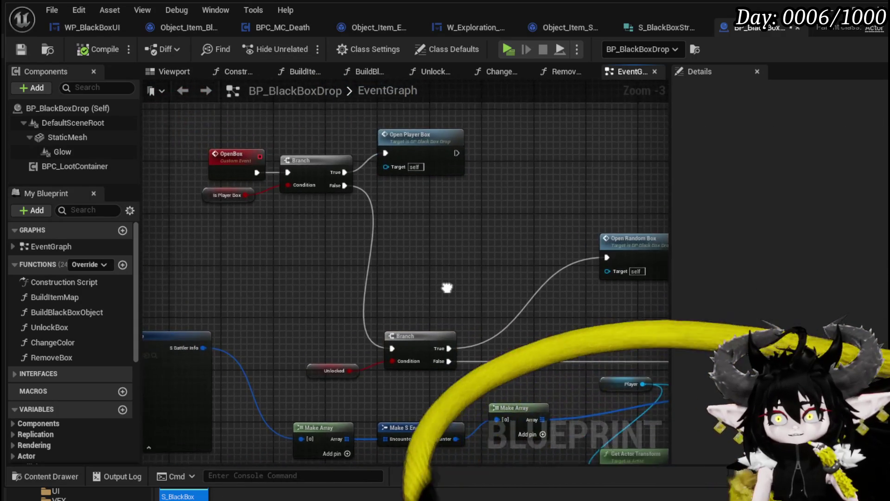
{"action": "scroll", "coordinate": [325, 267], "scroll_direction": "up", "scroll_amount": 3}
{"action": "mouse_move", "coordinate": [203, 368]}
{"action": "left_mouse_down"}
{"action": "mouse_move", "coordinate": [435, 210]}
{"action": "mouse_move", "coordinate": [413, 278]}
{"action": "mouse_move", "coordinate": [252, 243]}
{"action": "mouse_move", "coordinate": [264, 235]}
{"action": "left_mouse_up"}
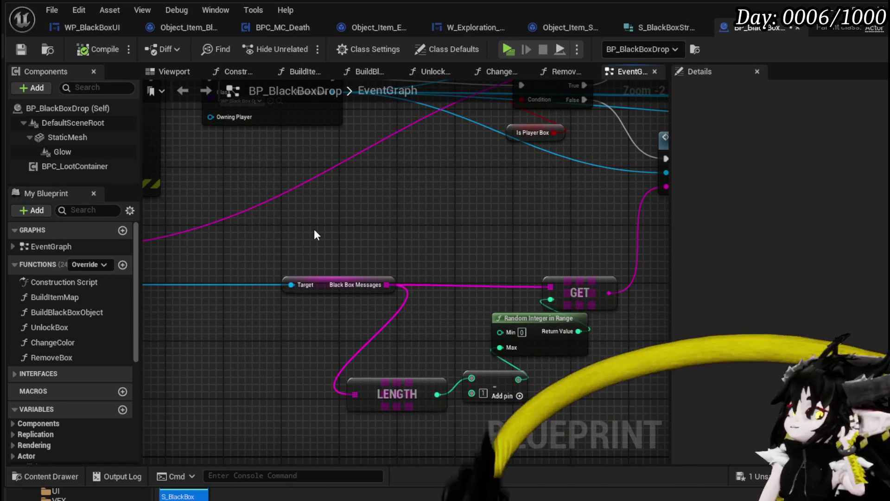
{"action": "left_click_drag", "start_coordinate": [414, 241], "coordinate": [473, 202]}
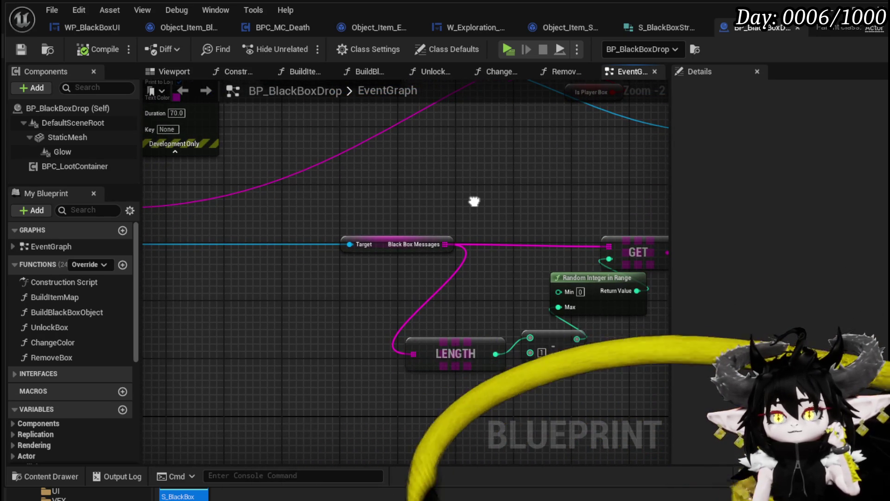
{"action": "left_click_drag", "start_coordinate": [474, 201], "coordinate": [524, 345]}
{"action": "left_click_drag", "start_coordinate": [375, 260], "coordinate": [517, 341]}
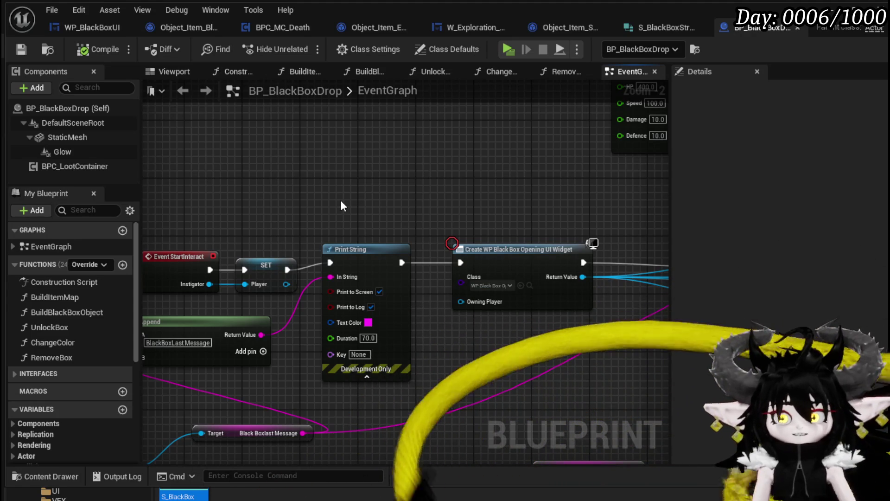
{"action": "left_click_drag", "start_coordinate": [468, 375], "coordinate": [434, 276]}
{"action": "scroll", "coordinate": [434, 279], "scroll_direction": "down", "scroll_amount": 2}
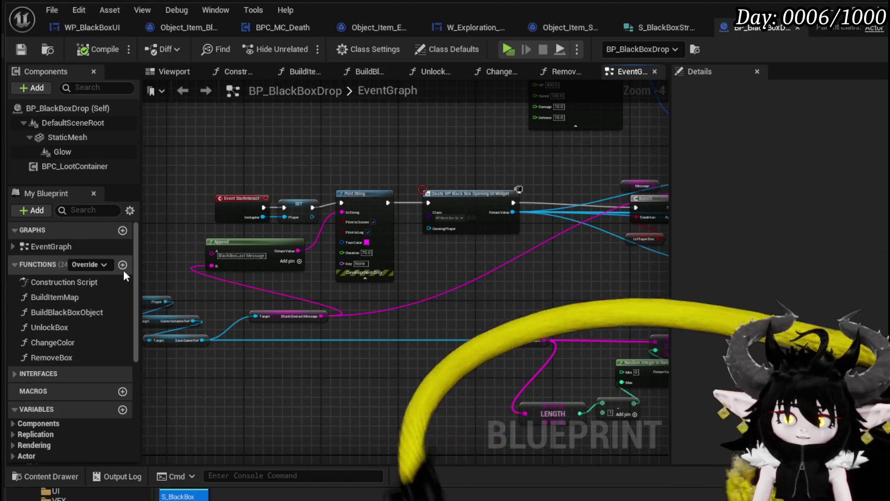
- Add a new function named BuildBoxStructure to BP_BlackBoxDrop
{"action": "left_click", "coordinate": [122, 265]}
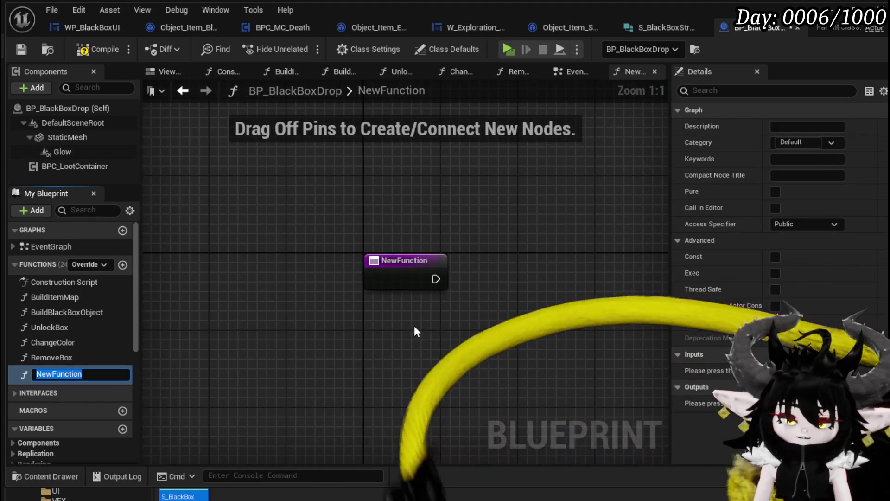
{"action": "type", "text": "BuildBox"}
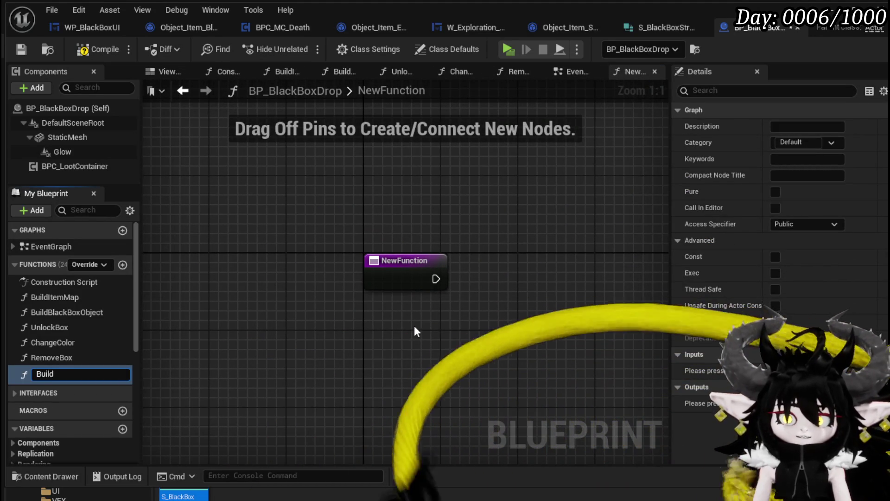
{"action": "type", "text": "Structure"}
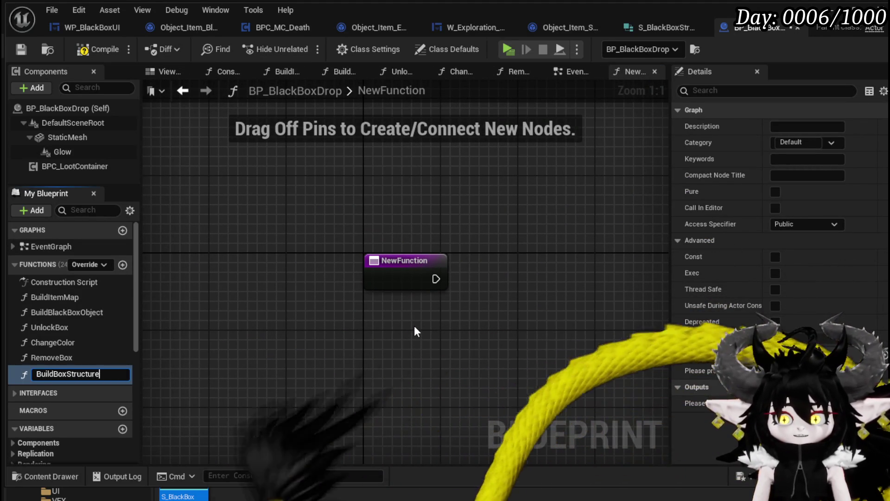
{"action": "key", "text": "Return"}
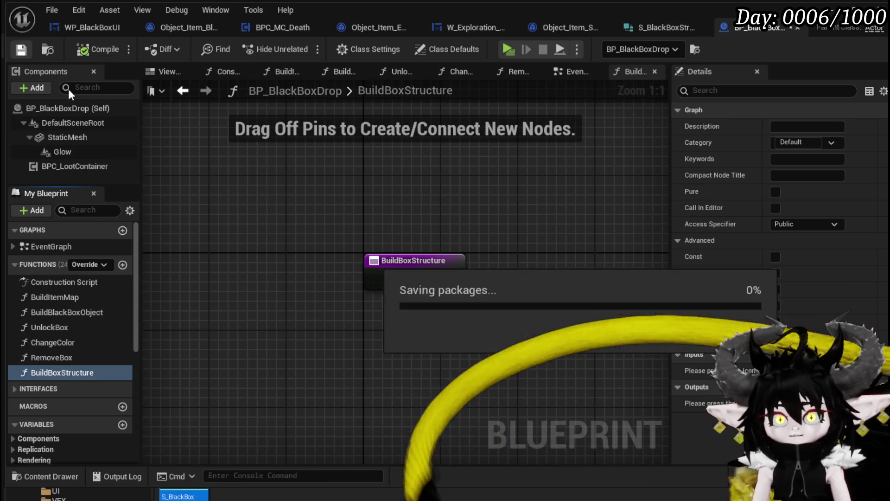
- Add an S_Box variable of type S Black Box Struck, then compile and save
{"action": "scroll", "coordinate": [67, 344], "scroll_direction": "down", "scroll_amount": 5}
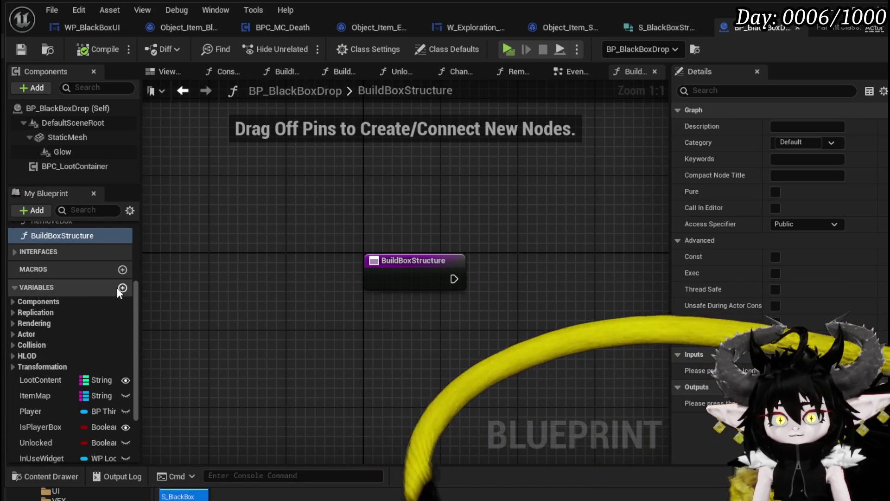
{"action": "left_click", "coordinate": [122, 287]}
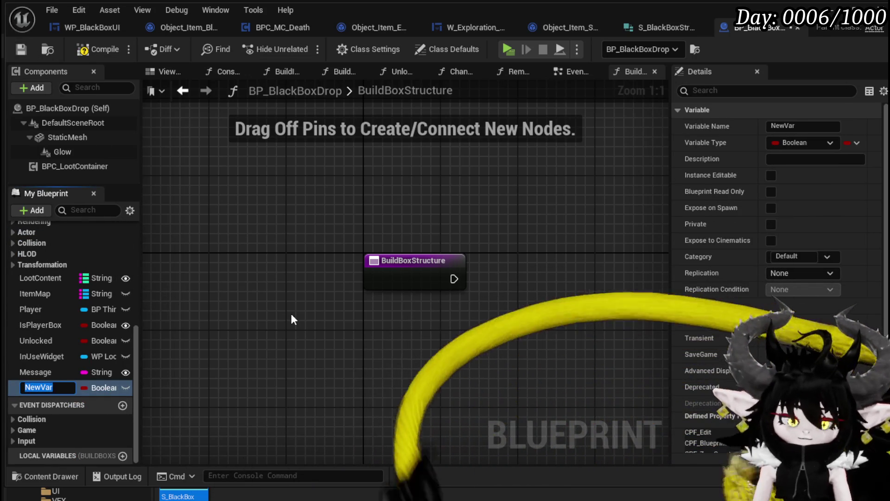
{"action": "type", "text": "S_Box"}
{"action": "key", "text": "Return"}
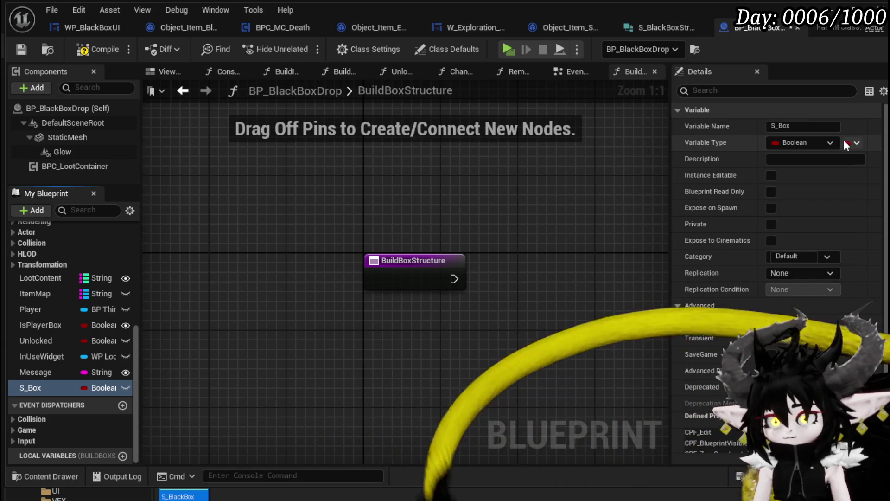
{"action": "left_click", "coordinate": [811, 143]}
{"action": "type", "text": "S_Black"}
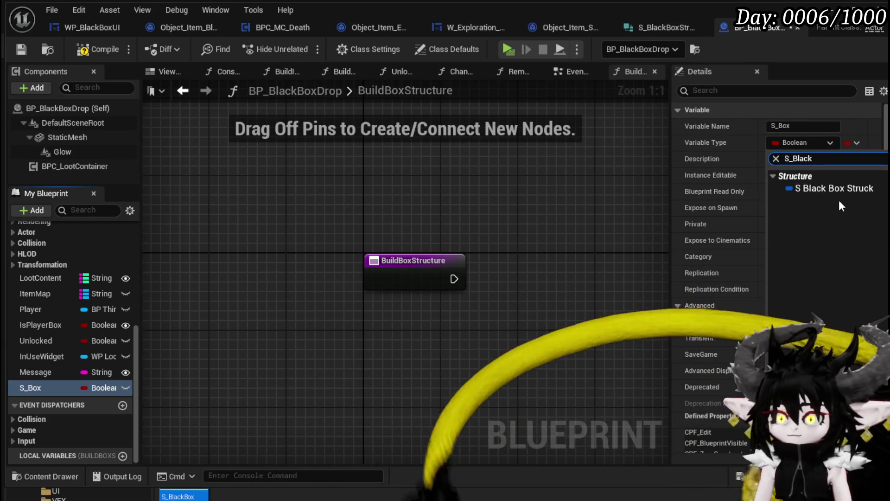
{"action": "left_click", "coordinate": [835, 189]}
{"action": "left_click", "coordinate": [91, 49]}
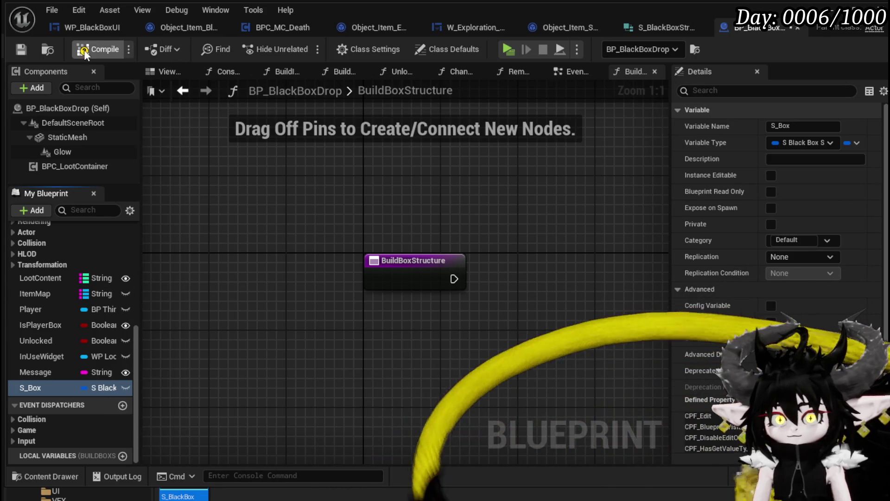
{"action": "left_click", "coordinate": [21, 49]}
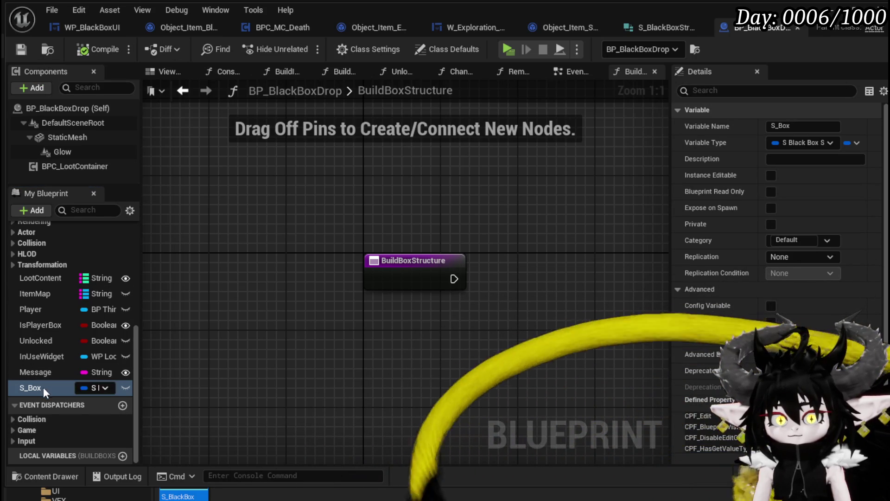
- In BuildBoxStructure, set S_Box after the entry node from a Make S Black Box Struck node
{"action": "mouse_move", "coordinate": [43, 388]}
{"action": "left_mouse_down"}
{"action": "mouse_move", "coordinate": [370, 192]}
{"action": "mouse_move", "coordinate": [529, 251]}
{"action": "mouse_move", "coordinate": [458, 210]}
{"action": "left_mouse_up"}
{"action": "left_click", "coordinate": [399, 231]}
{"action": "left_click_drag", "start_coordinate": [399, 194], "coordinate": [524, 275]}
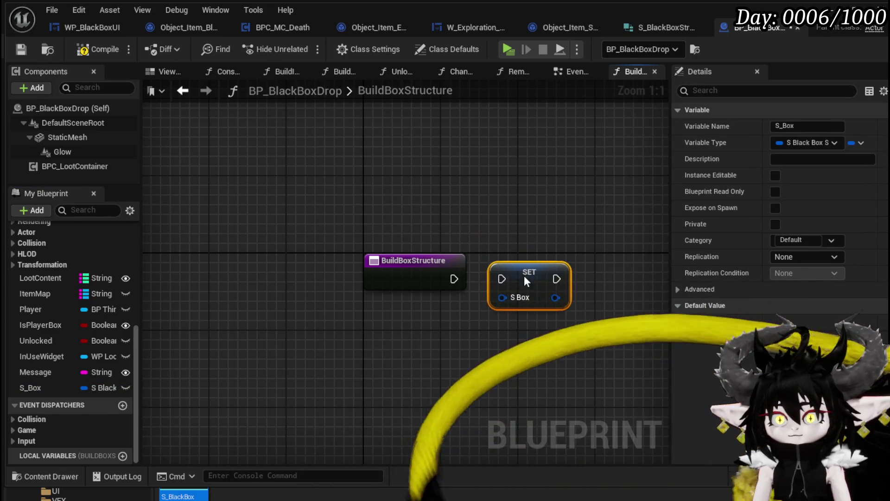
{"action": "left_click_drag", "start_coordinate": [449, 279], "coordinate": [509, 278]}
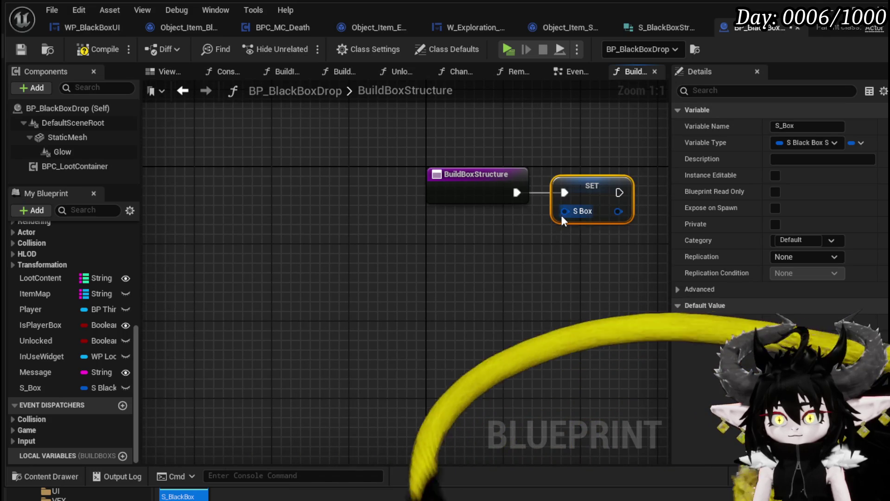
{"action": "left_click_drag", "start_coordinate": [565, 211], "coordinate": [459, 289]}
{"action": "type", "text": "make"}
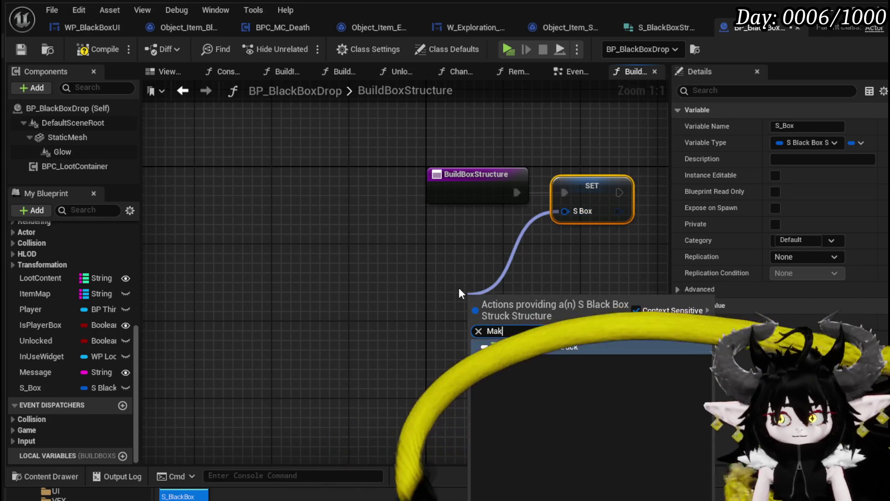
{"action": "key", "text": "Return"}
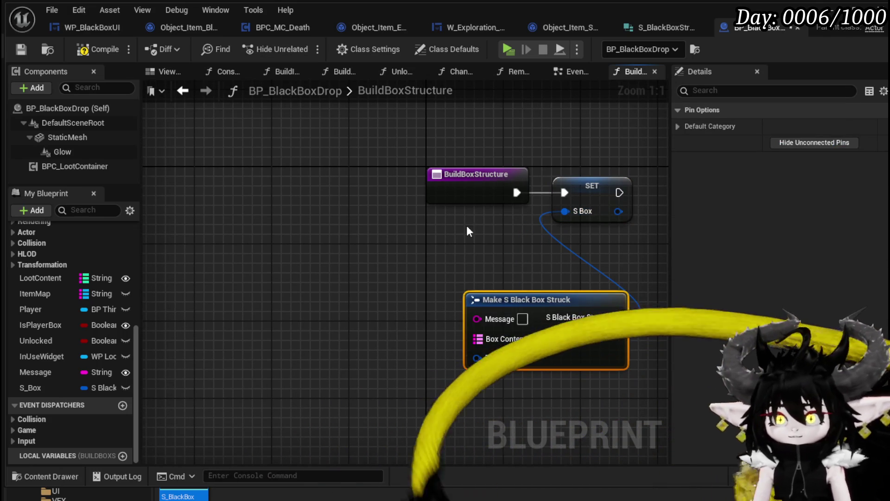
{"action": "left_click_drag", "start_coordinate": [467, 184], "coordinate": [272, 184]}
- Expose Message, Box Content and Encounter as function inputs, then compile and save
{"action": "left_click_drag", "start_coordinate": [484, 320], "coordinate": [319, 200]}
{"action": "mouse_move", "coordinate": [478, 336]}
{"action": "left_mouse_down"}
{"action": "mouse_move", "coordinate": [295, 231]}
{"action": "mouse_move", "coordinate": [297, 206]}
{"action": "left_mouse_up"}
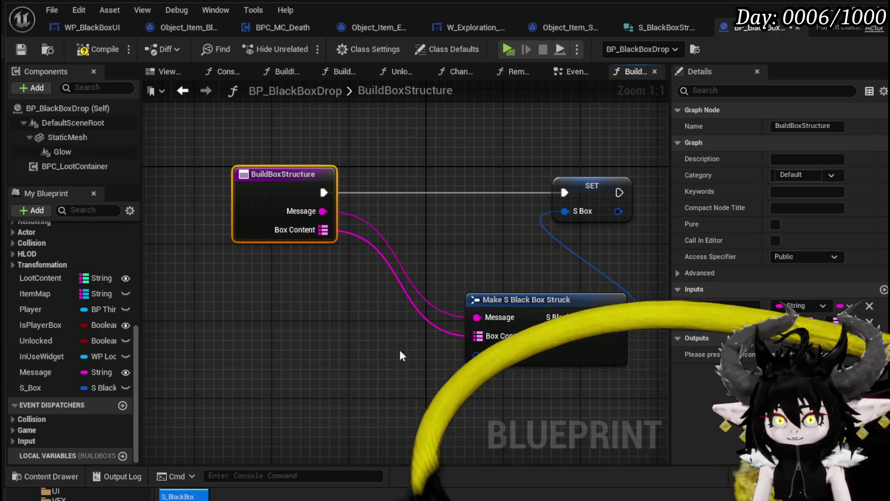
{"action": "left_click_drag", "start_coordinate": [477, 354], "coordinate": [286, 195]}
{"action": "mouse_move", "coordinate": [515, 300]}
{"action": "left_mouse_down"}
{"action": "mouse_move", "coordinate": [446, 265]}
{"action": "mouse_move", "coordinate": [418, 232]}
{"action": "left_mouse_up"}
{"action": "left_click", "coordinate": [374, 165]}
{"action": "key", "text": "F7"}
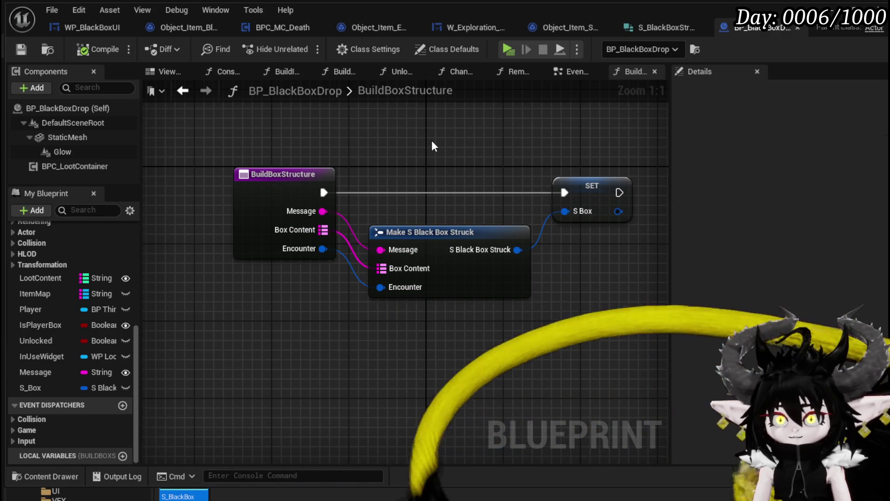
{"action": "left_click_drag", "start_coordinate": [463, 246], "coordinate": [463, 236]}
{"action": "left_click", "coordinate": [435, 145]}
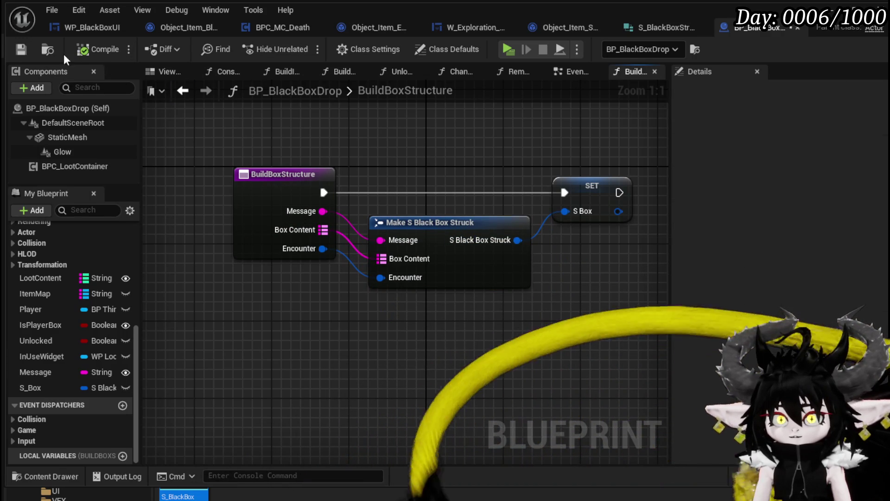
{"action": "left_click", "coordinate": [21, 49]}
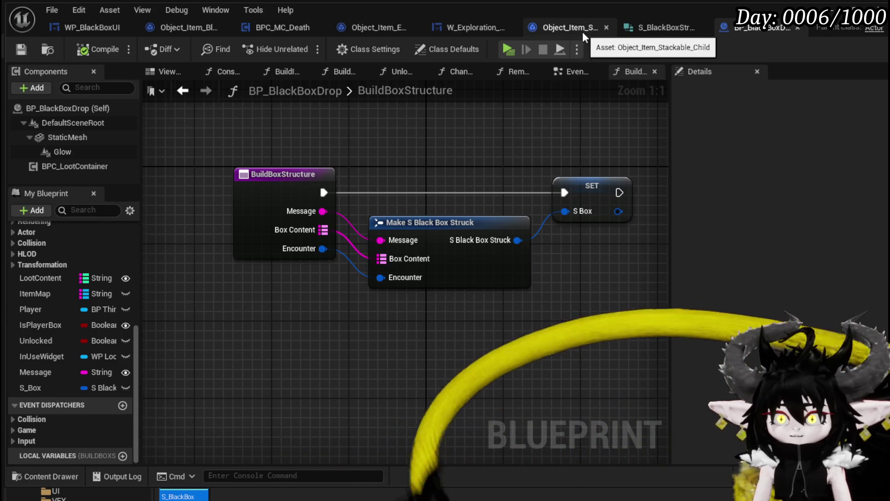
- Check S_BlackBoxStruct's fields, then return to BP_BlackBoxDrop's EventGraph
{"action": "left_click", "coordinate": [657, 32]}
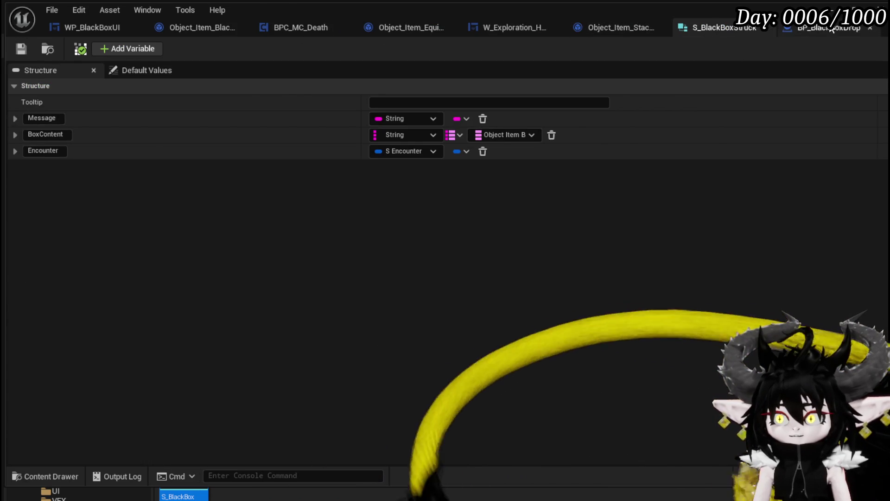
{"action": "key", "text": "ctrl+Tab"}
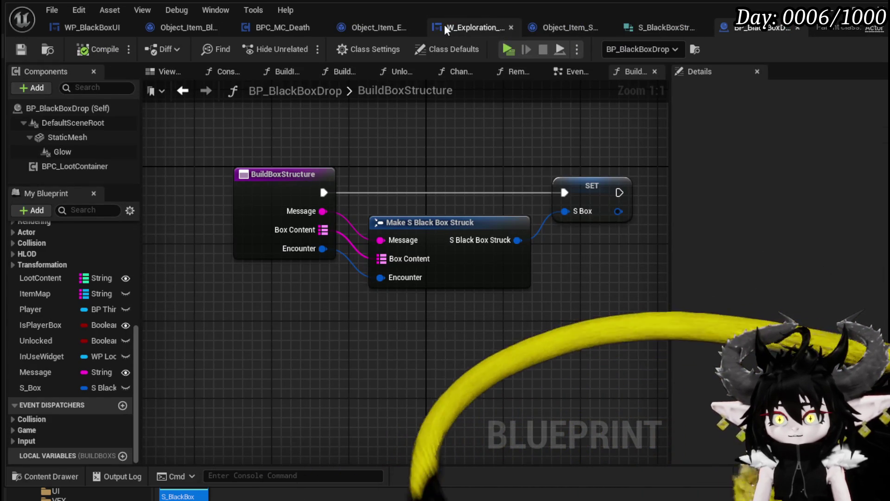
{"action": "left_click", "coordinate": [369, 28]}
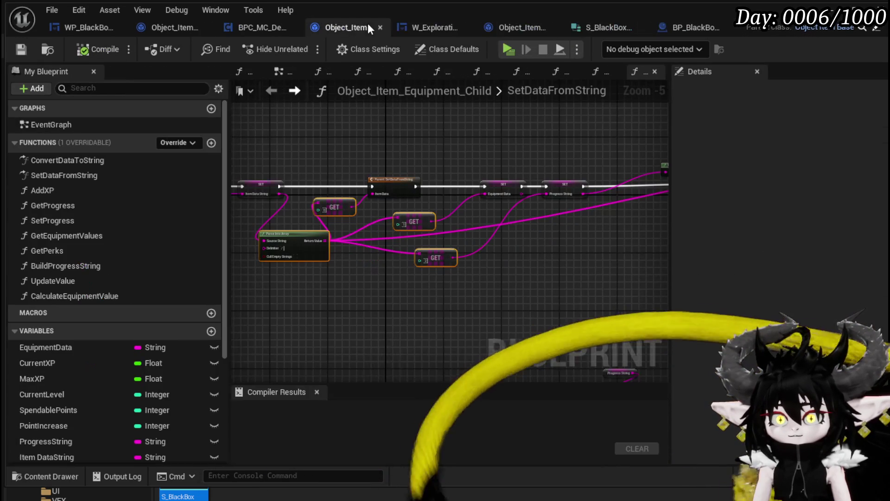
{"action": "left_click", "coordinate": [680, 32]}
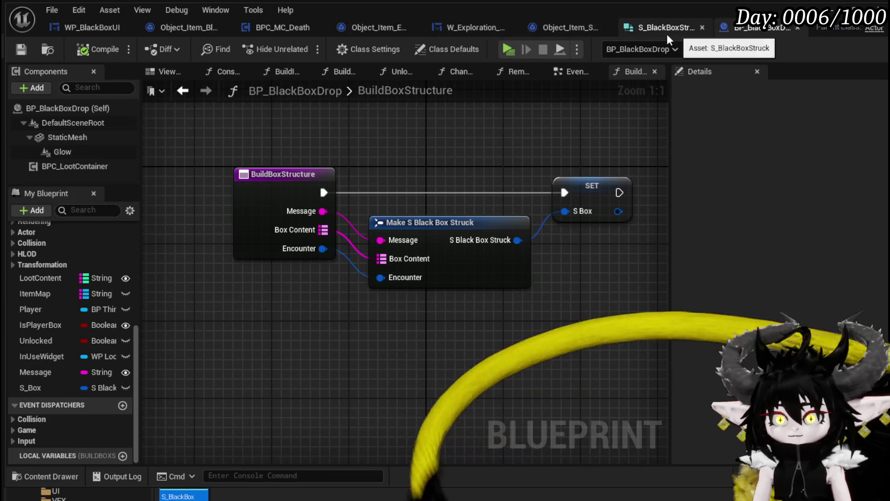
{"action": "left_click", "coordinate": [566, 74]}
- Move the Event StartInteract and SET nodes up-left to make room near the Append nodes
{"action": "scroll", "coordinate": [478, 172], "scroll_direction": "up", "scroll_amount": 3}
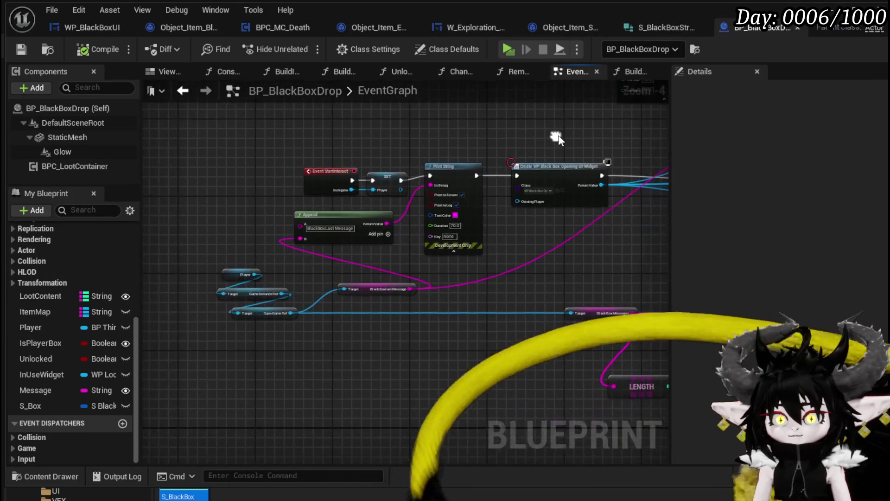
{"action": "left_click_drag", "start_coordinate": [268, 155], "coordinate": [424, 227]}
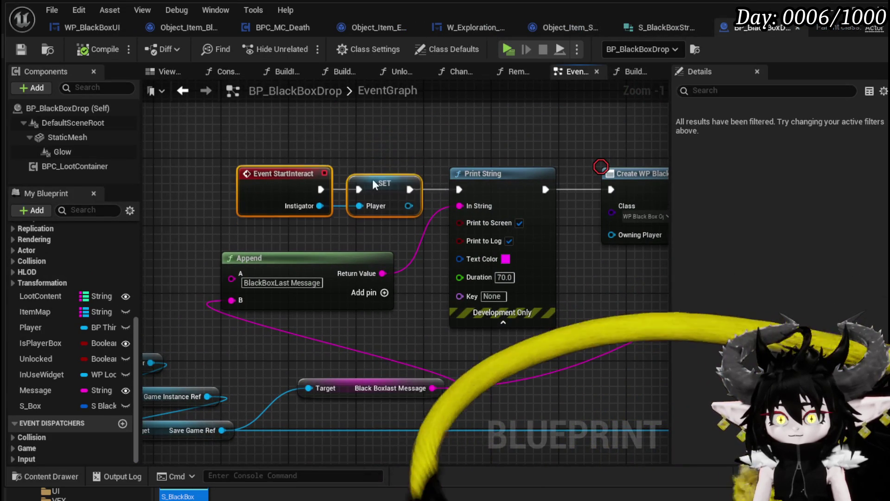
{"action": "left_click_drag", "start_coordinate": [385, 191], "coordinate": [368, 141]}
{"action": "left_click", "coordinate": [490, 130]}
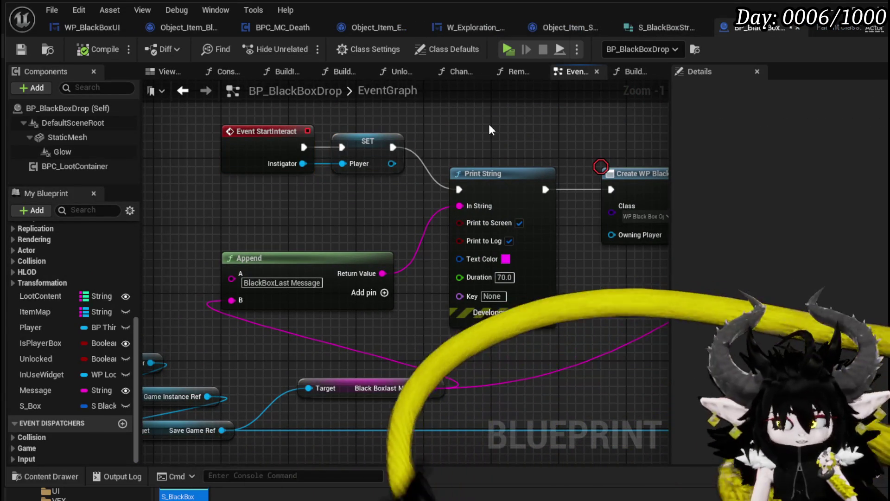
{"action": "left_click_drag", "start_coordinate": [159, 444], "coordinate": [207, 363]}
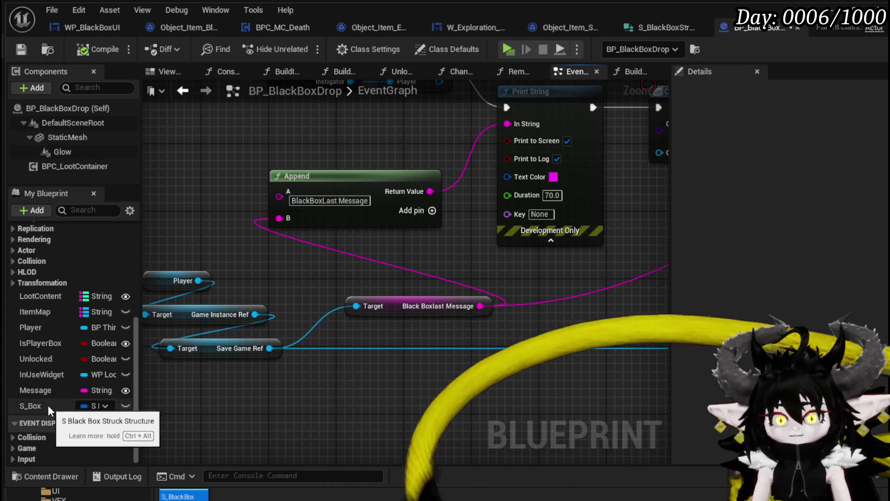
- Add an S_Box getter and pull a Break S Black Box Struck node from it
{"action": "mouse_move", "coordinate": [31, 406]}
{"action": "left_mouse_down"}
{"action": "mouse_move", "coordinate": [366, 390]}
{"action": "mouse_move", "coordinate": [371, 376]}
{"action": "left_mouse_up"}
{"action": "mouse_move", "coordinate": [390, 374]}
{"action": "left_mouse_down"}
{"action": "mouse_move", "coordinate": [362, 347]}
{"action": "mouse_move", "coordinate": [310, 341]}
{"action": "mouse_move", "coordinate": [393, 356]}
{"action": "left_mouse_up"}
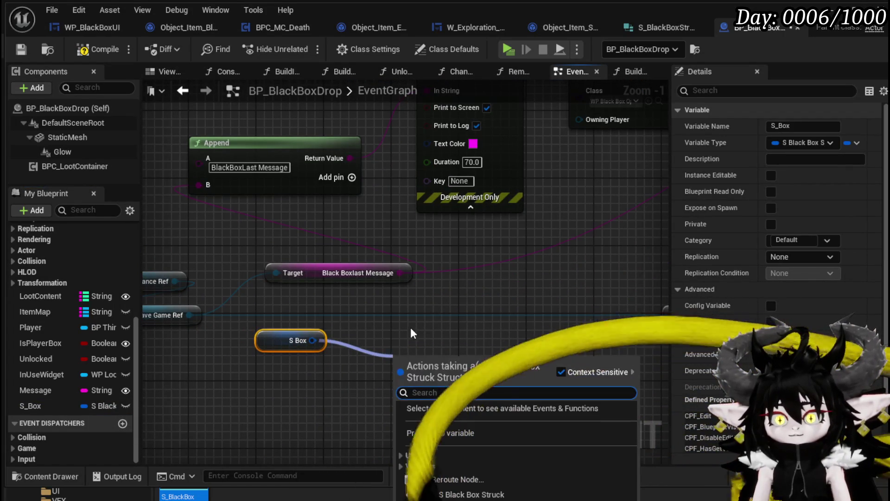
{"action": "type", "text": "Brea"}
{"action": "left_click", "coordinate": [454, 408]}
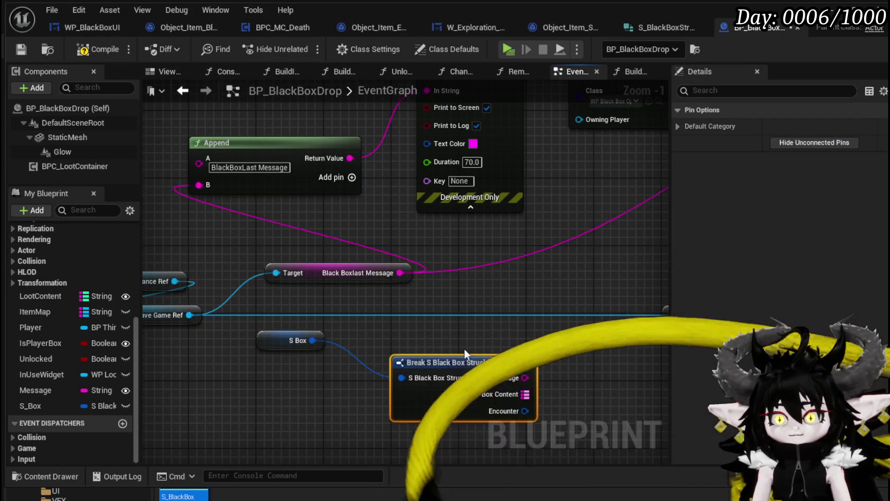
{"action": "left_click_drag", "start_coordinate": [464, 348], "coordinate": [305, 345]}
{"action": "scroll", "coordinate": [305, 346], "scroll_direction": "down", "scroll_amount": 2}
{"action": "left_click_drag", "start_coordinate": [379, 358], "coordinate": [368, 339]}
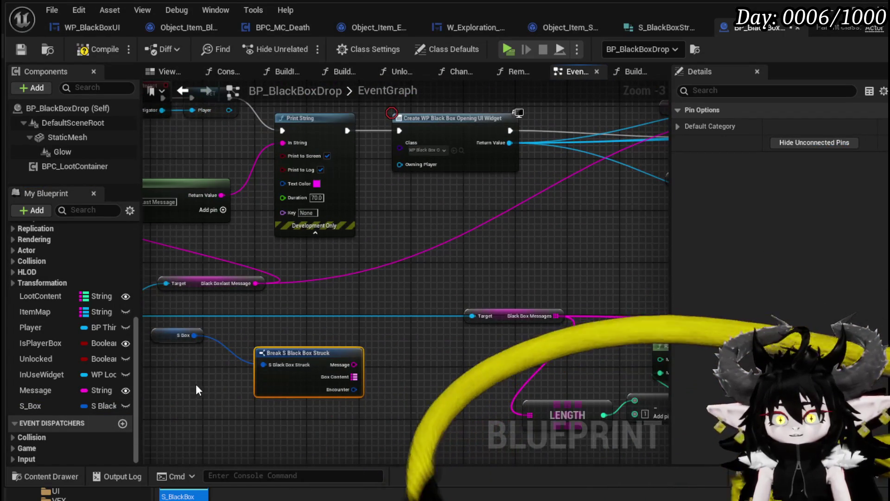
- Place the S_Box getter beside the Break node and wire Message into Set Black Box Message's Message ID
{"action": "left_click", "coordinate": [176, 334], "text": "ctrl"}
{"action": "left_click_drag", "start_coordinate": [442, 376], "coordinate": [571, 279]}
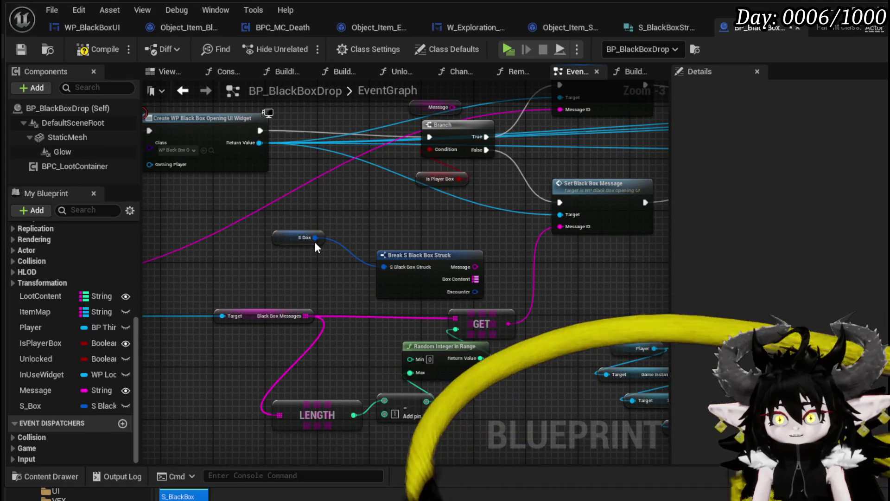
{"action": "mouse_move", "coordinate": [279, 238]}
{"action": "left_mouse_down"}
{"action": "mouse_move", "coordinate": [300, 260]}
{"action": "mouse_move", "coordinate": [321, 264]}
{"action": "left_mouse_up"}
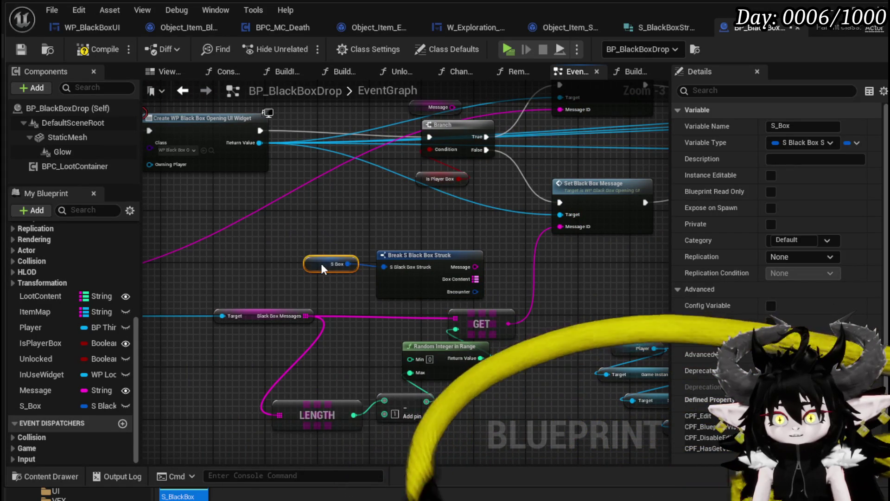
{"action": "left_click_drag", "start_coordinate": [476, 267], "coordinate": [560, 226]}
{"action": "scroll", "coordinate": [338, 236], "scroll_direction": "down", "scroll_amount": 2}
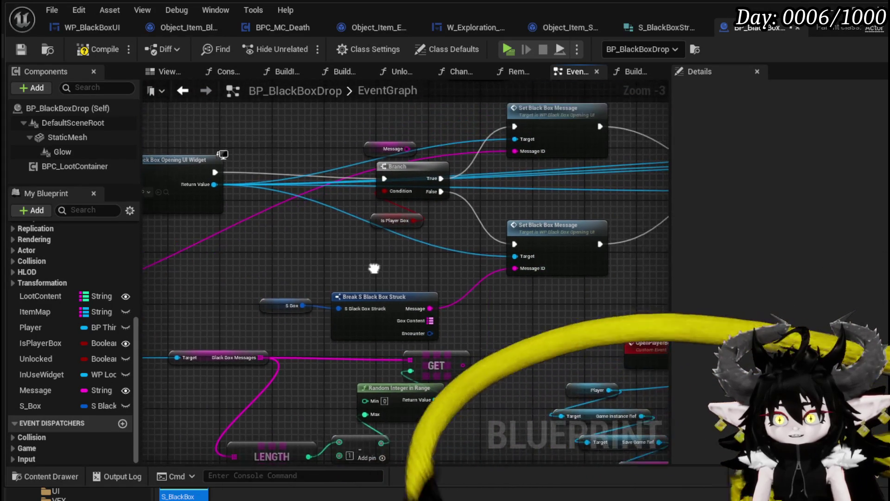
{"action": "left_click_drag", "start_coordinate": [260, 261], "coordinate": [358, 300]}
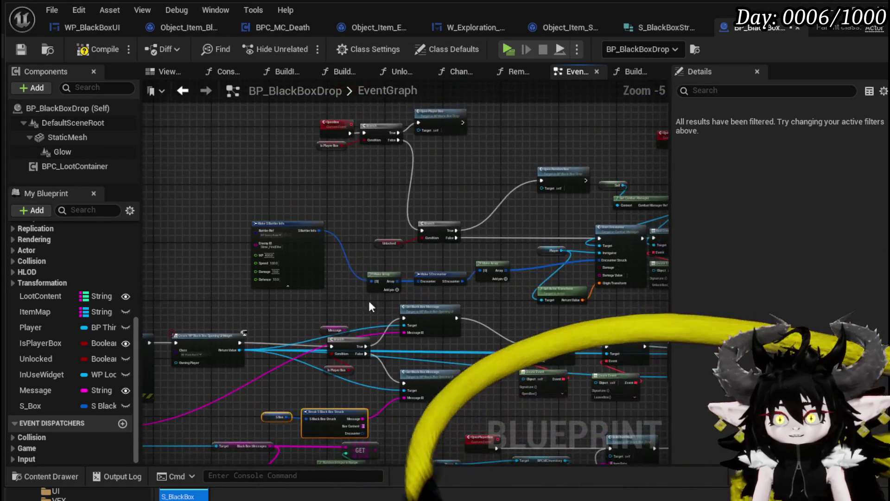
- Connect Break S Black Box Struck's Encounter output to the Make Array [0] input
{"action": "scroll", "coordinate": [366, 217], "scroll_direction": "up", "scroll_amount": 2}
{"action": "scroll", "coordinate": [367, 216], "scroll_direction": "down", "scroll_amount": 2}
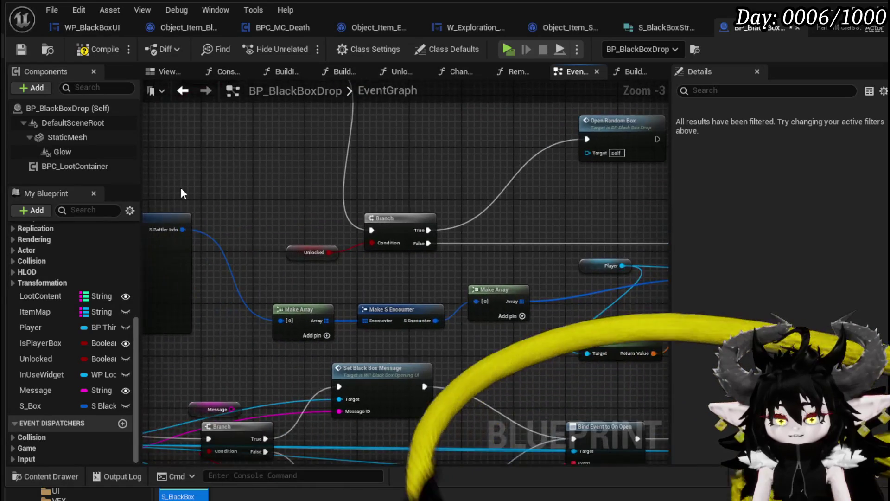
{"action": "scroll", "coordinate": [307, 175], "scroll_direction": "up", "scroll_amount": 2}
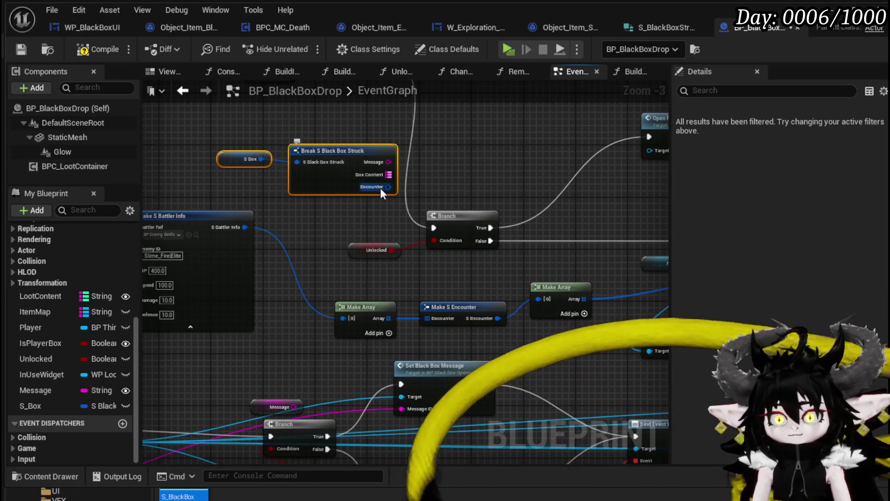
{"action": "mouse_move", "coordinate": [388, 187]}
{"action": "left_mouse_down"}
{"action": "mouse_move", "coordinate": [393, 329]}
{"action": "mouse_move", "coordinate": [539, 297]}
{"action": "left_mouse_up"}
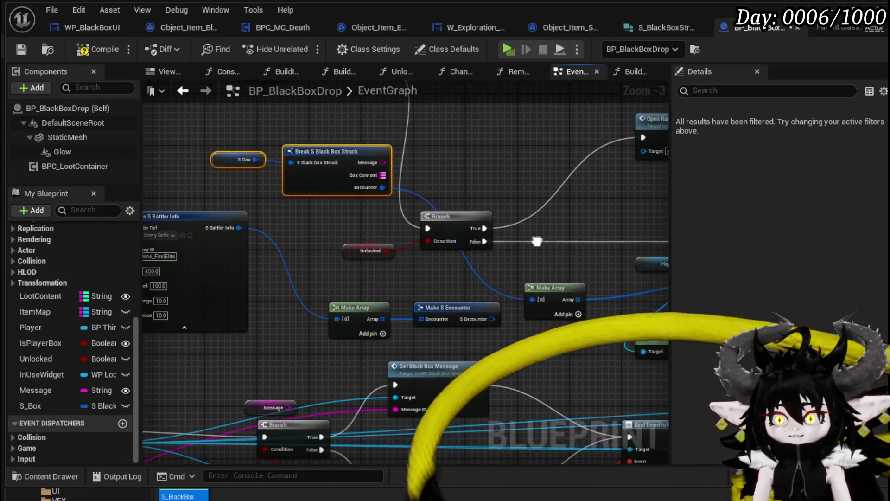
- Pan and zoom over the encounter and widget nodes of the EventGraph
{"action": "scroll", "coordinate": [532, 238], "scroll_direction": "down", "scroll_amount": 1}
{"action": "scroll", "coordinate": [482, 258], "scroll_direction": "up", "scroll_amount": 1}
{"action": "scroll", "coordinate": [510, 205], "scroll_direction": "down", "scroll_amount": 2}
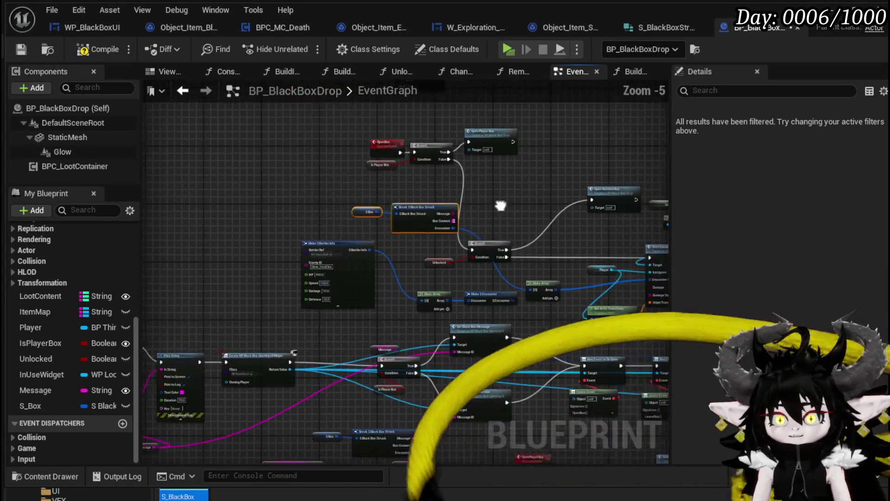
{"action": "left_click_drag", "start_coordinate": [510, 205], "coordinate": [296, 163]}
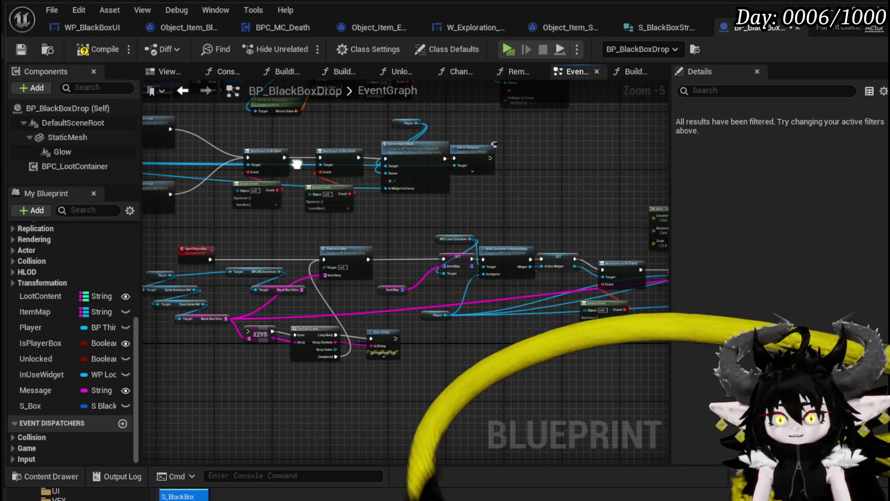
{"action": "left_click_drag", "start_coordinate": [160, 244], "coordinate": [216, 244]}
{"action": "scroll", "coordinate": [216, 243], "scroll_direction": "up", "scroll_amount": 3}
{"action": "scroll", "coordinate": [419, 243], "scroll_direction": "down", "scroll_amount": 3}
- Pan across the Open Random Box, S_Box/Break and Build Item Map areas of the graph
{"action": "mouse_move", "coordinate": [419, 243]}
{"action": "left_mouse_down"}
{"action": "mouse_move", "coordinate": [265, 359]}
{"action": "mouse_move", "coordinate": [228, 421]}
{"action": "left_mouse_up"}
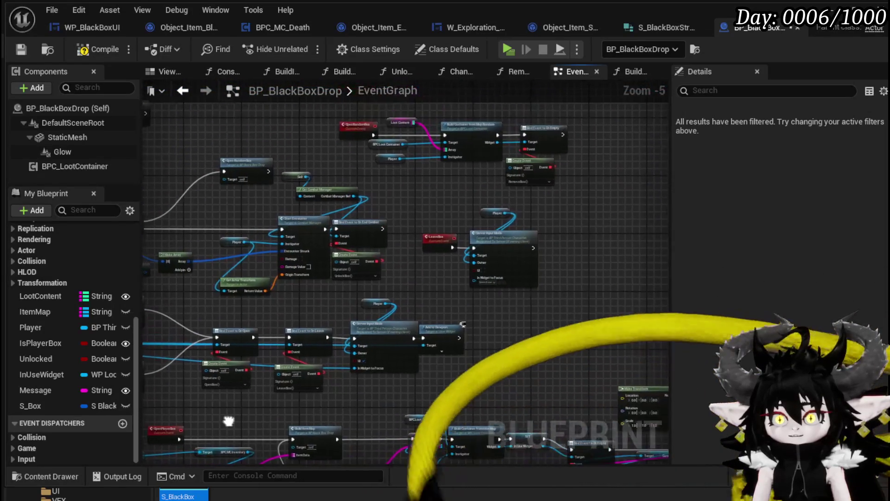
{"action": "scroll", "coordinate": [397, 318], "scroll_direction": "up", "scroll_amount": 3}
{"action": "mouse_move", "coordinate": [395, 321]}
{"action": "left_mouse_down"}
{"action": "mouse_move", "coordinate": [423, 371]}
{"action": "mouse_move", "coordinate": [413, 419]}
{"action": "mouse_move", "coordinate": [444, 421]}
{"action": "left_mouse_up"}
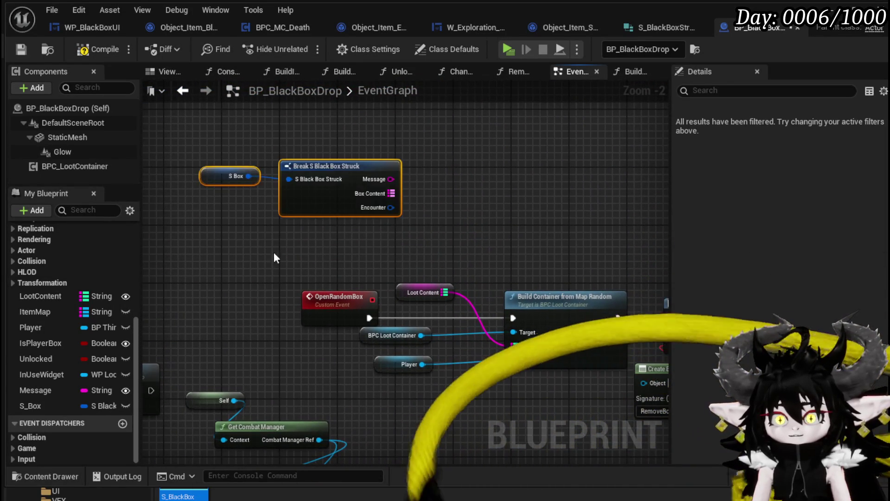
{"action": "scroll", "coordinate": [274, 252], "scroll_direction": "down", "scroll_amount": 4}
{"action": "left_click_drag", "start_coordinate": [400, 300], "coordinate": [386, 170]}
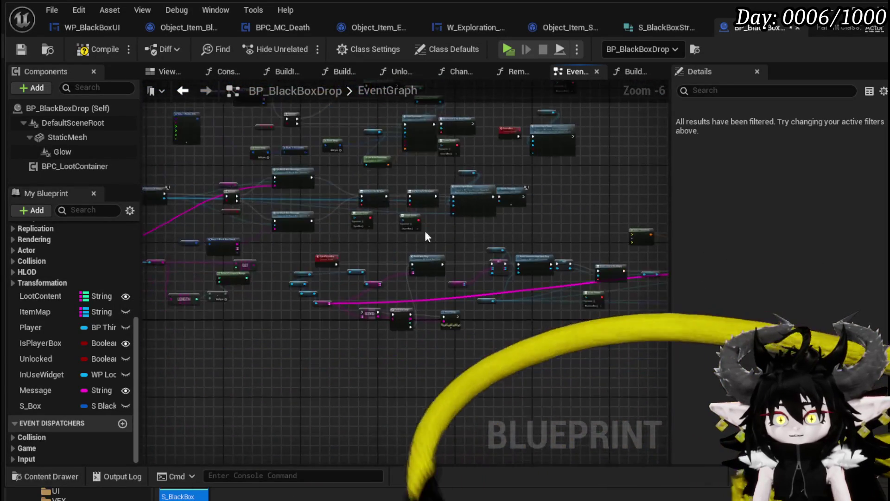
{"action": "scroll", "coordinate": [322, 277], "scroll_direction": "up", "scroll_amount": 4}
{"action": "left_click_drag", "start_coordinate": [321, 277], "coordinate": [408, 204]}
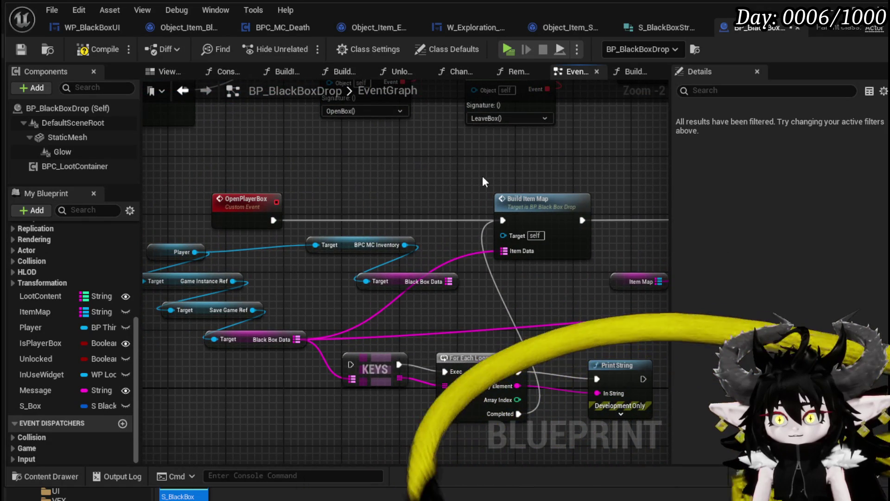
- Open the Build Item Map function's graph from the EventGraph
{"action": "left_click", "coordinate": [585, 225]}
{"action": "scroll", "coordinate": [585, 224], "scroll_direction": "down", "scroll_amount": 2}
{"action": "mouse_move", "coordinate": [568, 174]}
{"action": "left_mouse_down"}
{"action": "mouse_move", "coordinate": [300, 179]}
{"action": "mouse_move", "coordinate": [234, 194]}
{"action": "left_mouse_up"}
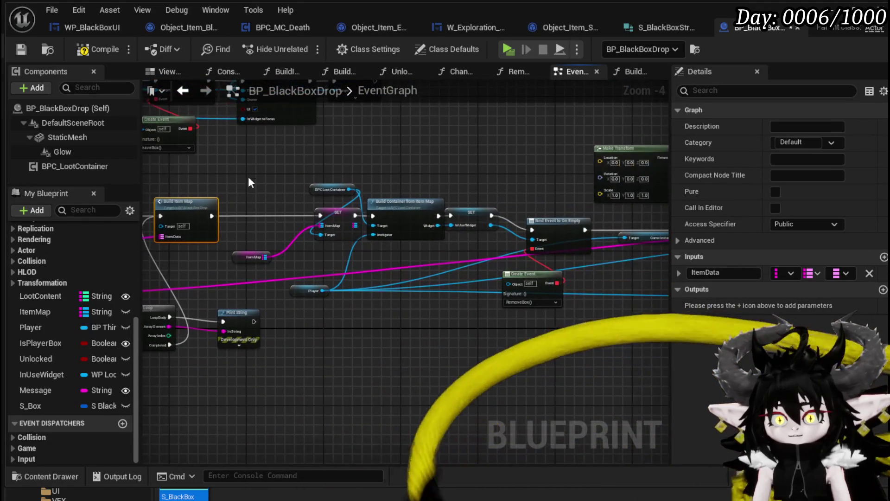
{"action": "left_click", "coordinate": [262, 257]}
{"action": "scroll", "coordinate": [292, 179], "scroll_direction": "up", "scroll_amount": 4}
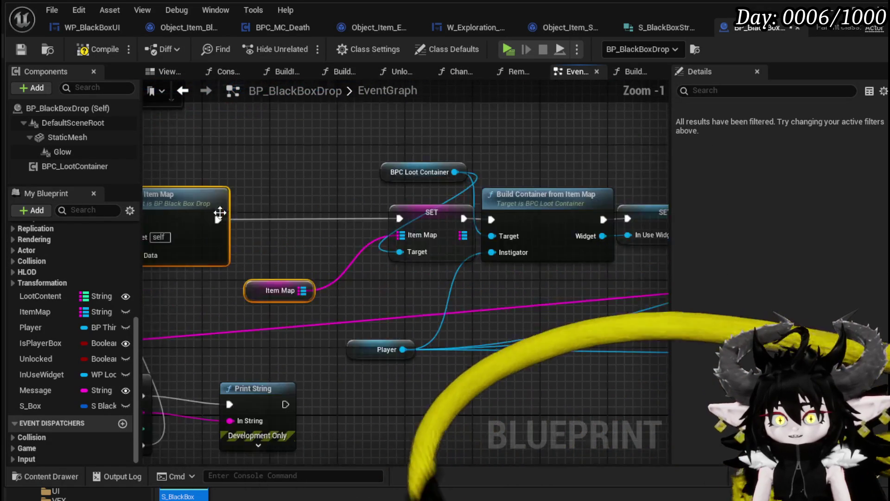
{"action": "double_click", "coordinate": [193, 185]}
- Cut the Item Map getter and paste it next to the For Each Loop
{"action": "left_click_drag", "start_coordinate": [396, 301], "coordinate": [153, 292]}
{"action": "mouse_move", "coordinate": [551, 319]}
{"action": "left_mouse_down"}
{"action": "mouse_move", "coordinate": [355, 327]}
{"action": "mouse_move", "coordinate": [305, 341]}
{"action": "left_mouse_up"}
{"action": "left_click_drag", "start_coordinate": [464, 320], "coordinate": [282, 324]}
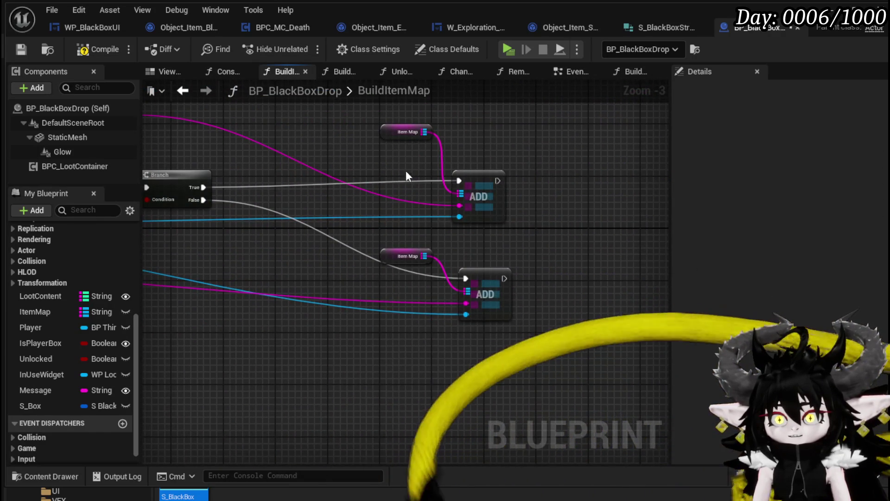
{"action": "left_click", "coordinate": [408, 132]}
{"action": "scroll", "coordinate": [360, 150], "scroll_direction": "down", "scroll_amount": 2}
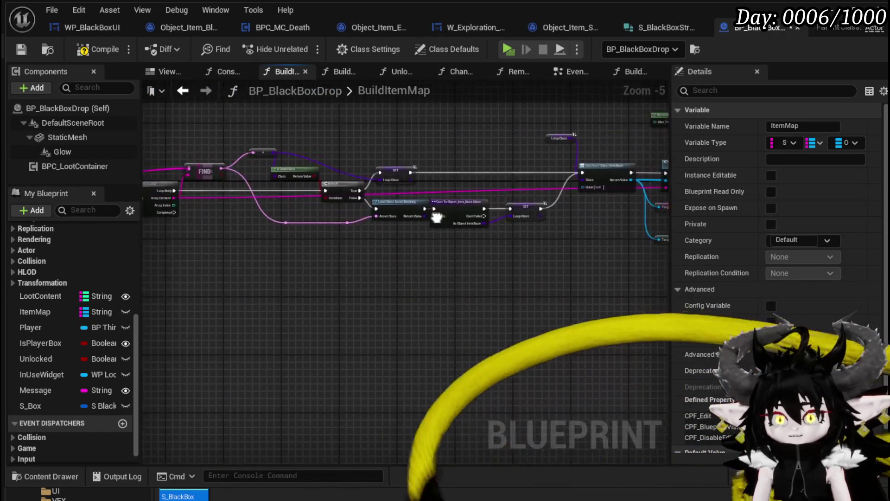
{"action": "scroll", "coordinate": [357, 213], "scroll_direction": "up", "scroll_amount": 3}
{"action": "mouse_move", "coordinate": [358, 212]}
{"action": "left_mouse_down"}
{"action": "mouse_move", "coordinate": [413, 268]}
{"action": "mouse_move", "coordinate": [365, 260]}
{"action": "left_mouse_up"}
{"action": "key", "text": "ctrl+x"}
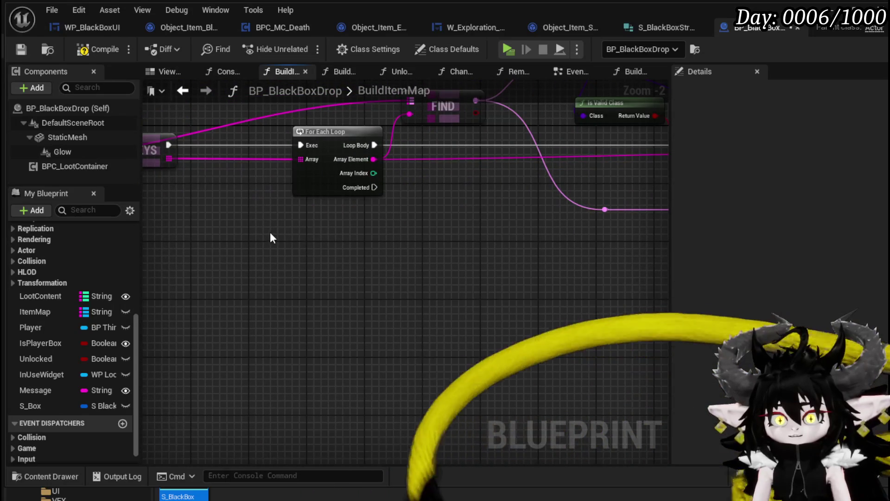
{"action": "key", "text": "ctrl+v"}
- Add a function output, wire loop Completed to the Return Node, and return Item Map
{"action": "left_click", "coordinate": [192, 188]}
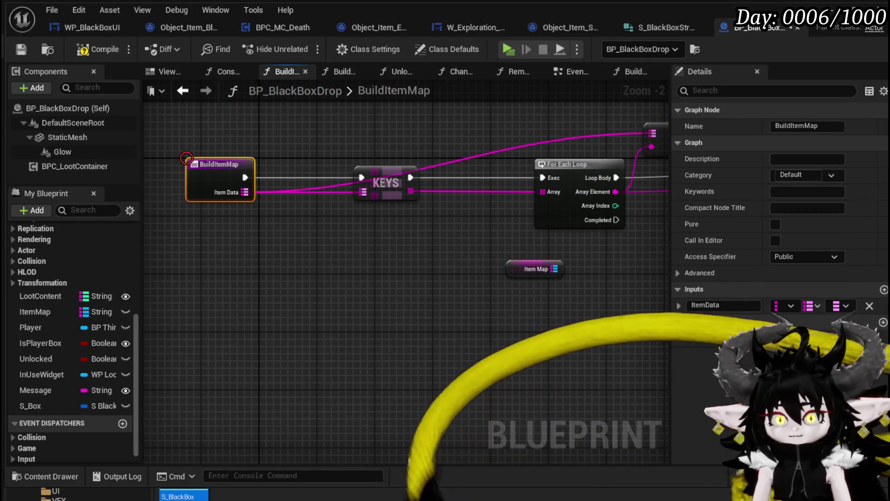
{"action": "left_click", "coordinate": [884, 322]}
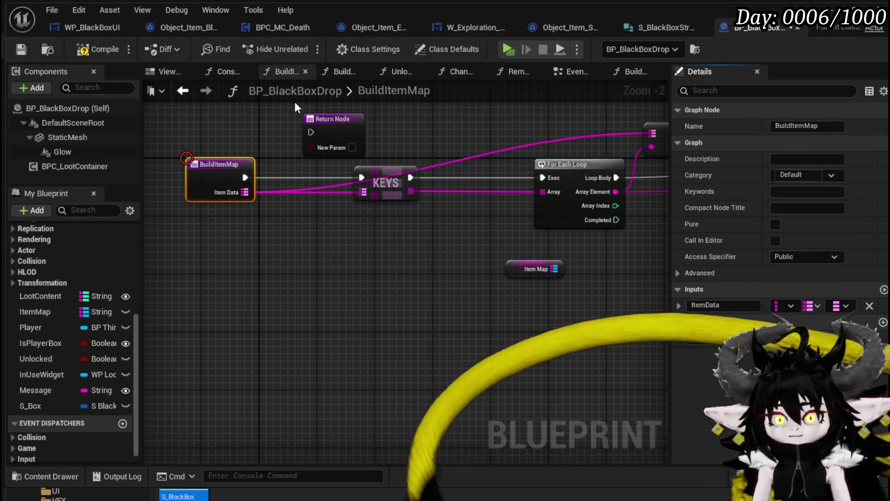
{"action": "mouse_move", "coordinate": [329, 119]}
{"action": "left_mouse_down"}
{"action": "mouse_move", "coordinate": [490, 192]}
{"action": "mouse_move", "coordinate": [549, 241]}
{"action": "left_mouse_up"}
{"action": "left_click_drag", "start_coordinate": [507, 221], "coordinate": [529, 256]}
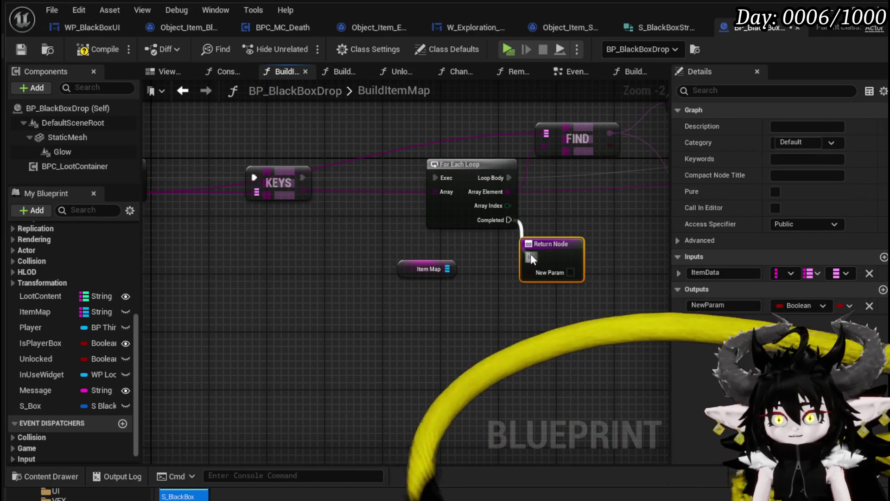
{"action": "left_click_drag", "start_coordinate": [447, 269], "coordinate": [551, 260]}
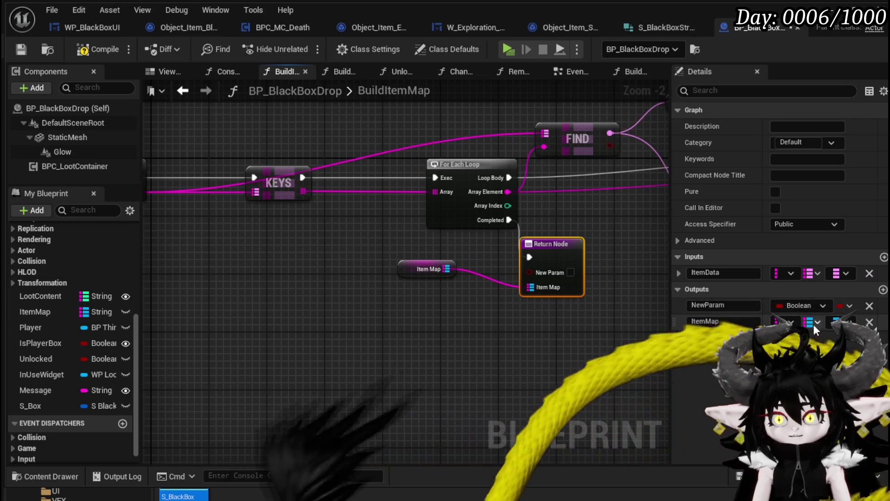
- Remove the unused NewParam output, compile, and go back to the EventGraph
{"action": "left_click", "coordinate": [869, 305]}
{"action": "left_click", "coordinate": [516, 310]}
{"action": "left_click", "coordinate": [83, 49]}
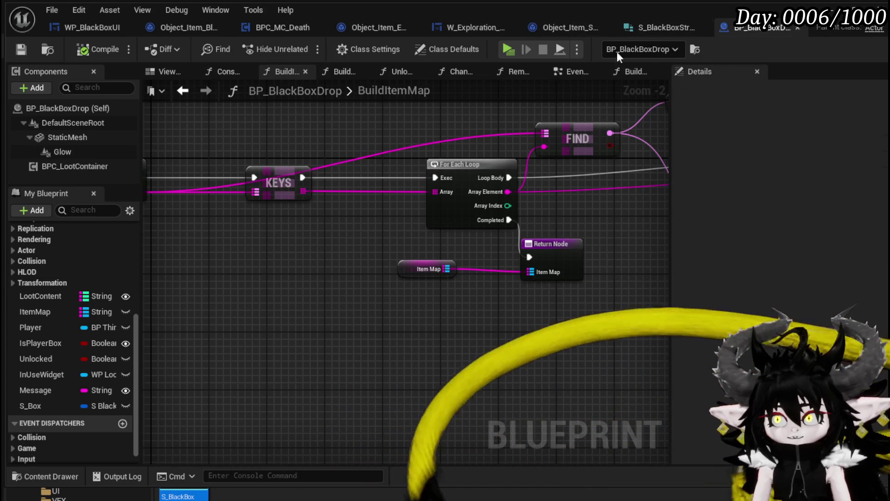
{"action": "left_click", "coordinate": [185, 92]}
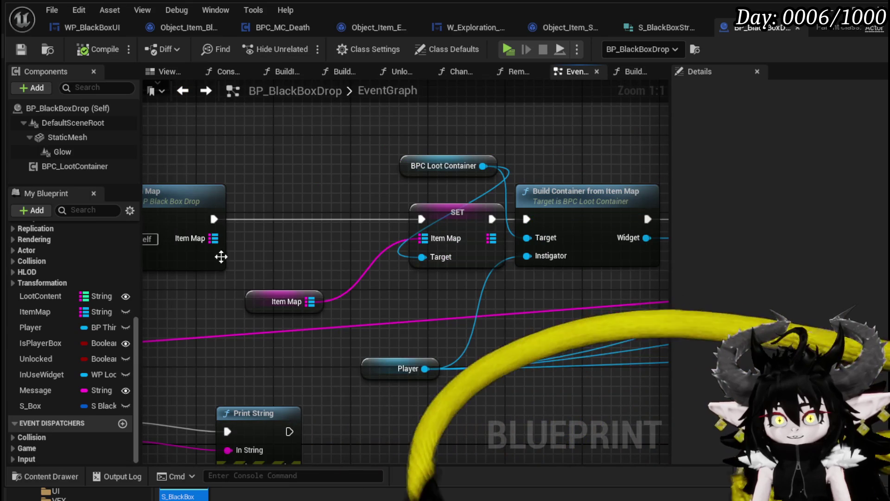
- Wire Build Item Map's Item Map result into SET's Item Map and place the BPC Loot Container getter above SET
{"action": "left_click_drag", "start_coordinate": [214, 238], "coordinate": [423, 237]}
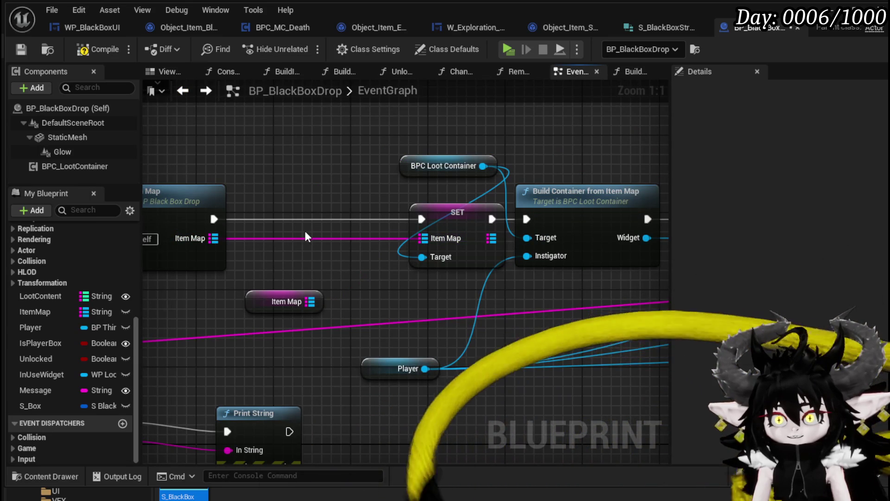
{"action": "mouse_move", "coordinate": [305, 232]}
{"action": "left_mouse_down"}
{"action": "mouse_move", "coordinate": [390, 208]}
{"action": "mouse_move", "coordinate": [342, 202]}
{"action": "mouse_move", "coordinate": [426, 202]}
{"action": "left_mouse_up"}
{"action": "mouse_move", "coordinate": [384, 157]}
{"action": "left_mouse_down"}
{"action": "mouse_move", "coordinate": [314, 139]}
{"action": "mouse_move", "coordinate": [377, 148]}
{"action": "left_mouse_up"}
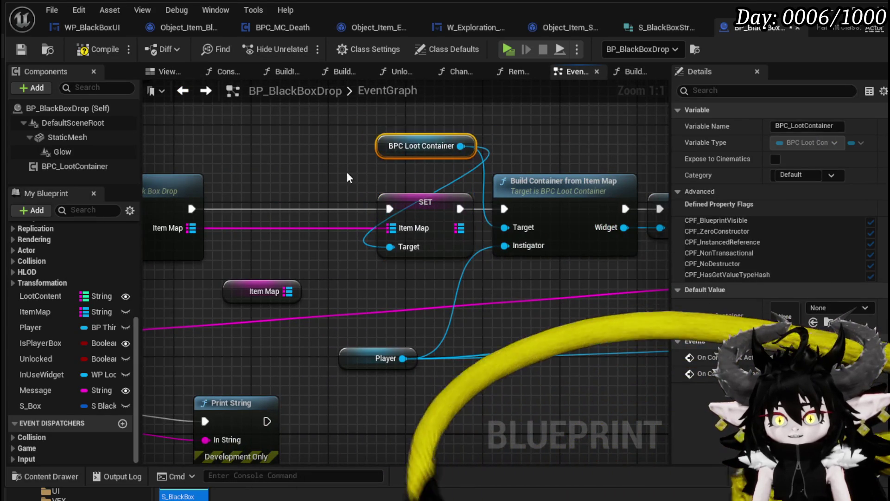
{"action": "scroll", "coordinate": [377, 148], "scroll_direction": "down", "scroll_amount": 1}
{"action": "left_click_drag", "start_coordinate": [298, 229], "coordinate": [445, 193]}
- Delete the leftover Item Map getter
{"action": "left_click", "coordinate": [429, 274]}
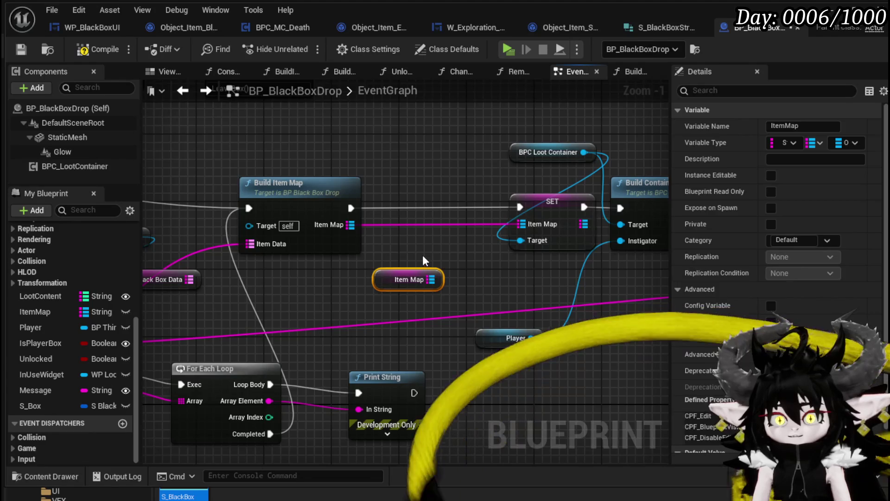
{"action": "key", "text": "Delete"}
{"action": "scroll", "coordinate": [422, 255], "scroll_direction": "down", "scroll_amount": 2}
{"action": "left_click", "coordinate": [377, 221]}
{"action": "mouse_move", "coordinate": [377, 222]}
{"action": "left_mouse_down"}
{"action": "mouse_move", "coordinate": [415, 304]}
{"action": "mouse_move", "coordinate": [250, 280]}
{"action": "mouse_move", "coordinate": [482, 162]}
{"action": "left_mouse_up"}
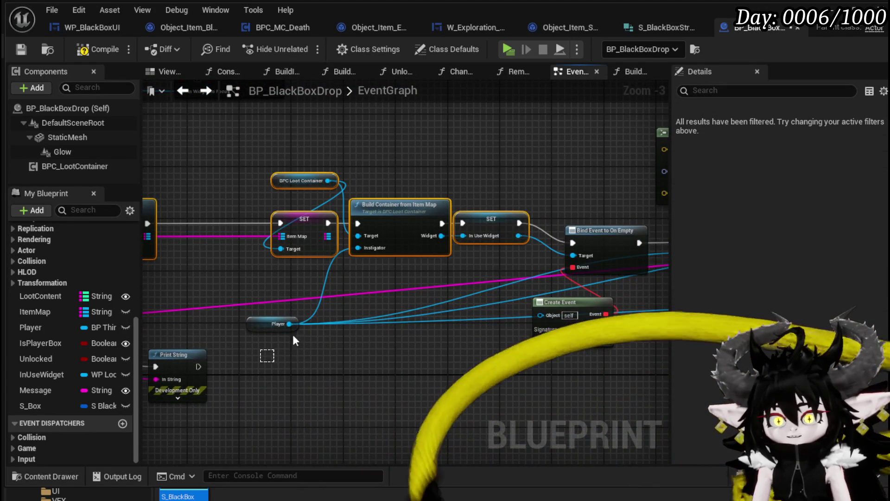
- Pan over to the save-data nodes and box-select two of them
{"action": "left_click_drag", "start_coordinate": [293, 335], "coordinate": [103, 344]}
{"action": "scroll", "coordinate": [455, 343], "scroll_direction": "down", "scroll_amount": 1}
{"action": "mouse_move", "coordinate": [455, 342]}
{"action": "left_mouse_down"}
{"action": "mouse_move", "coordinate": [440, 244]}
{"action": "mouse_move", "coordinate": [344, 271]}
{"action": "mouse_move", "coordinate": [499, 266]}
{"action": "mouse_move", "coordinate": [357, 322]}
{"action": "mouse_move", "coordinate": [455, 316]}
{"action": "left_mouse_up"}
{"action": "scroll", "coordinate": [441, 244], "scroll_direction": "up", "scroll_amount": 2}
{"action": "scroll", "coordinate": [500, 266], "scroll_direction": "down", "scroll_amount": 1}
{"action": "scroll", "coordinate": [455, 316], "scroll_direction": "down", "scroll_amount": 3}
{"action": "left_click_drag", "start_coordinate": [446, 218], "coordinate": [478, 302]}
{"action": "mouse_move", "coordinate": [441, 188]}
{"action": "left_mouse_down"}
{"action": "mouse_move", "coordinate": [423, 184]}
{"action": "mouse_move", "coordinate": [388, 205]}
{"action": "mouse_move", "coordinate": [532, 210]}
{"action": "left_mouse_up"}
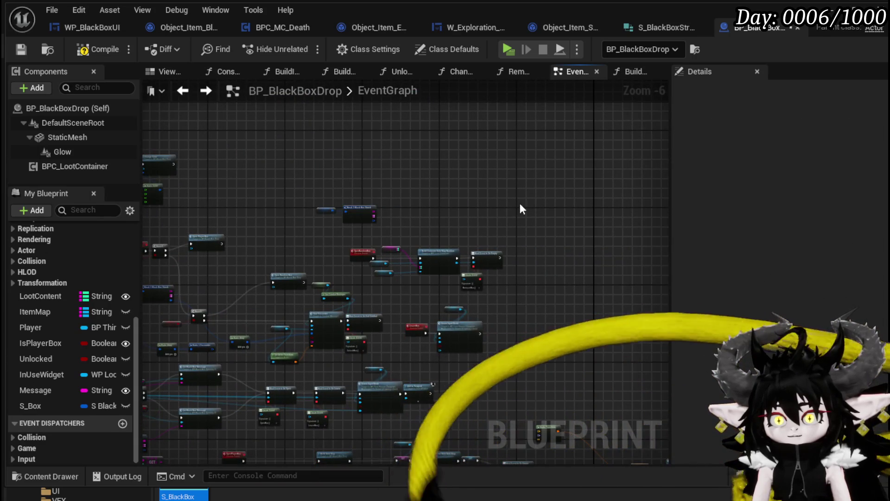
- Feed Box Content from the Break struct into Build Item Map's Item Data
{"action": "scroll", "coordinate": [494, 227], "scroll_direction": "up", "scroll_amount": 3}
{"action": "left_click_drag", "start_coordinate": [302, 252], "coordinate": [438, 253]}
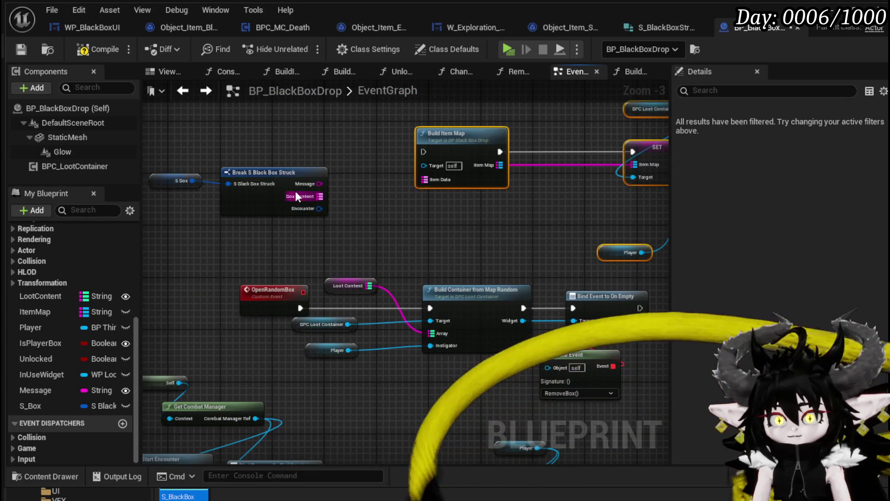
{"action": "mouse_move", "coordinate": [319, 196]}
{"action": "left_mouse_down"}
{"action": "mouse_move", "coordinate": [434, 181]}
{"action": "mouse_move", "coordinate": [238, 270]}
{"action": "mouse_move", "coordinate": [475, 204]}
{"action": "left_mouse_up"}
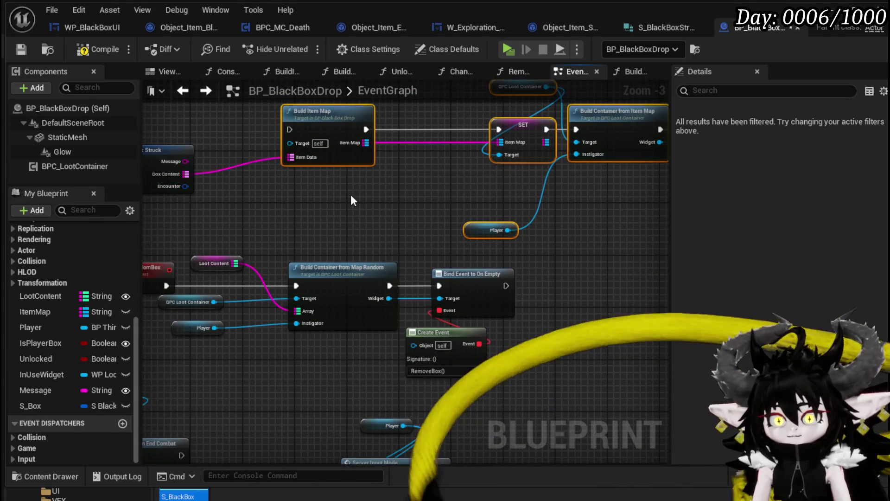
- Reposition the OpenRandomBox event and wire it to trigger Build Item Map first
{"action": "left_click_drag", "start_coordinate": [351, 194], "coordinate": [458, 259]}
{"action": "mouse_move", "coordinate": [292, 319]}
{"action": "left_mouse_down"}
{"action": "mouse_move", "coordinate": [358, 261]}
{"action": "mouse_move", "coordinate": [235, 165]}
{"action": "left_mouse_up"}
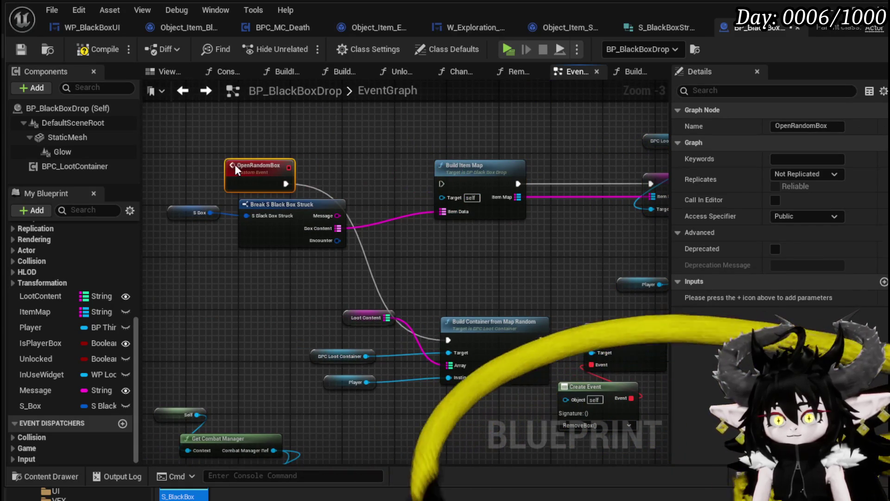
{"action": "left_click_drag", "start_coordinate": [286, 184], "coordinate": [440, 183]}
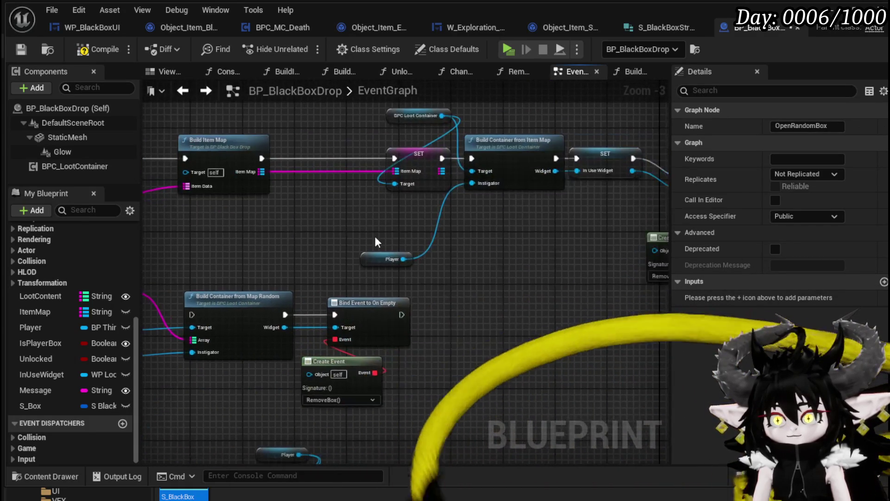
- Select the Bind Event to On Empty, Create Event and save-data nodes while surveying the graph
{"action": "mouse_move", "coordinate": [466, 328]}
{"action": "left_mouse_down"}
{"action": "mouse_move", "coordinate": [536, 185]}
{"action": "mouse_move", "coordinate": [471, 168]}
{"action": "left_mouse_up"}
{"action": "scroll", "coordinate": [534, 205], "scroll_direction": "down", "scroll_amount": 2}
{"action": "left_click_drag", "start_coordinate": [340, 264], "coordinate": [428, 224]}
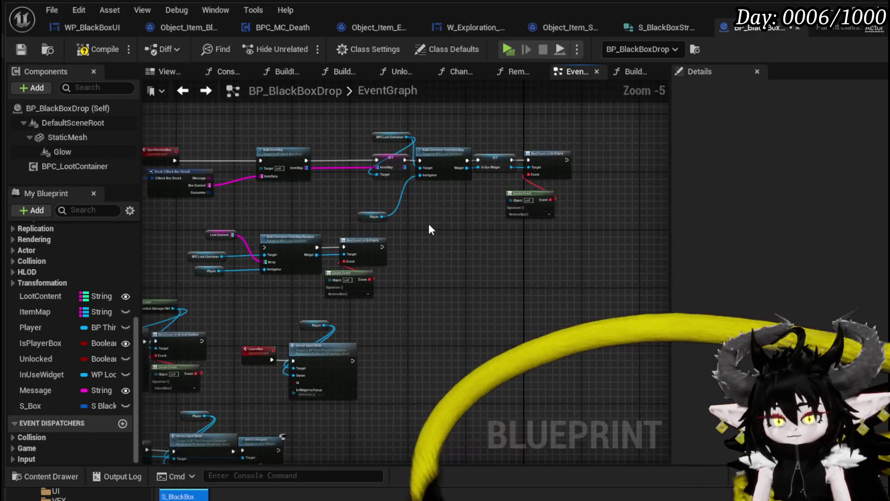
{"action": "mouse_move", "coordinate": [260, 311]}
{"action": "left_mouse_down"}
{"action": "mouse_move", "coordinate": [422, 211]}
{"action": "mouse_move", "coordinate": [462, 234]}
{"action": "left_mouse_up"}
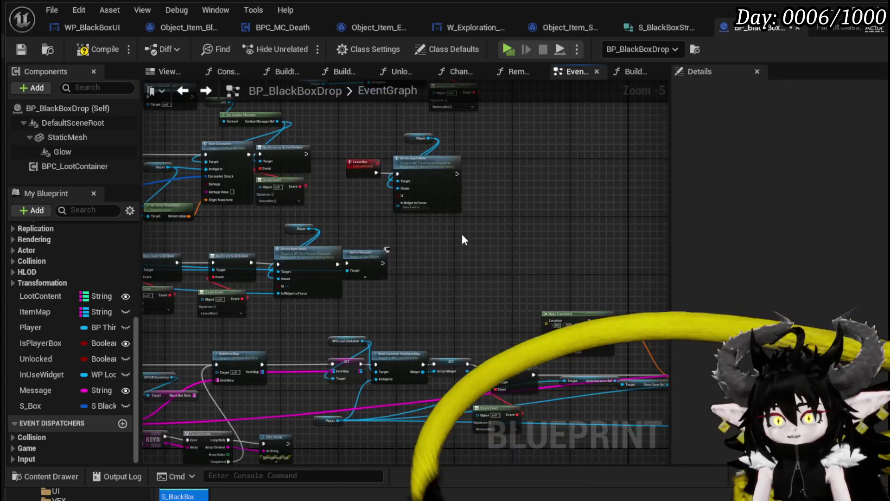
{"action": "scroll", "coordinate": [462, 233], "scroll_direction": "up", "scroll_amount": 2}
{"action": "scroll", "coordinate": [458, 236], "scroll_direction": "down", "scroll_amount": 3}
{"action": "scroll", "coordinate": [466, 236], "scroll_direction": "up", "scroll_amount": 3}
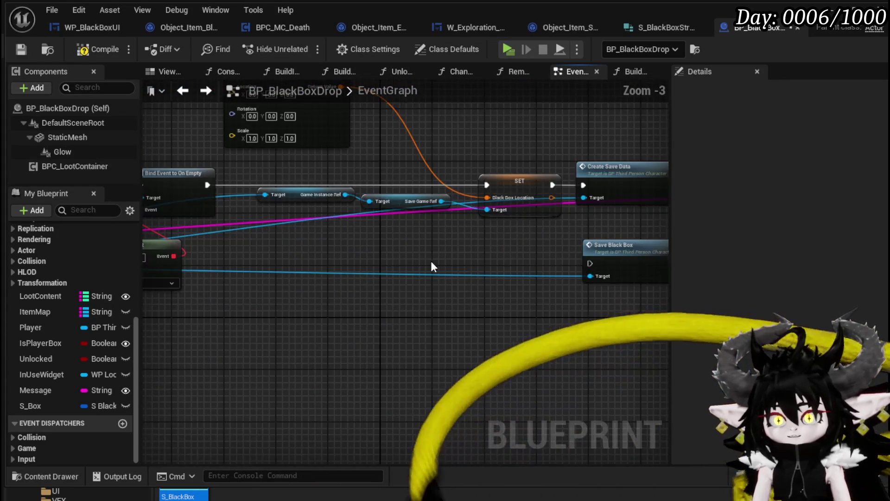
{"action": "scroll", "coordinate": [430, 261], "scroll_direction": "down", "scroll_amount": 1}
{"action": "mouse_move", "coordinate": [404, 191]}
{"action": "left_mouse_down"}
{"action": "mouse_move", "coordinate": [361, 151]}
{"action": "mouse_move", "coordinate": [313, 180]}
{"action": "mouse_move", "coordinate": [449, 175]}
{"action": "mouse_move", "coordinate": [602, 292]}
{"action": "mouse_move", "coordinate": [499, 191]}
{"action": "mouse_move", "coordinate": [536, 273]}
{"action": "mouse_move", "coordinate": [576, 289]}
{"action": "left_mouse_up"}
{"action": "key", "text": "ctrl+a"}
- Compile the blueprint with the Break struct and Branch nodes in view
{"action": "scroll", "coordinate": [332, 277], "scroll_direction": "up", "scroll_amount": 3}
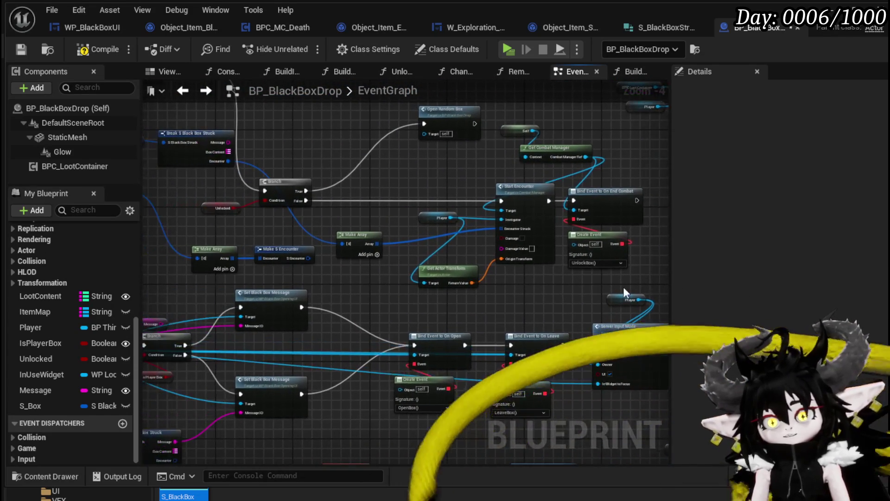
{"action": "scroll", "coordinate": [338, 281], "scroll_direction": "down", "scroll_amount": 2}
{"action": "left_click_drag", "start_coordinate": [285, 249], "coordinate": [380, 335]}
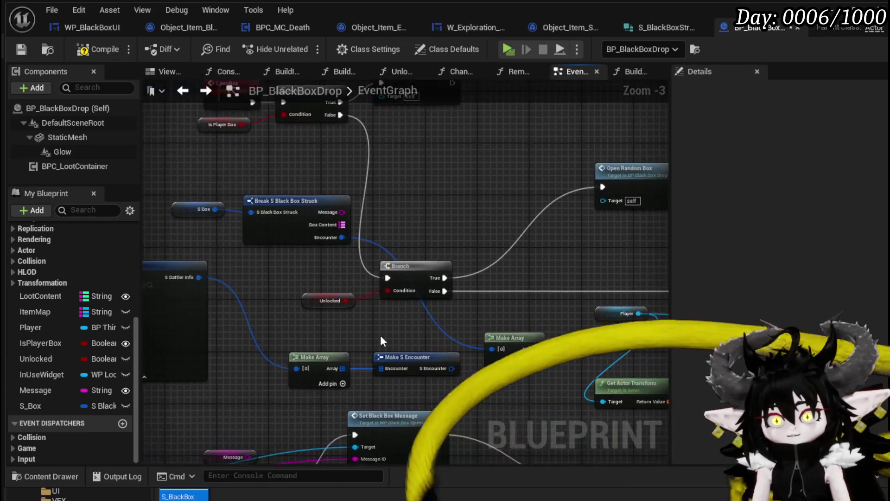
{"action": "left_click", "coordinate": [82, 49]}
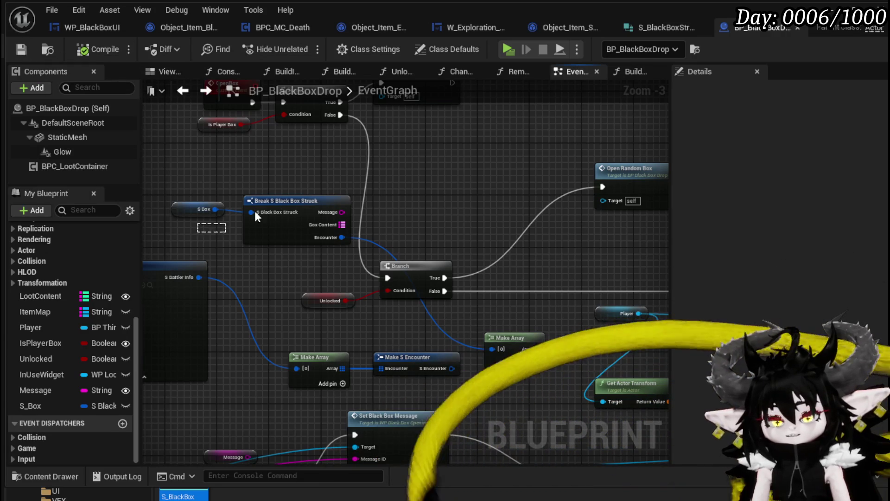
- Delete Make Array and Make S Encounter, place S_Box/Break below the Branch, and compile
{"action": "mouse_move", "coordinate": [268, 210]}
{"action": "left_mouse_down"}
{"action": "mouse_move", "coordinate": [372, 200]}
{"action": "mouse_move", "coordinate": [283, 224]}
{"action": "mouse_move", "coordinate": [269, 292]}
{"action": "mouse_move", "coordinate": [174, 257]}
{"action": "mouse_move", "coordinate": [324, 227]}
{"action": "left_mouse_up"}
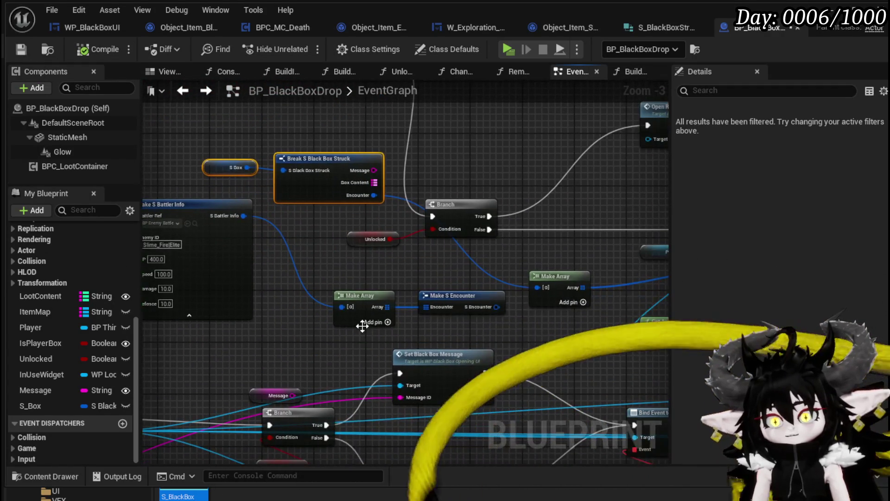
{"action": "left_click_drag", "start_coordinate": [364, 322], "coordinate": [438, 299]}
{"action": "key", "text": "Delete"}
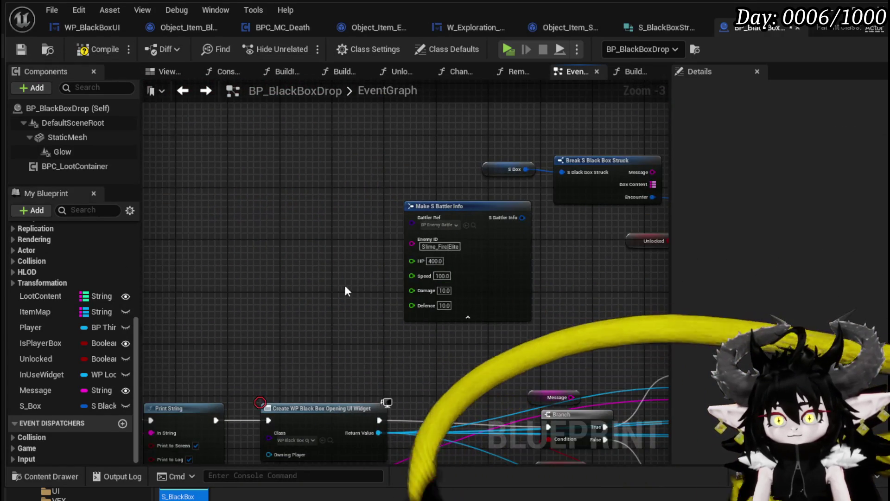
{"action": "mouse_move", "coordinate": [345, 183]}
{"action": "left_mouse_down"}
{"action": "mouse_move", "coordinate": [452, 306]}
{"action": "mouse_move", "coordinate": [443, 301]}
{"action": "left_mouse_up"}
{"action": "left_click_drag", "start_coordinate": [382, 260], "coordinate": [369, 234]}
{"action": "left_click", "coordinate": [293, 216]}
{"action": "scroll", "coordinate": [294, 216], "scroll_direction": "down", "scroll_amount": 2}
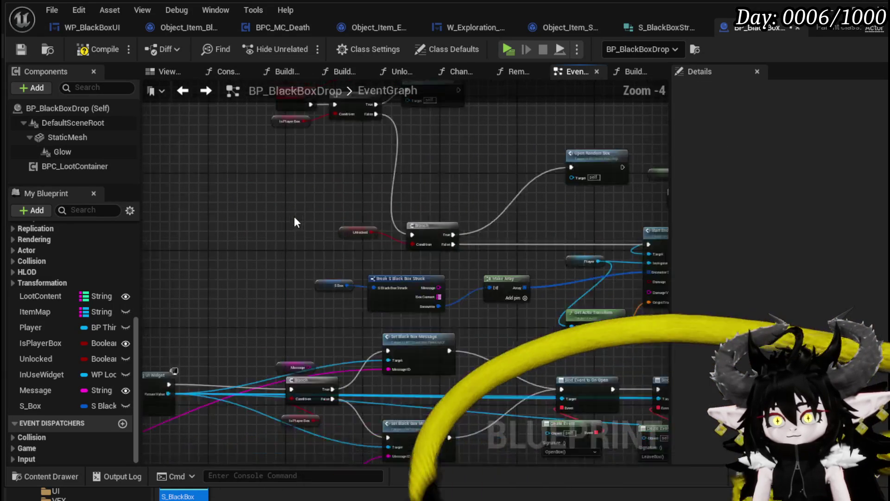
{"action": "left_click", "coordinate": [92, 50]}
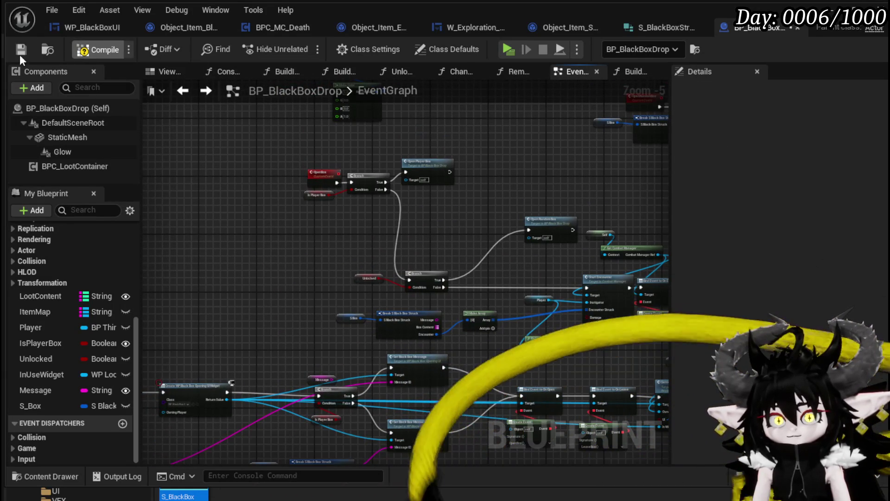
- Shift Event StartInteract and SET left, clear of Print String and the opening widget node
{"action": "scroll", "coordinate": [347, 184], "scroll_direction": "down", "scroll_amount": 2}
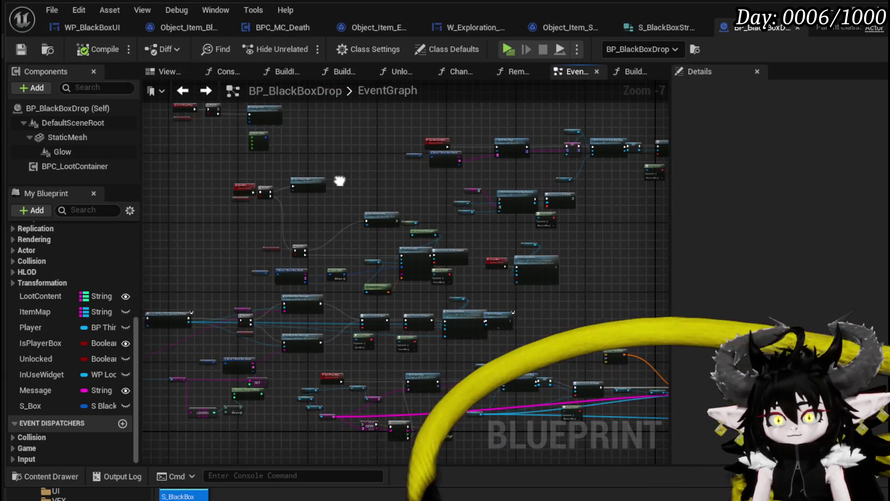
{"action": "scroll", "coordinate": [339, 181], "scroll_direction": "up", "scroll_amount": 3}
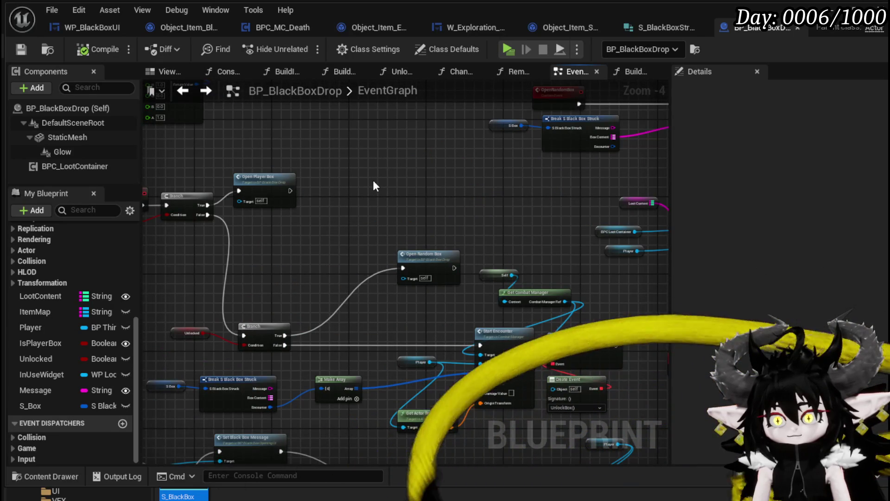
{"action": "left_click_drag", "start_coordinate": [375, 186], "coordinate": [330, 161]}
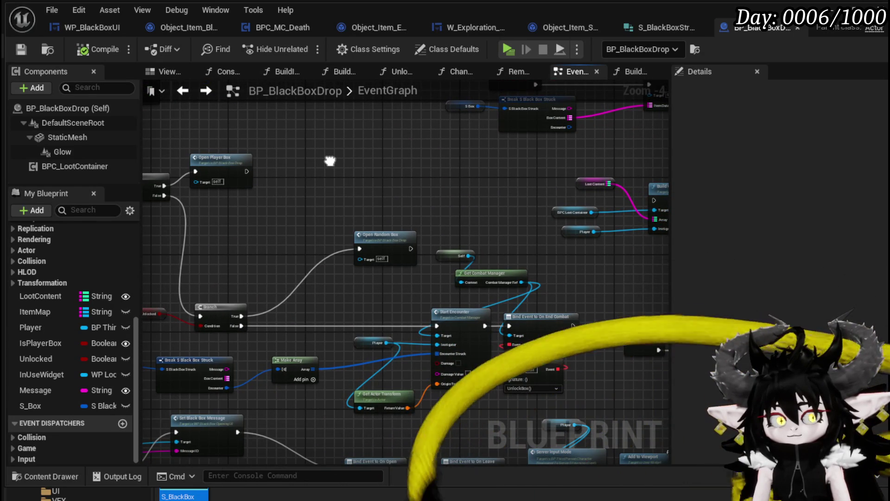
{"action": "left_click_drag", "start_coordinate": [330, 160], "coordinate": [432, 150]}
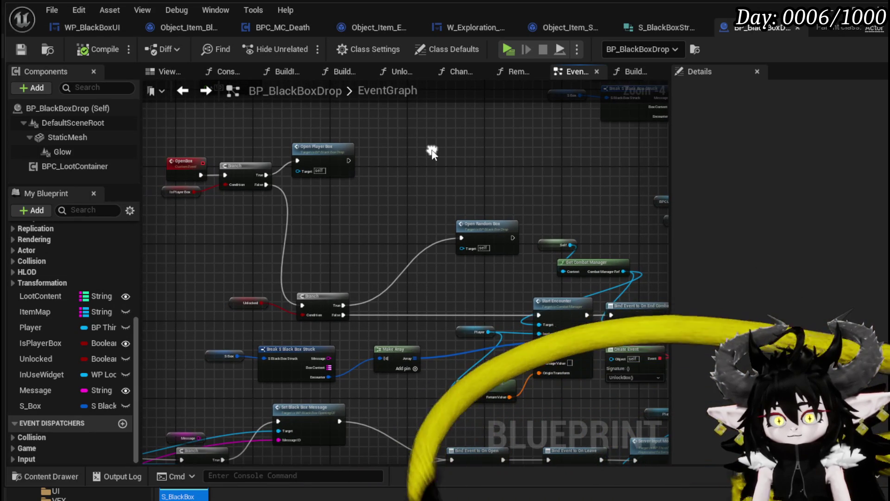
{"action": "mouse_move", "coordinate": [378, 195]}
{"action": "left_mouse_down"}
{"action": "mouse_move", "coordinate": [399, 177]}
{"action": "mouse_move", "coordinate": [499, 165]}
{"action": "mouse_move", "coordinate": [437, 187]}
{"action": "left_mouse_up"}
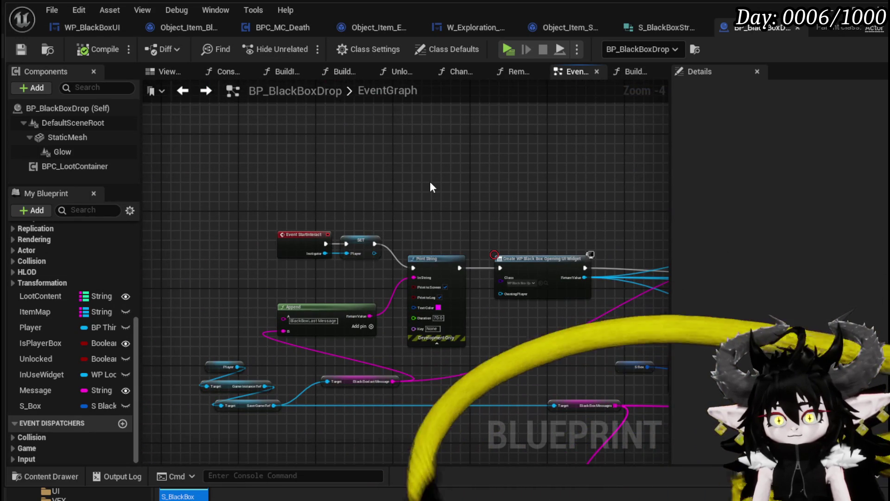
{"action": "scroll", "coordinate": [430, 182], "scroll_direction": "up", "scroll_amount": 2}
{"action": "mouse_move", "coordinate": [380, 206]}
{"action": "left_mouse_down"}
{"action": "mouse_move", "coordinate": [401, 173]}
{"action": "mouse_move", "coordinate": [463, 260]}
{"action": "left_mouse_up"}
{"action": "left_click_drag", "start_coordinate": [432, 232], "coordinate": [313, 231]}
{"action": "left_click", "coordinate": [475, 199]}
{"action": "mouse_move", "coordinate": [477, 199]}
{"action": "left_mouse_down"}
{"action": "mouse_move", "coordinate": [301, 200]}
{"action": "mouse_move", "coordinate": [341, 135]}
{"action": "mouse_move", "coordinate": [408, 174]}
{"action": "left_mouse_up"}
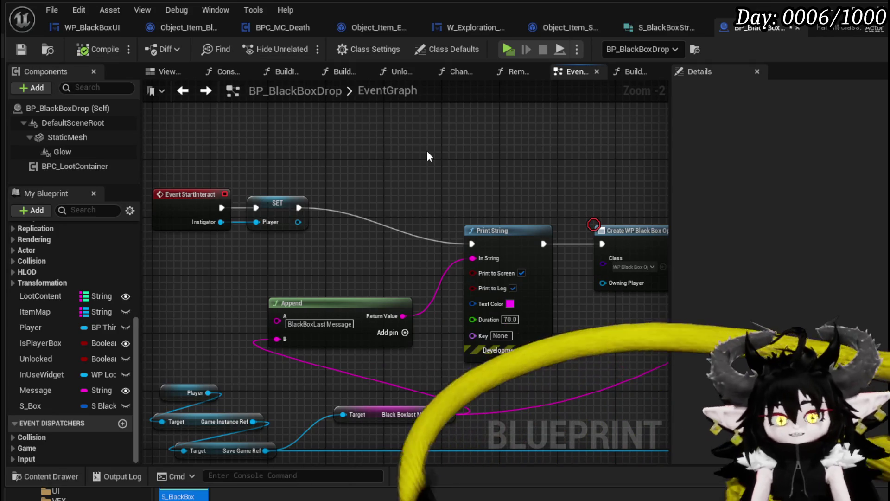
{"action": "scroll", "coordinate": [46, 261], "scroll_direction": "up", "scroll_amount": 5}
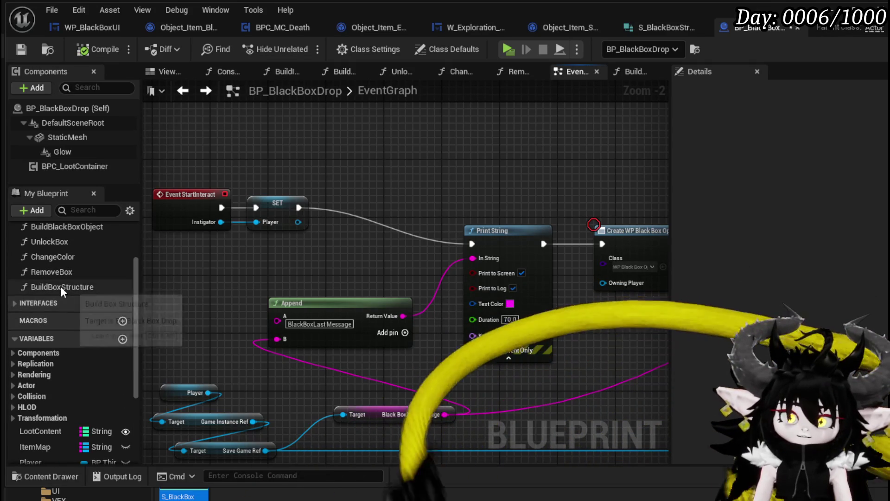
- Add a Build Box Structure call and move Event StartInteract and its SET node out of the way
{"action": "mouse_move", "coordinate": [60, 285]}
{"action": "left_mouse_down"}
{"action": "mouse_move", "coordinate": [434, 152]}
{"action": "mouse_move", "coordinate": [409, 138]}
{"action": "left_mouse_up"}
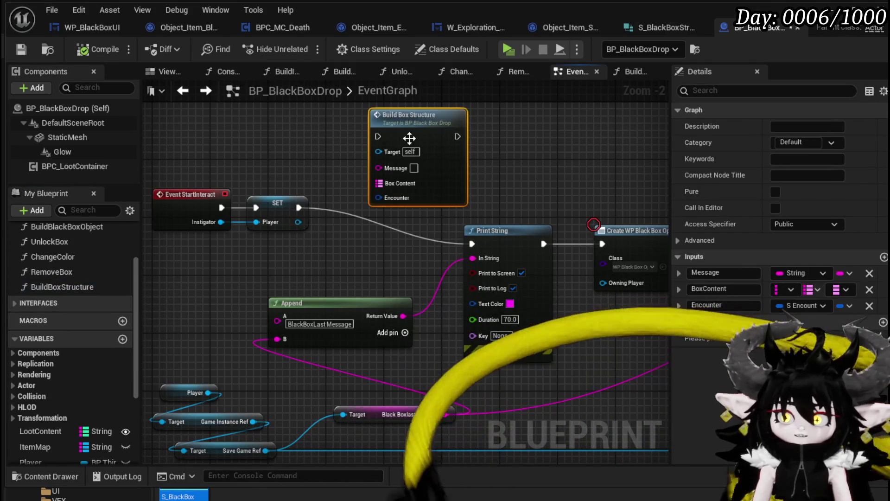
{"action": "left_click", "coordinate": [338, 179]}
{"action": "mouse_move", "coordinate": [236, 272]}
{"action": "left_mouse_down"}
{"action": "mouse_move", "coordinate": [394, 216]}
{"action": "mouse_move", "coordinate": [266, 202]}
{"action": "mouse_move", "coordinate": [481, 164]}
{"action": "mouse_move", "coordinate": [349, 193]}
{"action": "mouse_move", "coordinate": [488, 262]}
{"action": "mouse_move", "coordinate": [561, 277]}
{"action": "left_mouse_up"}
{"action": "mouse_move", "coordinate": [248, 262]}
{"action": "left_mouse_down"}
{"action": "mouse_move", "coordinate": [373, 263]}
{"action": "mouse_move", "coordinate": [172, 224]}
{"action": "left_mouse_up"}
{"action": "left_click_drag", "start_coordinate": [505, 199], "coordinate": [224, 179]}
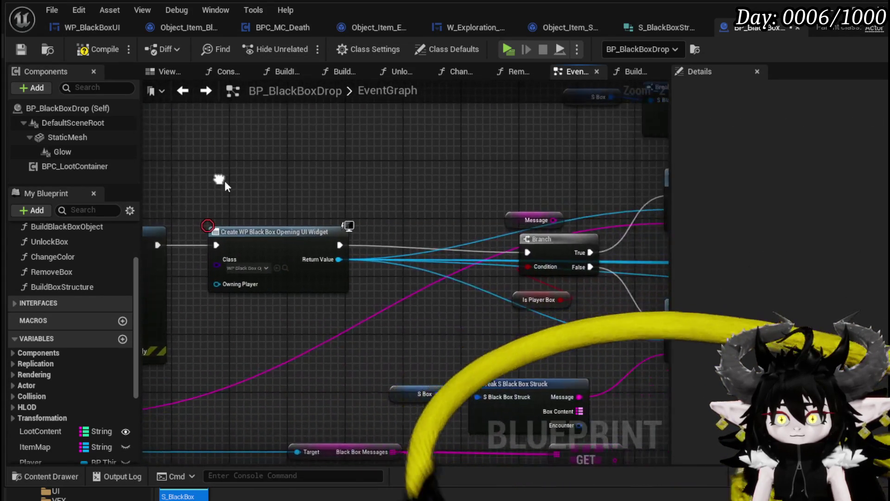
{"action": "scroll", "coordinate": [224, 180], "scroll_direction": "down", "scroll_amount": 1}
{"action": "scroll", "coordinate": [355, 167], "scroll_direction": "up", "scroll_amount": 2}
- Shift the lower Set Black Box Message aside and place Build Box Structure beside the Branch
{"action": "left_click", "coordinate": [374, 207]}
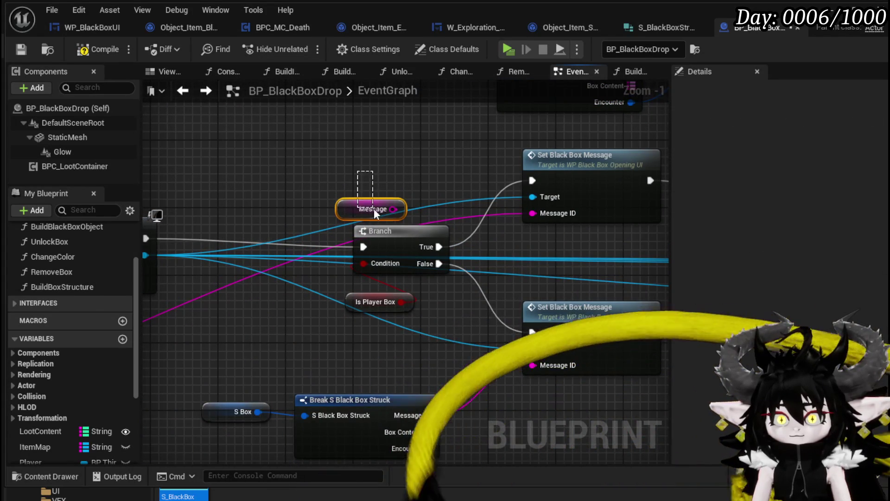
{"action": "left_click", "coordinate": [483, 185]}
{"action": "scroll", "coordinate": [483, 184], "scroll_direction": "down", "scroll_amount": 2}
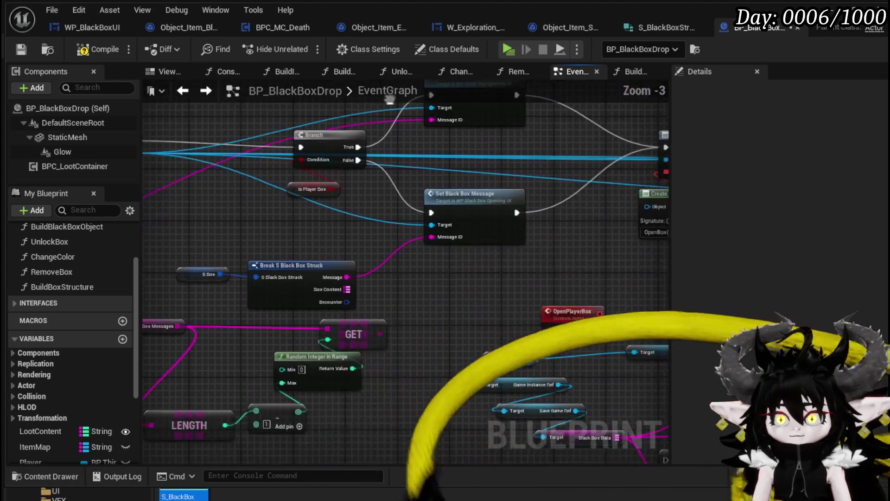
{"action": "left_click_drag", "start_coordinate": [495, 186], "coordinate": [531, 203]}
{"action": "mouse_move", "coordinate": [270, 212]}
{"action": "left_mouse_down"}
{"action": "mouse_move", "coordinate": [390, 238]}
{"action": "mouse_move", "coordinate": [432, 168]}
{"action": "left_mouse_up"}
{"action": "mouse_move", "coordinate": [310, 167]}
{"action": "left_mouse_down"}
{"action": "mouse_move", "coordinate": [366, 162]}
{"action": "mouse_move", "coordinate": [672, 218]}
{"action": "mouse_move", "coordinate": [649, 278]}
{"action": "left_mouse_up"}
{"action": "left_click_drag", "start_coordinate": [297, 183], "coordinate": [542, 199]}
{"action": "scroll", "coordinate": [487, 326], "scroll_direction": "up", "scroll_amount": 1}
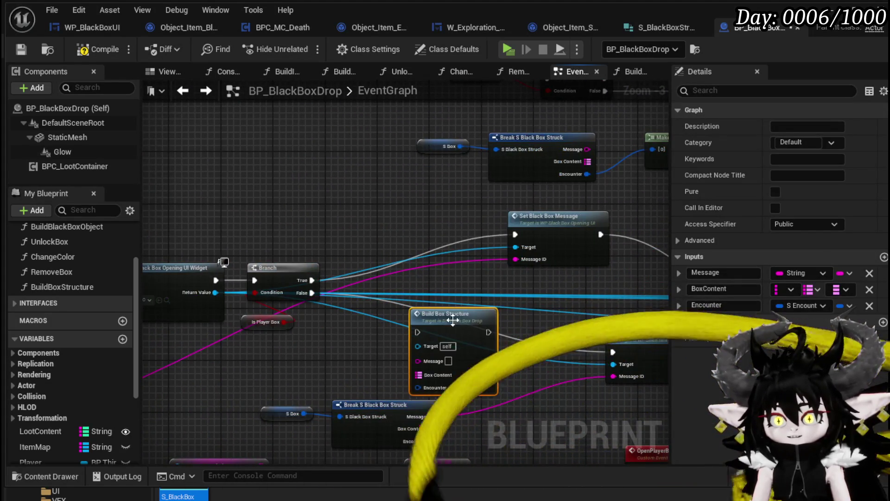
{"action": "scroll", "coordinate": [324, 205], "scroll_direction": "up", "scroll_amount": 1}
- Wire Build Box Structure's execution output into Set Black Box Message
{"action": "mouse_move", "coordinate": [493, 239]}
{"action": "left_mouse_down"}
{"action": "mouse_move", "coordinate": [637, 104]}
{"action": "mouse_move", "coordinate": [658, 274]}
{"action": "mouse_move", "coordinate": [598, 265]}
{"action": "left_mouse_up"}
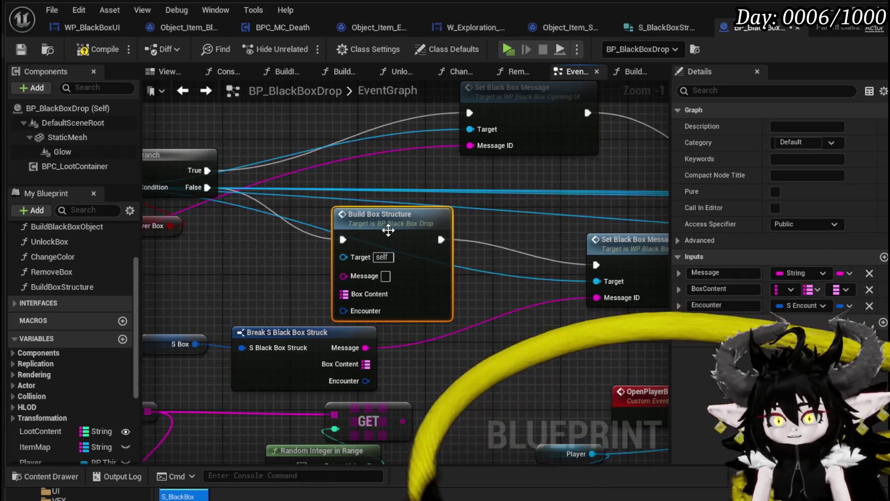
{"action": "left_click_drag", "start_coordinate": [388, 232], "coordinate": [491, 254]}
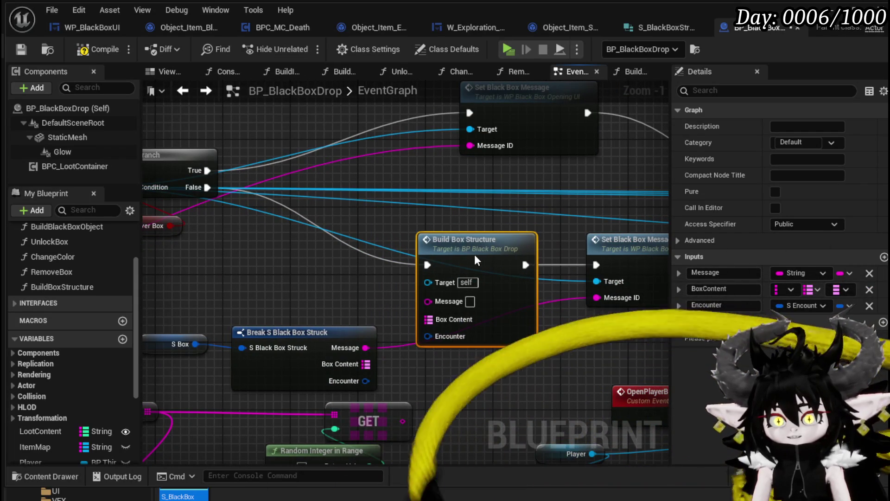
{"action": "mouse_move", "coordinate": [185, 333]}
{"action": "left_mouse_down"}
{"action": "mouse_move", "coordinate": [326, 269]}
{"action": "mouse_move", "coordinate": [336, 172]}
{"action": "mouse_move", "coordinate": [461, 222]}
{"action": "mouse_move", "coordinate": [230, 229]}
{"action": "mouse_move", "coordinate": [574, 222]}
{"action": "left_mouse_up"}
{"action": "scroll", "coordinate": [335, 171], "scroll_direction": "down", "scroll_amount": 1}
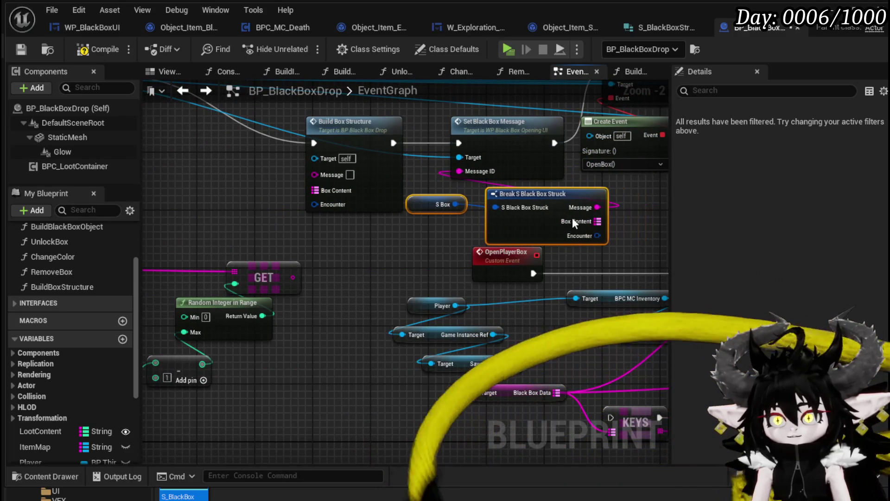
{"action": "scroll", "coordinate": [396, 236], "scroll_direction": "down", "scroll_amount": 2}
- Move the random message lookup nodes to reveal the Black Box Messages nodes
{"action": "mouse_move", "coordinate": [343, 224]}
{"action": "left_mouse_down"}
{"action": "mouse_move", "coordinate": [471, 353]}
{"action": "mouse_move", "coordinate": [499, 355]}
{"action": "left_mouse_up"}
{"action": "mouse_move", "coordinate": [251, 263]}
{"action": "left_mouse_down"}
{"action": "mouse_move", "coordinate": [318, 288]}
{"action": "mouse_move", "coordinate": [47, 274]}
{"action": "left_mouse_up"}
{"action": "scroll", "coordinate": [318, 288], "scroll_direction": "up", "scroll_amount": 2}
{"action": "scroll", "coordinate": [260, 288], "scroll_direction": "down", "scroll_amount": 1}
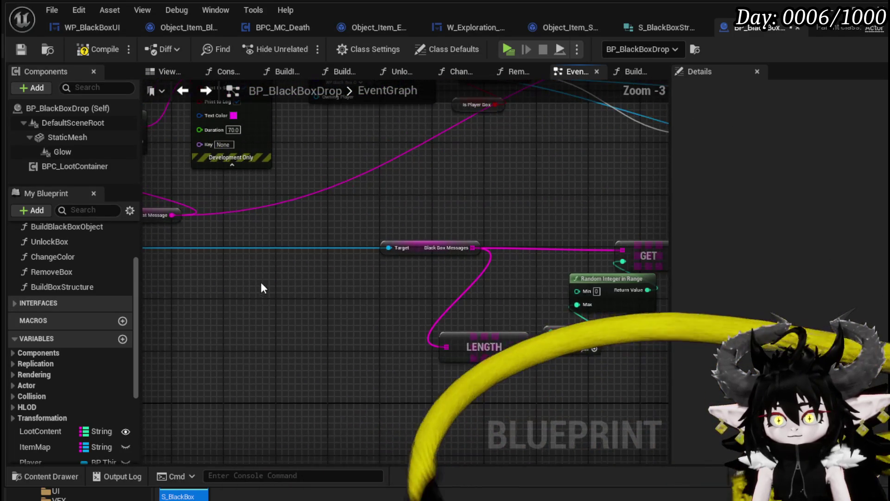
- Compile the blueprint, jump to the failing node, and bring Build Box Structure's inputs into view
{"action": "left_click", "coordinate": [17, 50]}
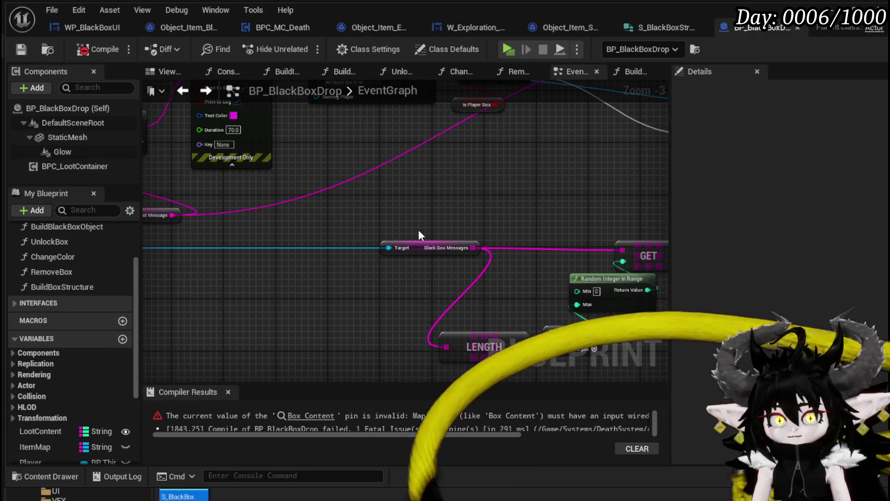
{"action": "left_click", "coordinate": [306, 416]}
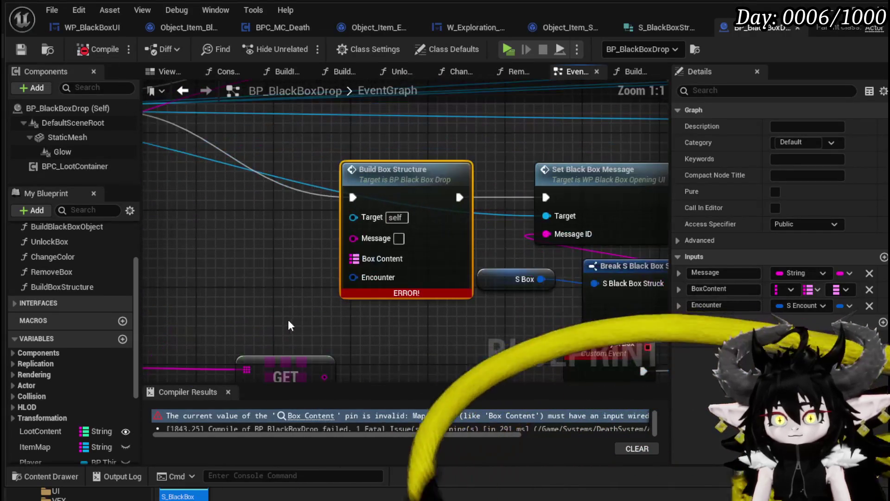
{"action": "scroll", "coordinate": [257, 308], "scroll_direction": "down", "scroll_amount": 1}
{"action": "left_click_drag", "start_coordinate": [257, 308], "coordinate": [422, 256]}
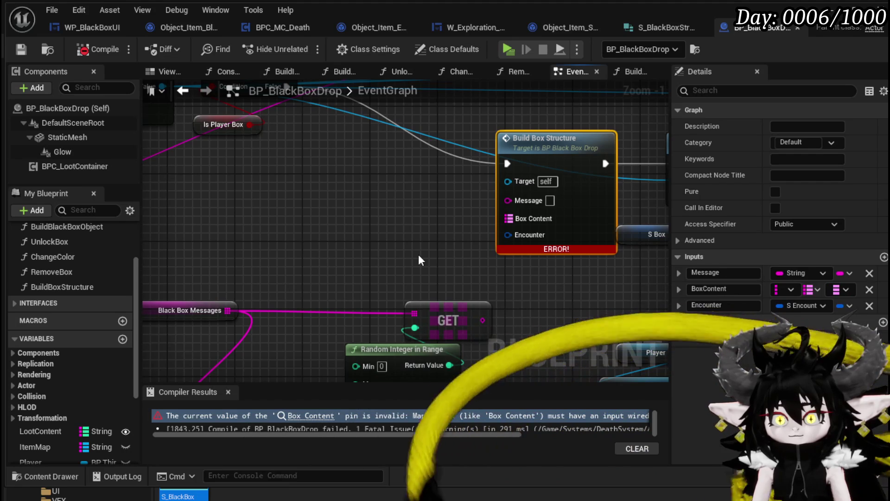
{"action": "mouse_move", "coordinate": [352, 250]}
{"action": "left_mouse_down"}
{"action": "mouse_move", "coordinate": [377, 228]}
{"action": "mouse_move", "coordinate": [308, 284]}
{"action": "mouse_move", "coordinate": [366, 262]}
{"action": "mouse_move", "coordinate": [391, 265]}
{"action": "left_mouse_up"}
- Create Make S Encounter, Make Map and Make Literal String nodes for the Encounter, Box Content and Message inputs
{"action": "left_click_drag", "start_coordinate": [557, 250], "coordinate": [430, 261]}
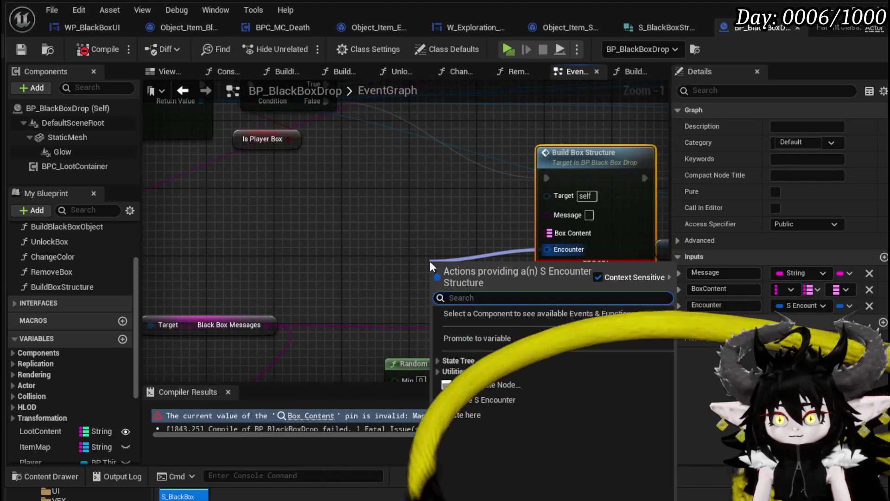
{"action": "type", "text": "make"}
{"action": "key", "text": "Return"}
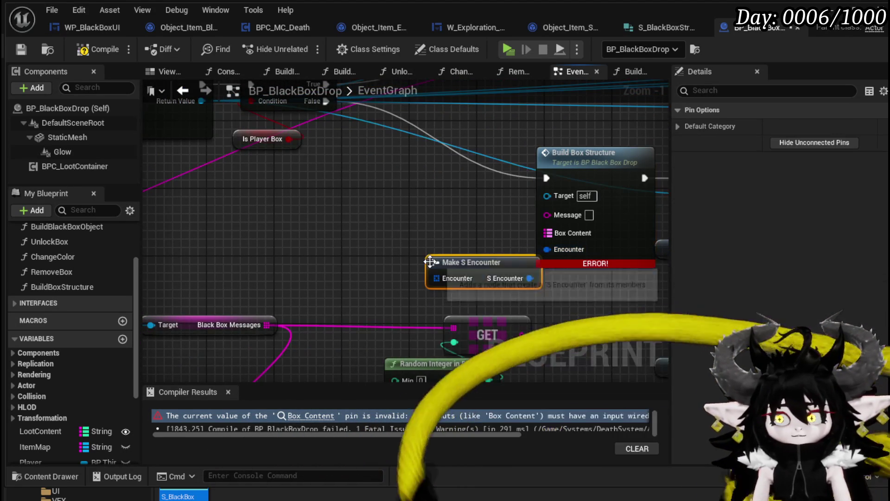
{"action": "left_click_drag", "start_coordinate": [548, 232], "coordinate": [486, 223]}
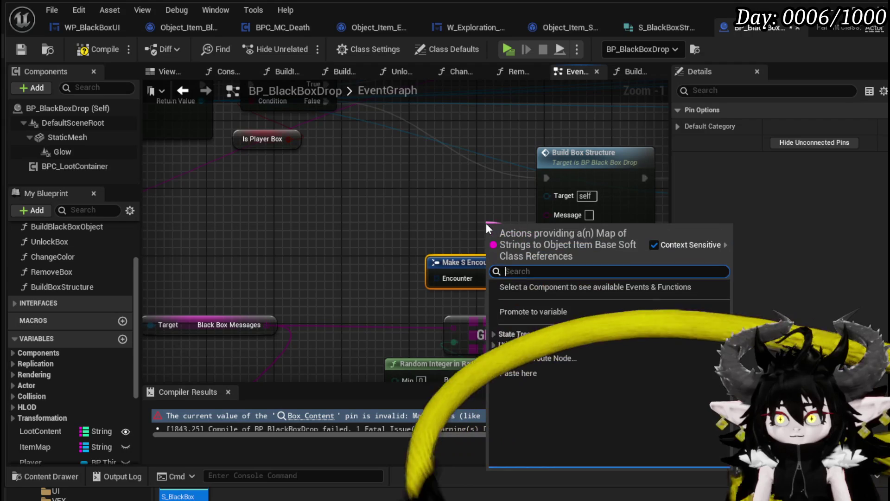
{"action": "type", "text": "make"}
{"action": "key", "text": "Return"}
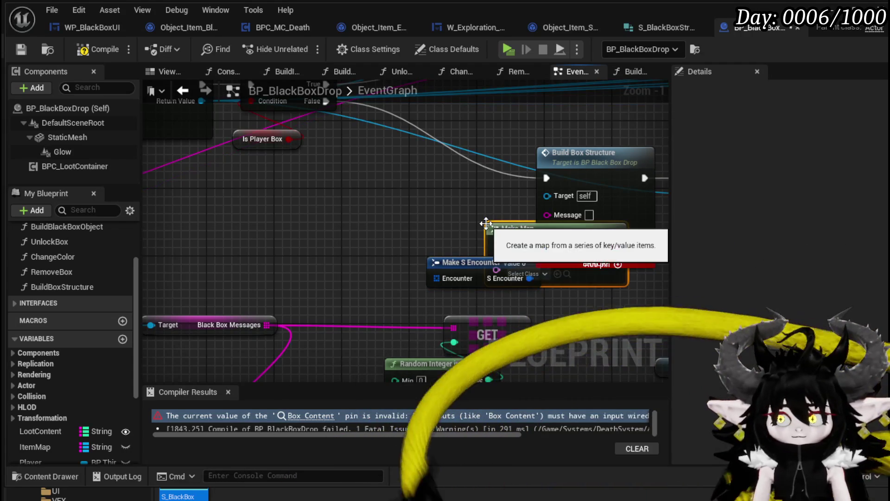
{"action": "left_click_drag", "start_coordinate": [553, 216], "coordinate": [430, 204]}
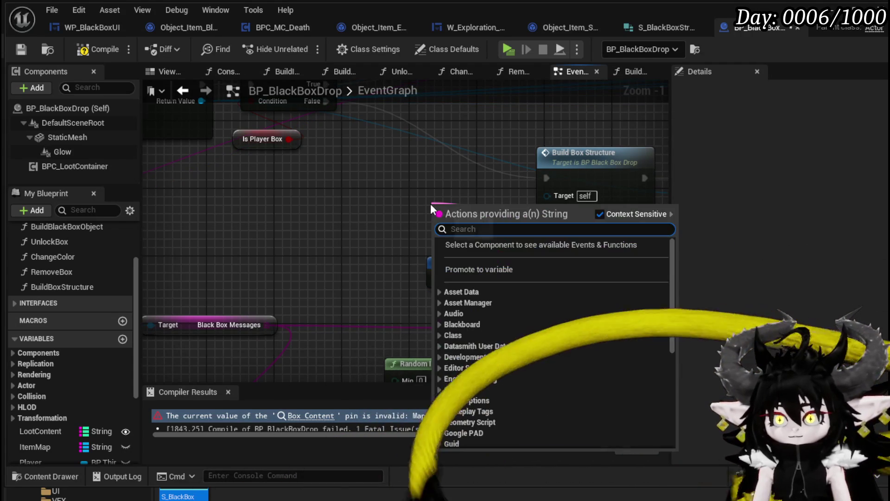
{"action": "type", "text": "make lit"}
{"action": "key", "text": "Return"}
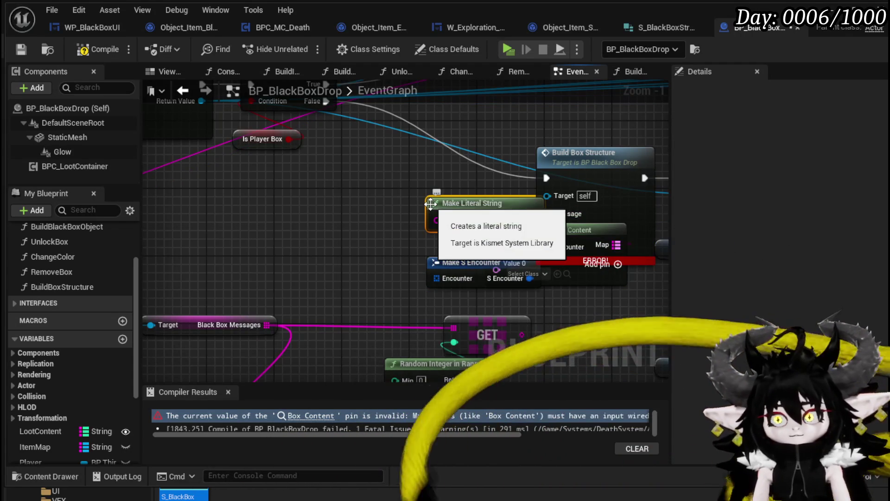
{"action": "left_click_drag", "start_coordinate": [493, 203], "coordinate": [385, 180]}
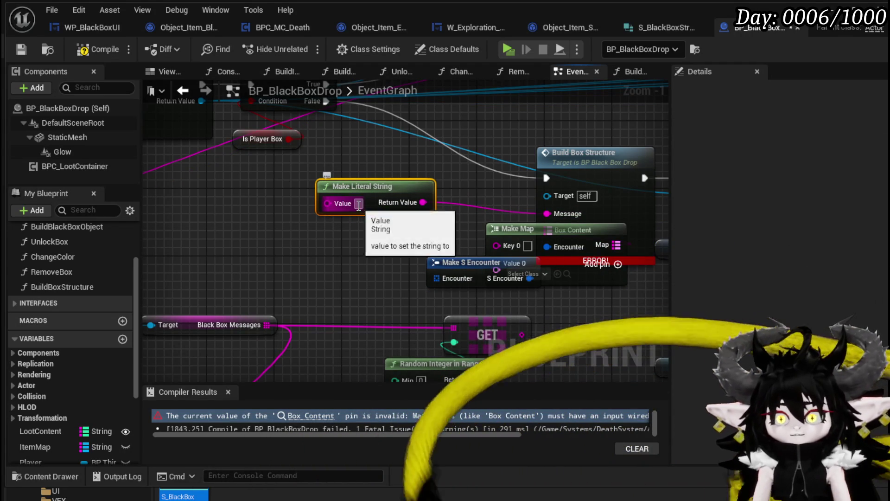
- Set the Make Literal String value to 'for those who come after.'
{"action": "left_click", "coordinate": [360, 206]}
{"action": "scroll", "coordinate": [369, 248], "scroll_direction": "up", "scroll_amount": 1}
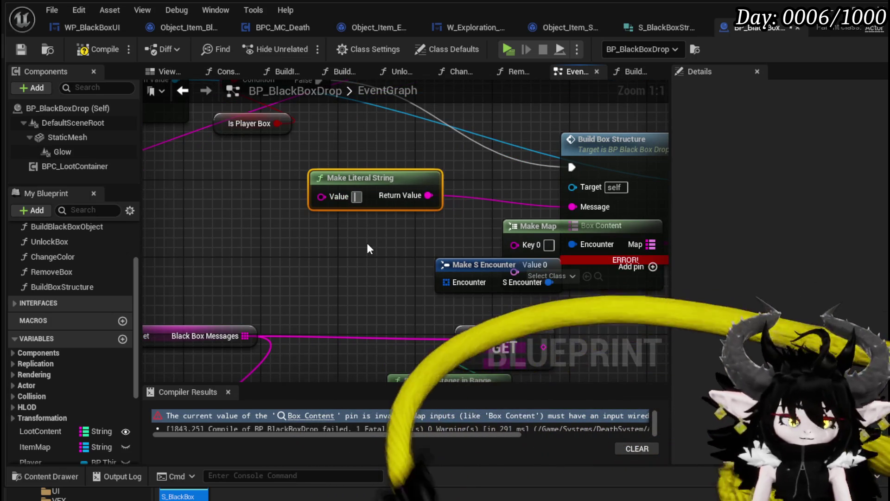
{"action": "type", "text": "for this"}
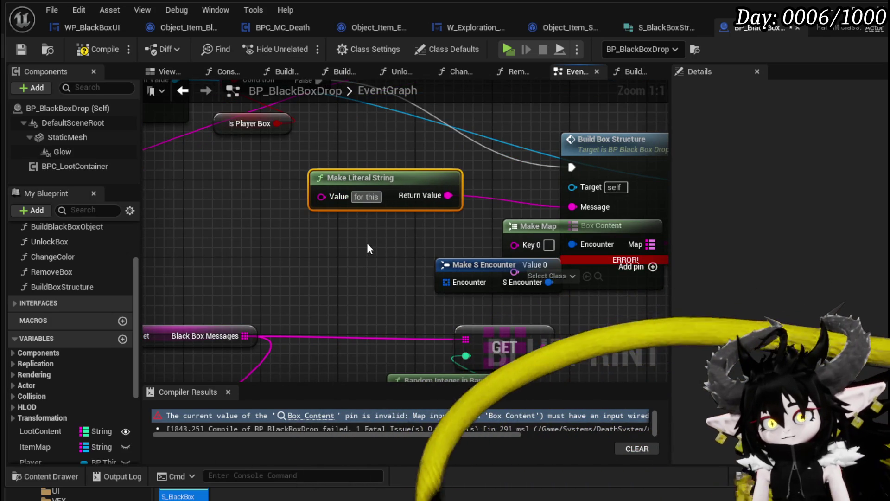
{"action": "key", "text": "BackSpace"}
{"action": "key", "text": "BackSpace"}
{"action": "type", "text": "ose who "}
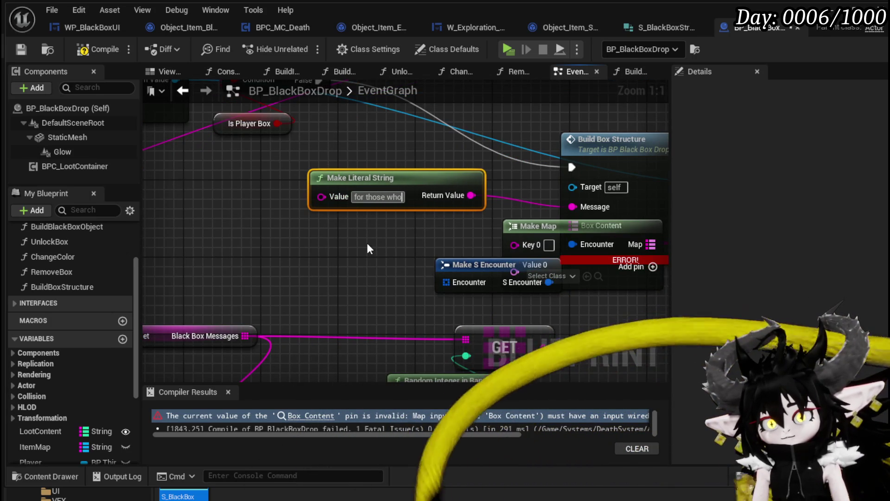
{"action": "type", "text": "co"}
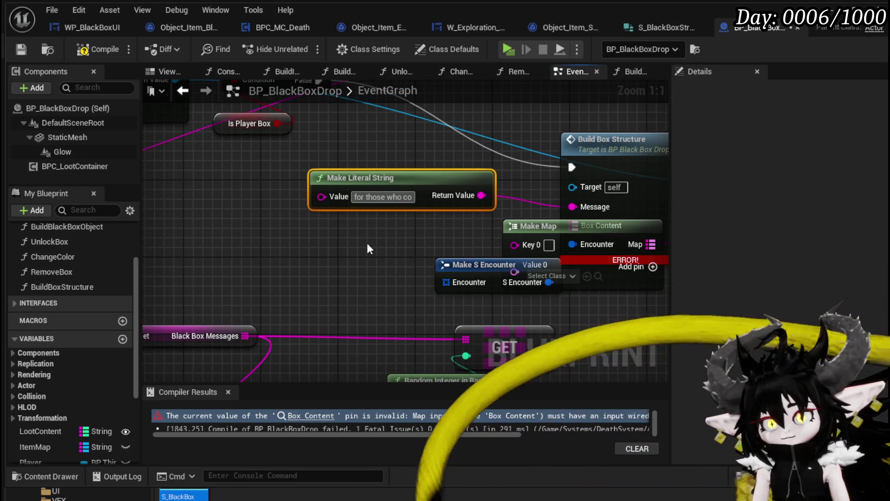
{"action": "type", "text": "me after."}
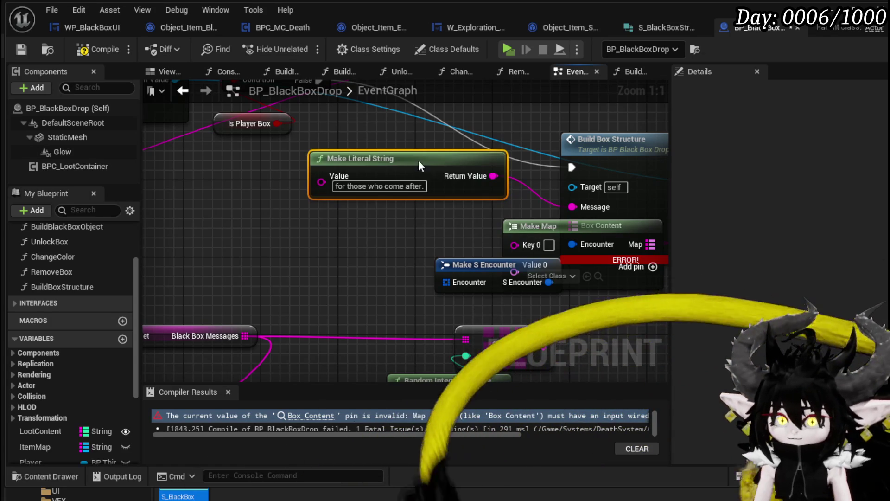
- Reposition Make Map and Make S Encounter, moving the GET, Random Integer and LENGTH nodes down
{"action": "left_click_drag", "start_coordinate": [377, 264], "coordinate": [391, 196]}
{"action": "left_click_drag", "start_coordinate": [550, 158], "coordinate": [184, 157]}
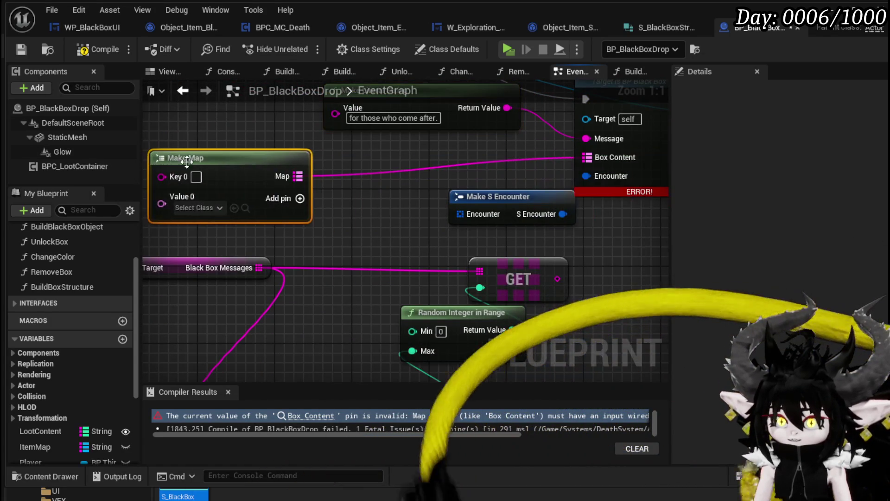
{"action": "scroll", "coordinate": [473, 144], "scroll_direction": "down", "scroll_amount": 4}
{"action": "left_click_drag", "start_coordinate": [292, 273], "coordinate": [561, 160]}
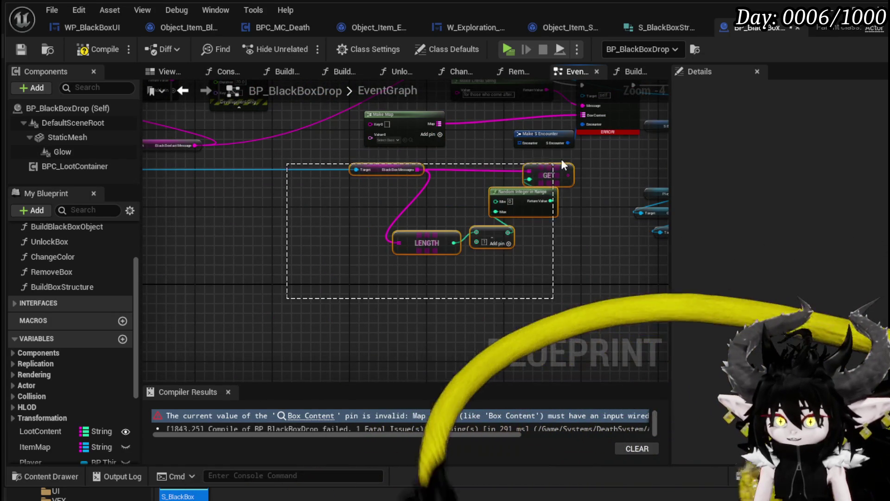
{"action": "left_click_drag", "start_coordinate": [510, 192], "coordinate": [332, 308]}
{"action": "scroll", "coordinate": [352, 252], "scroll_direction": "up", "scroll_amount": 1}
{"action": "left_click_drag", "start_coordinate": [352, 252], "coordinate": [300, 274]}
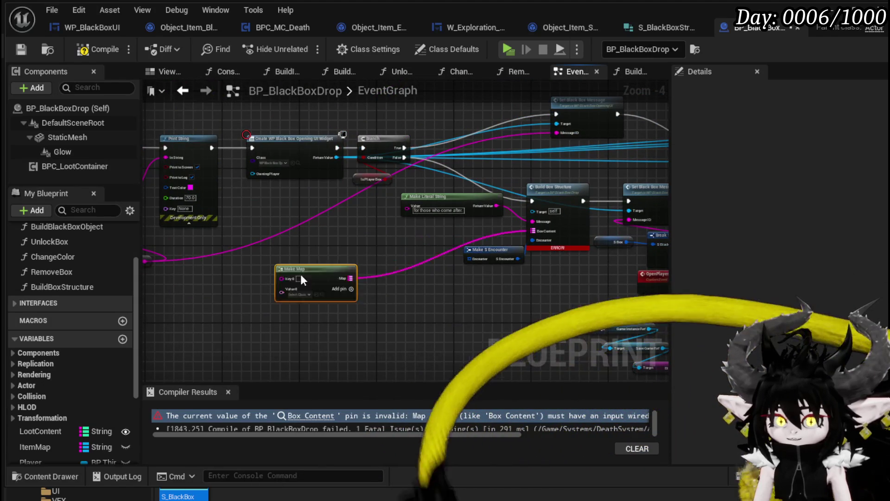
{"action": "scroll", "coordinate": [481, 252], "scroll_direction": "up", "scroll_amount": 1}
{"action": "left_click_drag", "start_coordinate": [485, 227], "coordinate": [410, 343]}
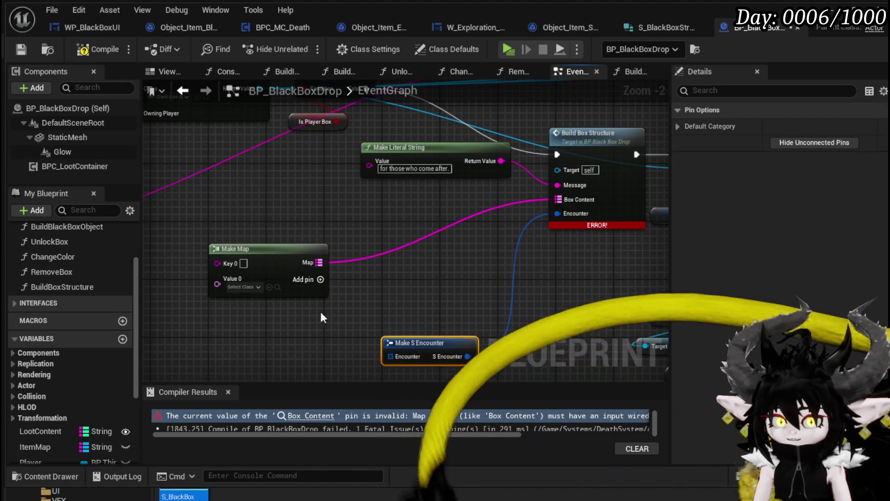
{"action": "mouse_move", "coordinate": [321, 311]}
{"action": "left_mouse_down"}
{"action": "mouse_move", "coordinate": [447, 274]}
{"action": "mouse_move", "coordinate": [246, 313]}
{"action": "mouse_move", "coordinate": [417, 341]}
{"action": "mouse_move", "coordinate": [408, 264]}
{"action": "mouse_move", "coordinate": [380, 273]}
{"action": "mouse_move", "coordinate": [520, 278]}
{"action": "left_mouse_up"}
- Survey the wider event graph, then return to the Build Box Structure inputs
{"action": "scroll", "coordinate": [519, 277], "scroll_direction": "down", "scroll_amount": 3}
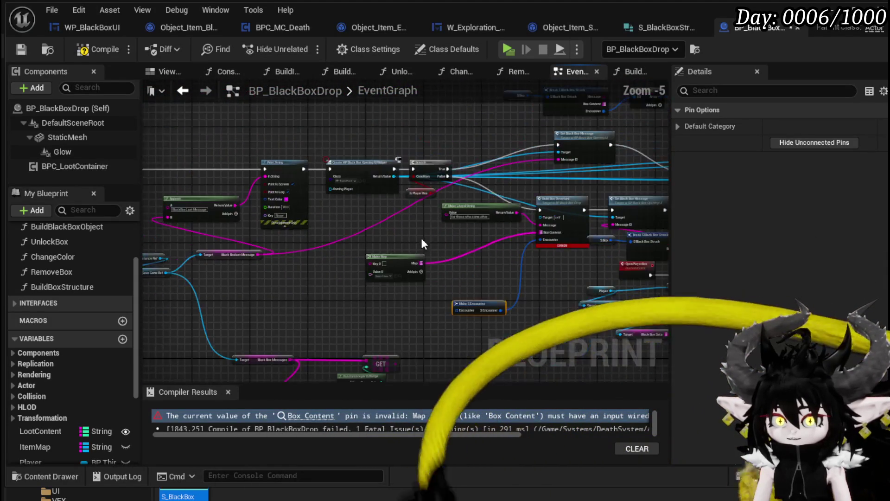
{"action": "mouse_move", "coordinate": [452, 272]}
{"action": "left_mouse_down"}
{"action": "mouse_move", "coordinate": [361, 173]}
{"action": "mouse_move", "coordinate": [519, 241]}
{"action": "mouse_move", "coordinate": [210, 270]}
{"action": "left_mouse_up"}
{"action": "scroll", "coordinate": [519, 241], "scroll_direction": "up", "scroll_amount": 1}
{"action": "scroll", "coordinate": [408, 200], "scroll_direction": "down", "scroll_amount": 3}
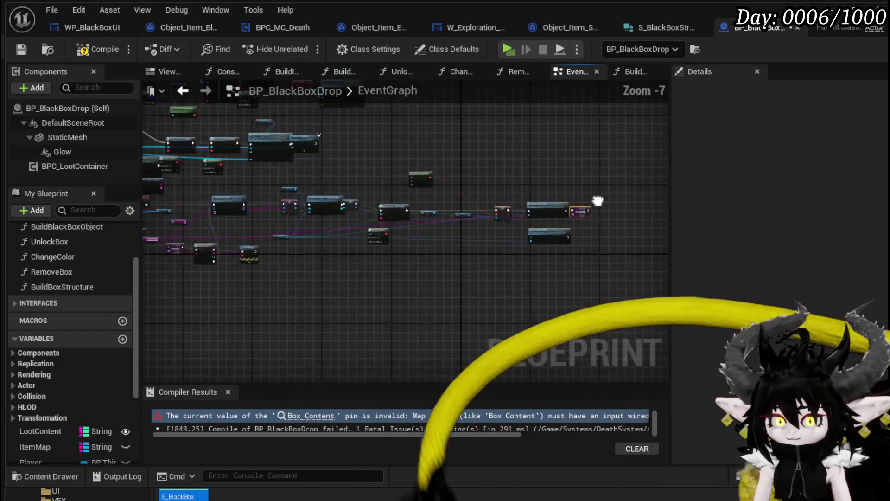
{"action": "mouse_move", "coordinate": [408, 200]}
{"action": "left_mouse_down"}
{"action": "mouse_move", "coordinate": [368, 239]}
{"action": "mouse_move", "coordinate": [385, 273]}
{"action": "left_mouse_up"}
{"action": "scroll", "coordinate": [368, 240], "scroll_direction": "up", "scroll_amount": 2}
{"action": "scroll", "coordinate": [403, 195], "scroll_direction": "up", "scroll_amount": 2}
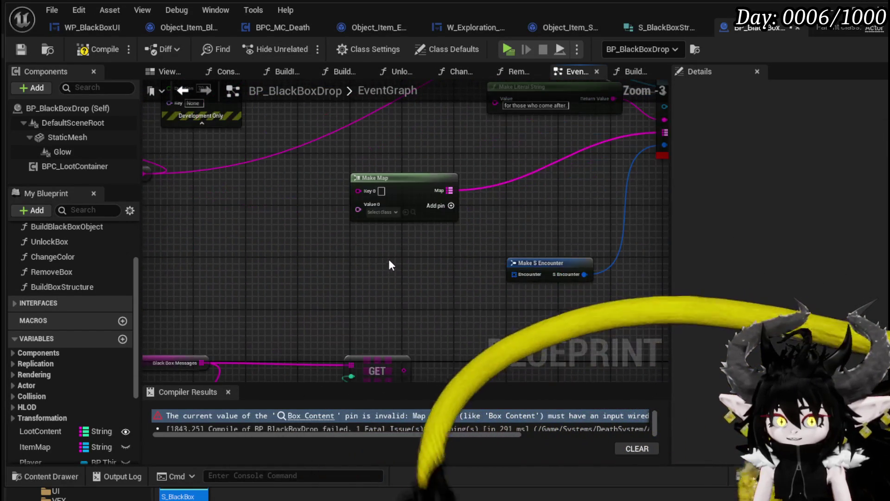
{"action": "mouse_move", "coordinate": [404, 185]}
{"action": "left_mouse_down"}
{"action": "mouse_move", "coordinate": [398, 248]}
{"action": "mouse_move", "coordinate": [311, 260]}
{"action": "left_mouse_up"}
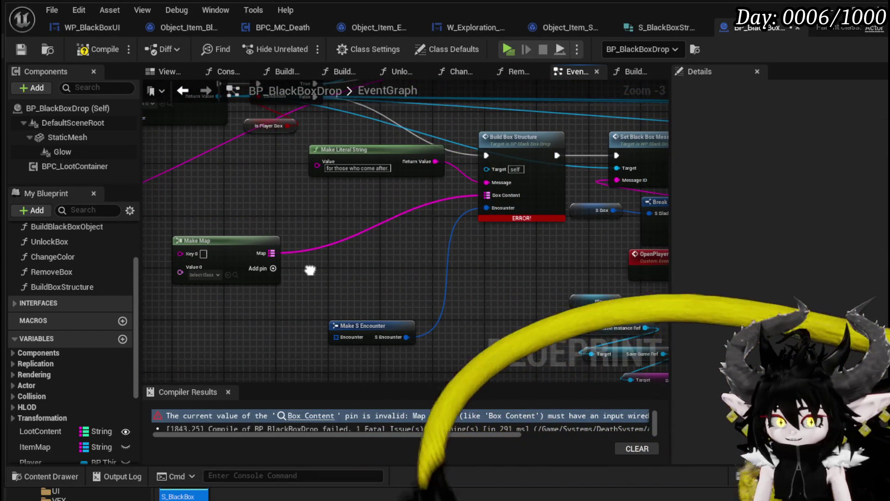
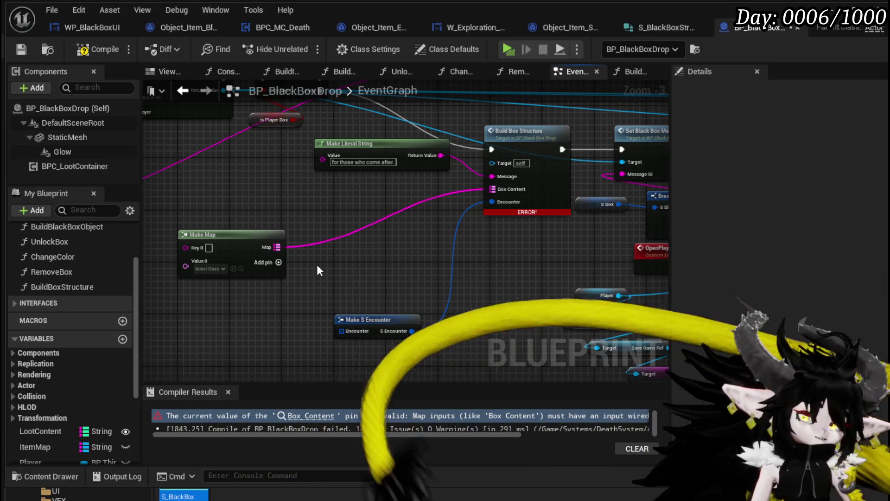
- Set Make Map's Value 0 class to Object_Item_Base and center the node in view
{"action": "scroll", "coordinate": [274, 272], "scroll_direction": "up", "scroll_amount": 3}
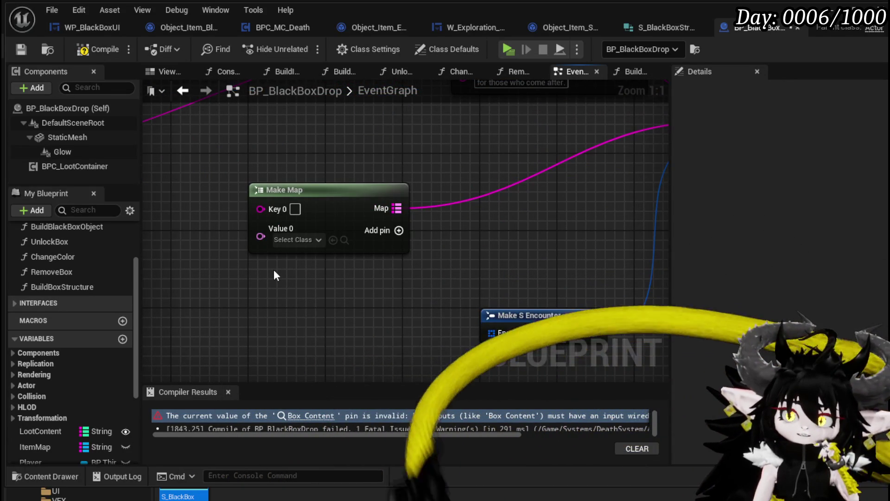
{"action": "left_click", "coordinate": [293, 244]}
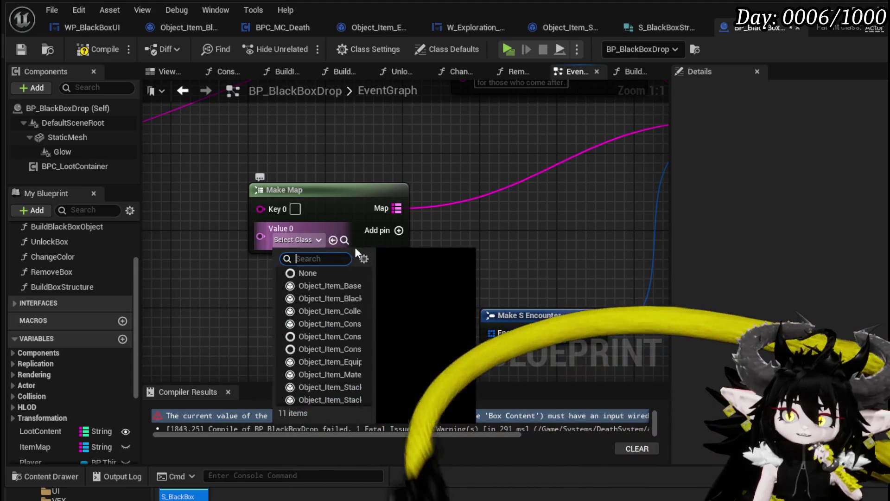
{"action": "left_click", "coordinate": [395, 285]}
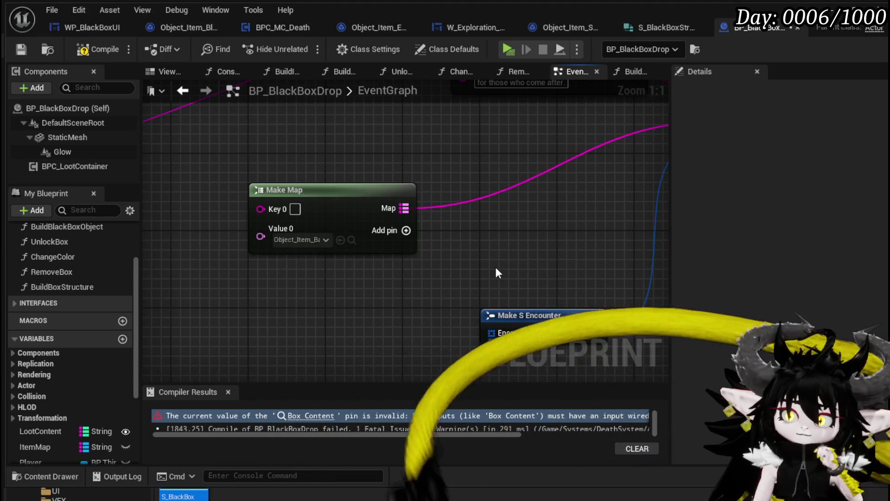
{"action": "scroll", "coordinate": [497, 267], "scroll_direction": "down", "scroll_amount": 2}
{"action": "mouse_move", "coordinate": [496, 267]}
{"action": "left_mouse_down"}
{"action": "mouse_move", "coordinate": [268, 302]}
{"action": "mouse_move", "coordinate": [403, 287]}
{"action": "left_mouse_up"}
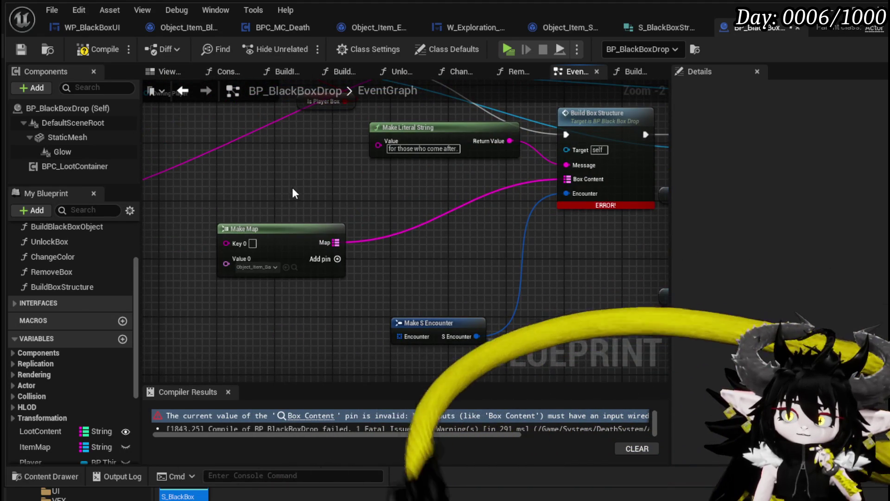
{"action": "scroll", "coordinate": [292, 187], "scroll_direction": "up", "scroll_amount": 1}
{"action": "left_click_drag", "start_coordinate": [292, 187], "coordinate": [347, 171]}
{"action": "scroll", "coordinate": [347, 170], "scroll_direction": "up", "scroll_amount": 1}
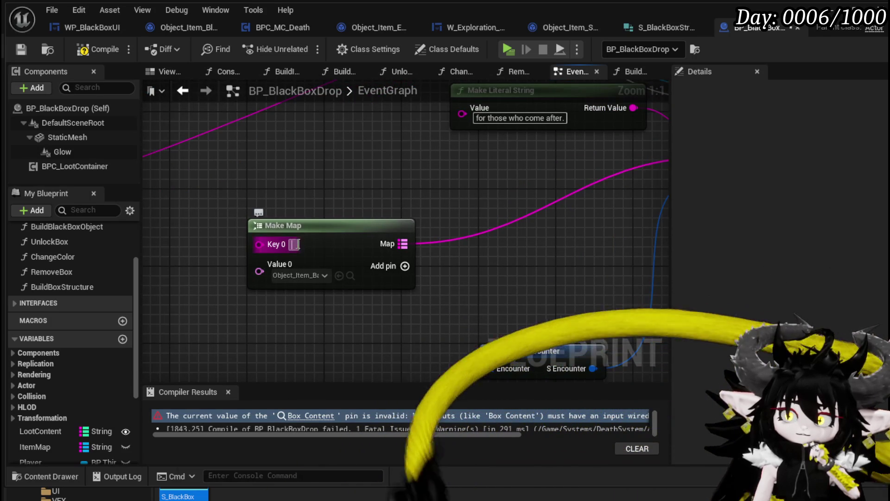
- Enter Essence|800 as the Make Map node's Key 0
{"action": "type", "text": "E"}
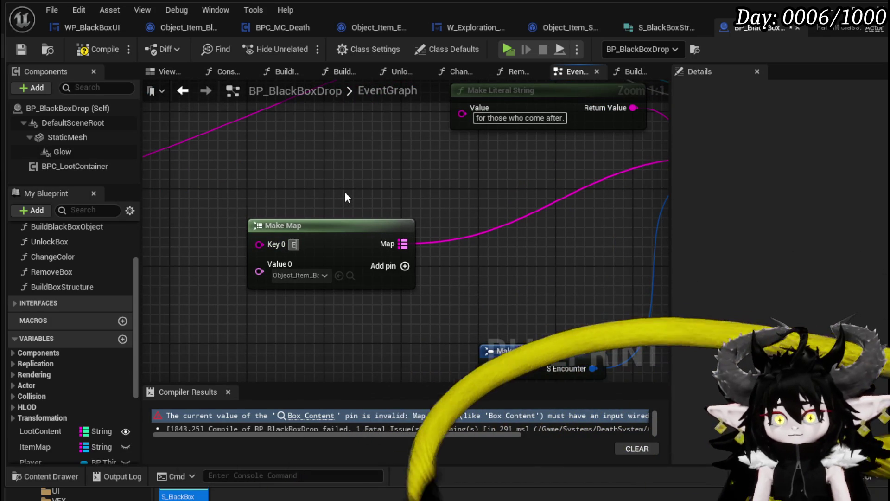
{"action": "type", "text": "ssence"}
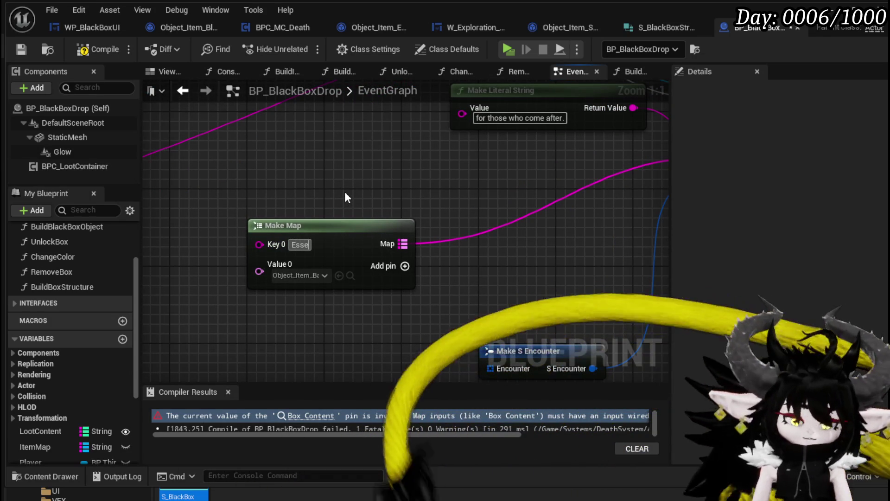
{"action": "key", "text": "Return"}
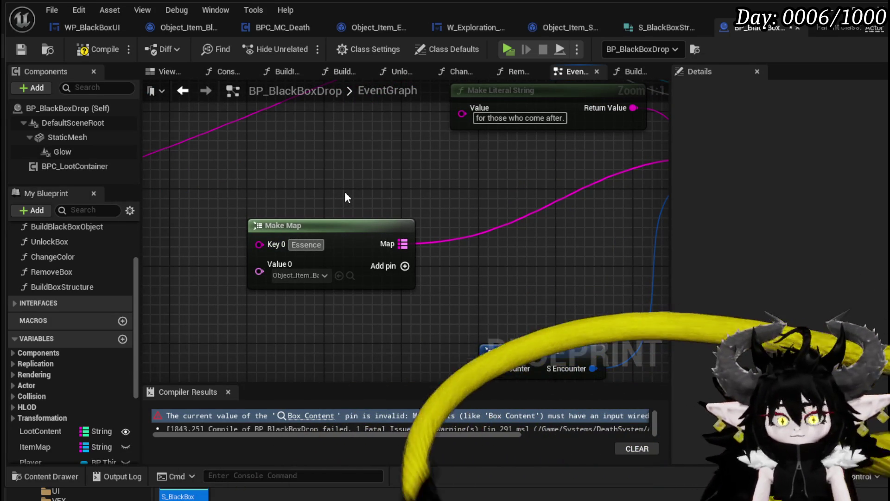
{"action": "key", "text": "Return"}
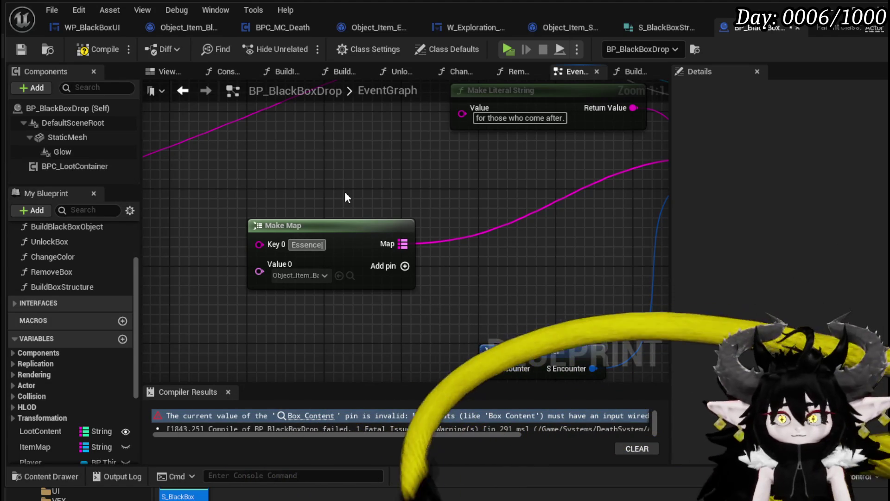
{"action": "type", "text": "800"}
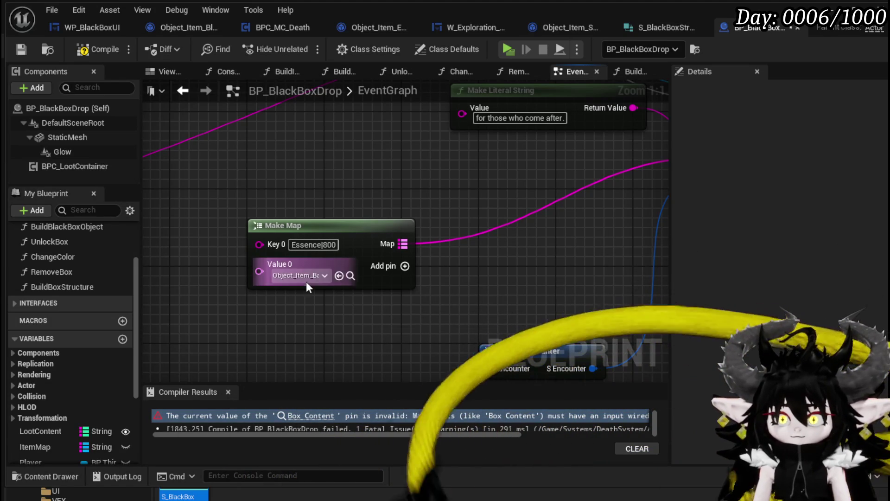
- Change Value 0 to Object_Item_Stackable_Child, reposition Make Map, and compile BP_BlackBoxDrop
{"action": "left_click", "coordinate": [304, 275]}
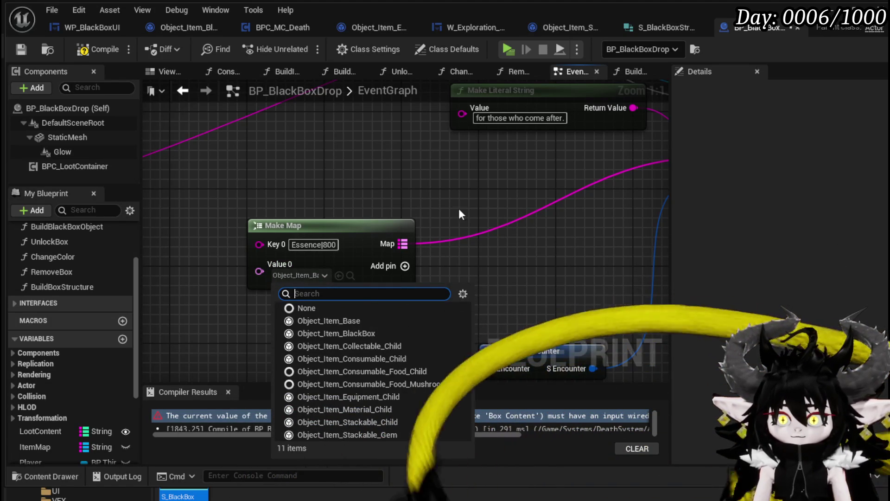
{"action": "left_click", "coordinate": [383, 419]}
{"action": "left_click", "coordinate": [382, 418]}
{"action": "scroll", "coordinate": [322, 332], "scroll_direction": "down", "scroll_amount": 1}
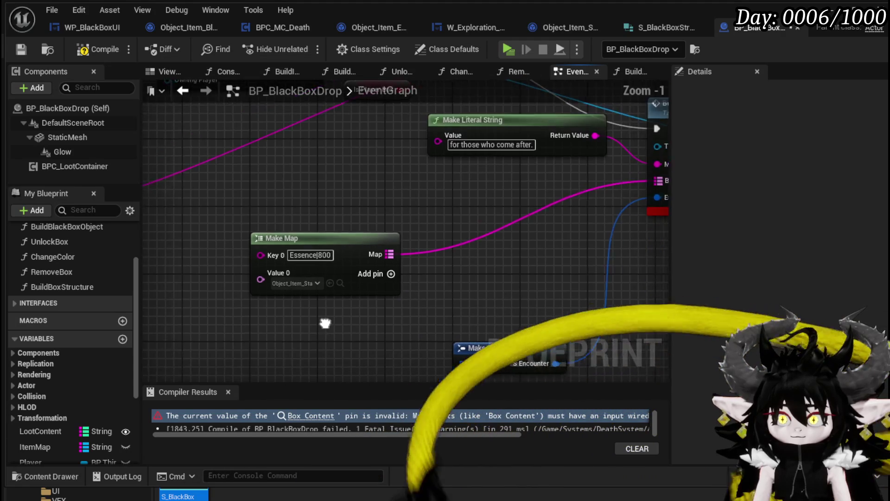
{"action": "left_click_drag", "start_coordinate": [270, 258], "coordinate": [401, 210]}
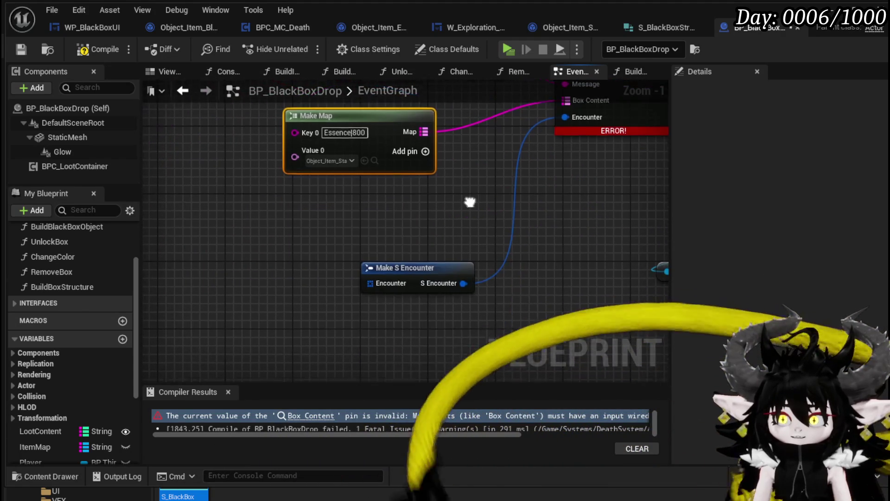
{"action": "left_click", "coordinate": [82, 50]}
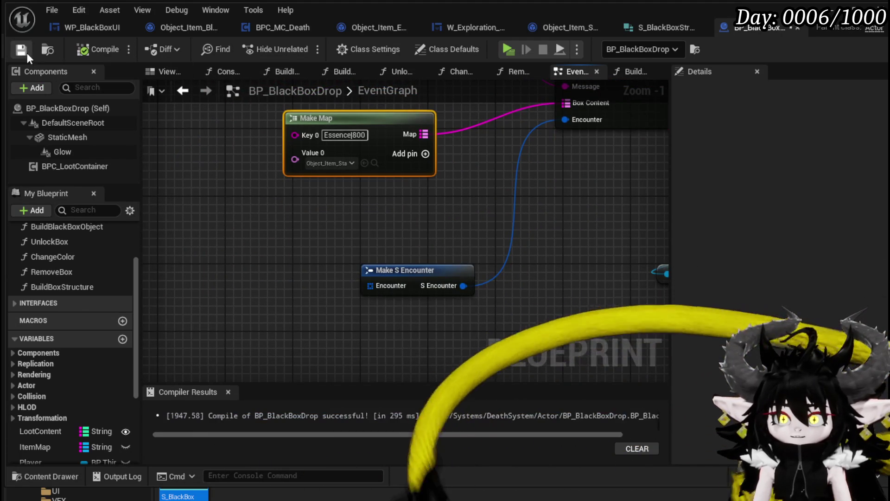
- Move the Make Literal String node just above the Make Map node
{"action": "mouse_move", "coordinate": [470, 235]}
{"action": "left_mouse_down"}
{"action": "mouse_move", "coordinate": [392, 325]}
{"action": "mouse_move", "coordinate": [399, 274]}
{"action": "left_mouse_up"}
{"action": "left_click", "coordinate": [398, 273]}
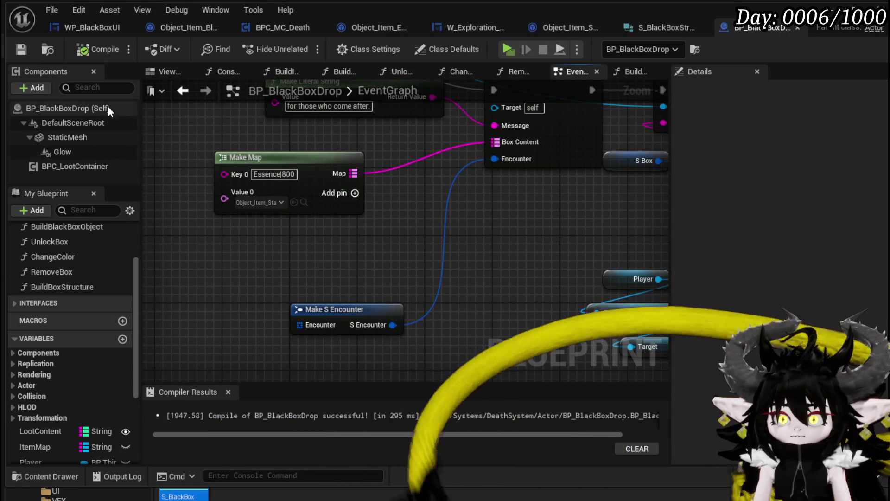
{"action": "scroll", "coordinate": [465, 254], "scroll_direction": "down", "scroll_amount": 1}
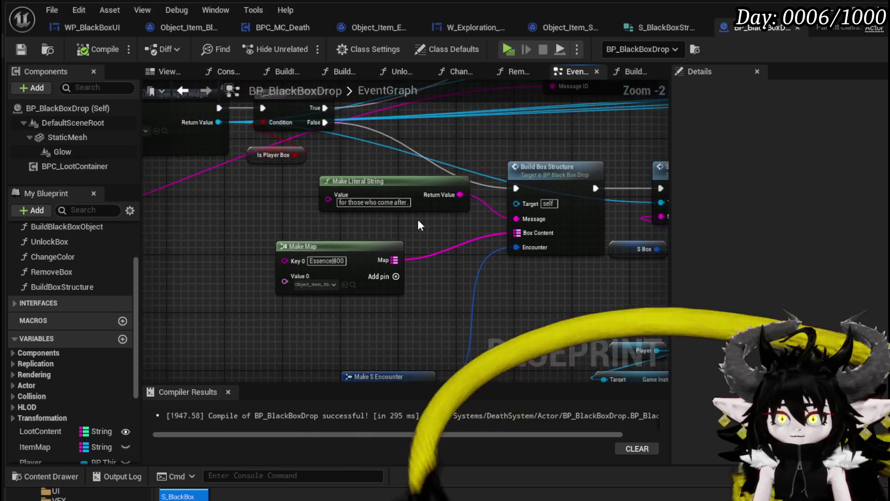
{"action": "left_click_drag", "start_coordinate": [369, 193], "coordinate": [359, 222]}
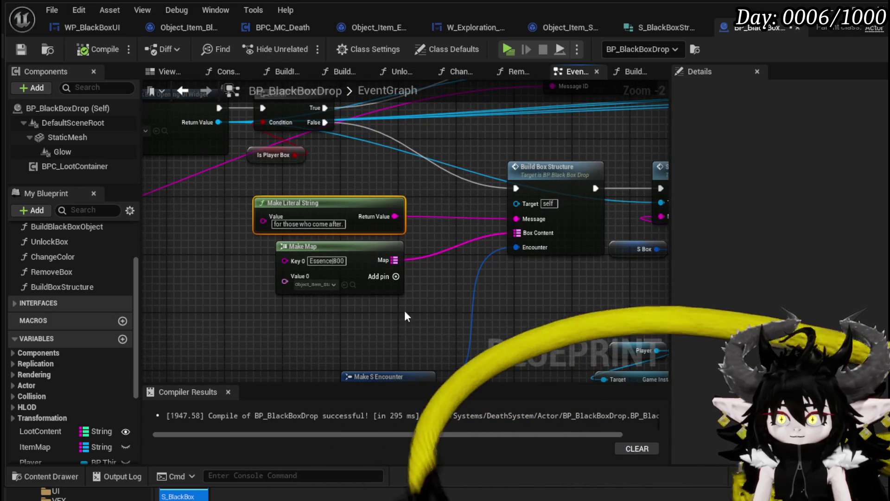
- Select Make S Encounter and pull a new wire from its Encounter pin
{"action": "left_click_drag", "start_coordinate": [404, 310], "coordinate": [423, 200]}
{"action": "left_click", "coordinate": [390, 266]}
{"action": "mouse_move", "coordinate": [390, 266]}
{"action": "left_mouse_down"}
{"action": "mouse_move", "coordinate": [391, 232]}
{"action": "mouse_move", "coordinate": [415, 224]}
{"action": "mouse_move", "coordinate": [343, 267]}
{"action": "left_mouse_up"}
{"action": "scroll", "coordinate": [432, 230], "scroll_direction": "down", "scroll_amount": 2}
{"action": "scroll", "coordinate": [424, 232], "scroll_direction": "up", "scroll_amount": 4}
{"action": "left_click_drag", "start_coordinate": [443, 221], "coordinate": [296, 248]}
- Feed Encounter with a Make Array holding a Make S Battler Info, adding extra array entries
{"action": "type", "text": "make"}
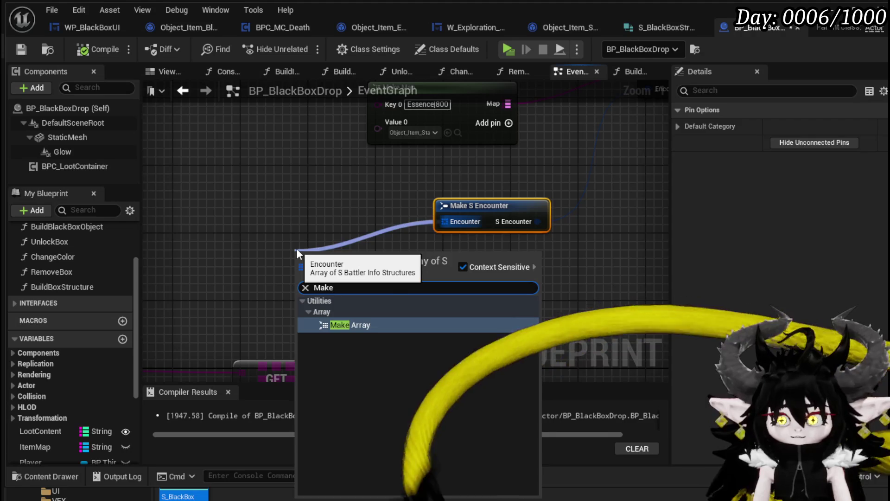
{"action": "key", "text": "Return"}
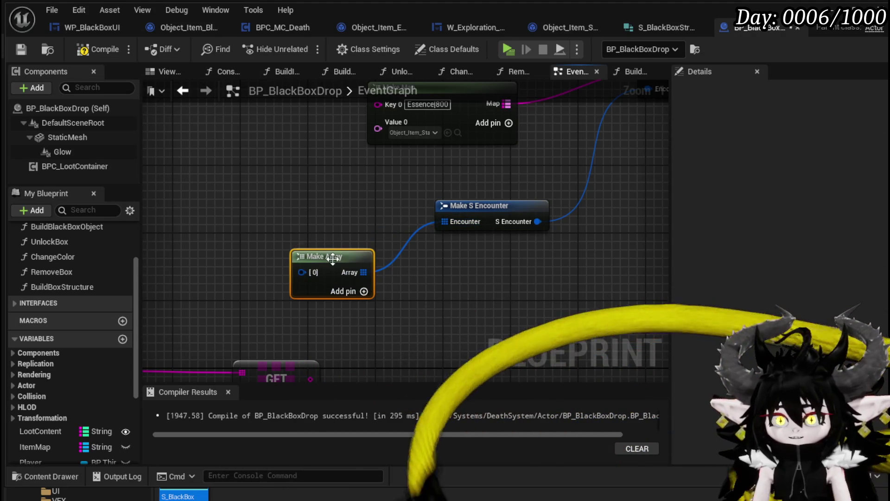
{"action": "mouse_move", "coordinate": [334, 255]}
{"action": "left_mouse_down"}
{"action": "mouse_move", "coordinate": [376, 221]}
{"action": "mouse_move", "coordinate": [165, 182]}
{"action": "left_mouse_up"}
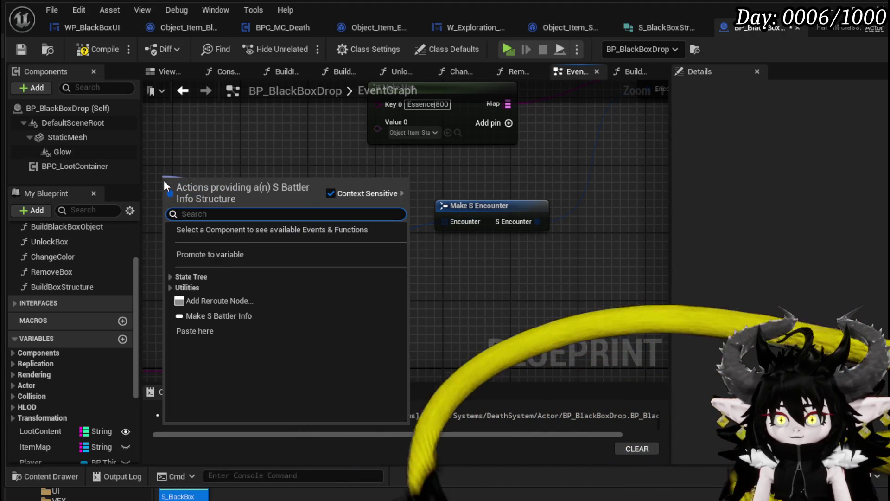
{"action": "type", "text": "Make"}
{"action": "key", "text": "Return"}
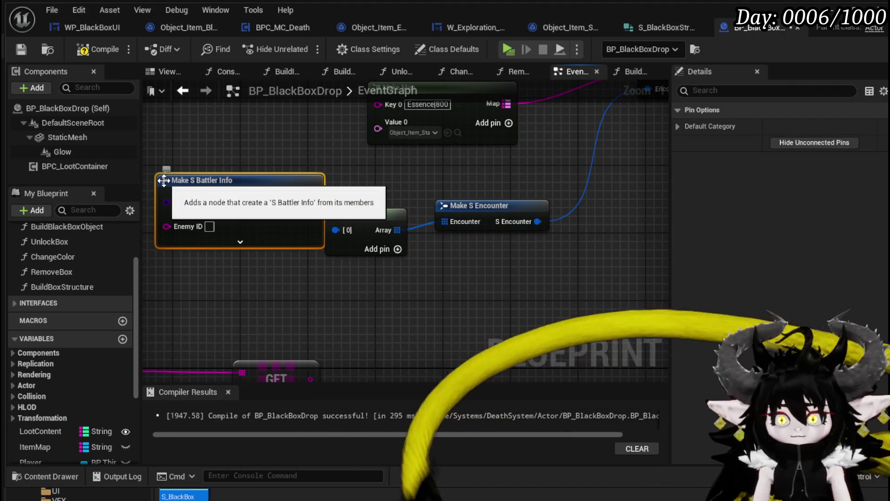
{"action": "left_click", "coordinate": [398, 249]}
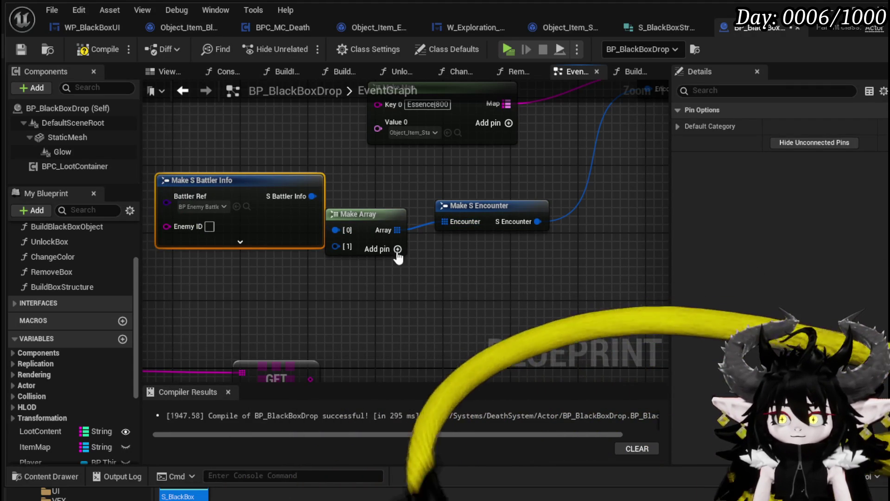
{"action": "left_click", "coordinate": [398, 249]}
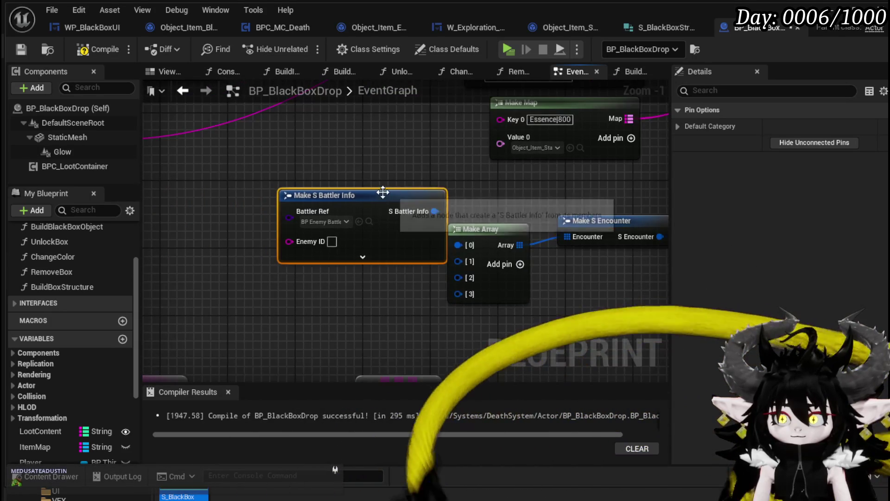
- Expand Make S Battler Info's stat pins, move it left, and type Slime into Enemy ID
{"action": "left_click_drag", "start_coordinate": [342, 239], "coordinate": [283, 196]}
{"action": "left_click", "coordinate": [276, 180]}
{"action": "left_click", "coordinate": [427, 171]}
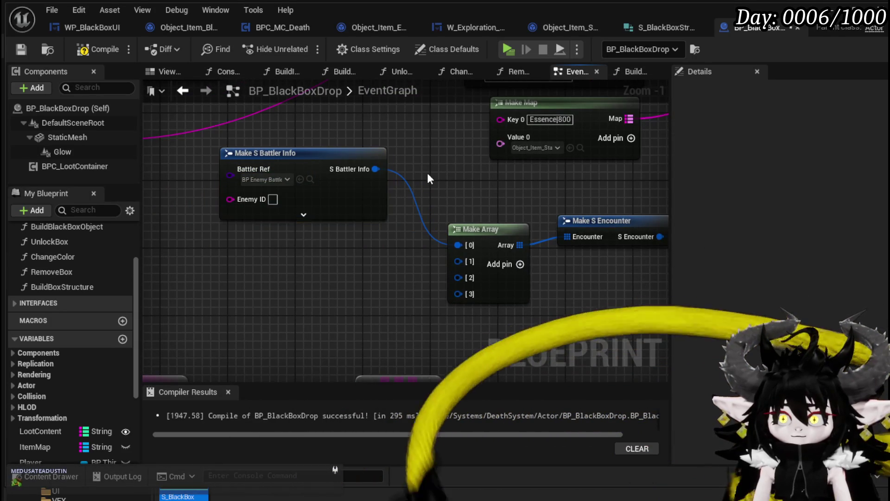
{"action": "left_click", "coordinate": [303, 214]}
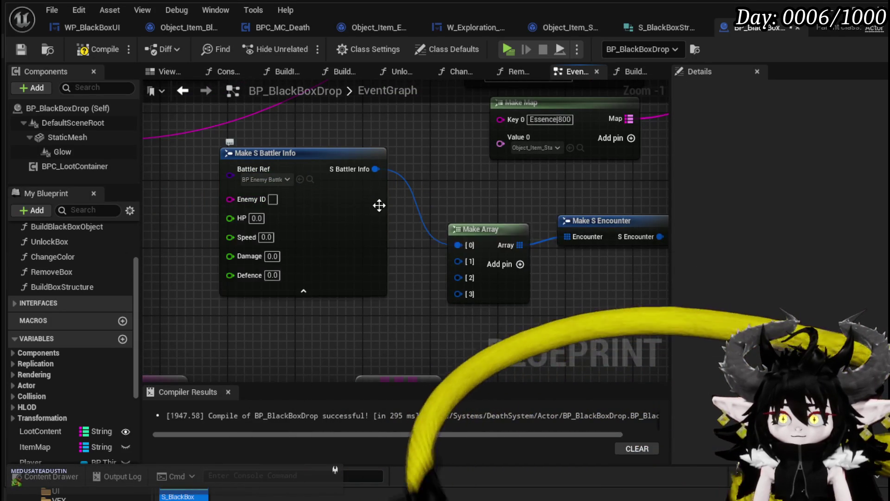
{"action": "left_click_drag", "start_coordinate": [336, 209], "coordinate": [267, 210]}
{"action": "type", "text": "S"}
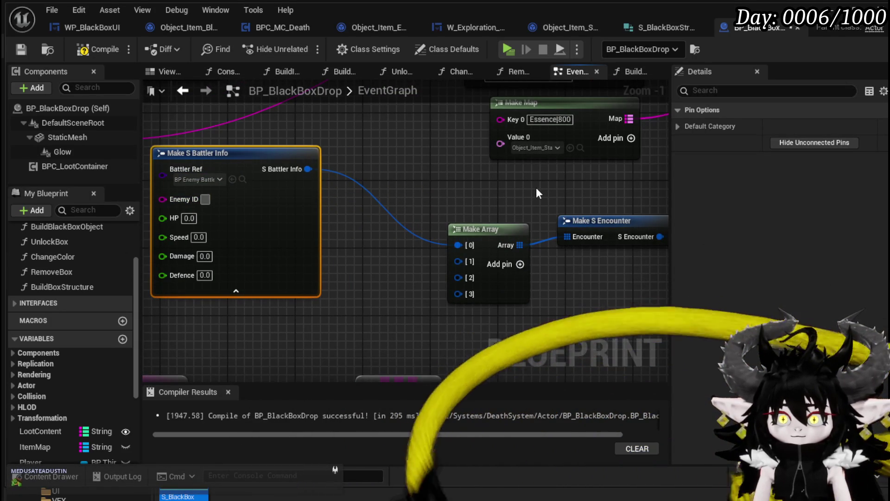
{"action": "type", "text": "lime_"}
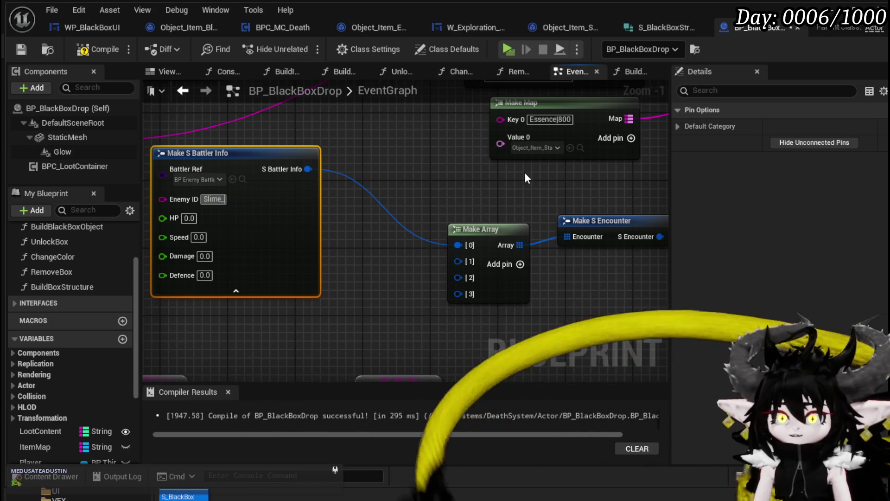
{"action": "left_click", "coordinate": [369, 141]}
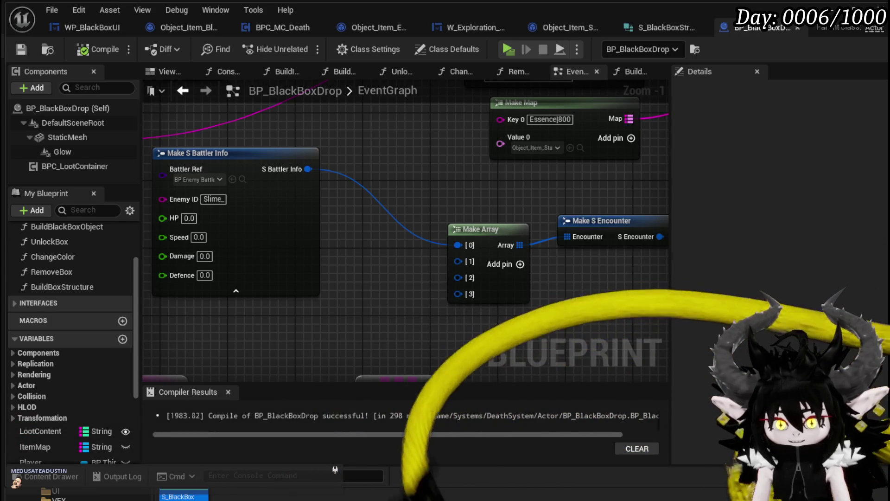
- Move the GET, Random Integer and LENGTH nodes far left, save BP_BlackBoxDrop, and return to the level
{"action": "scroll", "coordinate": [467, 330], "scroll_direction": "down", "scroll_amount": 3}
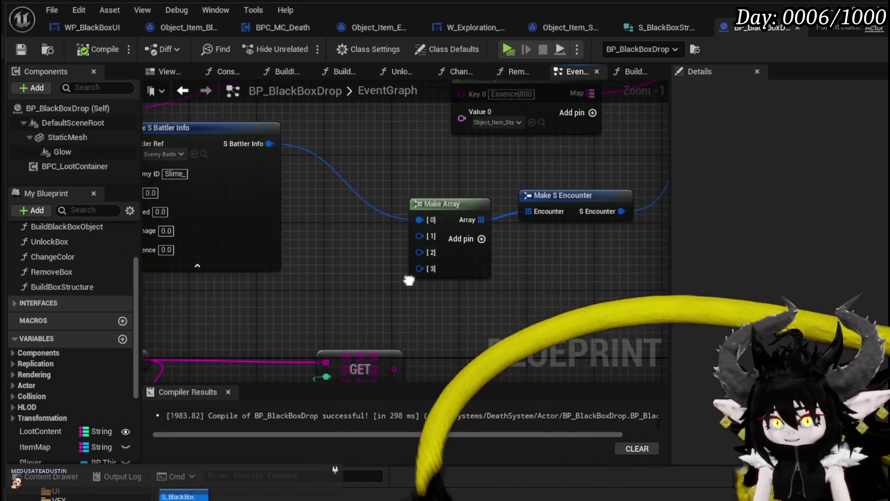
{"action": "left_click_drag", "start_coordinate": [298, 341], "coordinate": [554, 199]}
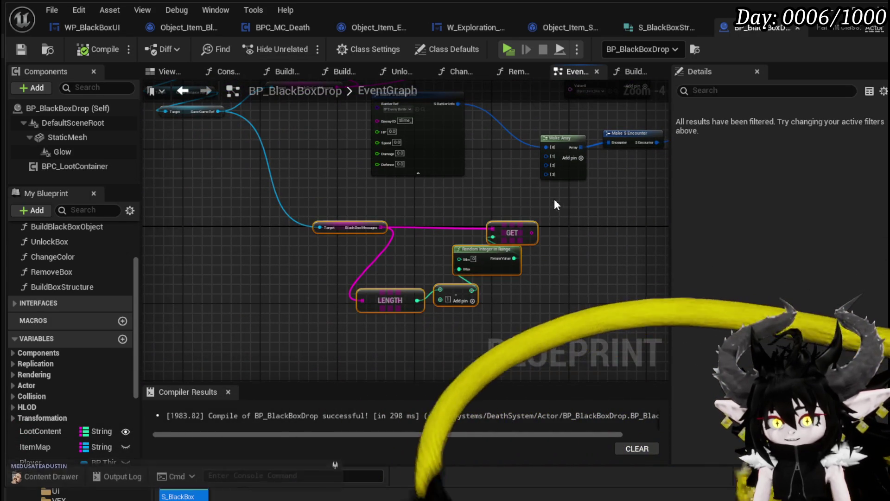
{"action": "mouse_move", "coordinate": [515, 226]}
{"action": "left_mouse_down"}
{"action": "mouse_move", "coordinate": [481, 232]}
{"action": "mouse_move", "coordinate": [248, 182]}
{"action": "left_mouse_up"}
{"action": "scroll", "coordinate": [401, 285], "scroll_direction": "up", "scroll_amount": 2}
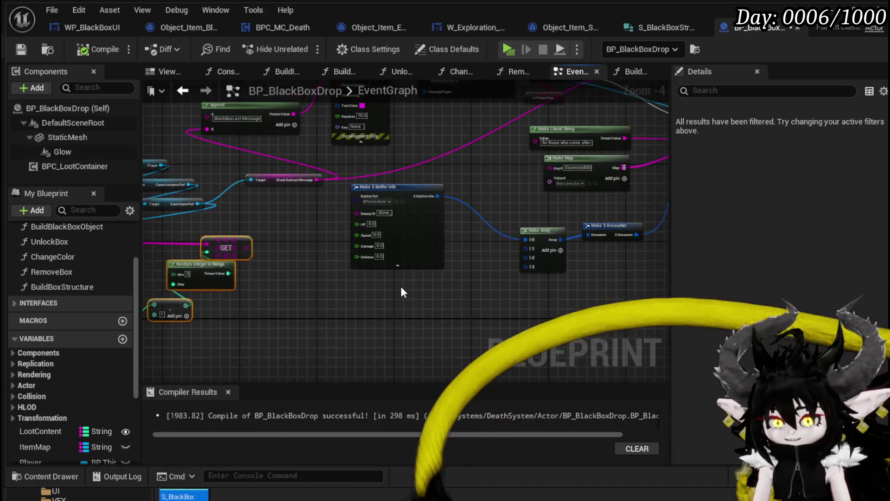
{"action": "left_click", "coordinate": [404, 229]}
{"action": "scroll", "coordinate": [460, 296], "scroll_direction": "up", "scroll_amount": 1}
{"action": "left_click", "coordinate": [461, 297]}
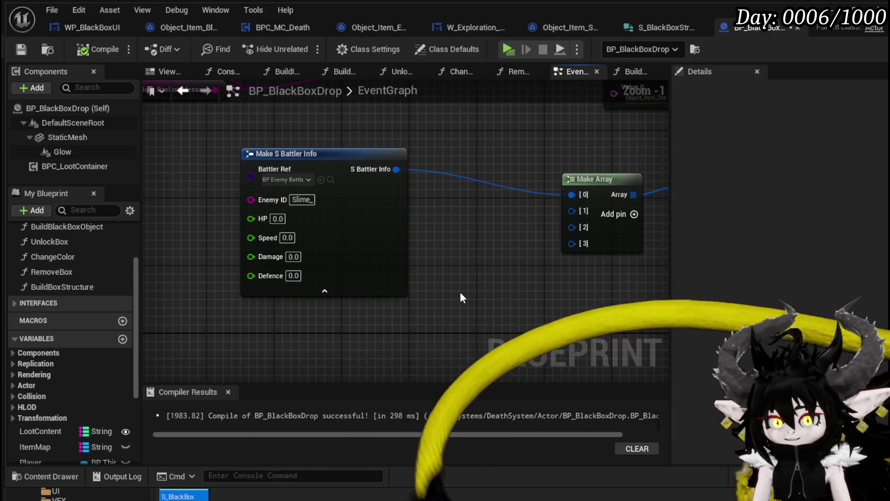
{"action": "left_click", "coordinate": [22, 49]}
{"action": "left_click", "coordinate": [840, 15]}
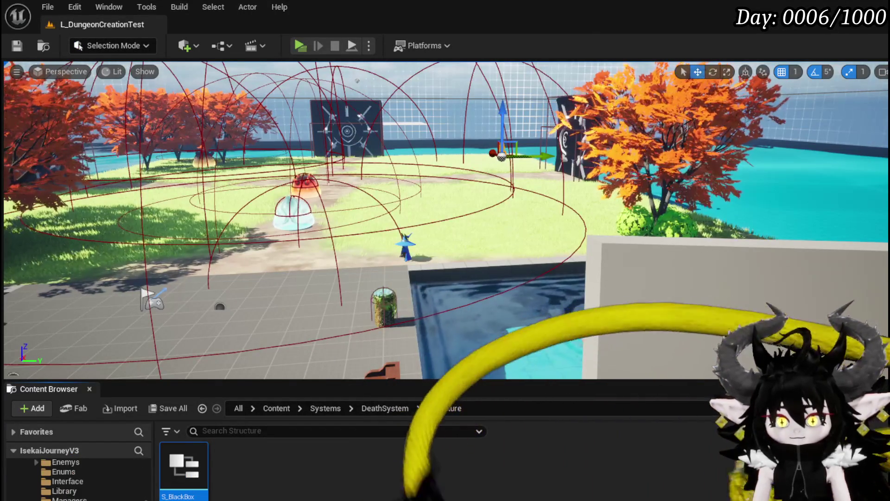
- Open the DT_BattlerInfo data table from CombatSystem > DataBase in the Content Browser
{"action": "scroll", "coordinate": [79, 477], "scroll_direction": "up", "scroll_amount": 3}
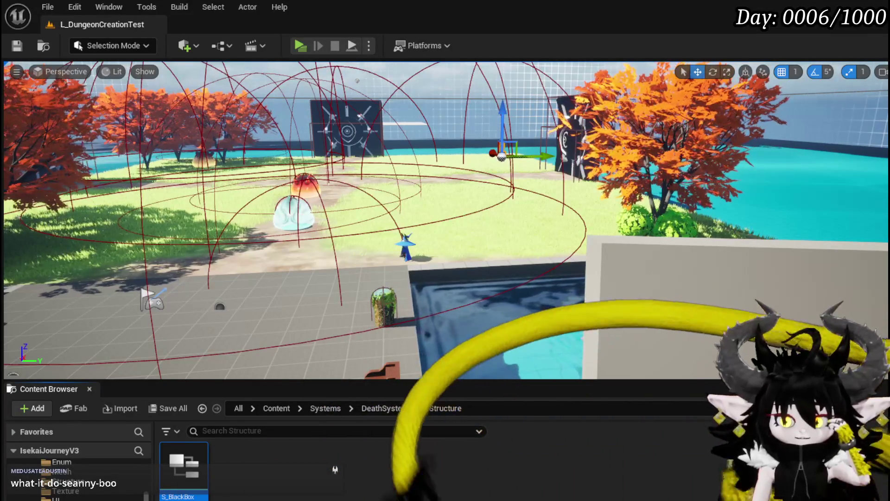
{"action": "scroll", "coordinate": [79, 478], "scroll_direction": "down", "scroll_amount": 1}
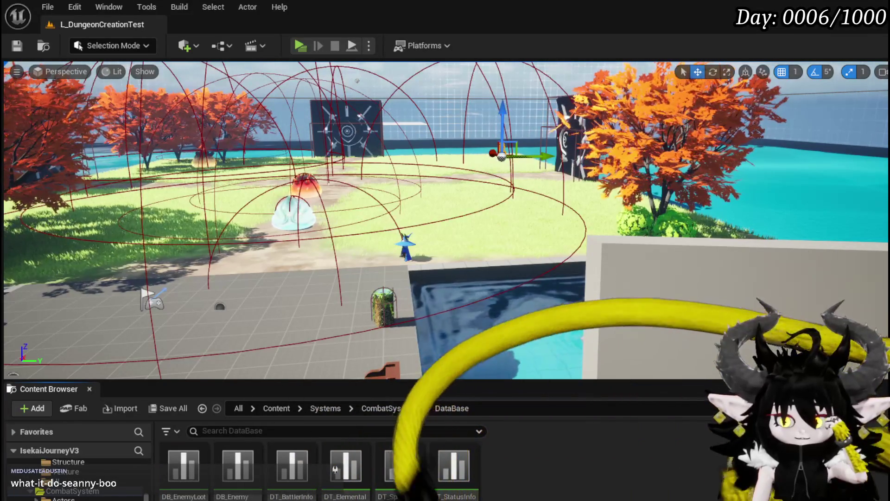
{"action": "double_click", "coordinate": [292, 466]}
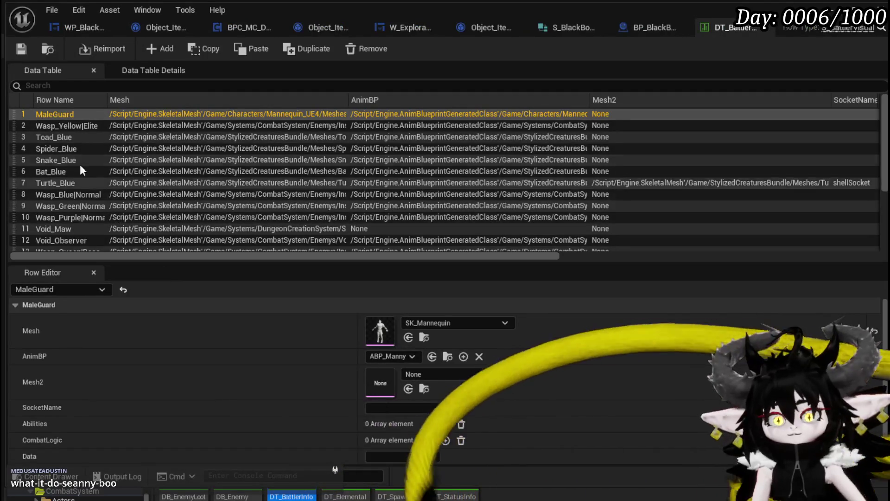
- Copy the Slime_Fire|Normal row name from row 15 of DT_BattlerInfo
{"action": "scroll", "coordinate": [91, 172], "scroll_direction": "down", "scroll_amount": 3}
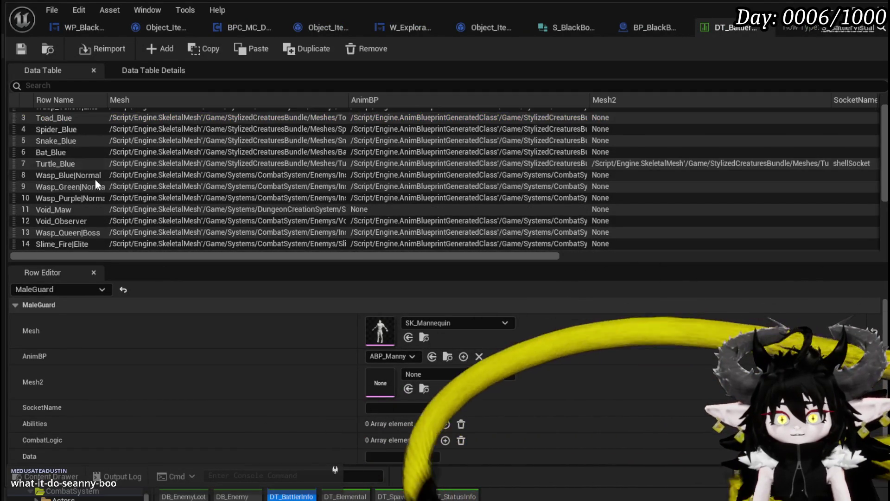
{"action": "scroll", "coordinate": [98, 186], "scroll_direction": "down", "scroll_amount": 1}
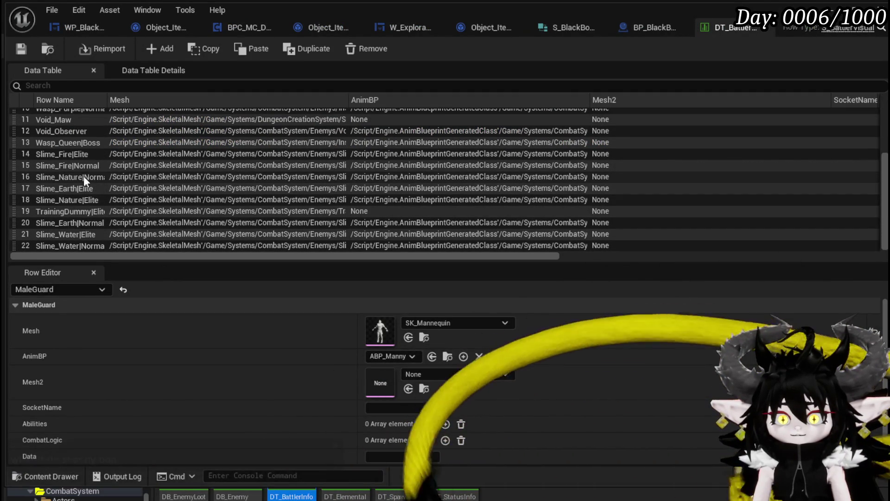
{"action": "double_click", "coordinate": [83, 167]}
{"action": "key", "text": "ctrl+c"}
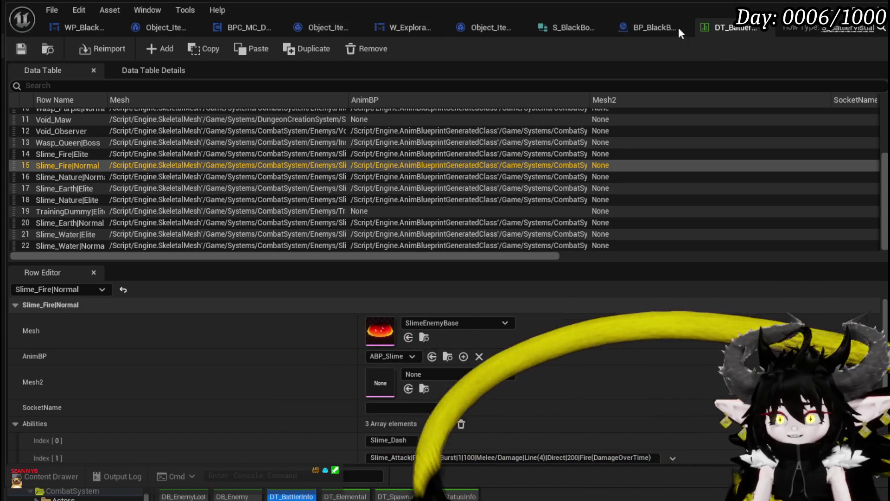
{"action": "left_click", "coordinate": [568, 28]}
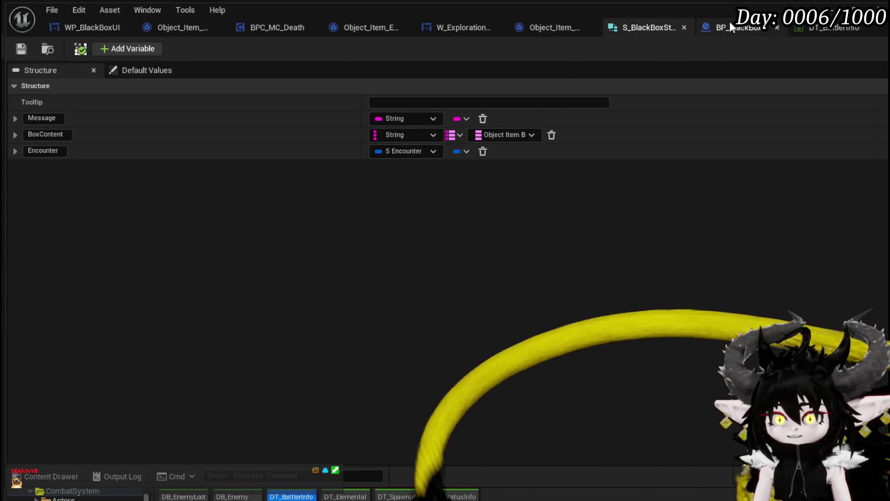
{"action": "left_click", "coordinate": [826, 29]}
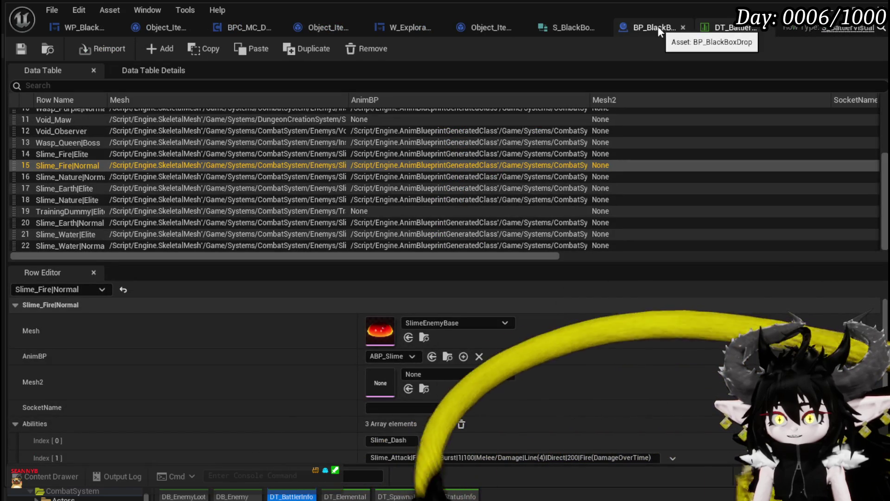
- Give Make S Battler Info Enemy ID Slime_Fire|Normal, HP 50, Speed 100, Damage 5, Defence 5
{"action": "left_click", "coordinate": [658, 26]}
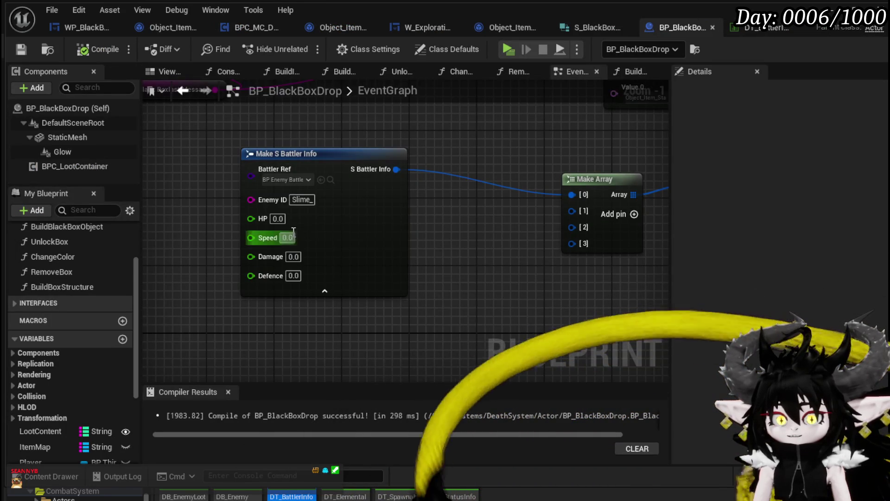
{"action": "key", "text": "ctrl+v"}
{"action": "key", "text": "Tab"}
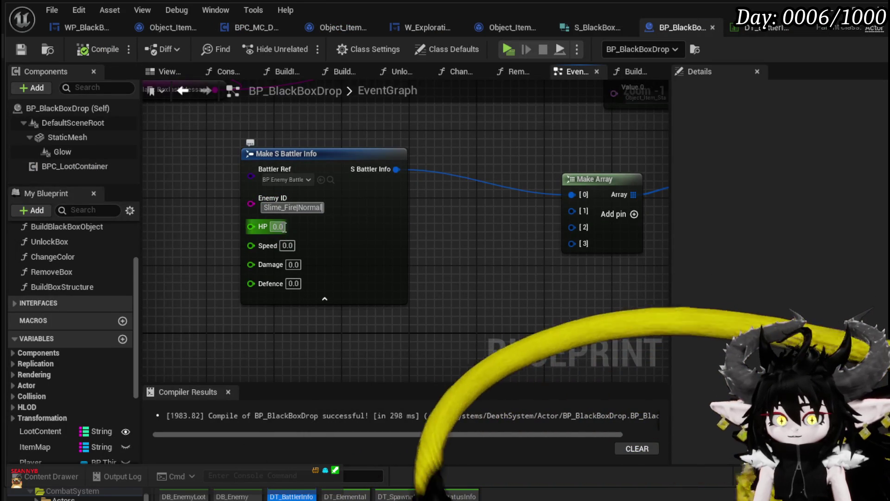
{"action": "type", "text": "50"}
{"action": "key", "text": "Tab"}
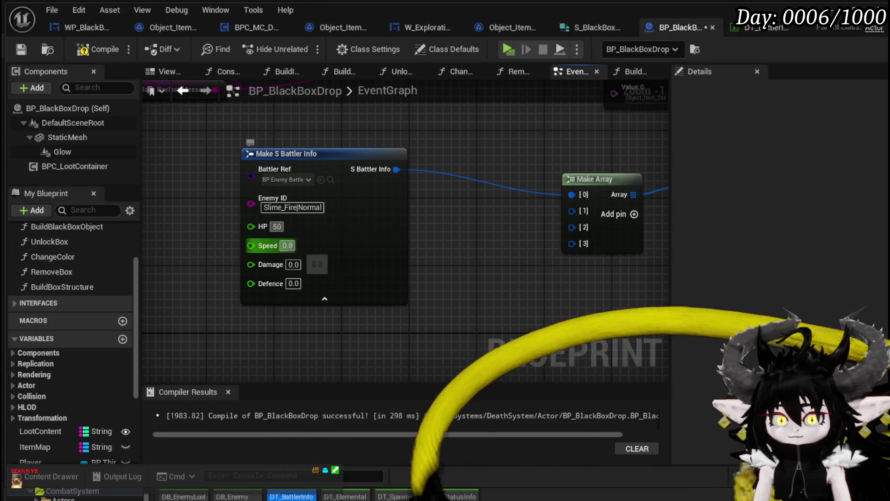
{"action": "type", "text": "100"}
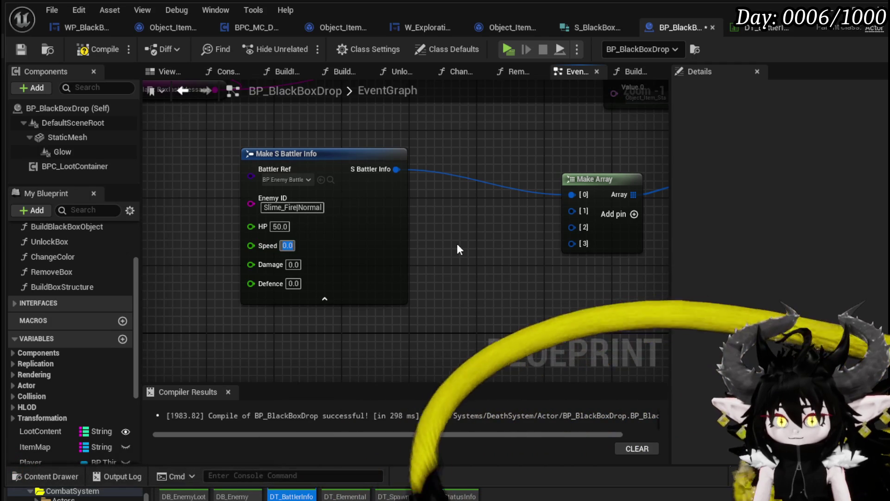
{"action": "key", "text": "Return"}
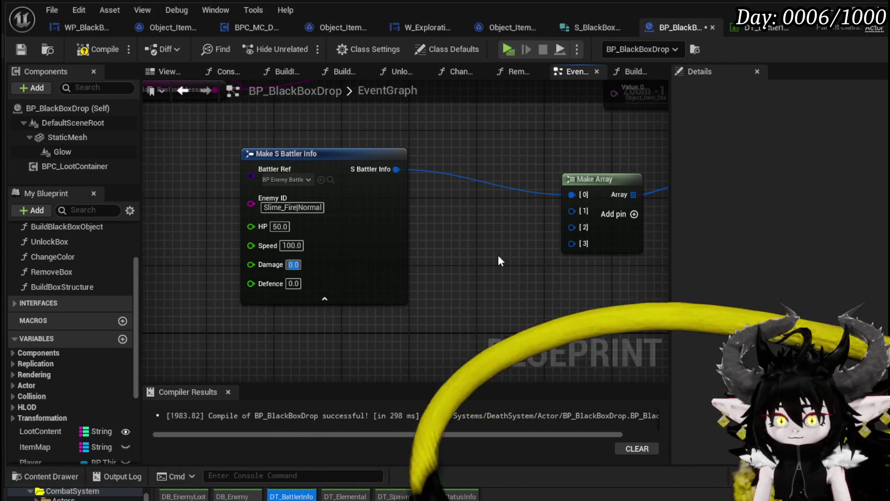
{"action": "type", "text": "5"}
{"action": "left_click", "coordinate": [293, 283]}
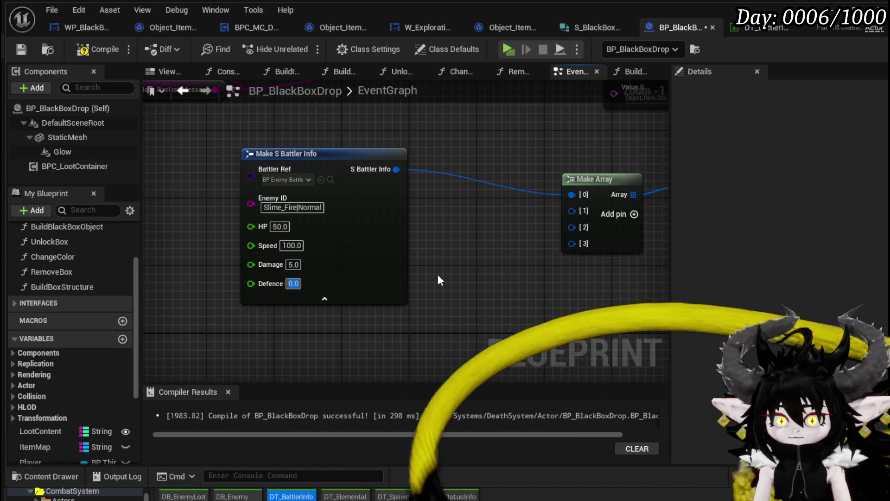
{"action": "type", "text": "5"}
{"action": "scroll", "coordinate": [438, 274], "scroll_direction": "down", "scroll_amount": 2}
- Wire the battler info into the Make Array entries and save the Blueprint
{"action": "left_click_drag", "start_coordinate": [413, 220], "coordinate": [408, 193]}
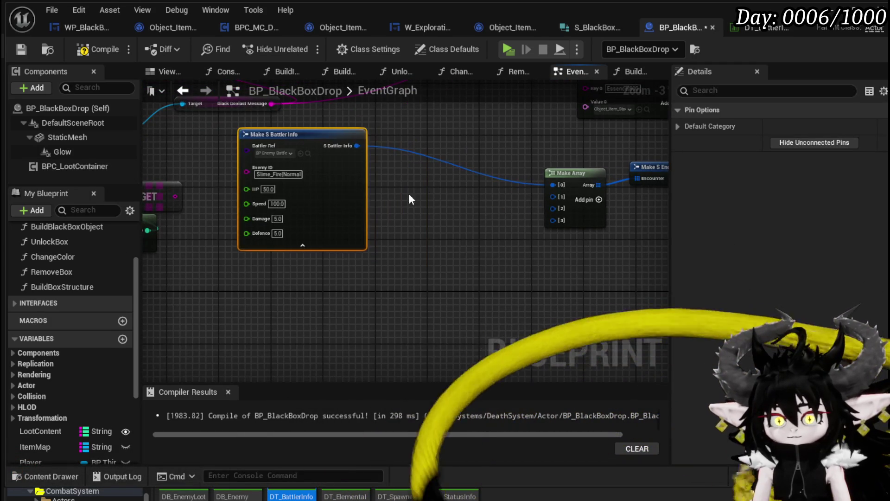
{"action": "scroll", "coordinate": [352, 220], "scroll_direction": "up", "scroll_amount": 3}
{"action": "mouse_move", "coordinate": [254, 168]}
{"action": "left_mouse_down"}
{"action": "mouse_move", "coordinate": [587, 259]}
{"action": "mouse_move", "coordinate": [550, 244]}
{"action": "left_mouse_up"}
{"action": "scroll", "coordinate": [547, 261], "scroll_direction": "down", "scroll_amount": 2}
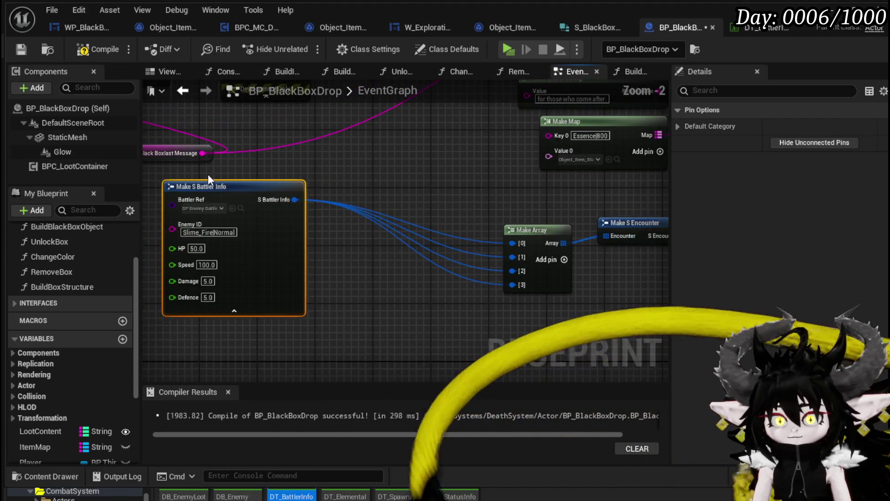
{"action": "mouse_move", "coordinate": [249, 199]}
{"action": "left_mouse_down"}
{"action": "mouse_move", "coordinate": [405, 244]}
{"action": "mouse_move", "coordinate": [359, 182]}
{"action": "mouse_move", "coordinate": [359, 160]}
{"action": "mouse_move", "coordinate": [286, 316]}
{"action": "mouse_move", "coordinate": [313, 204]}
{"action": "mouse_move", "coordinate": [339, 162]}
{"action": "left_mouse_up"}
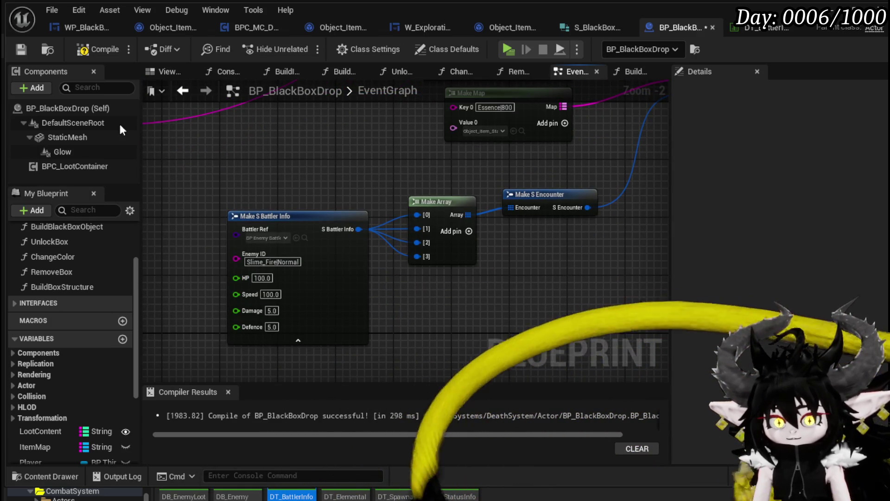
{"action": "left_click", "coordinate": [20, 50]}
- Tidy the Build Box Structure and event binding nodes and save BP_BlackBoxDrop again
{"action": "scroll", "coordinate": [429, 176], "scroll_direction": "down", "scroll_amount": 2}
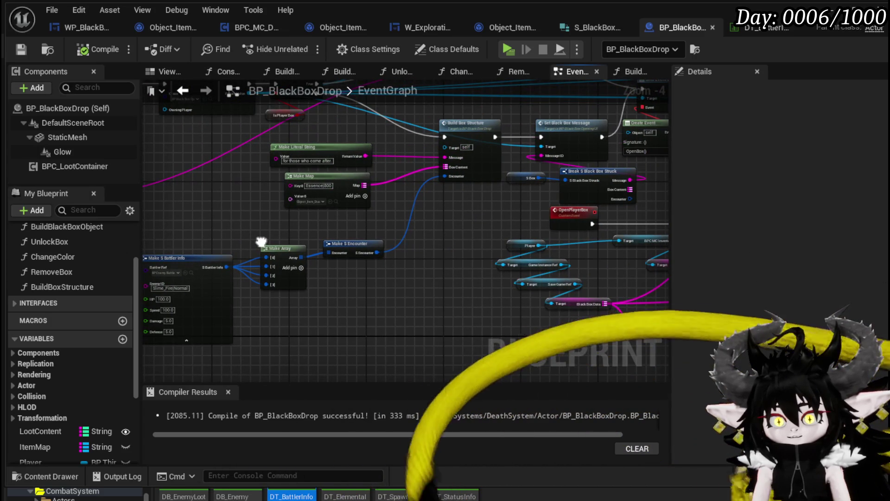
{"action": "left_click_drag", "start_coordinate": [472, 125], "coordinate": [441, 129]}
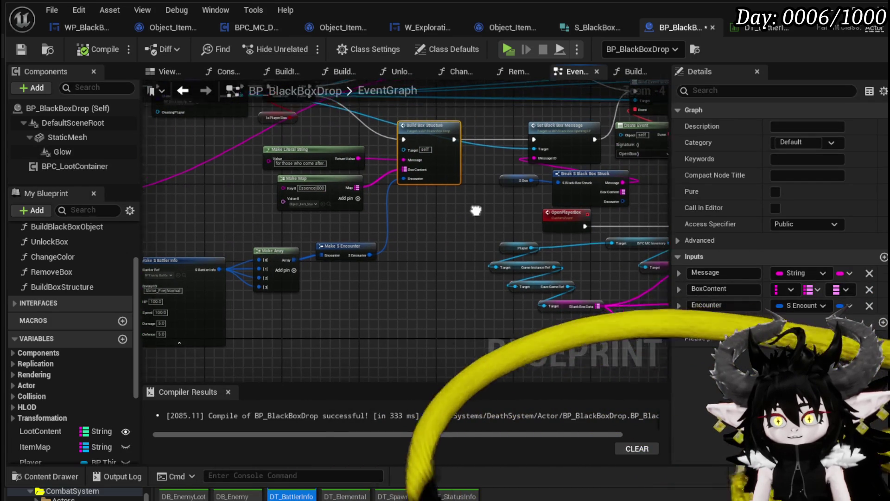
{"action": "left_click_drag", "start_coordinate": [478, 206], "coordinate": [450, 177]}
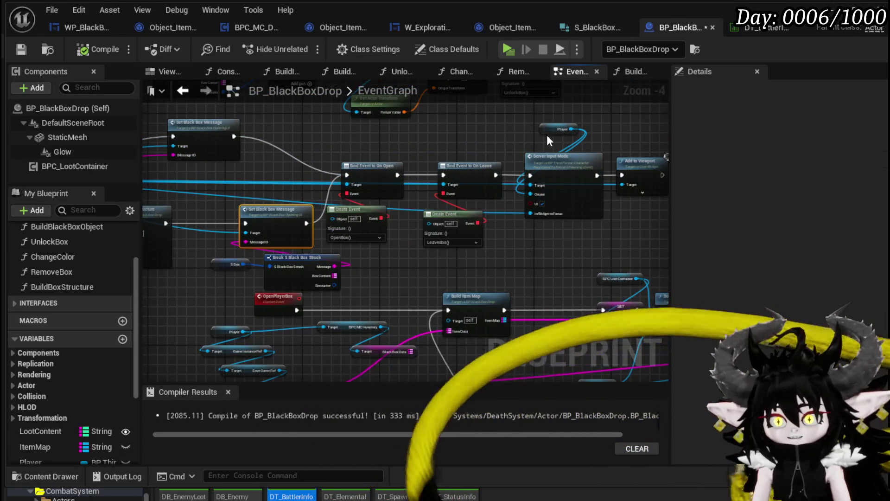
{"action": "scroll", "coordinate": [398, 250], "scroll_direction": "down", "scroll_amount": 2}
{"action": "mouse_move", "coordinate": [398, 250]}
{"action": "left_mouse_down"}
{"action": "mouse_move", "coordinate": [507, 155]}
{"action": "mouse_move", "coordinate": [421, 262]}
{"action": "mouse_move", "coordinate": [558, 145]}
{"action": "mouse_move", "coordinate": [379, 319]}
{"action": "left_mouse_up"}
{"action": "scroll", "coordinate": [434, 240], "scroll_direction": "up", "scroll_amount": 4}
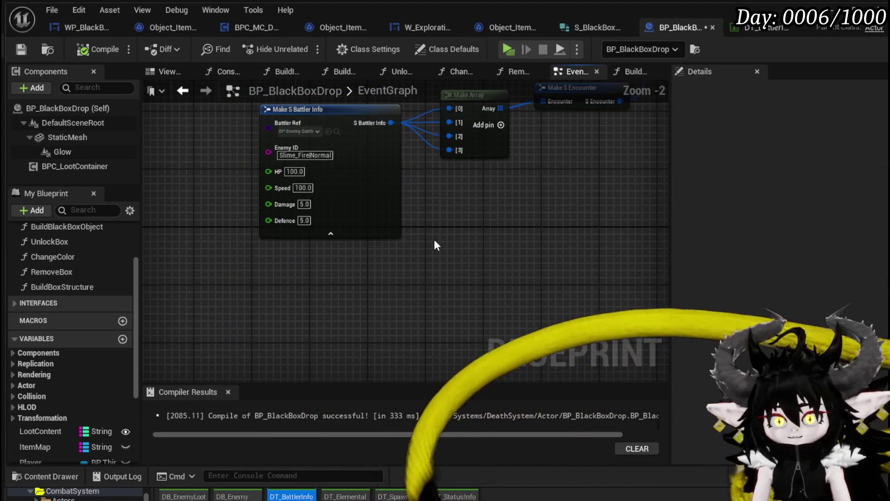
{"action": "left_click", "coordinate": [29, 47]}
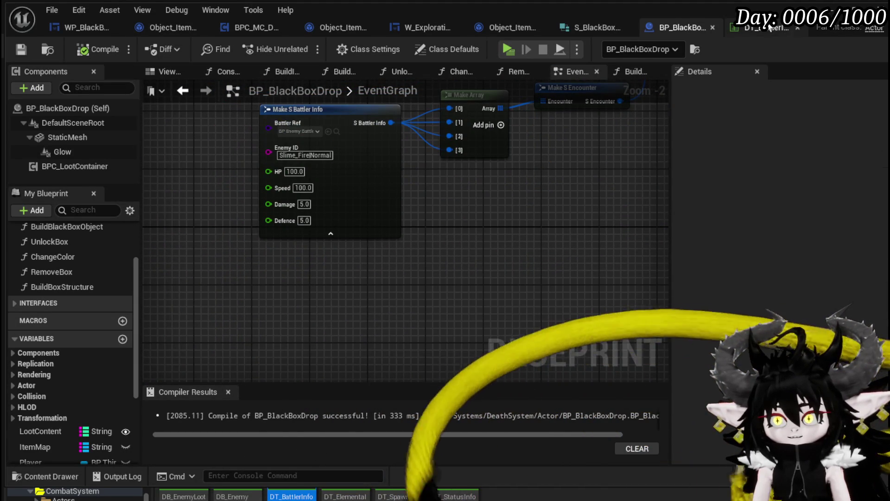
{"action": "mouse_move", "coordinate": [486, 191]}
{"action": "left_mouse_down"}
{"action": "mouse_move", "coordinate": [478, 246]}
{"action": "mouse_move", "coordinate": [431, 363]}
{"action": "mouse_move", "coordinate": [431, 350]}
{"action": "left_mouse_up"}
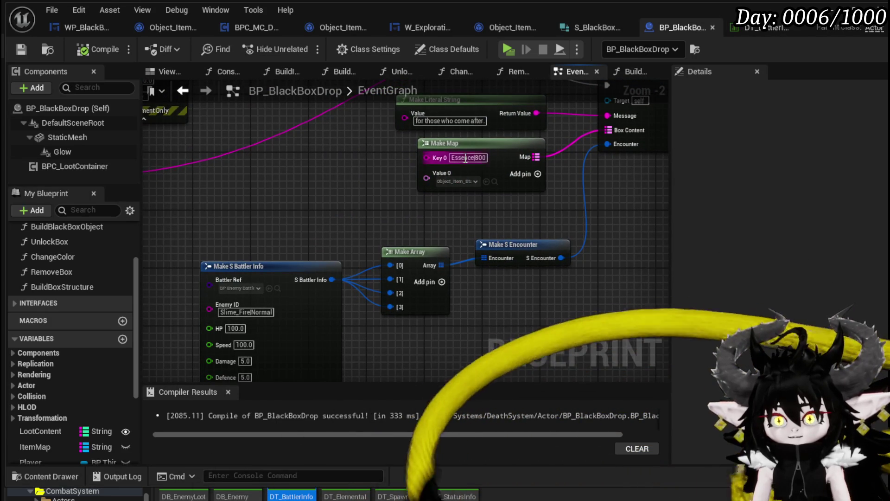
{"action": "left_click_drag", "start_coordinate": [499, 148], "coordinate": [454, 192]}
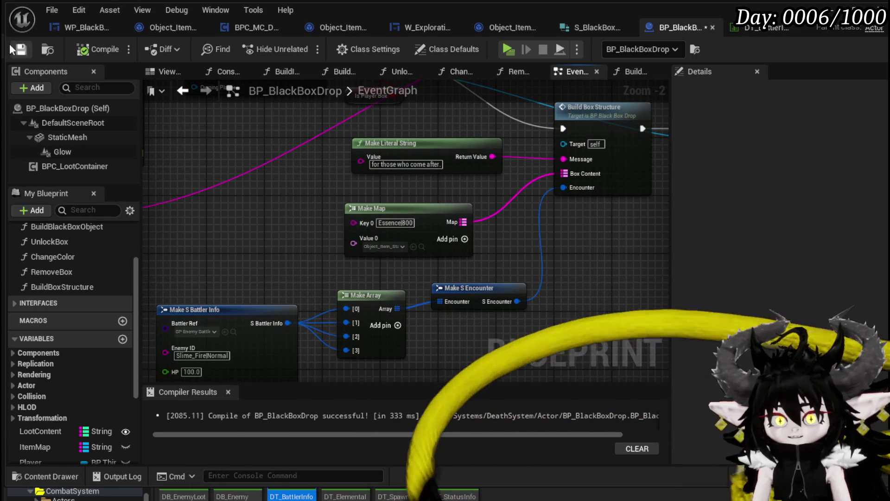
{"action": "left_click_drag", "start_coordinate": [306, 227], "coordinate": [334, 210]}
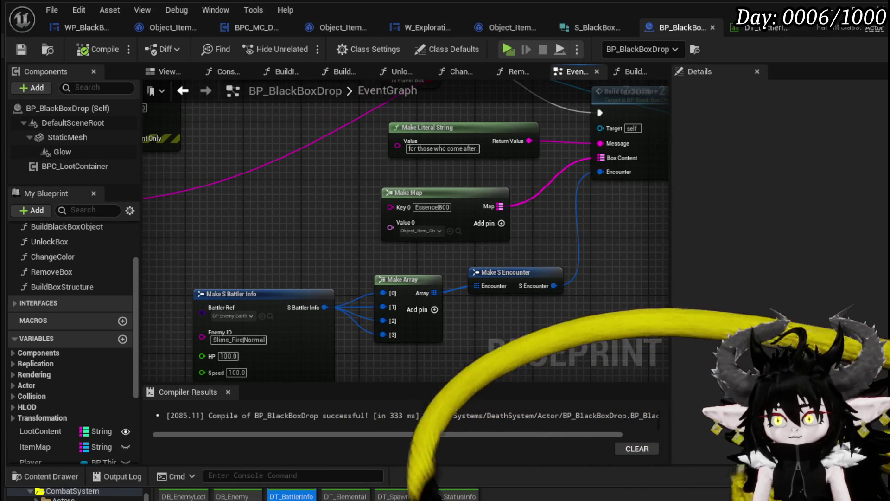
- Play-test the level, run the character to the black box, and open it to trigger the encounter
{"action": "key", "text": "alt+Tab"}
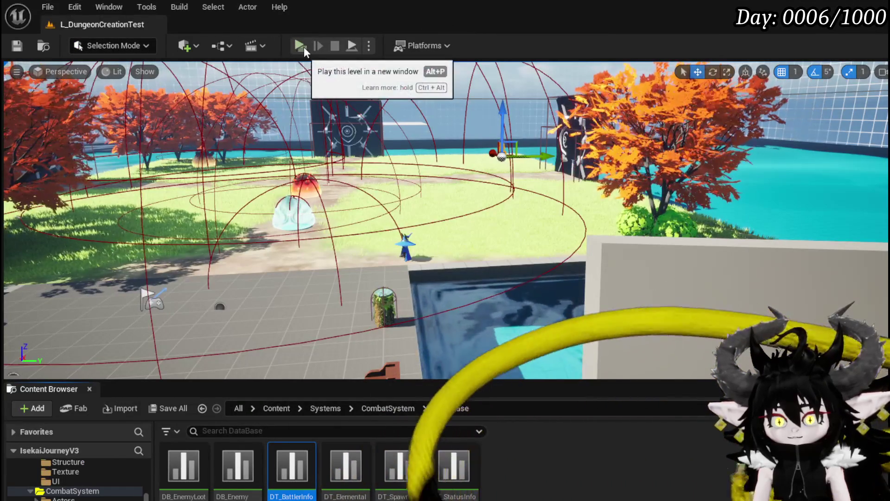
{"action": "left_click", "coordinate": [304, 47]}
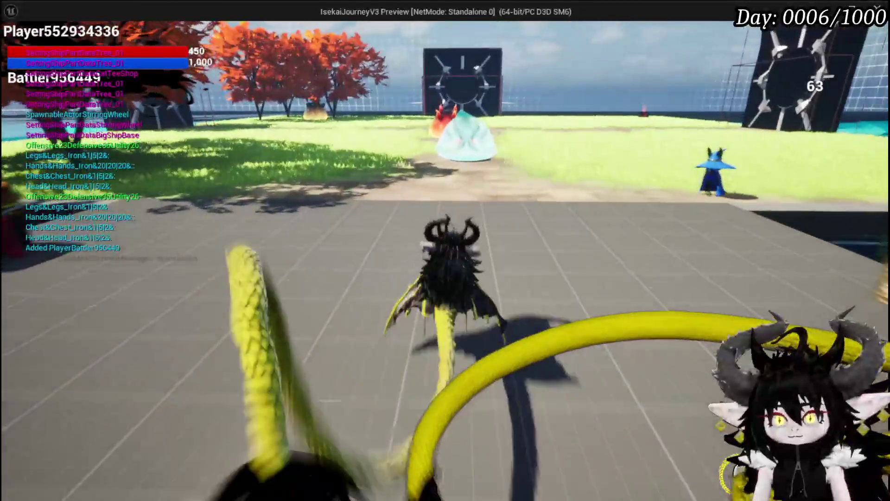
{"action": "key", "text": "w"}
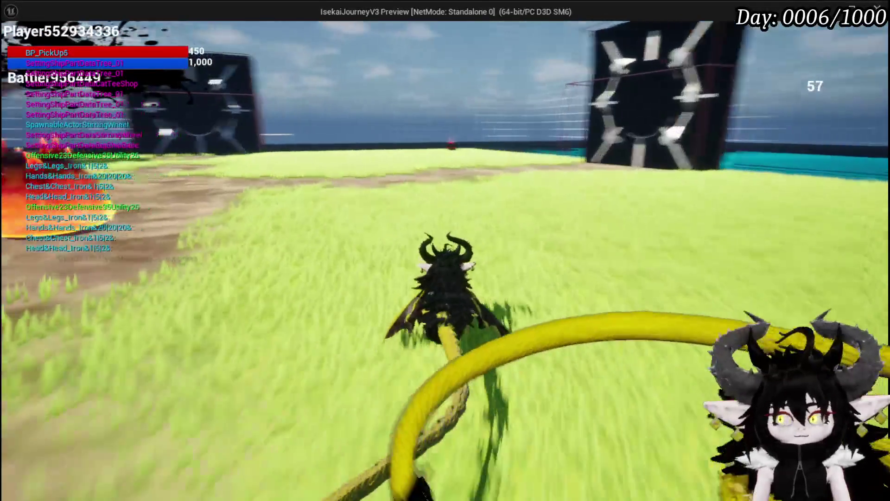
{"action": "key", "text": "space"}
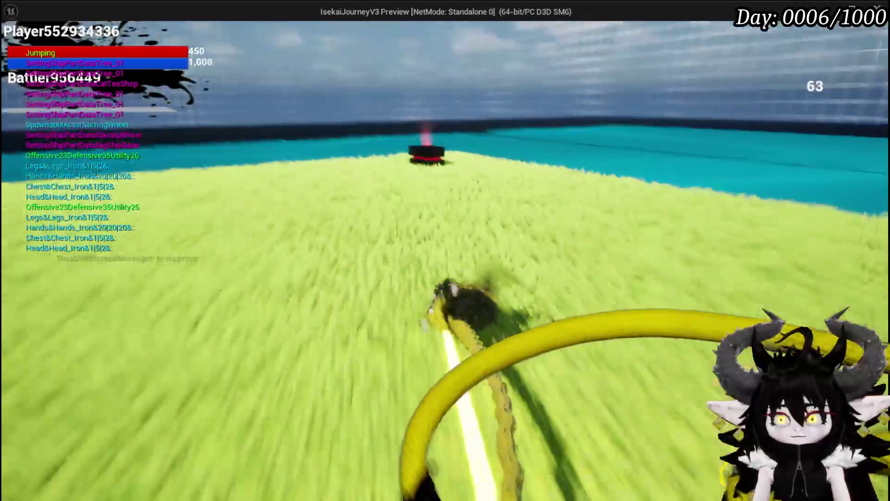
{"action": "key", "text": "w"}
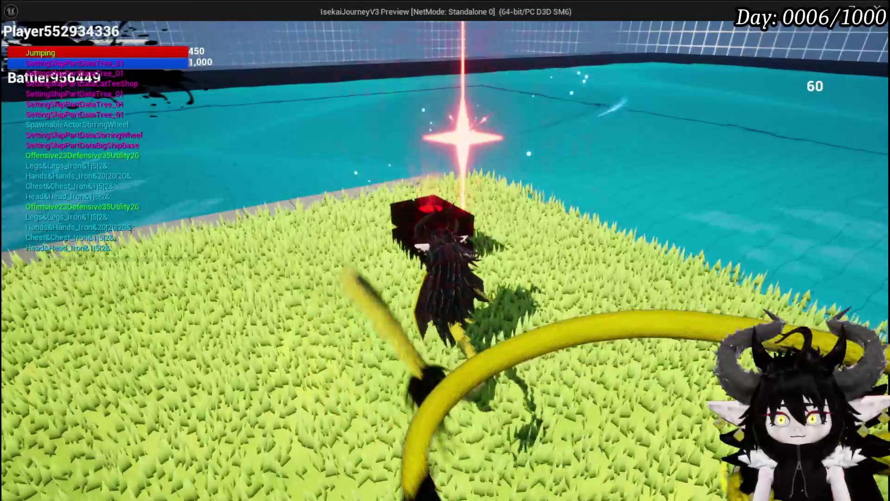
{"action": "key", "text": "w"}
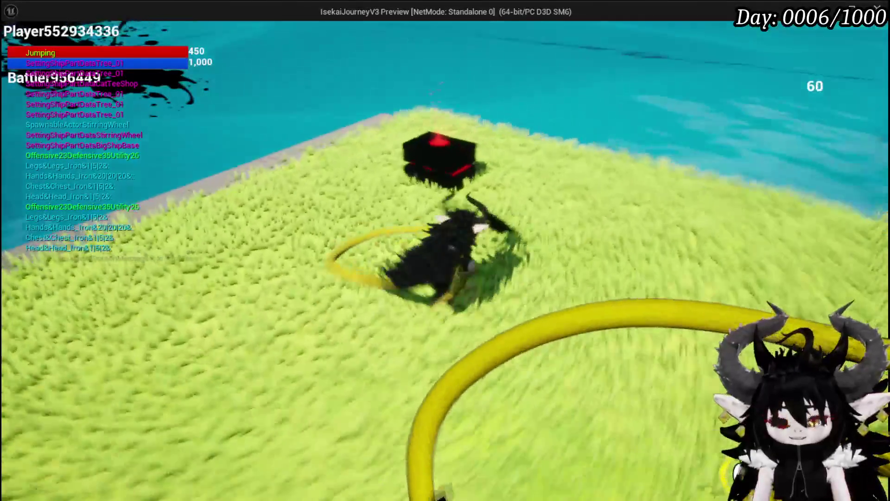
{"action": "key", "text": "e"}
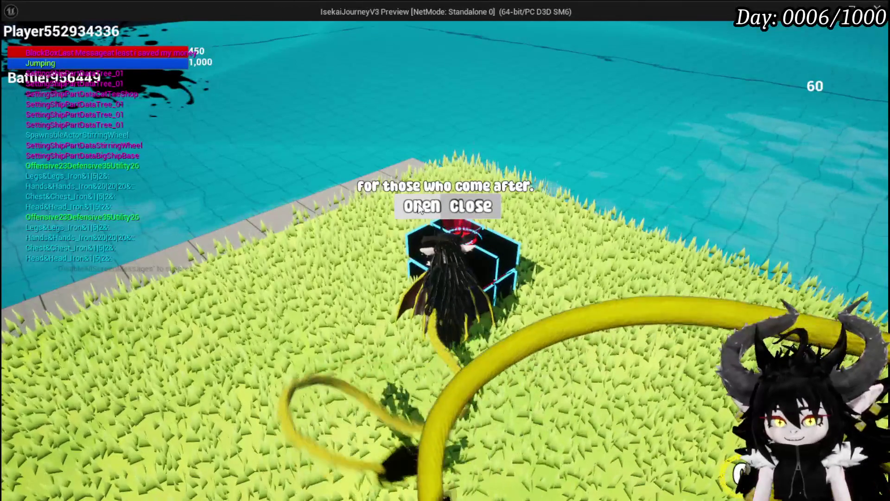
{"action": "left_click", "coordinate": [419, 208]}
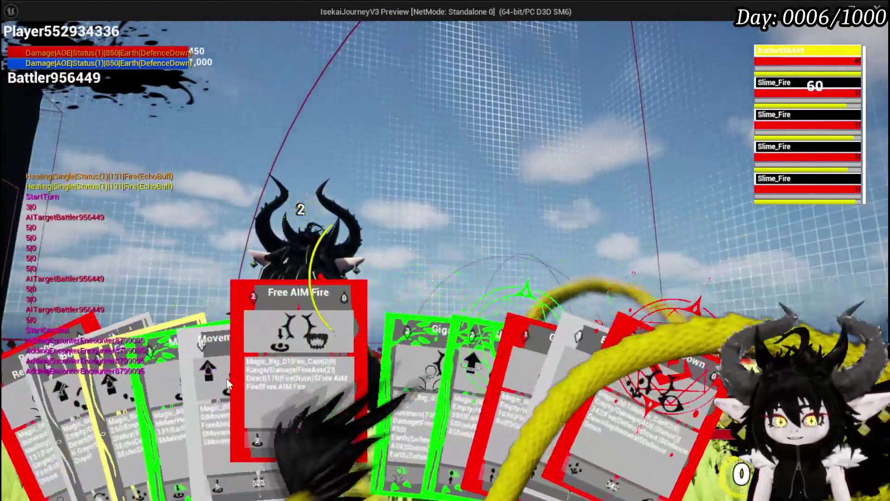
- Defeat the four Slime_Fire enemies with Free AIM Fire, then reopen the box to reveal 800 Essence
{"action": "left_click", "coordinate": [267, 378]}
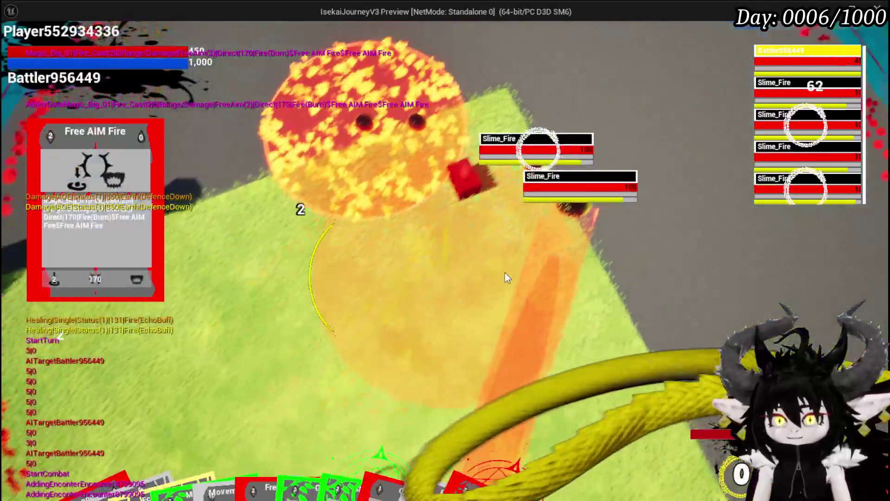
{"action": "left_click", "coordinate": [505, 272]}
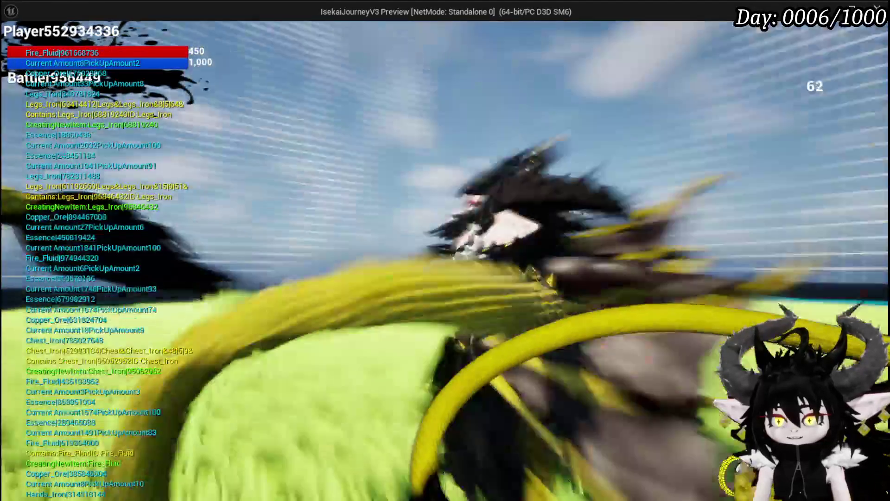
{"action": "key", "text": "w"}
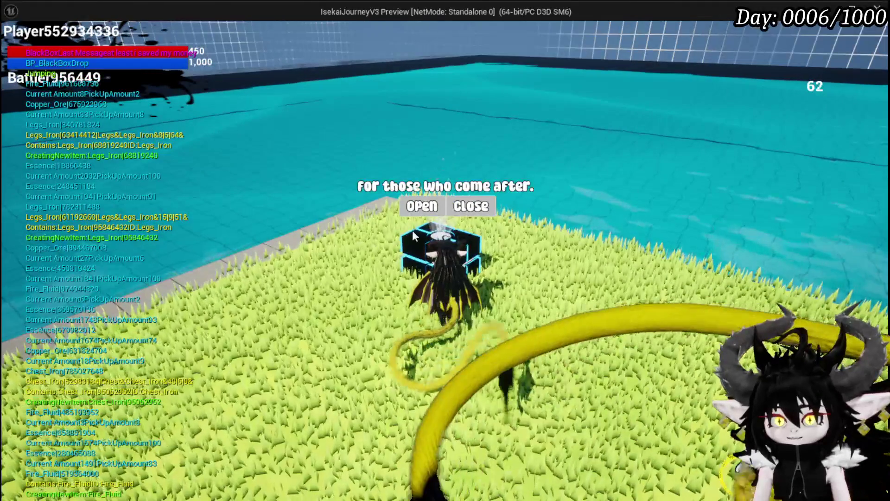
{"action": "left_click", "coordinate": [422, 205]}
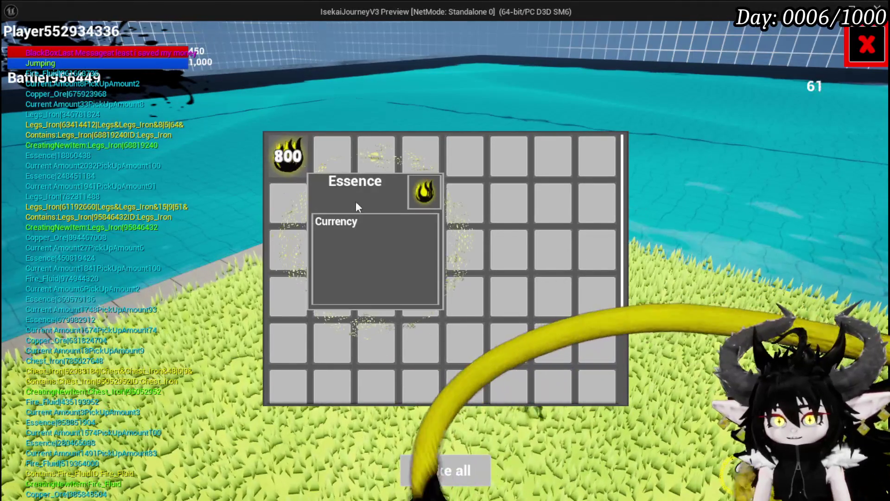